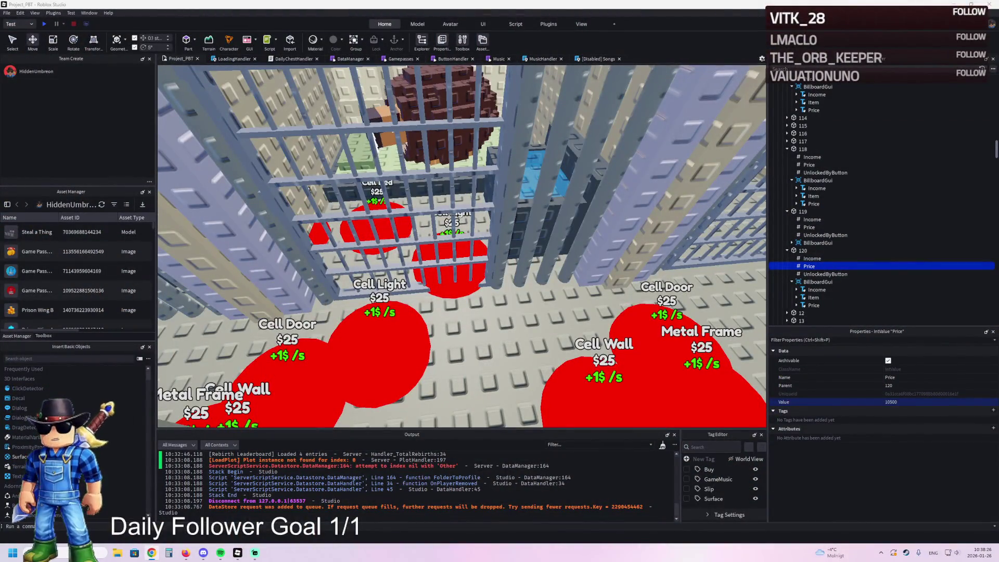
- Switch from Roblox Studio to the browser showing the Roblox home page
{"action": "key", "text": "alt+Tab"}
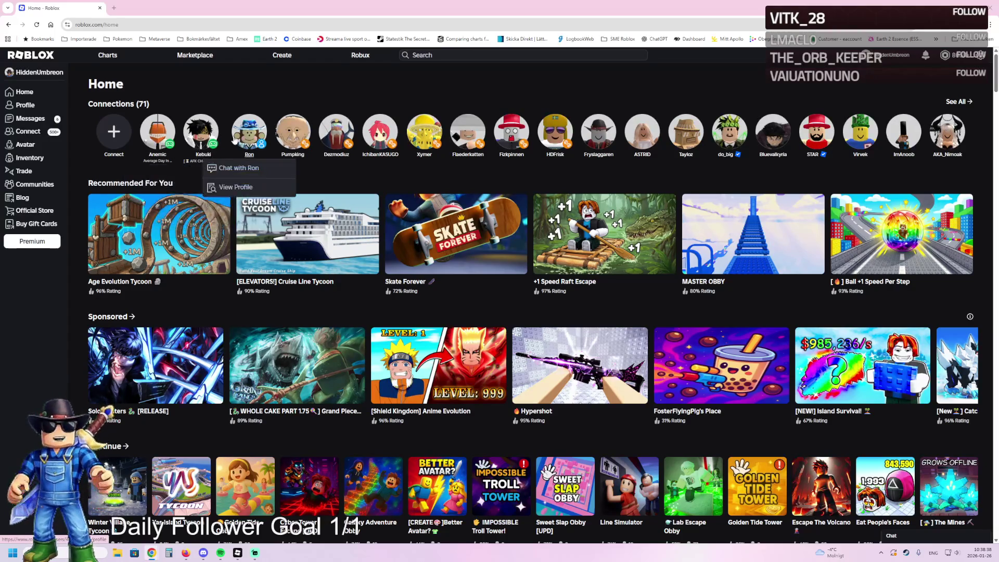
- Open Winter Village Tycoon from Noob Studios Gaming's experiences, then return to the community tab
{"action": "scroll", "coordinate": [262, 290], "scroll_direction": "down", "scroll_amount": 1}
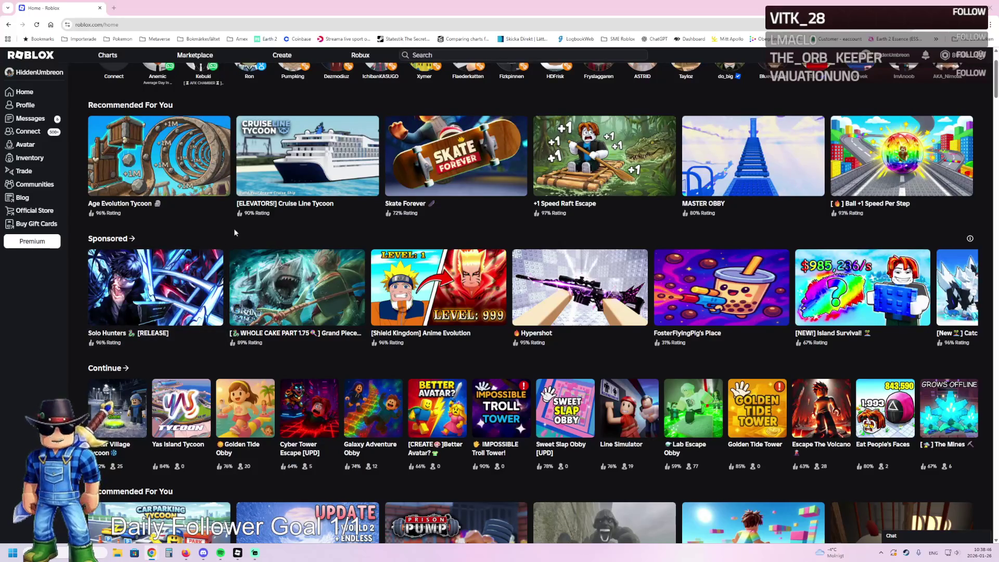
{"action": "left_click", "coordinate": [35, 184]}
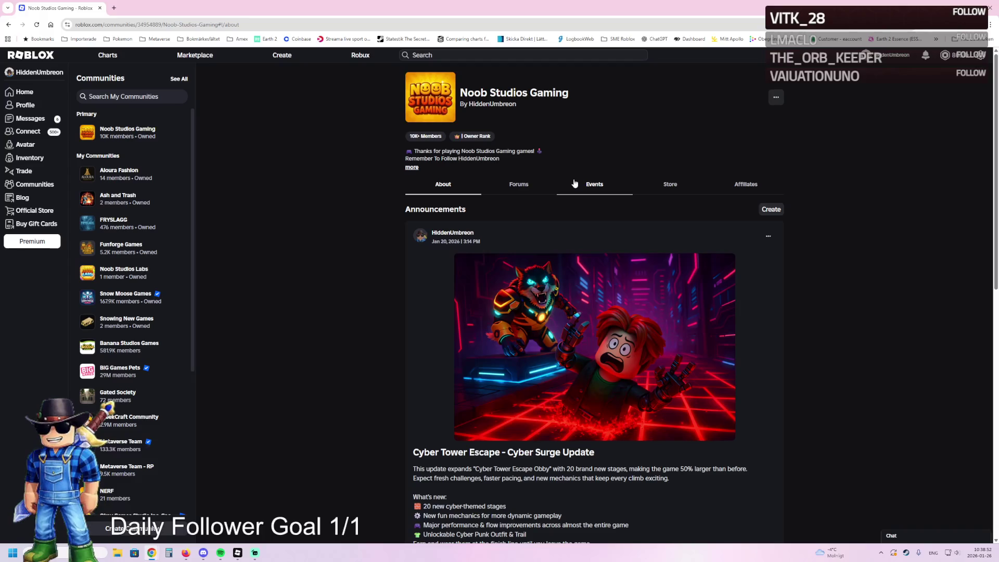
{"action": "scroll", "coordinate": [565, 187], "scroll_direction": "down", "scroll_amount": 3}
{"action": "scroll", "coordinate": [565, 192], "scroll_direction": "down", "scroll_amount": 2}
{"action": "scroll", "coordinate": [563, 211], "scroll_direction": "up", "scroll_amount": 3}
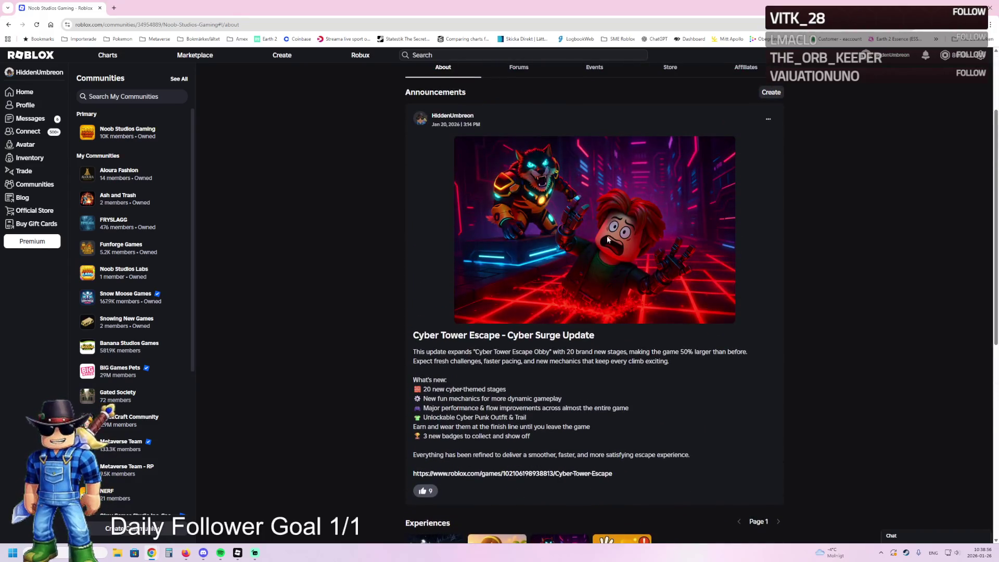
{"action": "scroll", "coordinate": [598, 256], "scroll_direction": "down", "scroll_amount": 3}
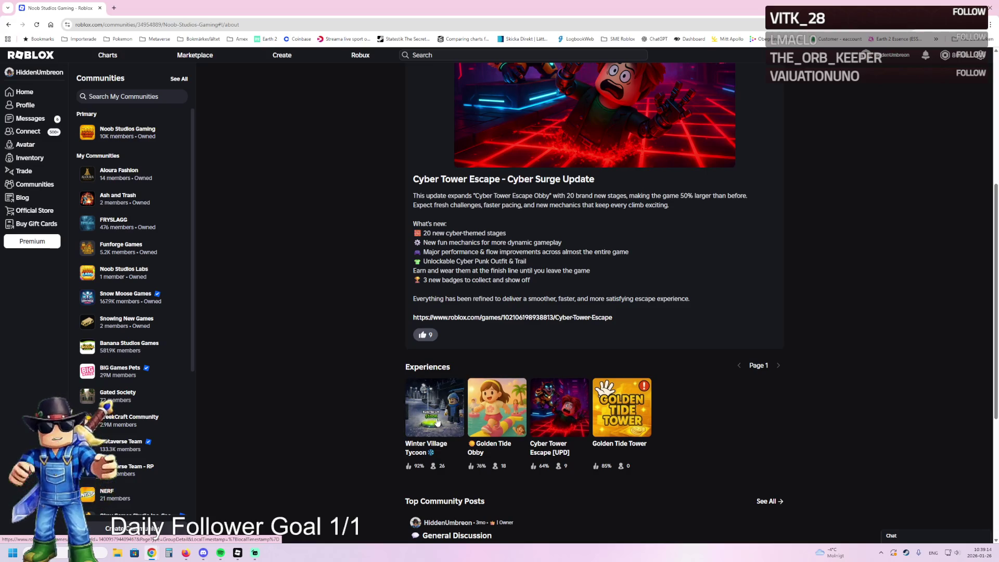
{"action": "left_click", "coordinate": [459, 414]}
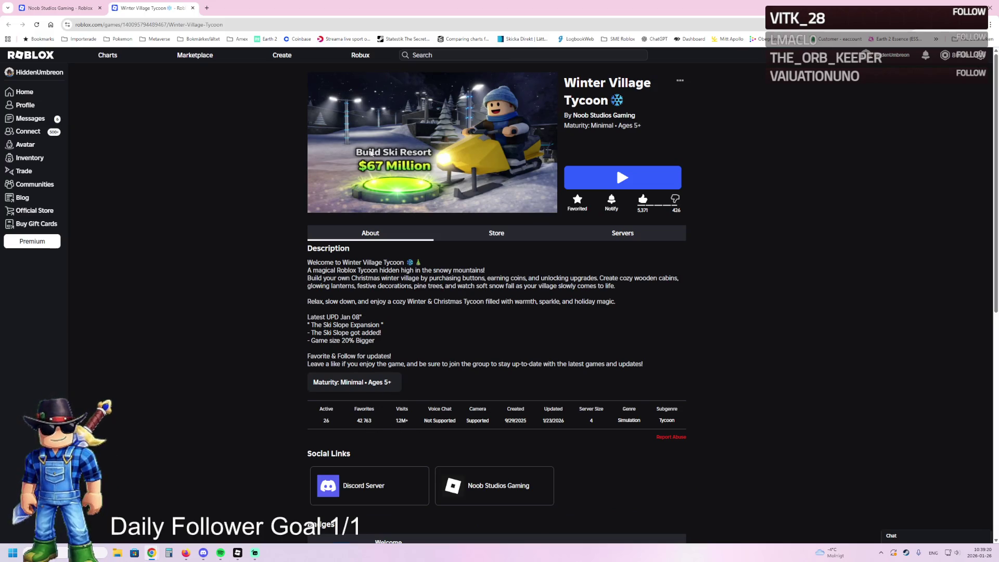
{"action": "left_click", "coordinate": [57, 8]}
- Open Golden Tide Obby in a new tab, view it, then go back to the community tab
{"action": "middle_click", "coordinate": [494, 416]}
{"action": "left_click", "coordinate": [249, 8]}
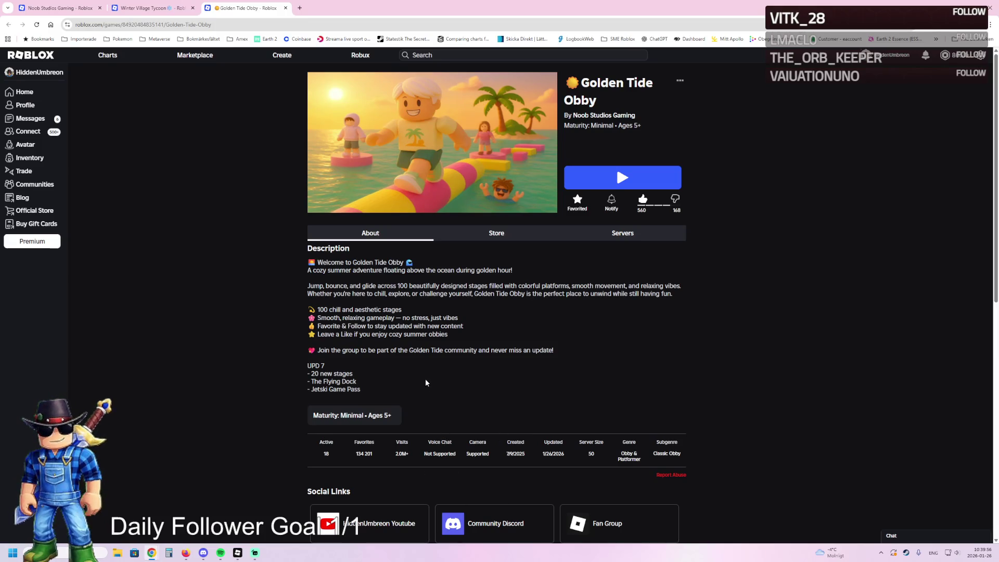
{"action": "key", "text": "ctrl+1"}
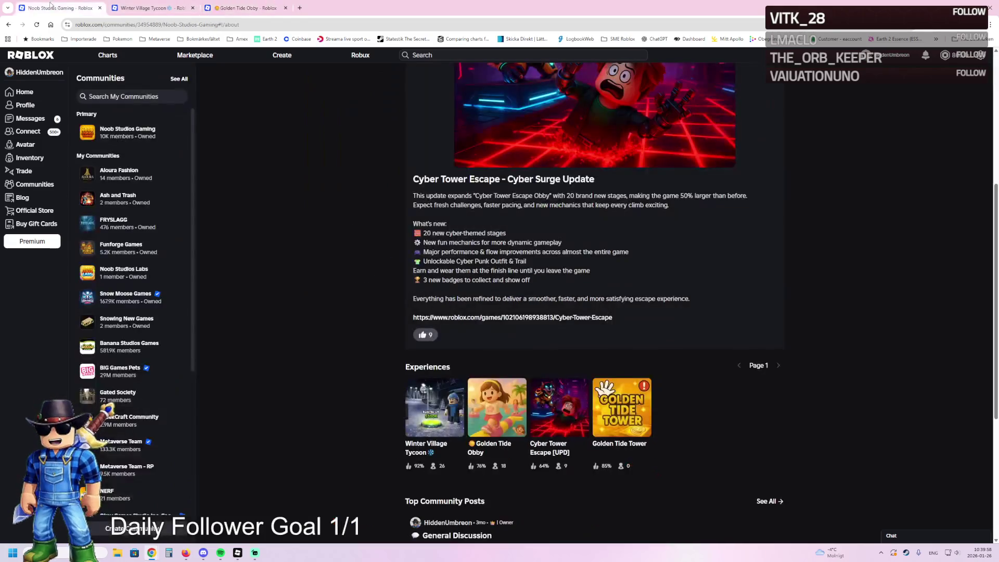
- Browse two more Cyber Tower Escape thumbnails, then return to the community page tab
{"action": "key", "text": "ctrl+3"}
{"action": "key", "text": "ctrl+4"}
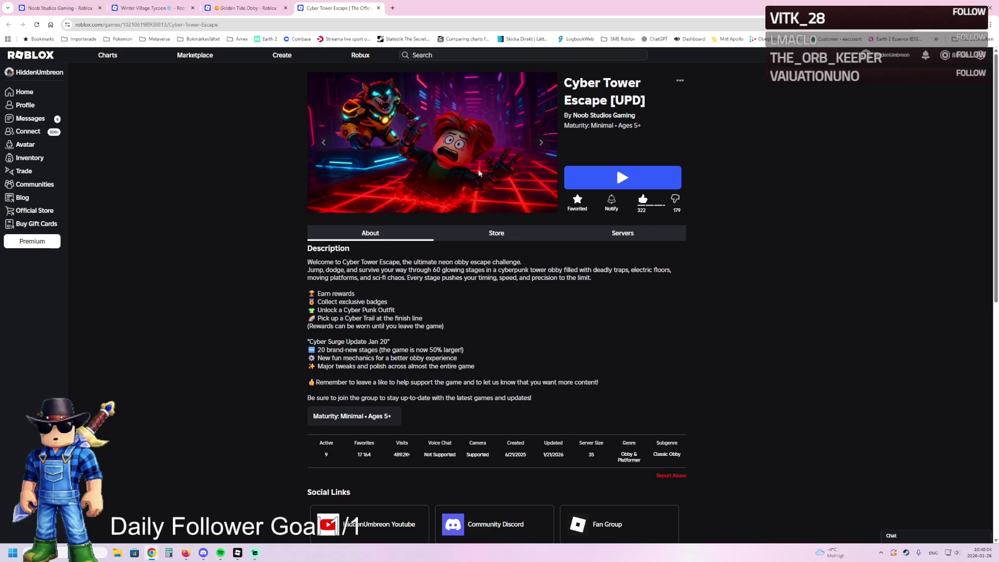
{"action": "left_click", "coordinate": [542, 143]}
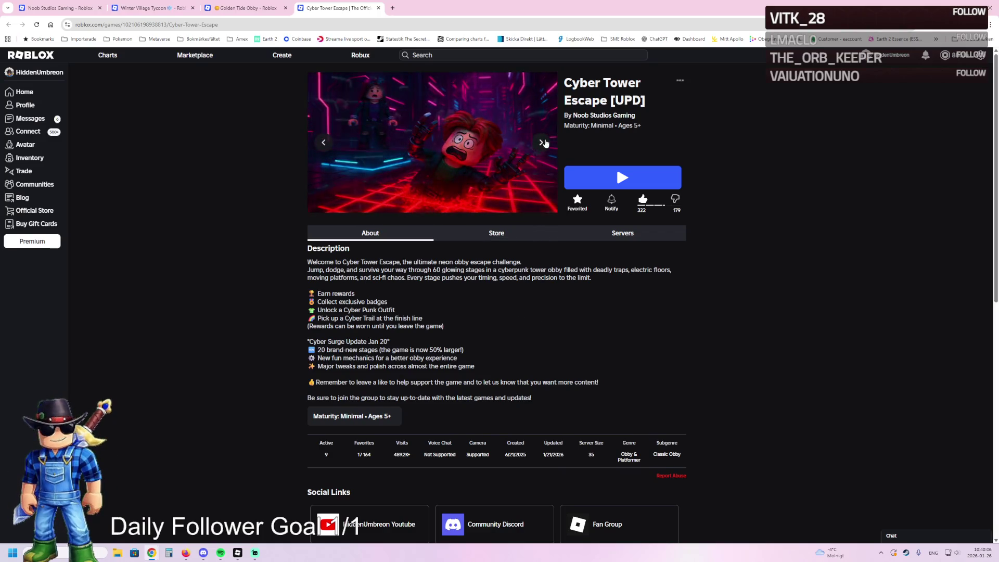
{"action": "left_click", "coordinate": [543, 142]}
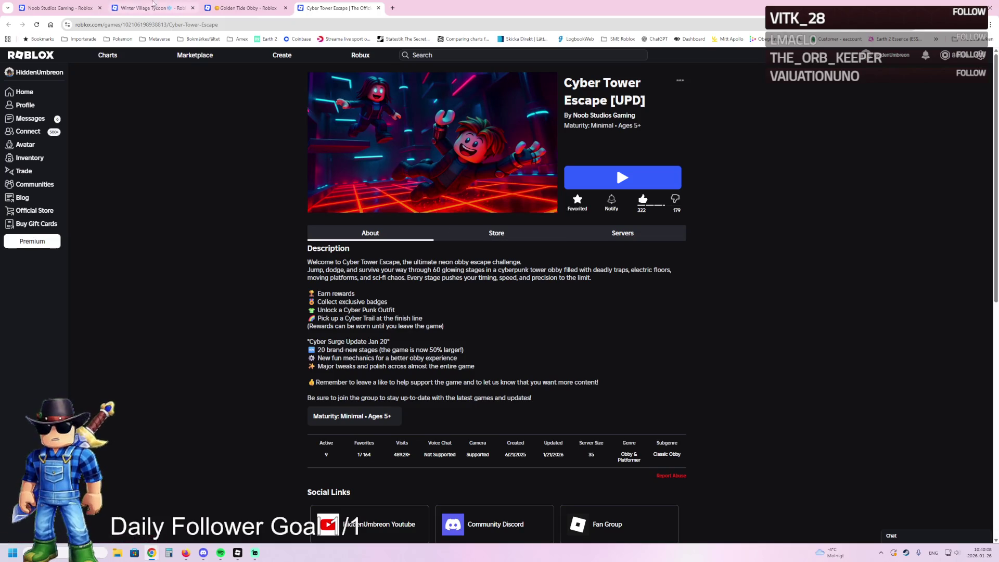
{"action": "mouse_move", "coordinate": [77, 3]}
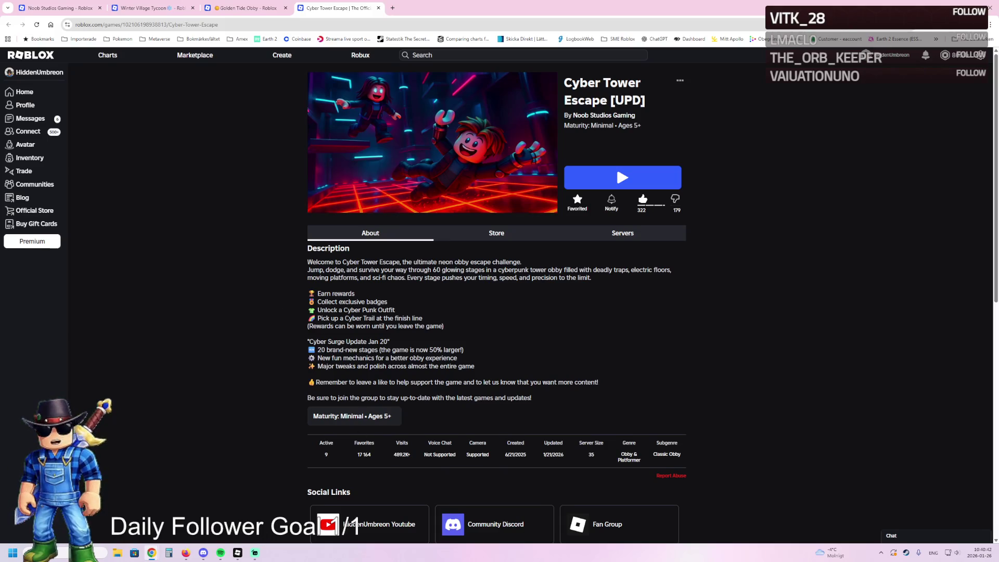
{"action": "left_click", "coordinate": [57, 8]}
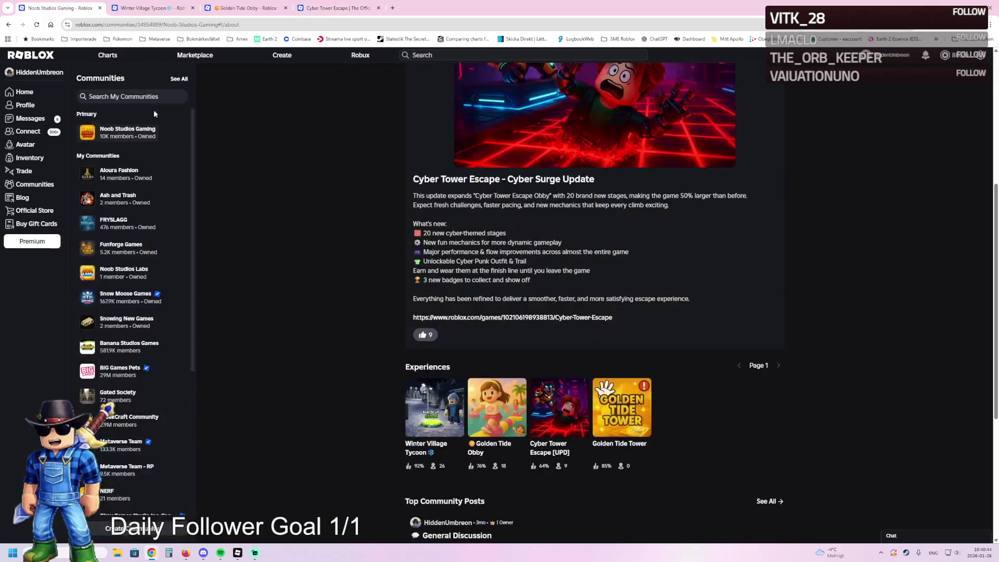
- Open Line Simulator from the Snow Moose Games community, then return to the Project_PBT Studio window
{"action": "left_click", "coordinate": [119, 295]}
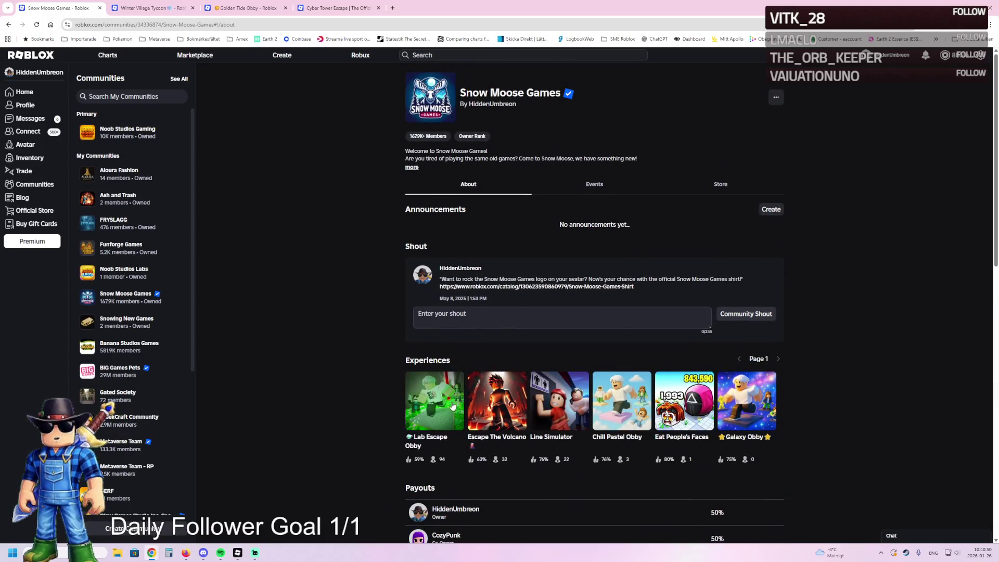
{"action": "left_click", "coordinate": [554, 408]}
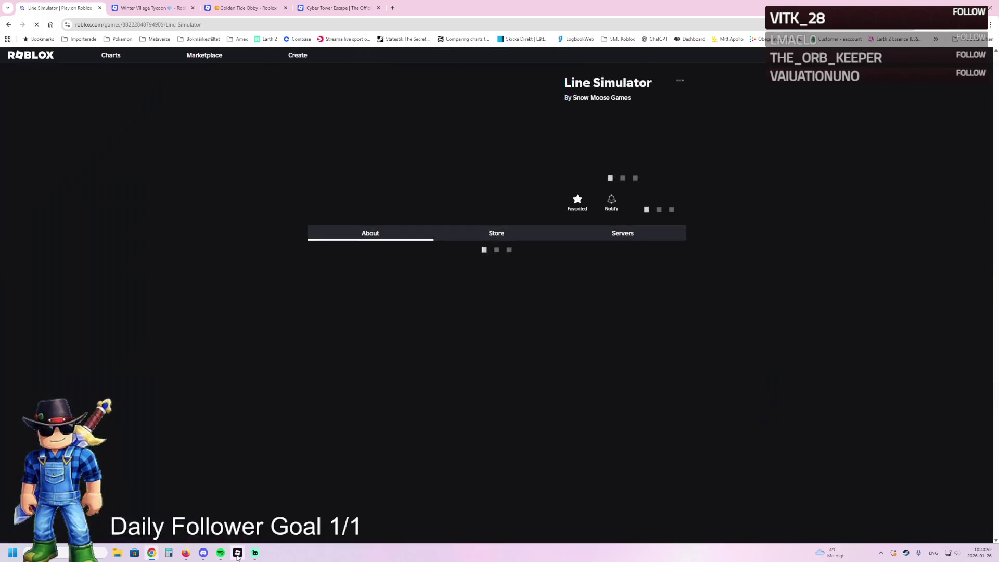
{"action": "mouse_move", "coordinate": [237, 555]}
{"action": "left_click", "coordinate": [277, 499]}
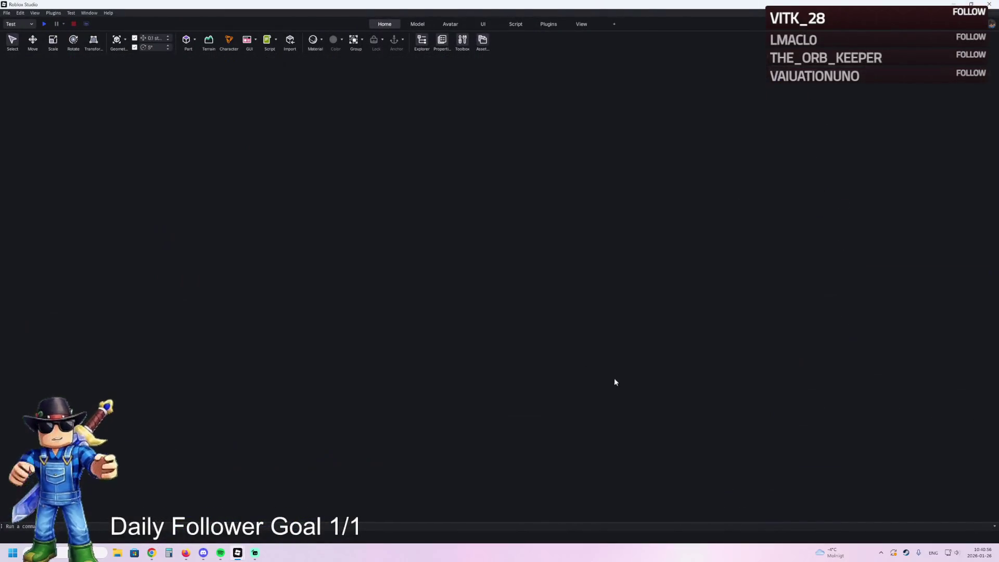
{"action": "left_click", "coordinate": [152, 552]}
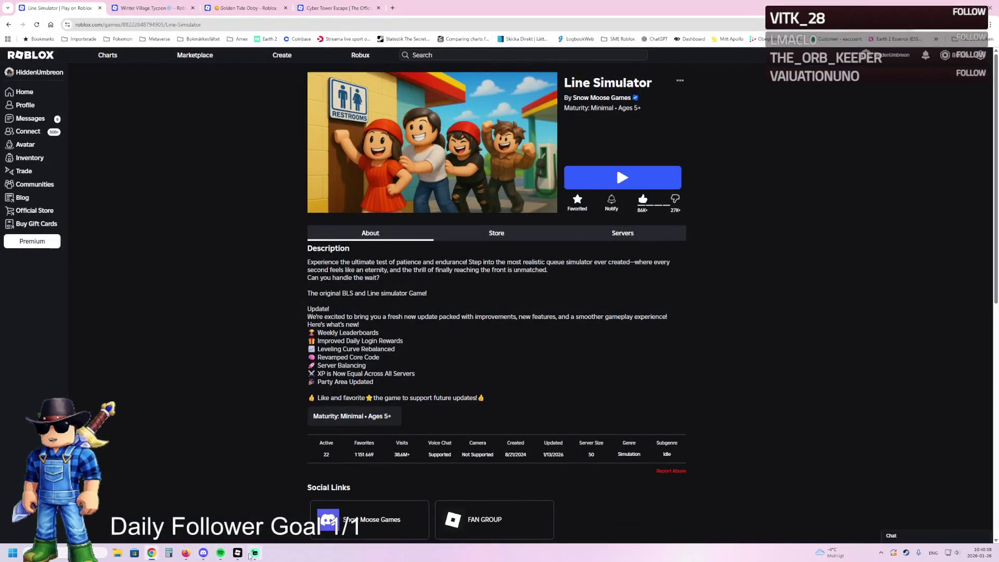
{"action": "left_click", "coordinate": [237, 554]}
{"action": "scroll", "coordinate": [416, 244], "scroll_direction": "up", "scroll_amount": 10}
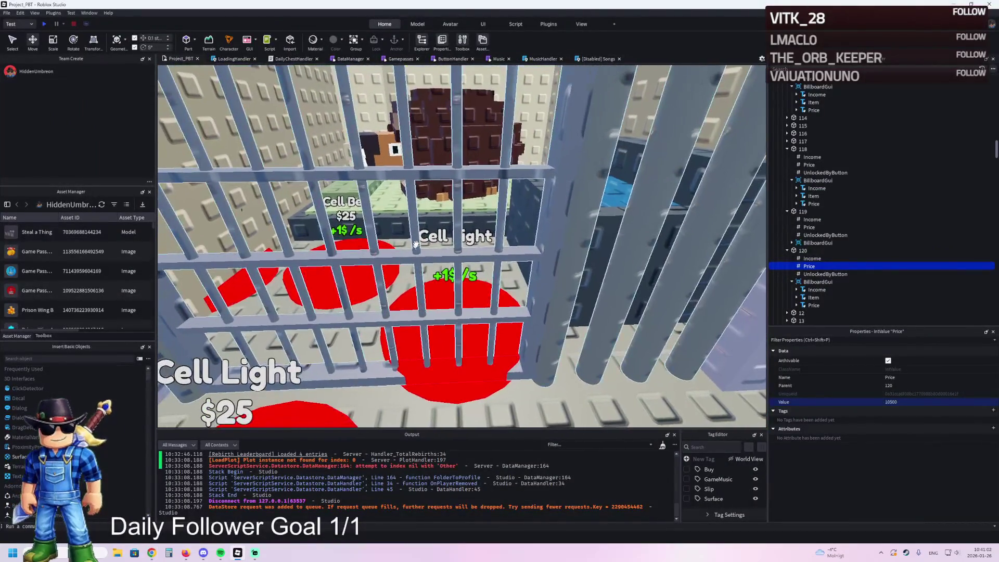
- Rename the selected Cell Bed button part to 121
{"action": "scroll", "coordinate": [416, 244], "scroll_direction": "up", "scroll_amount": 10}
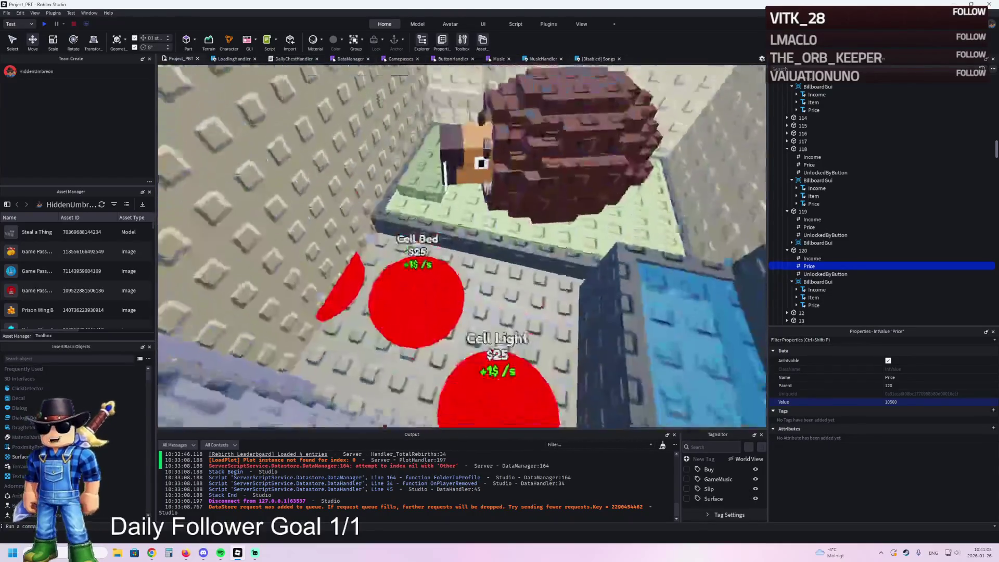
{"action": "left_click", "coordinate": [416, 243]}
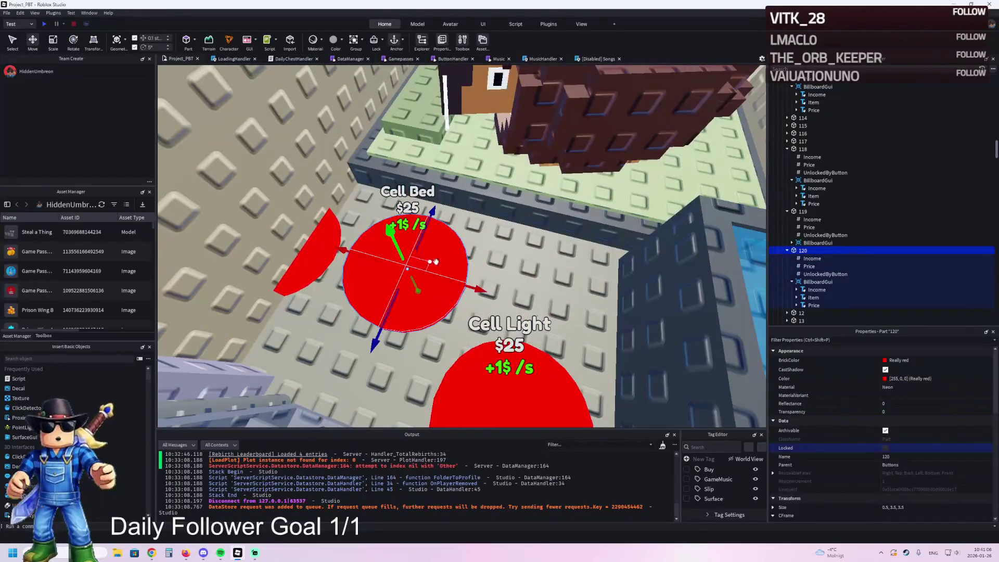
{"action": "type", "text": "121"}
{"action": "key", "text": "Return"}
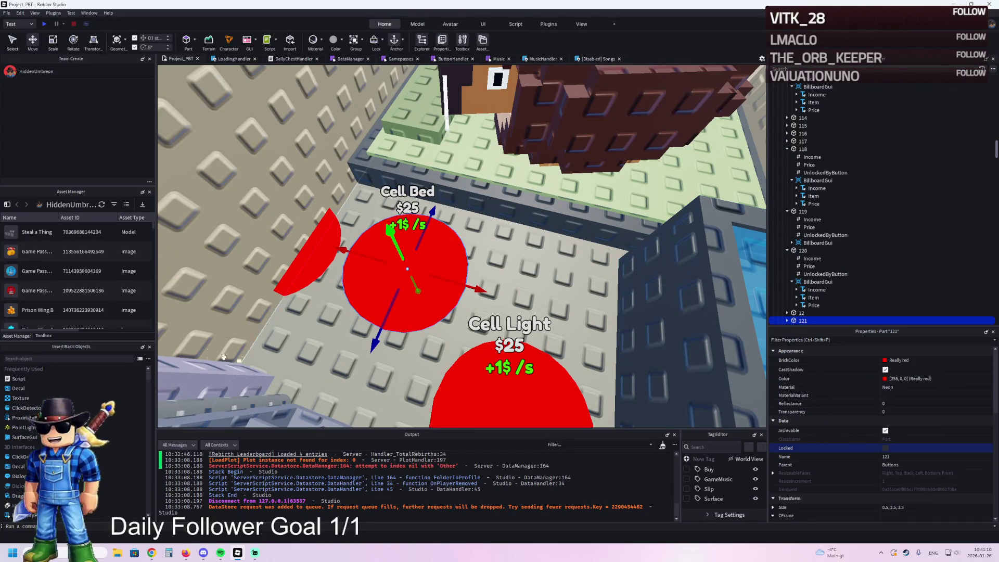
- Expand part 121 and check its Price value
{"action": "scroll", "coordinate": [849, 304], "scroll_direction": "down", "scroll_amount": 1}
{"action": "key", "text": "Right"}
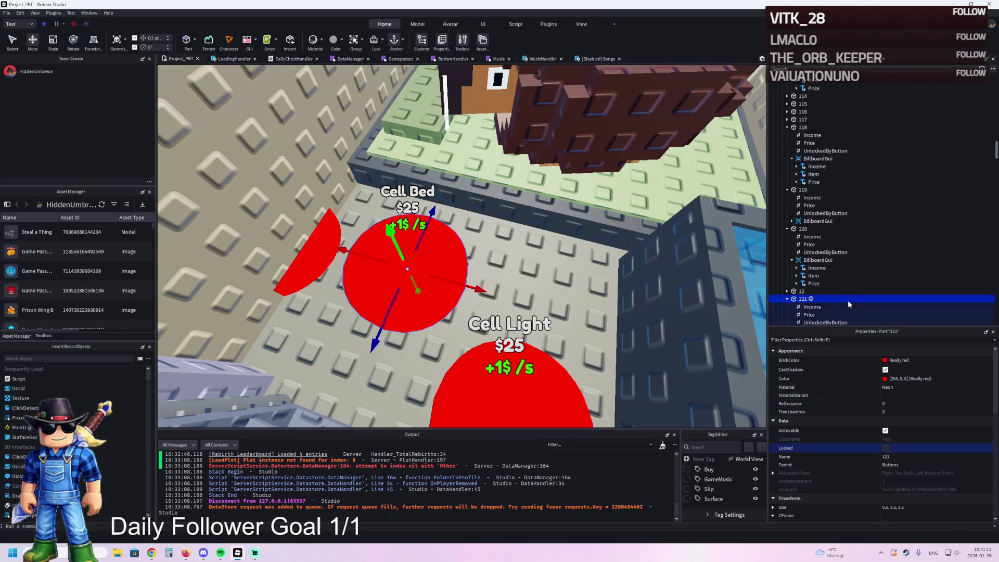
{"action": "left_click", "coordinate": [833, 314]}
{"action": "key", "text": "alt+Tab"}
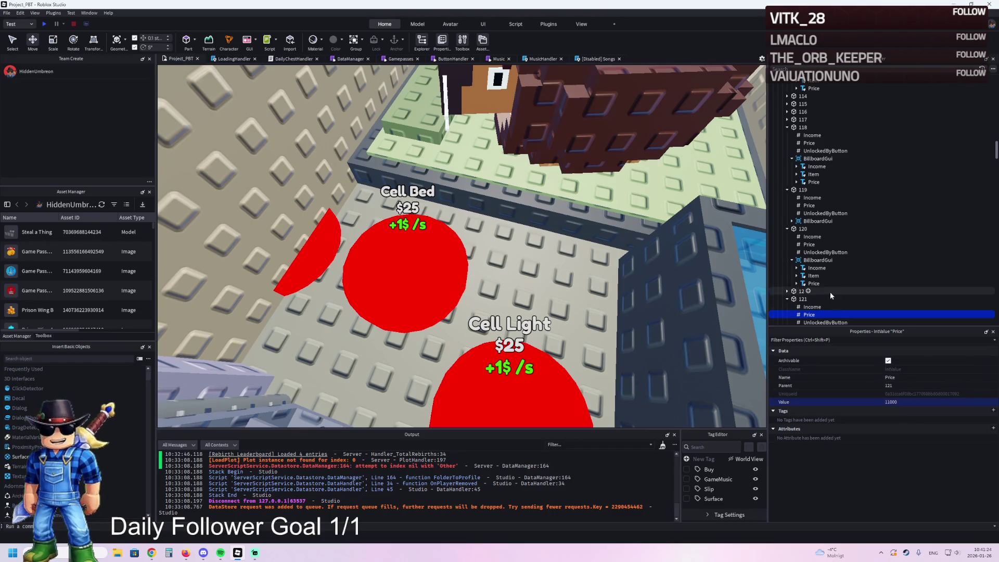
{"action": "scroll", "coordinate": [830, 295], "scroll_direction": "down", "scroll_amount": 3}
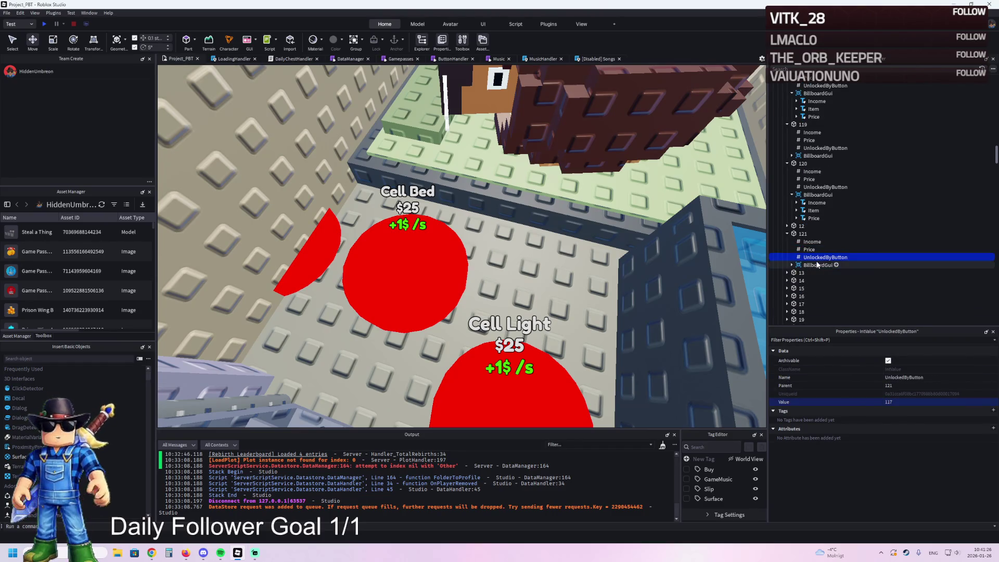
{"action": "left_click", "coordinate": [802, 234]}
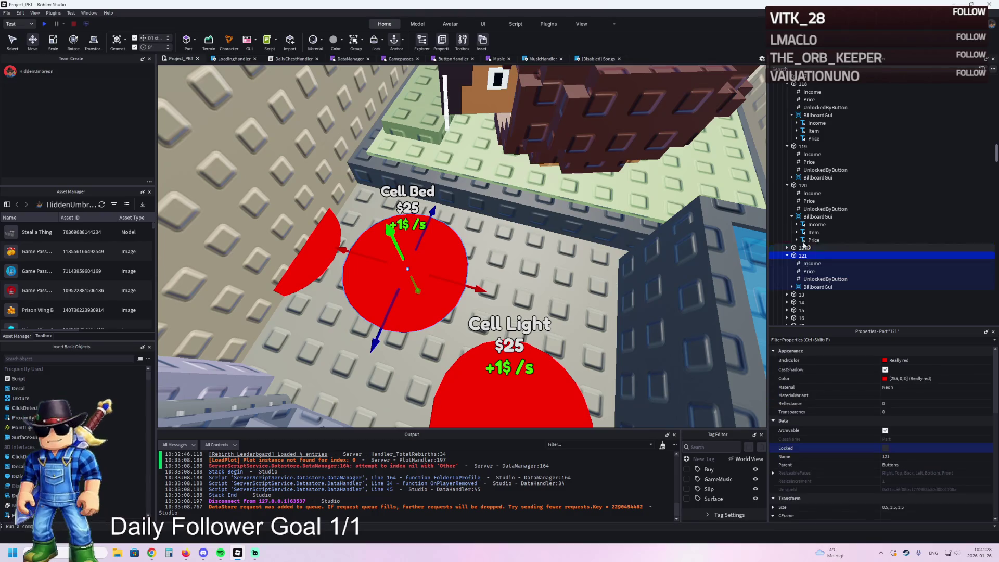
{"action": "scroll", "coordinate": [790, 152], "scroll_direction": "up", "scroll_amount": 3}
- Select and focus the view on parts 117 and 118
{"action": "left_click", "coordinate": [799, 119]}
{"action": "key", "text": "f"}
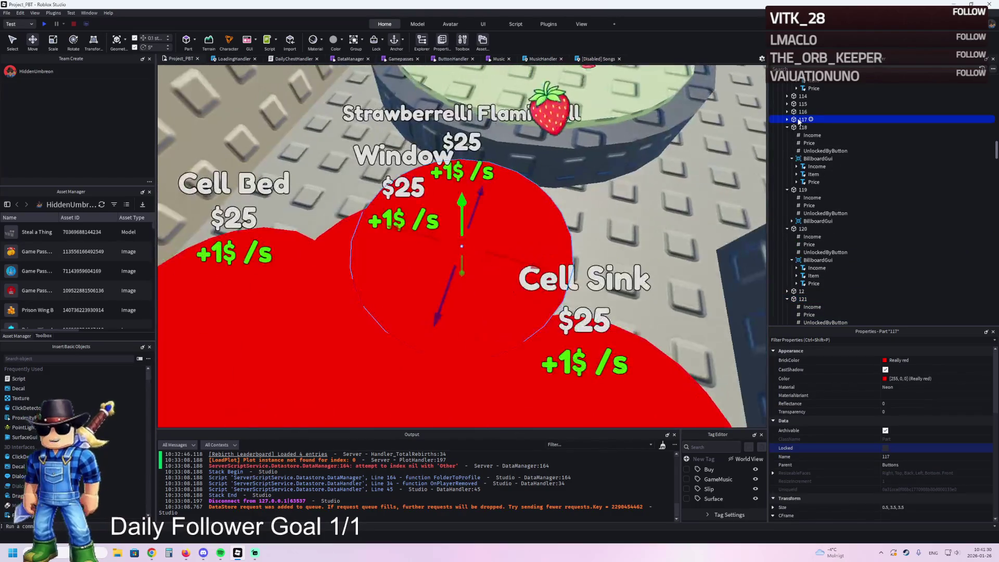
{"action": "left_click", "coordinate": [803, 126]}
{"action": "key", "text": "f"}
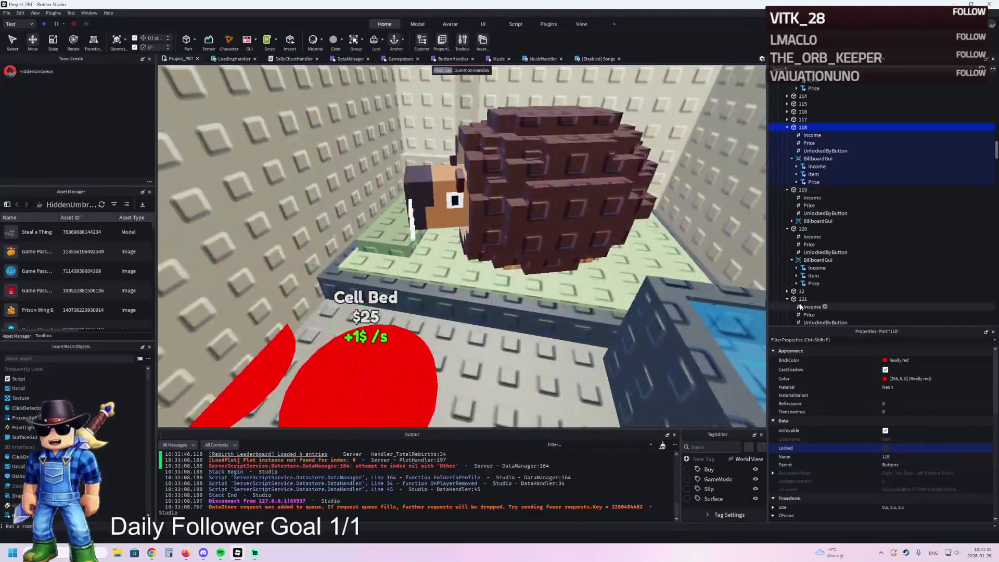
- Duplicate part 117's UnlockedByButton folder and move the copy under part 121
{"action": "left_click", "coordinate": [803, 299]}
{"action": "scroll", "coordinate": [788, 193], "scroll_direction": "up", "scroll_amount": 3}
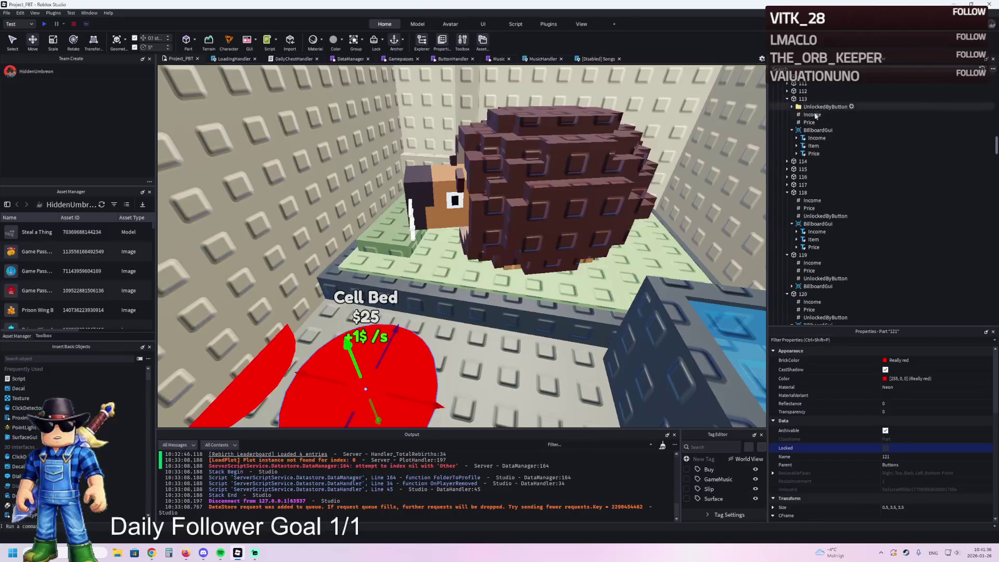
{"action": "left_click", "coordinate": [788, 186]}
{"action": "left_click", "coordinate": [816, 193]}
{"action": "key", "text": "ctrl+d"}
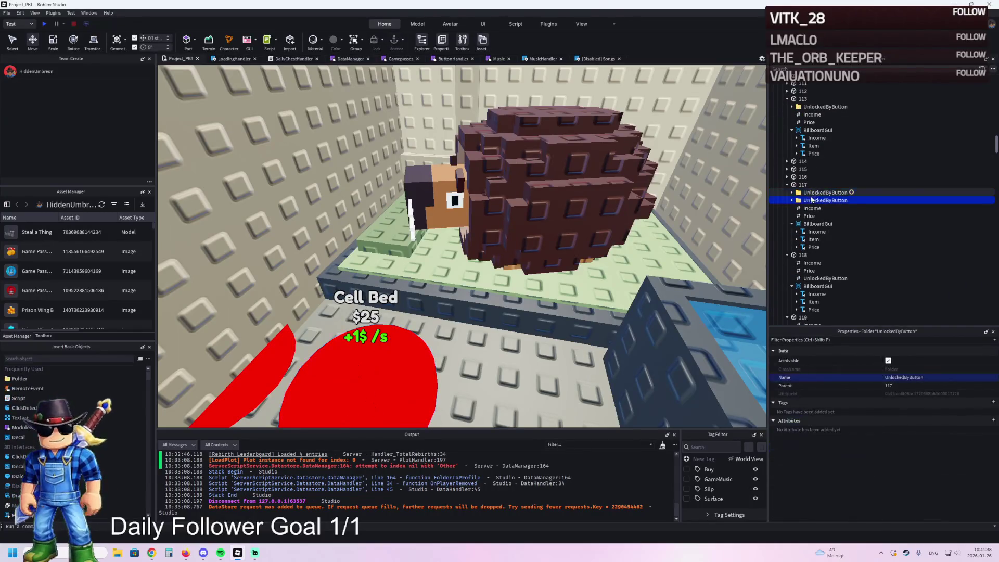
{"action": "scroll", "coordinate": [820, 219], "scroll_direction": "down", "scroll_amount": 6}
{"action": "left_click_drag", "start_coordinate": [821, 209], "coordinate": [815, 276]}
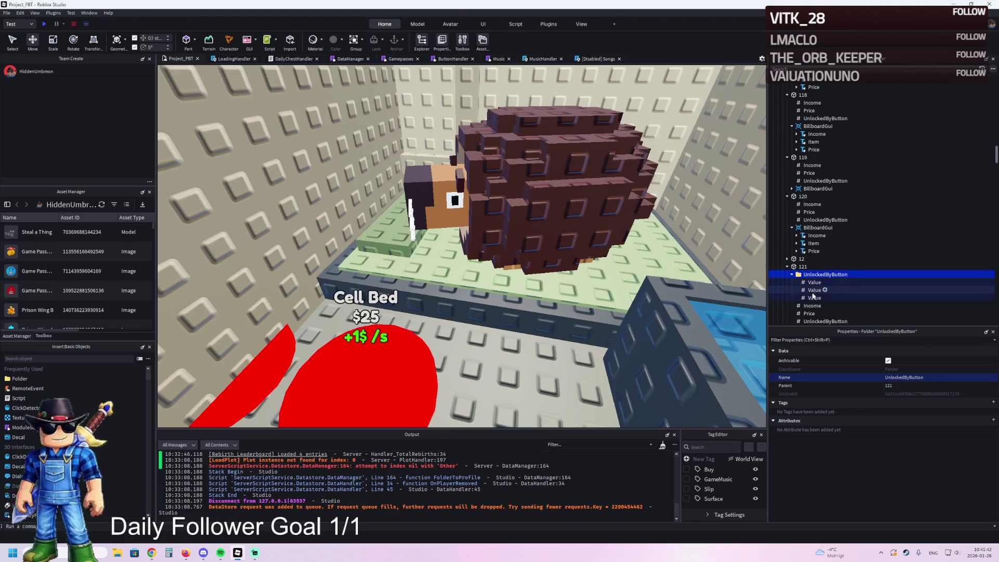
- Set the UnlockedByButton values under 121 to 120 and 115
{"action": "left_click", "coordinate": [900, 401]}
{"action": "type", "text": "120"}
{"action": "key", "text": "Return"}
{"action": "left_click", "coordinate": [813, 290]}
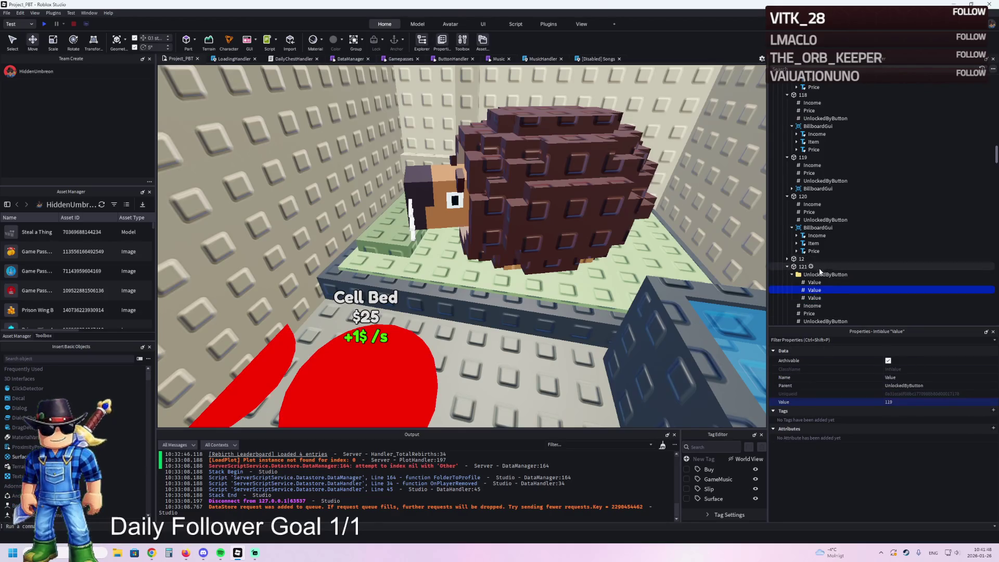
{"action": "left_click", "coordinate": [814, 282]}
{"action": "left_click", "coordinate": [901, 401]}
{"action": "type", "text": "115"}
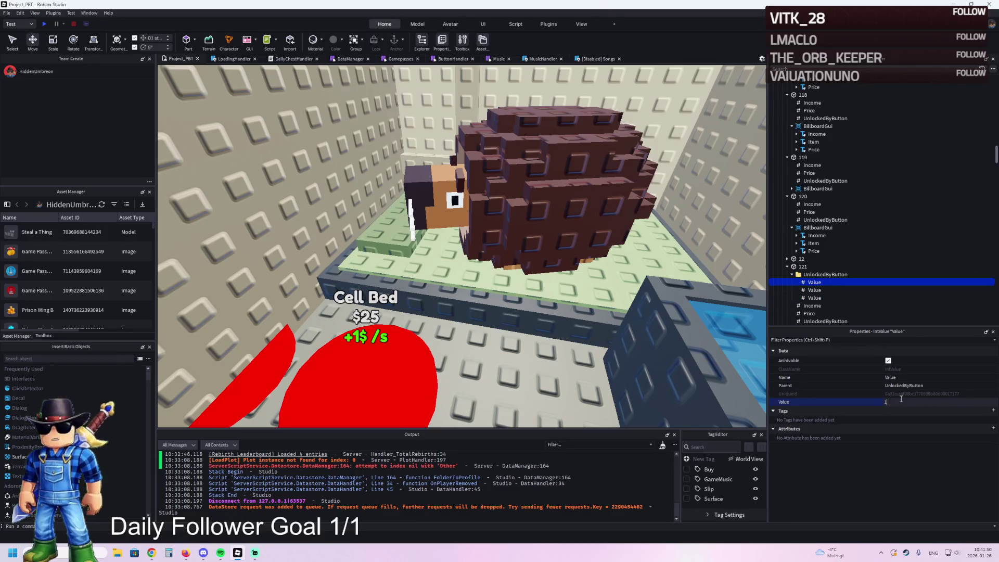
{"action": "key", "text": "Return"}
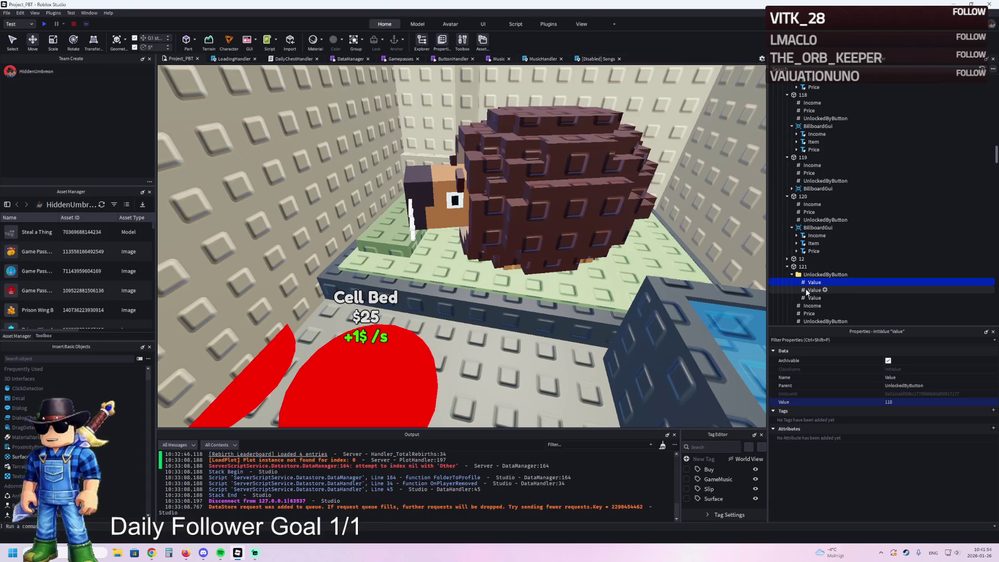
- Focus on button 118, then select button 121 and its Item label
{"action": "left_click", "coordinate": [803, 94]}
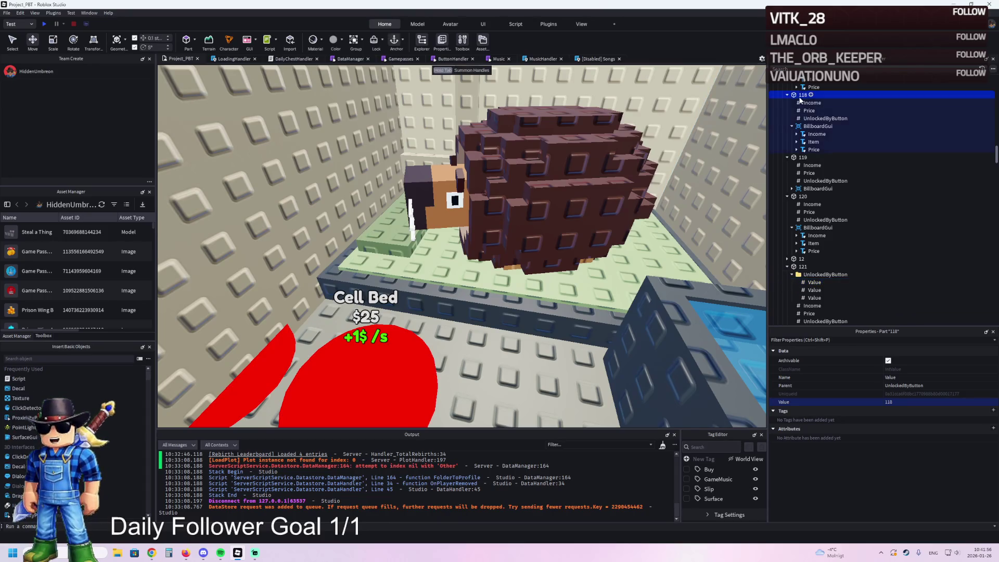
{"action": "key", "text": "f"}
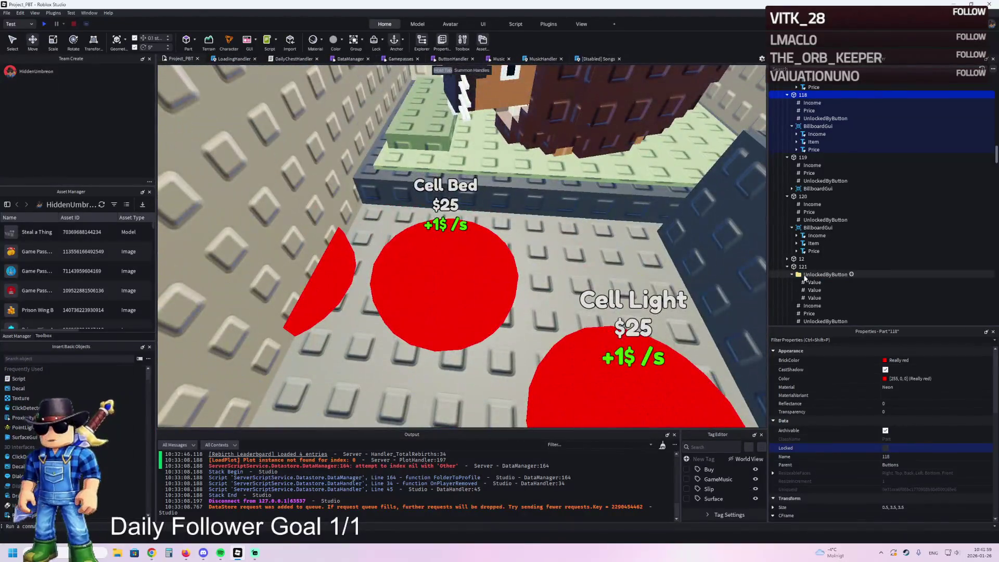
{"action": "left_click", "coordinate": [800, 266]}
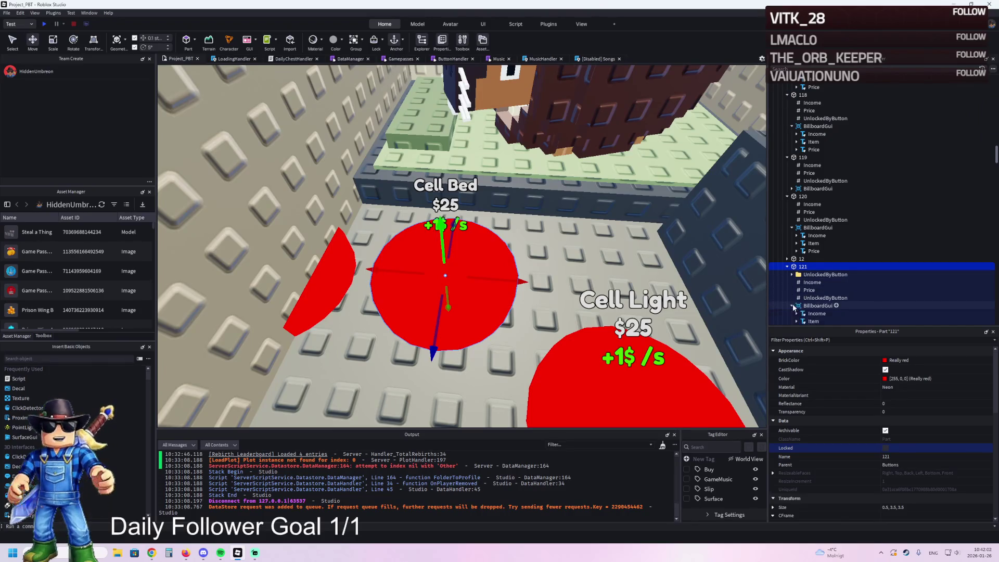
{"action": "left_click", "coordinate": [810, 321]}
- Inspect the Burbaloni_Loliloli, Lamp and Bed models in W1 and expand an upgrade entry
{"action": "key", "text": "f"}
{"action": "left_click", "coordinate": [558, 198]}
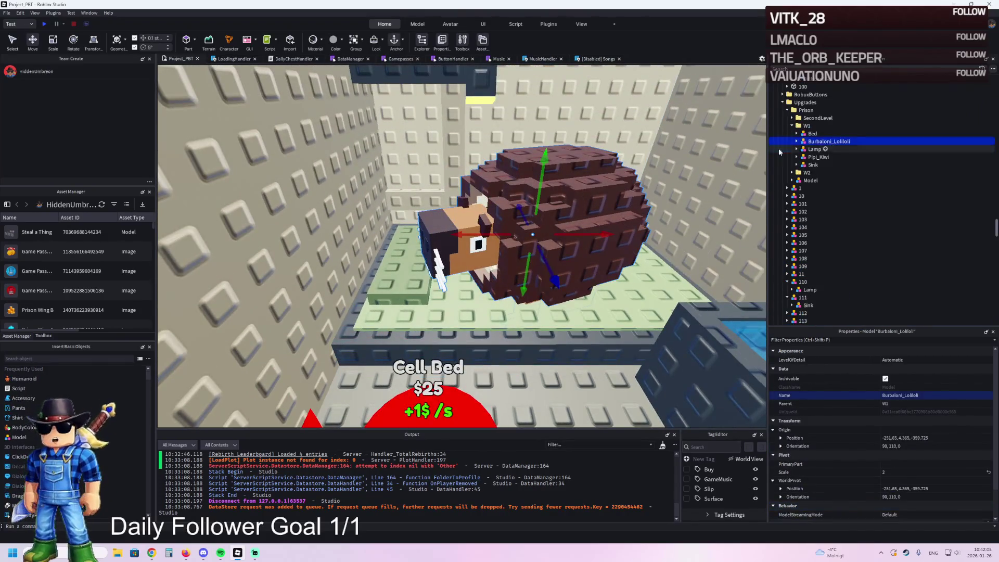
{"action": "left_click", "coordinate": [813, 150]}
{"action": "left_click", "coordinate": [807, 134]}
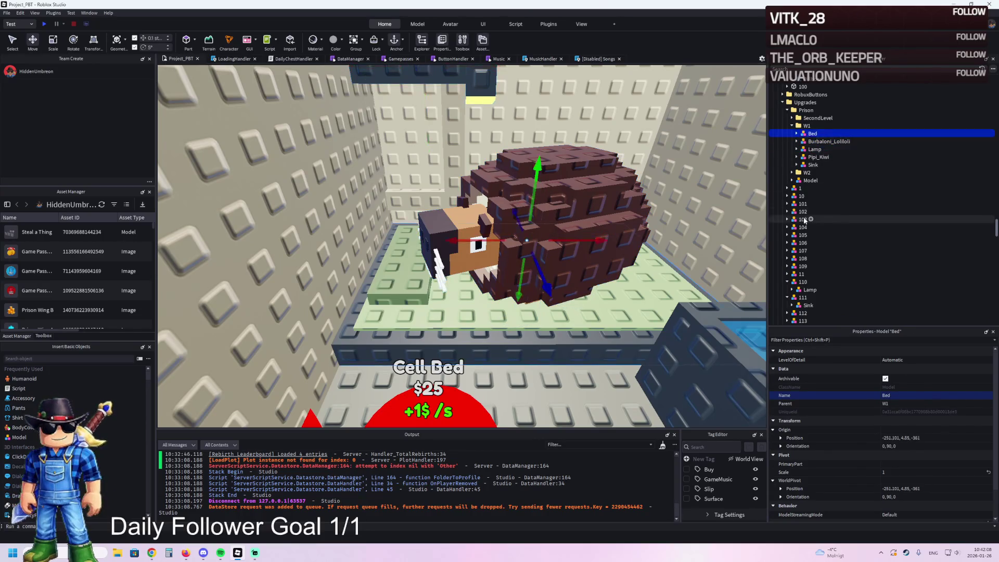
{"action": "scroll", "coordinate": [811, 241], "scroll_direction": "down", "scroll_amount": 5}
{"action": "left_click", "coordinate": [787, 214]}
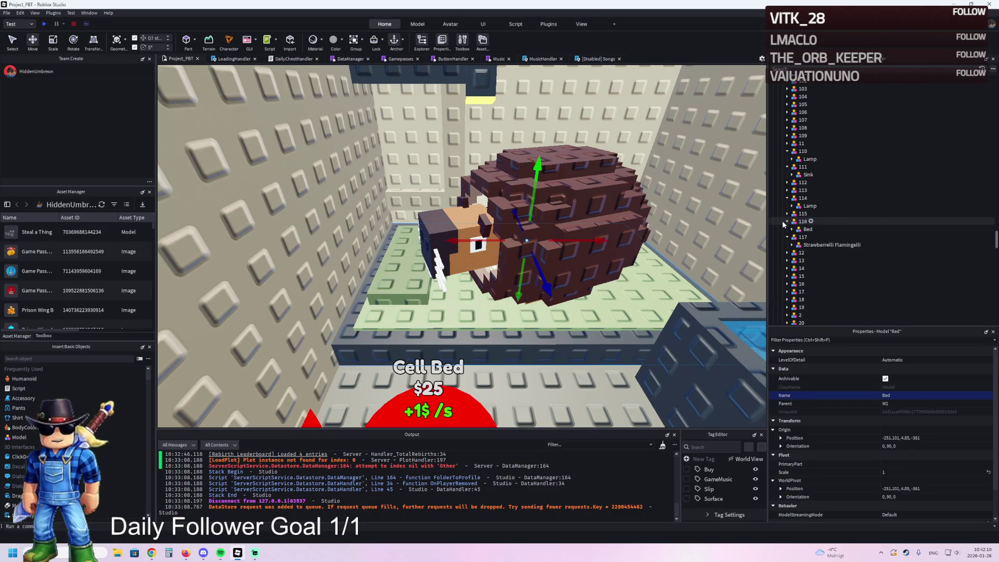
- Rename the duplicated upgrade model to 118 and create a copy named 119
{"action": "left_click", "coordinate": [929, 245]}
{"action": "key", "text": "F2"}
{"action": "type", "text": "118"}
{"action": "key", "text": "Return"}
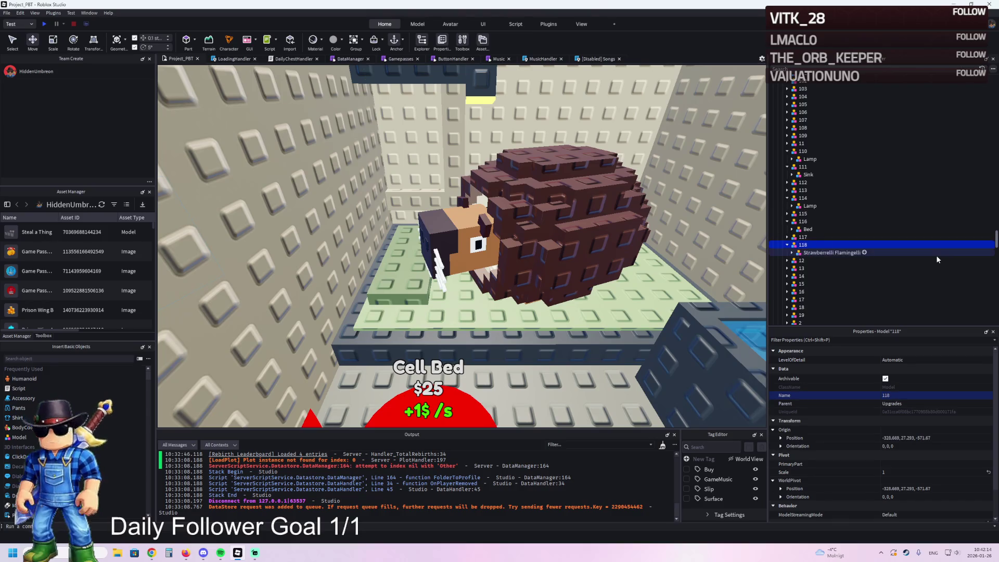
{"action": "left_click", "coordinate": [829, 254]}
{"action": "key", "text": "ctrl+i"}
{"action": "key", "text": "Escape"}
{"action": "key", "text": "F2"}
{"action": "type", "text": "118"}
{"action": "key", "text": "BackSpace"}
{"action": "type", "text": "9"}
{"action": "key", "text": "Return"}
- Duplicate further upgrade models named 120 and 121
{"action": "key", "text": "ctrl+d"}
{"action": "key", "text": "F2"}
{"action": "type", "text": "120"}
{"action": "key", "text": "Return"}
{"action": "key", "text": "ctrl+d"}
{"action": "key", "text": "F2"}
{"action": "type", "text": "121"}
{"action": "key", "text": "Return"}
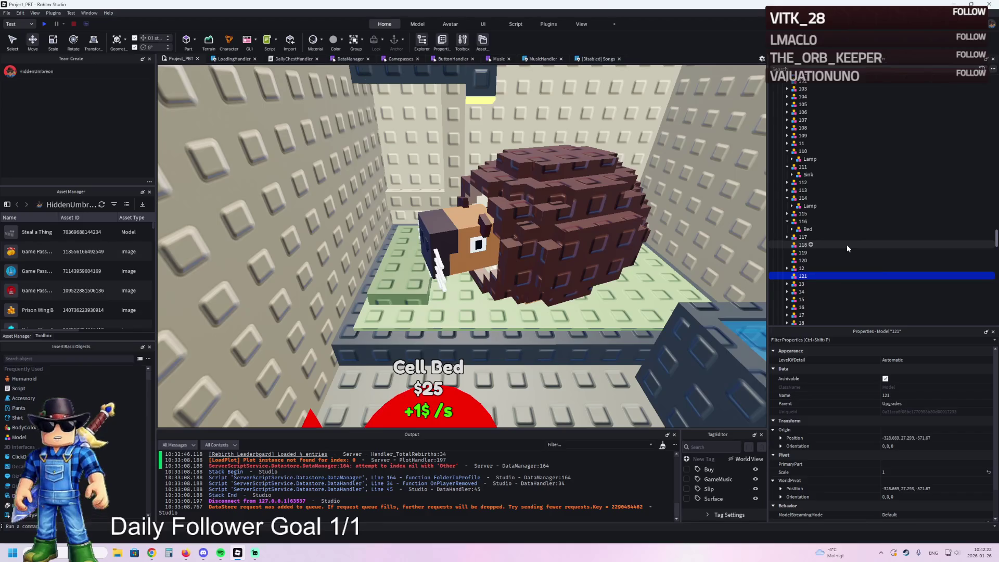
{"action": "left_click", "coordinate": [458, 245]}
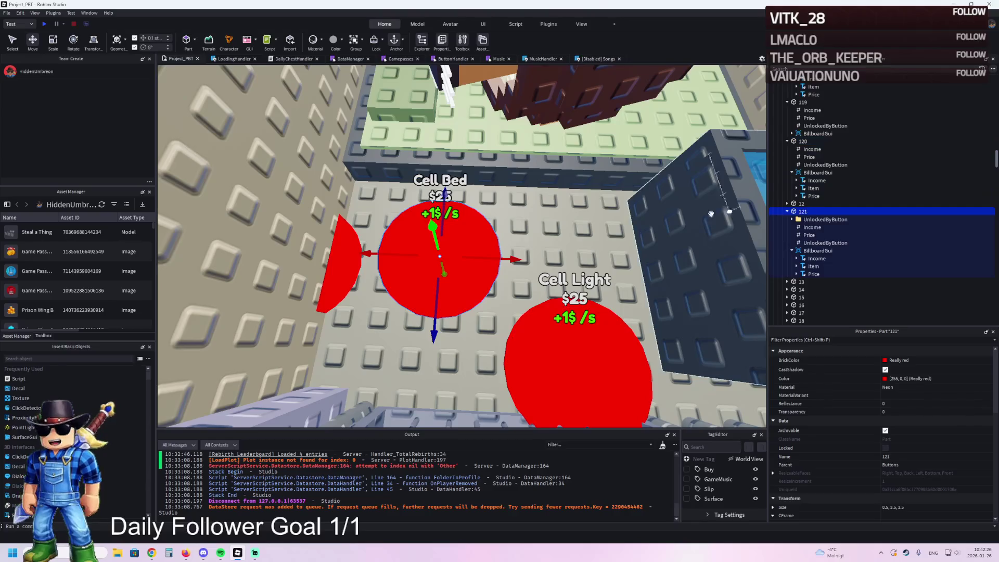
- Arrange the two Cell Bed pads side by side above Cell Light
{"action": "left_click_drag", "start_coordinate": [478, 242], "coordinate": [612, 254]}
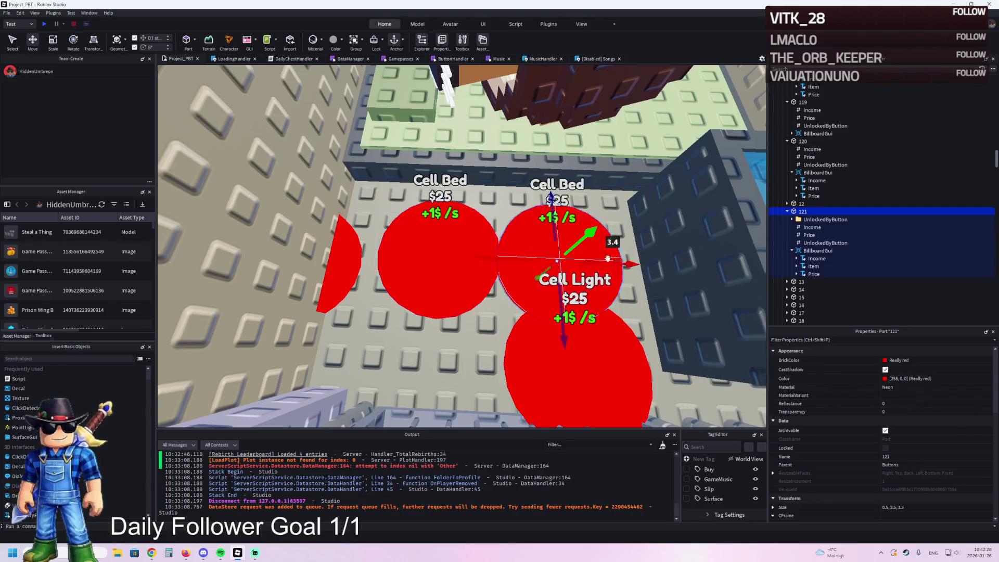
{"action": "mouse_move", "coordinate": [565, 304]}
{"action": "left_mouse_down"}
{"action": "mouse_move", "coordinate": [550, 251]}
{"action": "mouse_move", "coordinate": [547, 274]}
{"action": "left_mouse_up"}
{"action": "left_click_drag", "start_coordinate": [440, 263], "coordinate": [419, 301]}
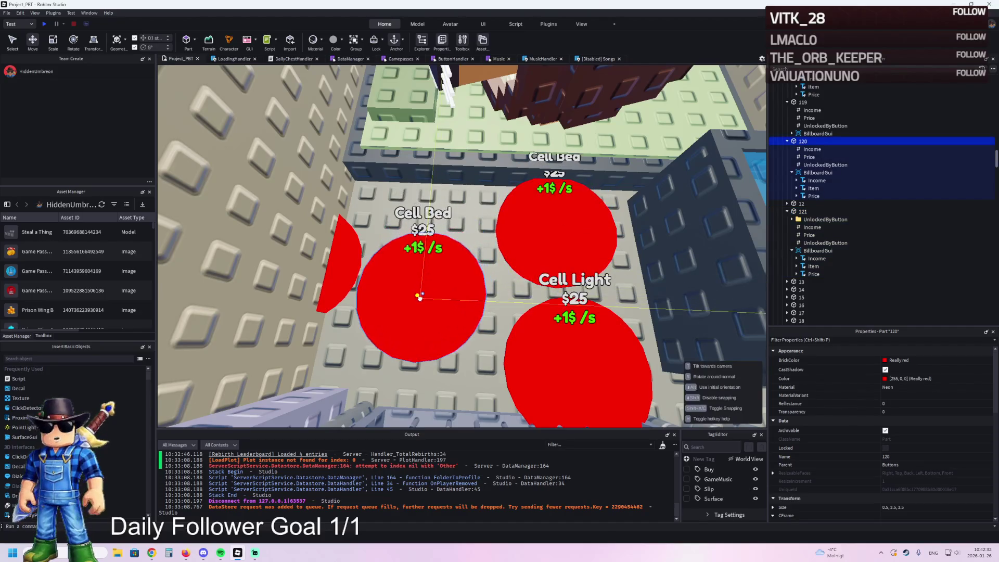
{"action": "left_click_drag", "start_coordinate": [549, 243], "coordinate": [536, 251]}
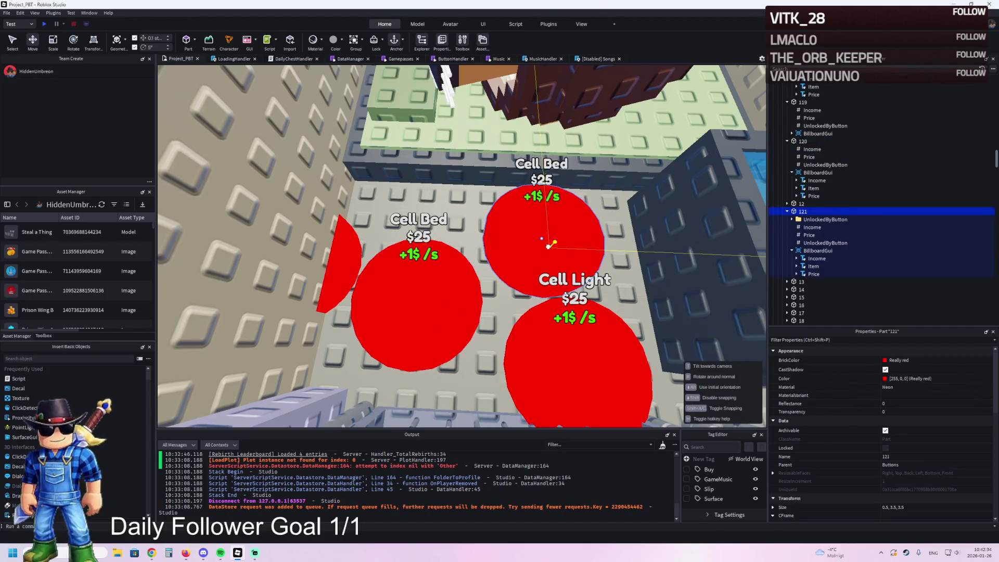
- Set button 121's Item label text to Burbaloni Loliloli
{"action": "left_click", "coordinate": [812, 265]}
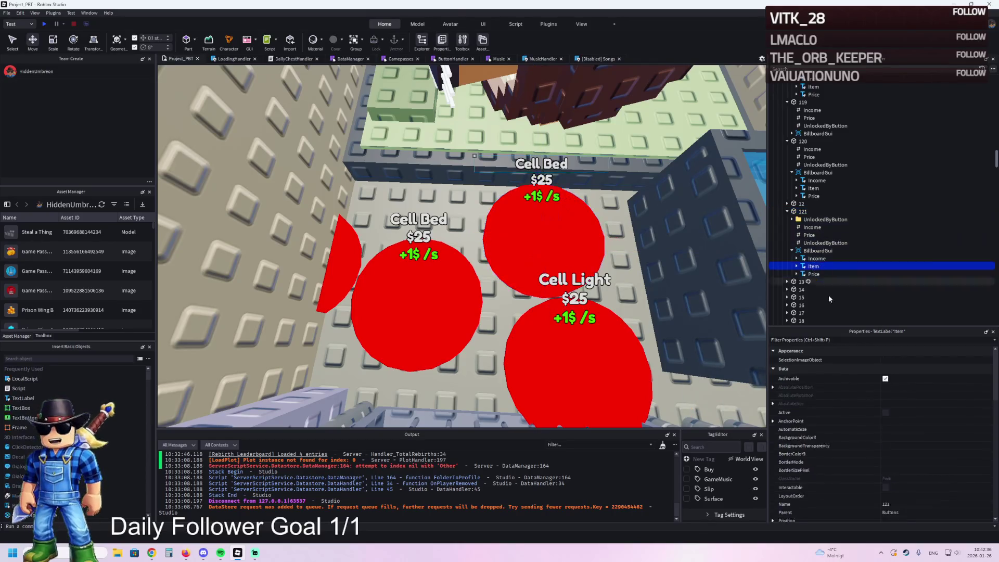
{"action": "scroll", "coordinate": [910, 466], "scroll_direction": "down", "scroll_amount": 8}
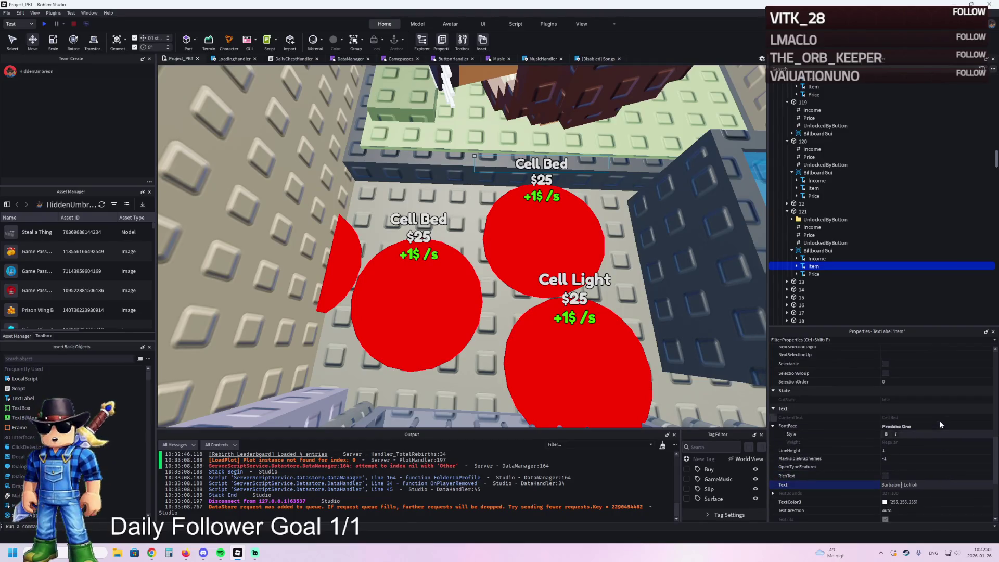
{"action": "key", "text": "Return"}
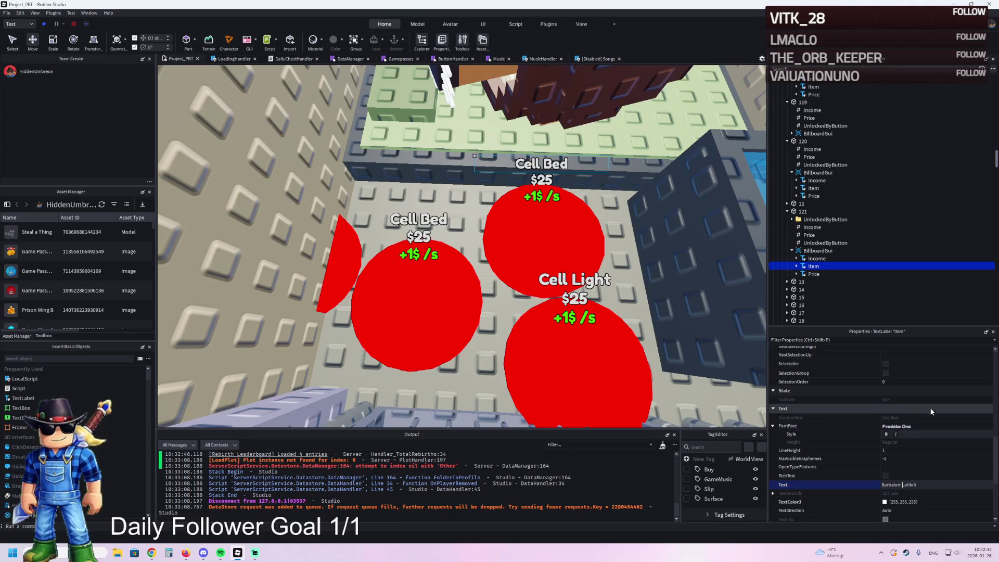
- Move the Bed-through-Sink models under upgrade 118 and Burbaloni_Loliloli under upgrade 121
{"action": "left_click", "coordinate": [539, 210]}
{"action": "key", "text": "f"}
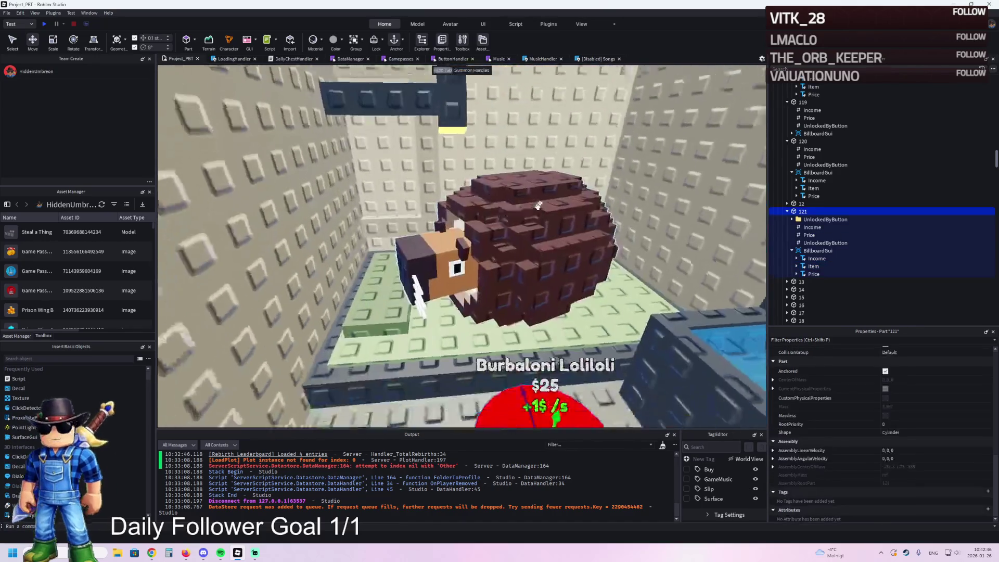
{"action": "left_click", "coordinate": [809, 134]}
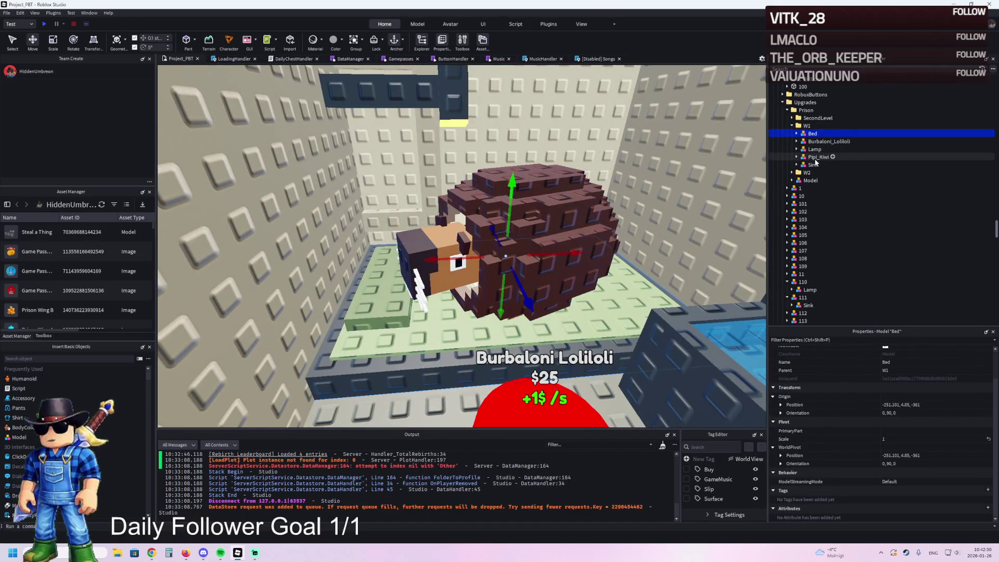
{"action": "left_click", "coordinate": [813, 165], "text": "shift"}
{"action": "mouse_move", "coordinate": [814, 142]}
{"action": "left_mouse_down"}
{"action": "mouse_move", "coordinate": [825, 236]}
{"action": "mouse_move", "coordinate": [808, 225]}
{"action": "mouse_move", "coordinate": [806, 255]}
{"action": "left_mouse_up"}
{"action": "left_click", "coordinate": [807, 209]}
{"action": "mouse_move", "coordinate": [809, 217]}
{"action": "left_mouse_down"}
{"action": "mouse_move", "coordinate": [809, 235]}
{"action": "mouse_move", "coordinate": [807, 223]}
{"action": "left_mouse_up"}
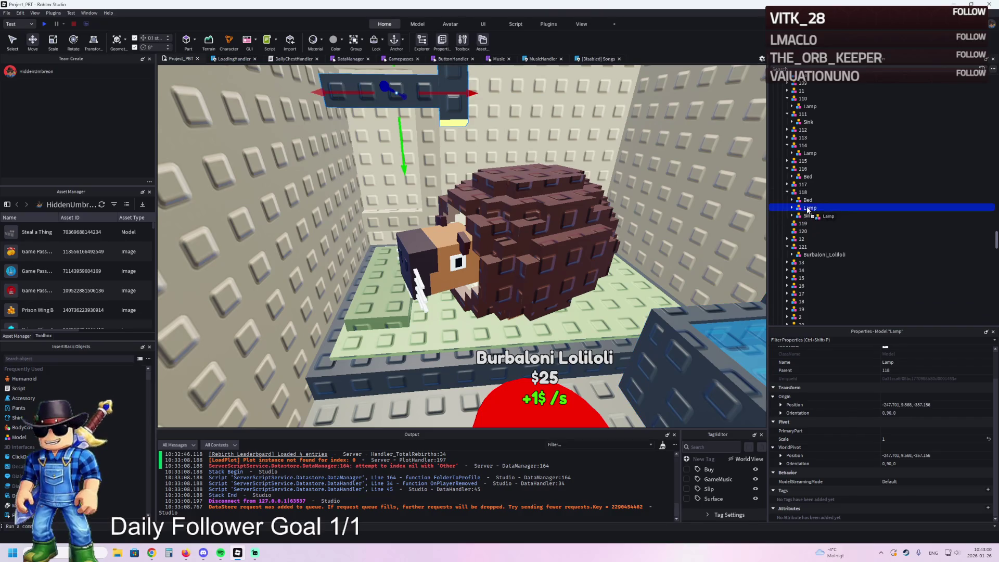
- Move the Bed into upgrade 120 and TemplatePlot into ReplicatedStorage
{"action": "left_click", "coordinate": [807, 200]}
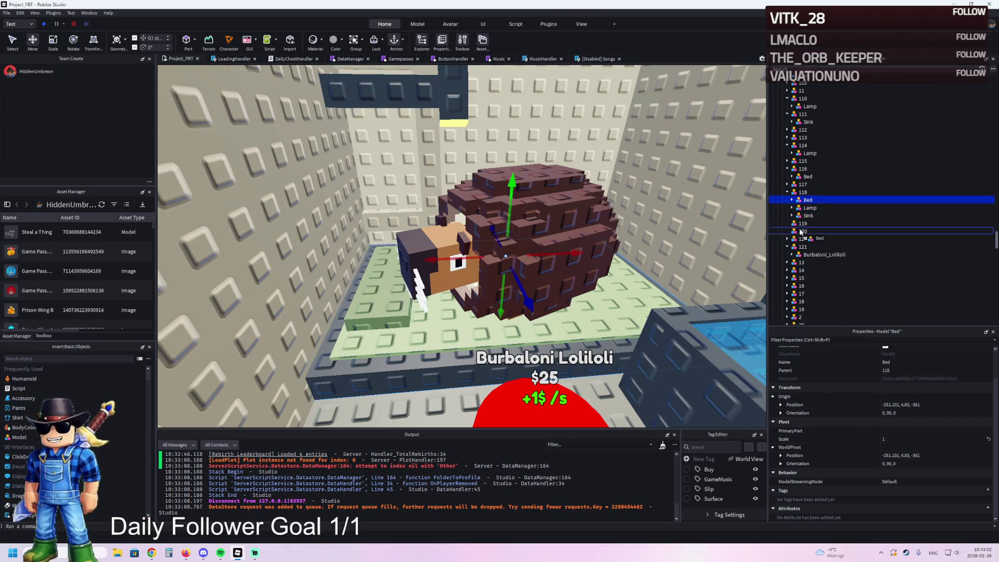
{"action": "left_click_drag", "start_coordinate": [802, 233], "coordinate": [803, 215]}
{"action": "scroll", "coordinate": [815, 183], "scroll_direction": "up", "scroll_amount": 10}
{"action": "left_click_drag", "start_coordinate": [804, 141], "coordinate": [800, 154]}
{"action": "left_click_drag", "start_coordinate": [790, 225], "coordinate": [790, 226]}
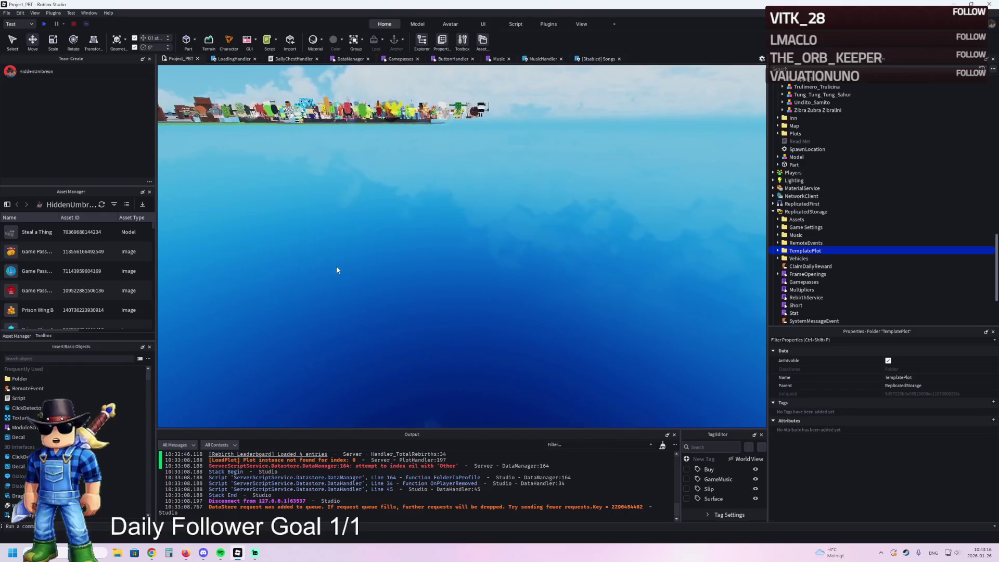
- Playtest the game, walk the character into the green-lit Cell Light cell, then stop
{"action": "key", "text": "F5"}
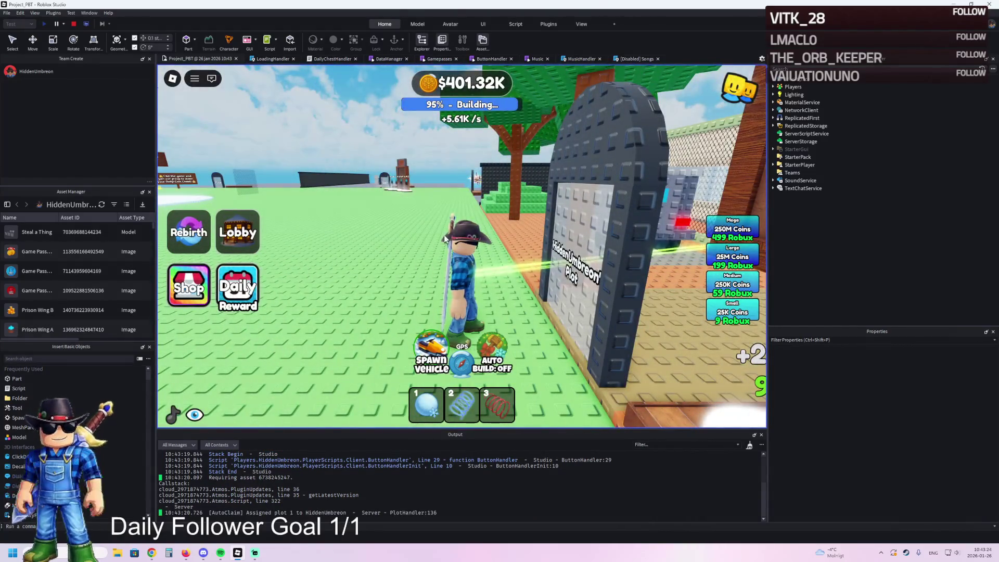
{"action": "key", "text": "w"}
{"action": "key", "text": "w"}
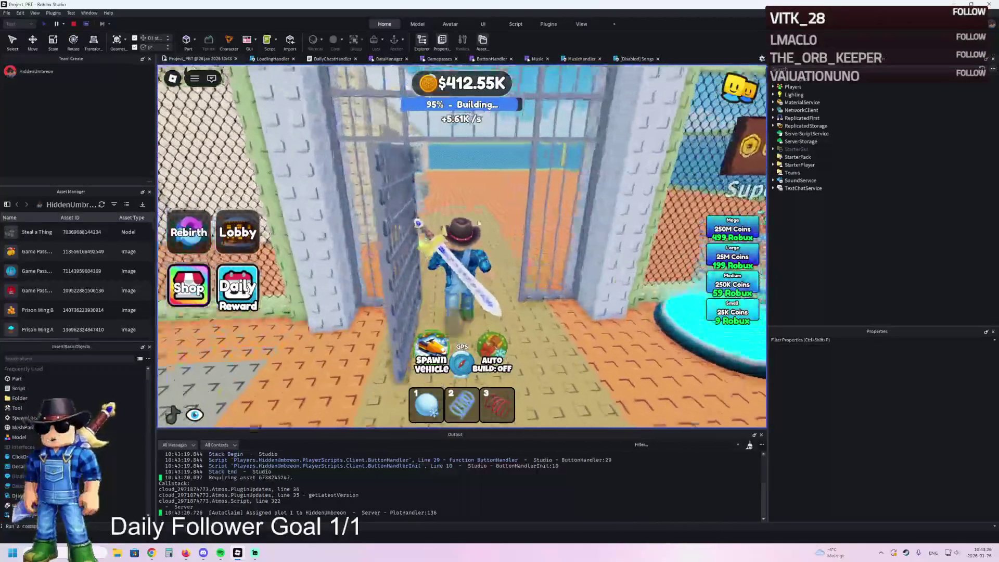
{"action": "key", "text": "w"}
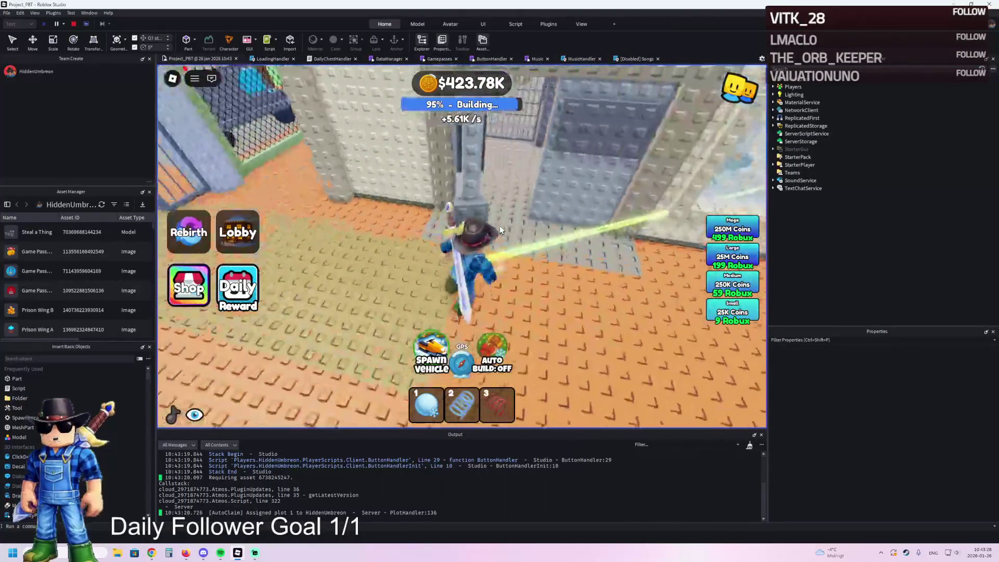
{"action": "key", "text": "w"}
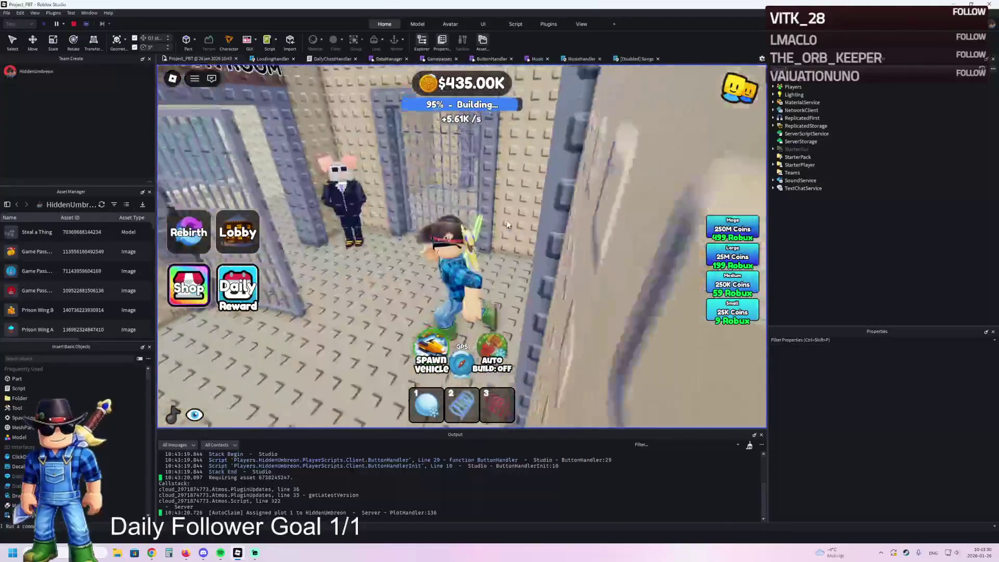
{"action": "key", "text": "w"}
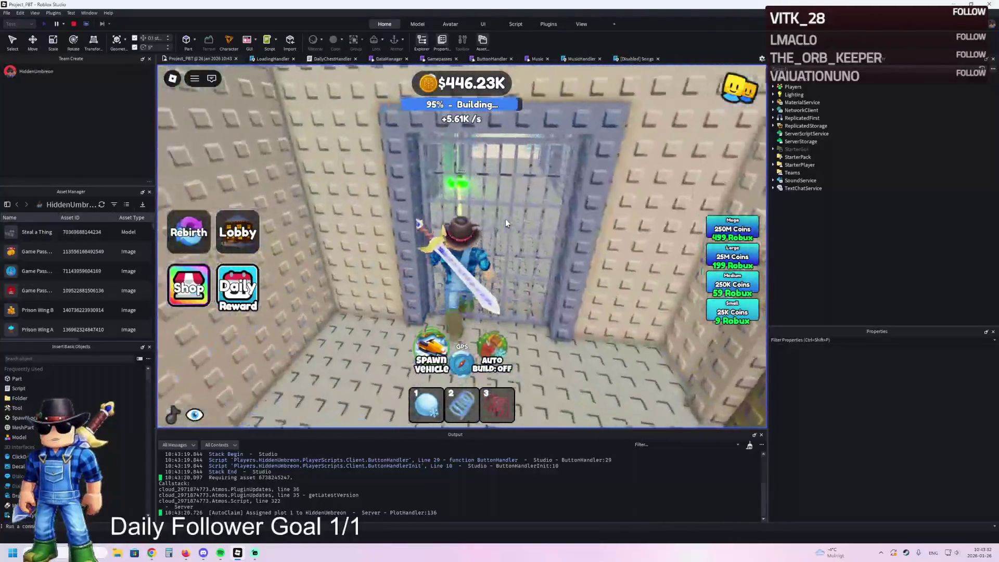
{"action": "key", "text": "a"}
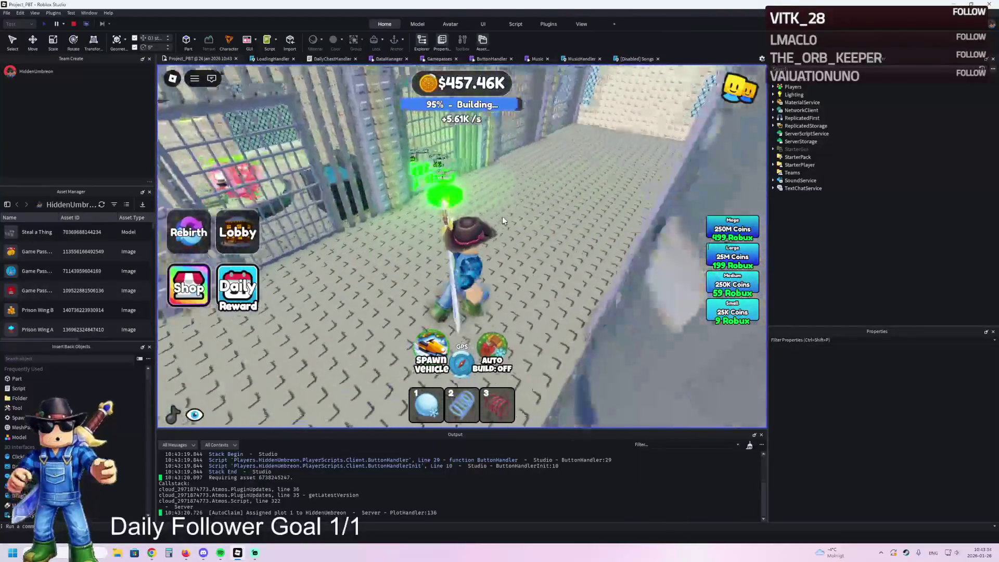
{"action": "key", "text": "d"}
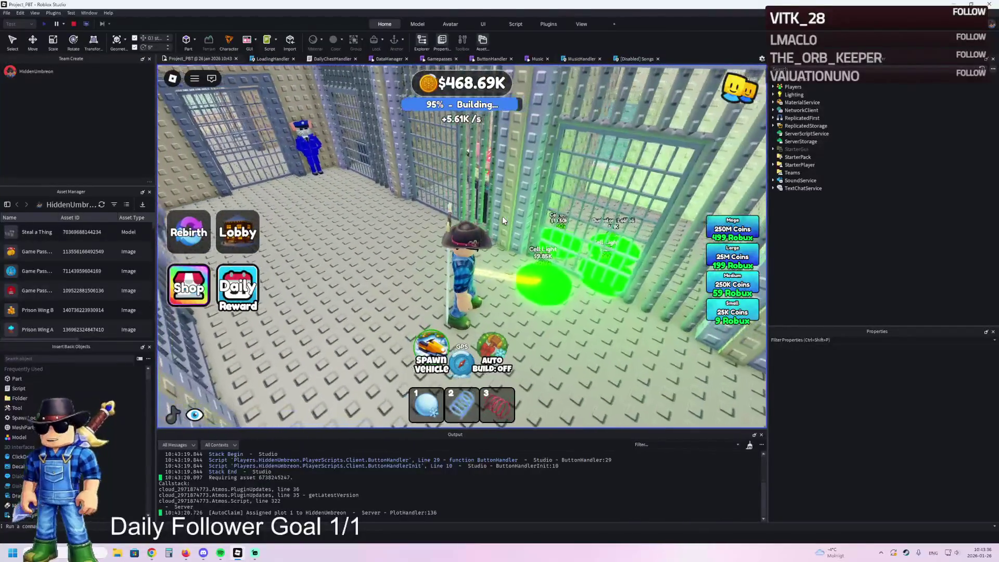
{"action": "left_click", "coordinate": [74, 24]}
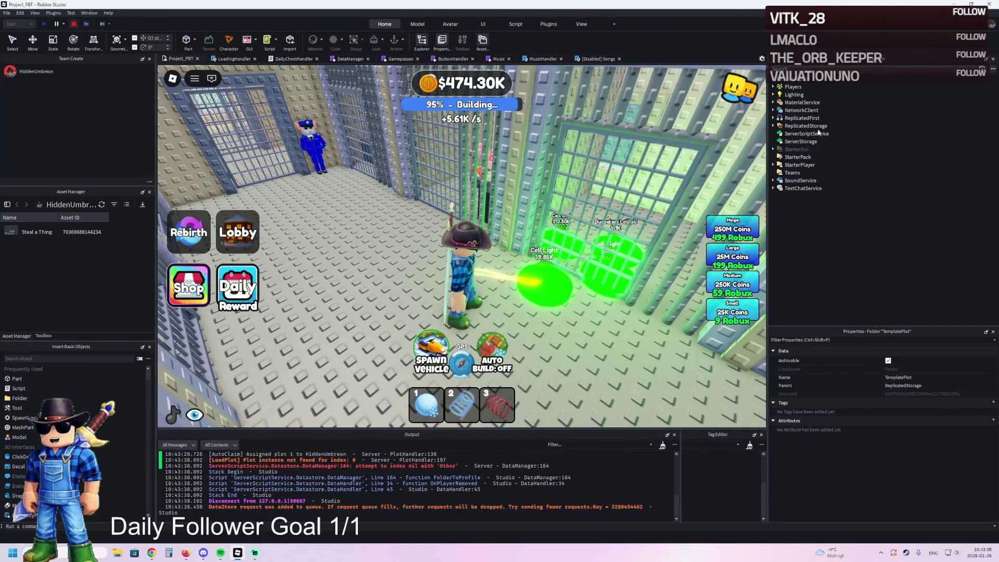
- Delete button 121's UnlockedByButton value, return TemplatePlot to ReplicatedStorage, and start a playtest
{"action": "key", "text": "ctrl+z"}
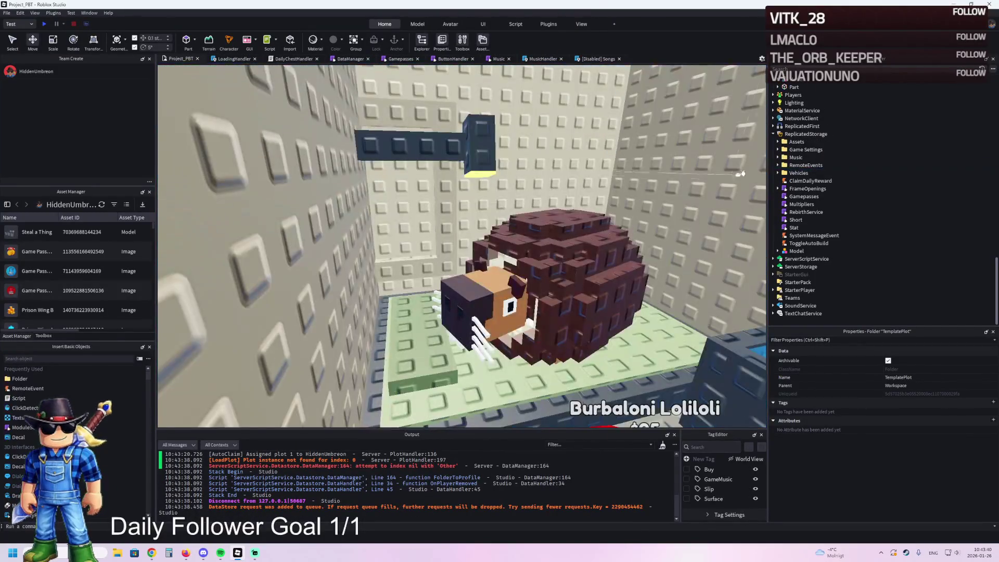
{"action": "left_click", "coordinate": [802, 141]}
{"action": "key", "text": "f"}
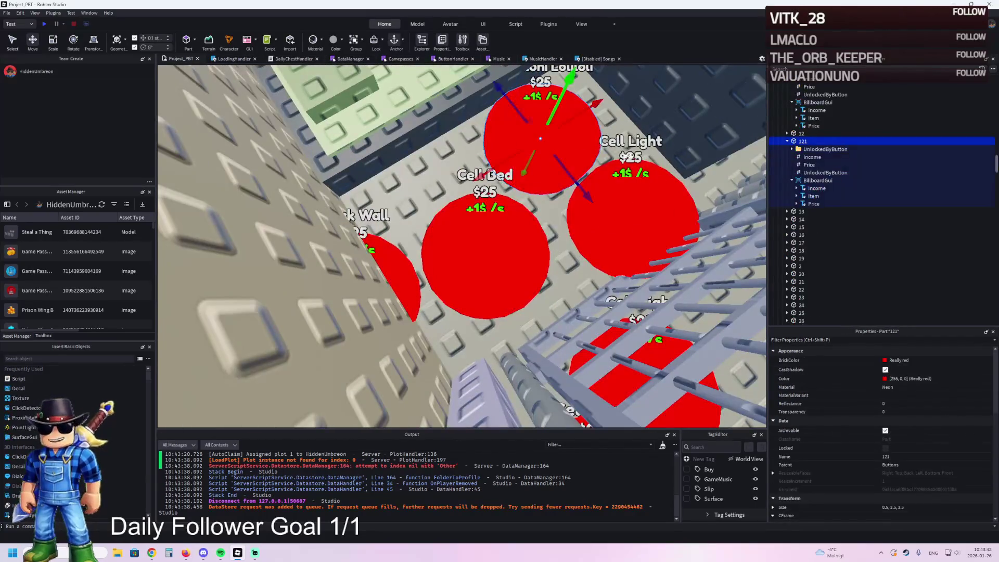
{"action": "left_click", "coordinate": [810, 173]}
{"action": "key", "text": "Delete"}
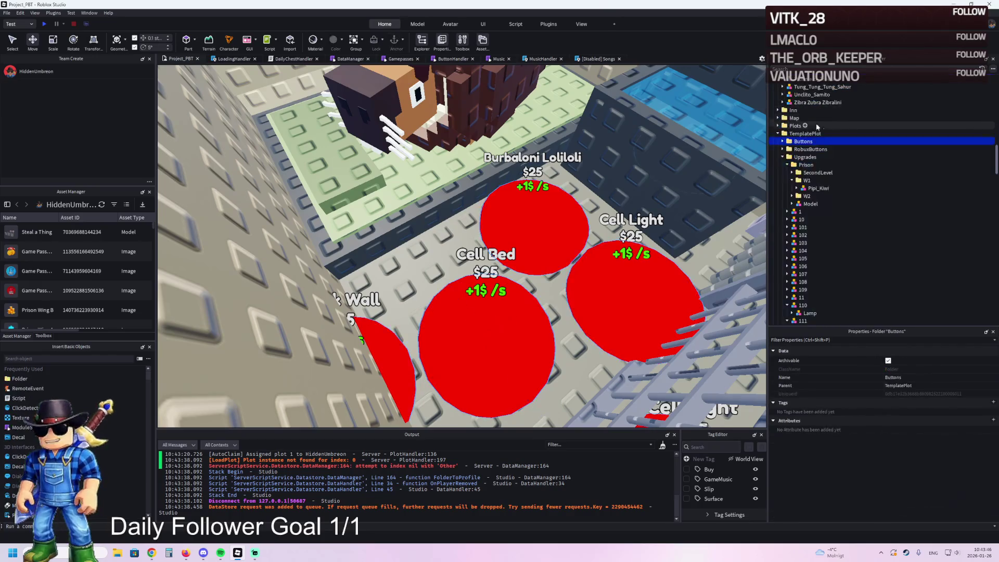
{"action": "left_click_drag", "start_coordinate": [805, 134], "coordinate": [805, 157]}
{"action": "key", "text": "F5"}
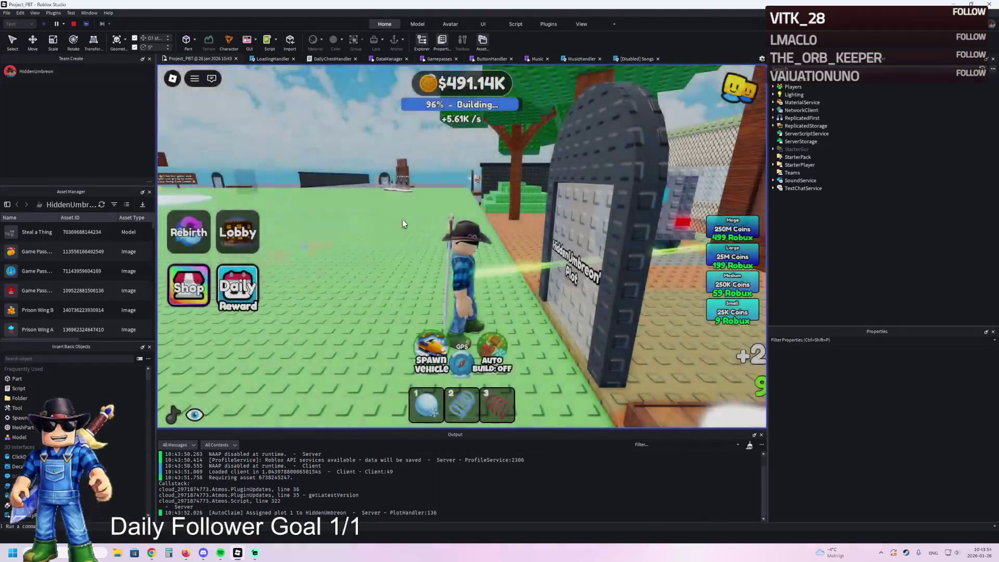
- Walk the character up to the plot gate and through it into the cell corridor
{"action": "key", "text": "w"}
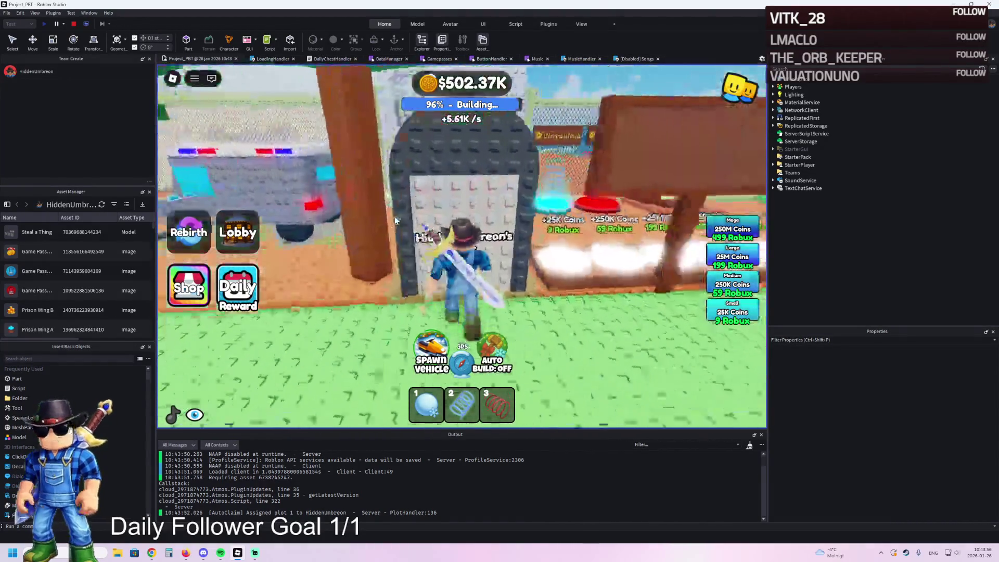
{"action": "key", "text": "w"}
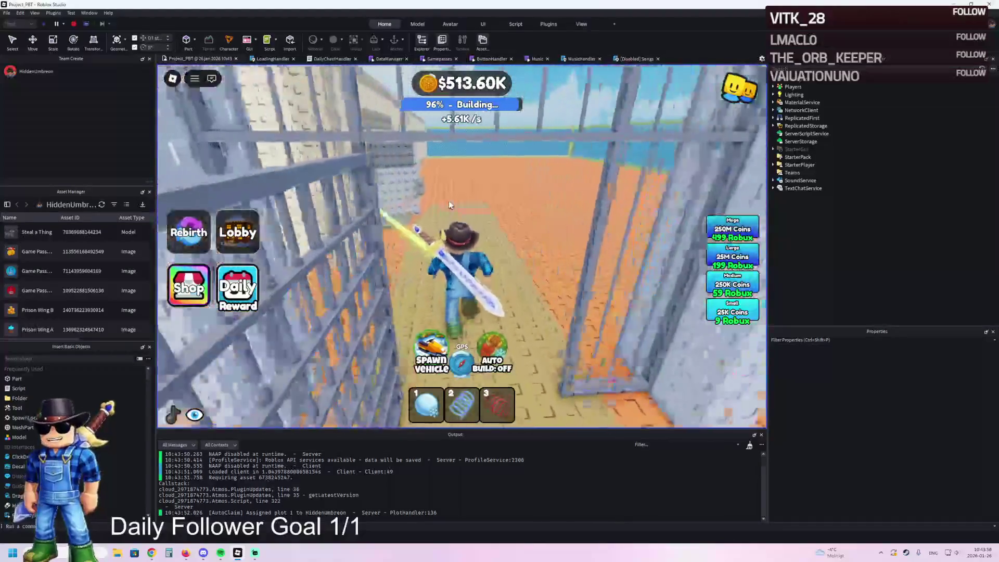
{"action": "key", "text": "w"}
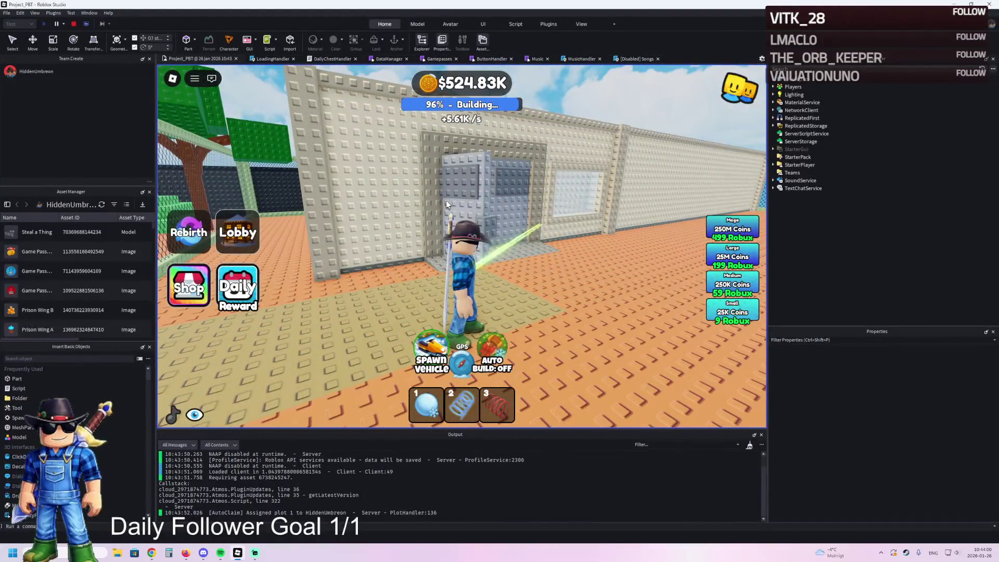
{"action": "key", "text": "w"}
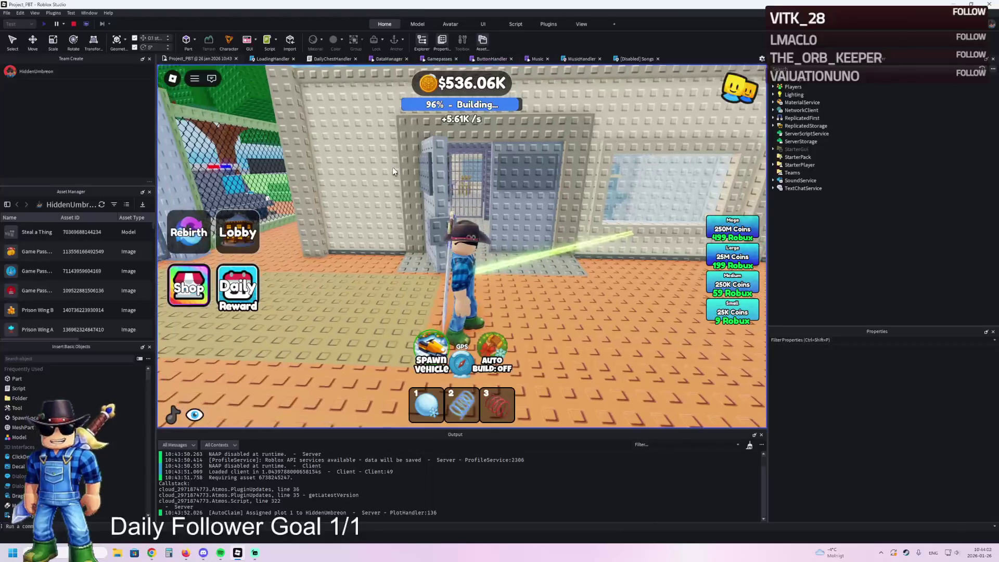
{"action": "key", "text": "w"}
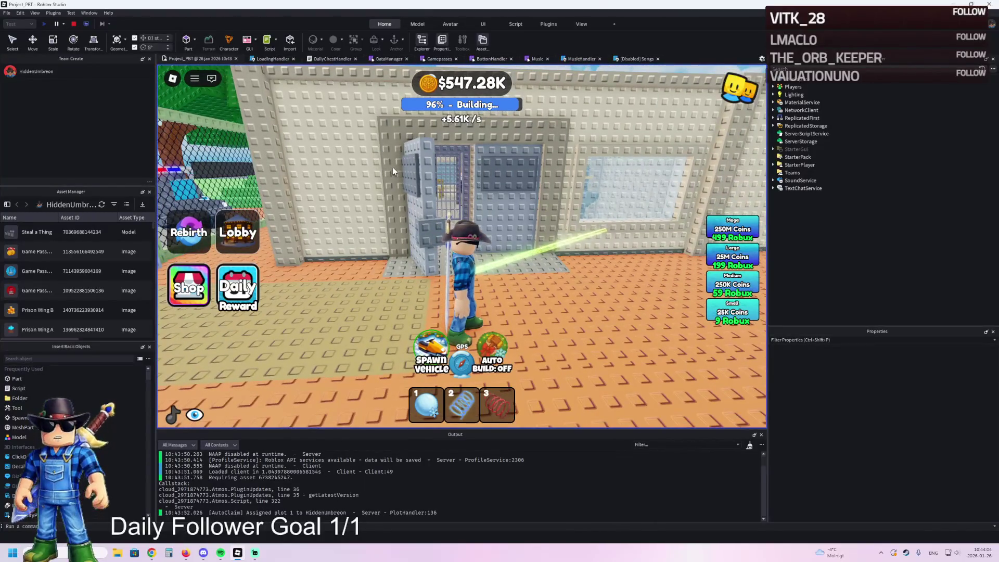
{"action": "key", "text": "w"}
{"action": "key", "text": "w"}
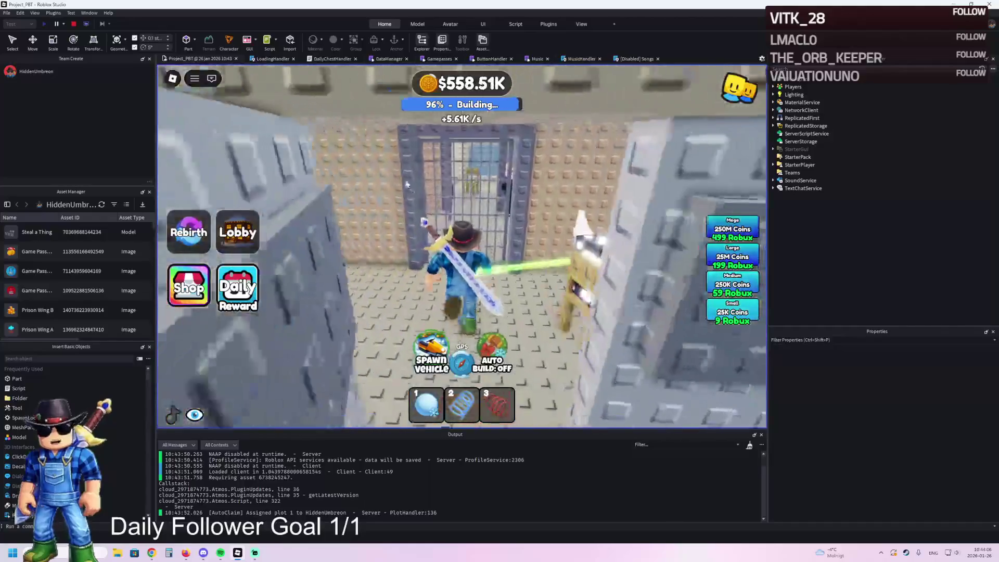
{"action": "key", "text": "w"}
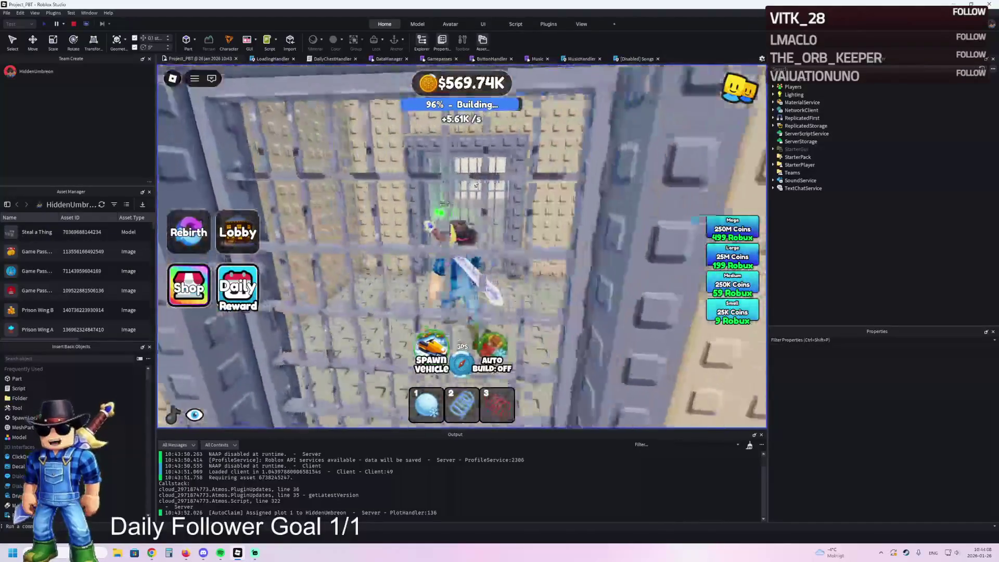
{"action": "key", "text": "w"}
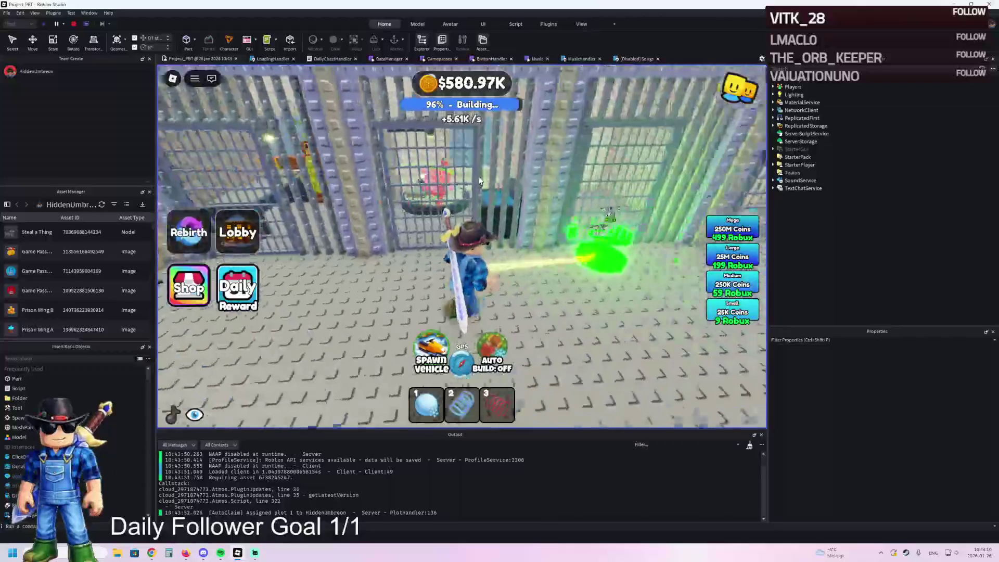
- Walk onto the green upgrade buttons and into the cell to see the upgrades
{"action": "key", "text": "a"}
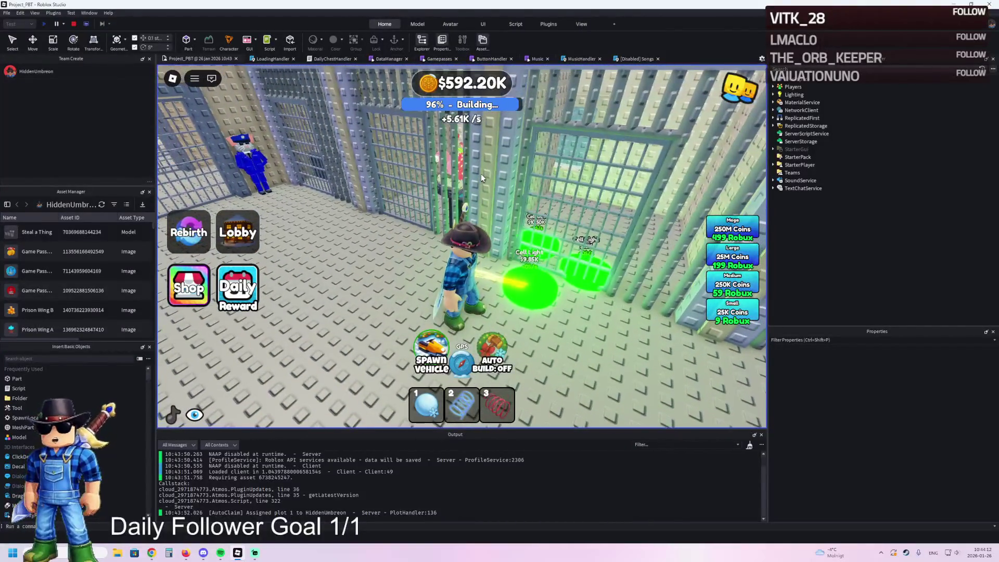
{"action": "key", "text": "w"}
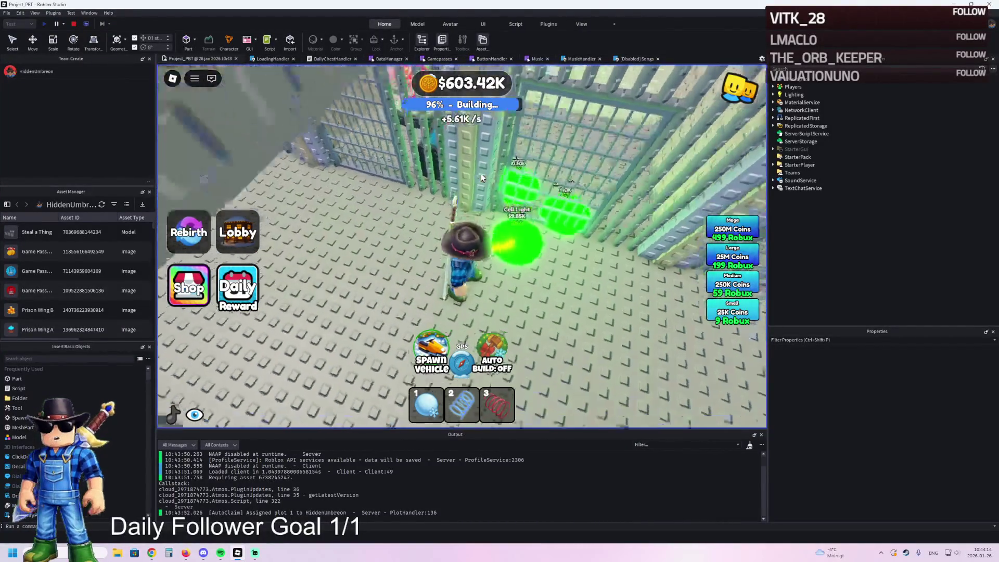
{"action": "key", "text": "w"}
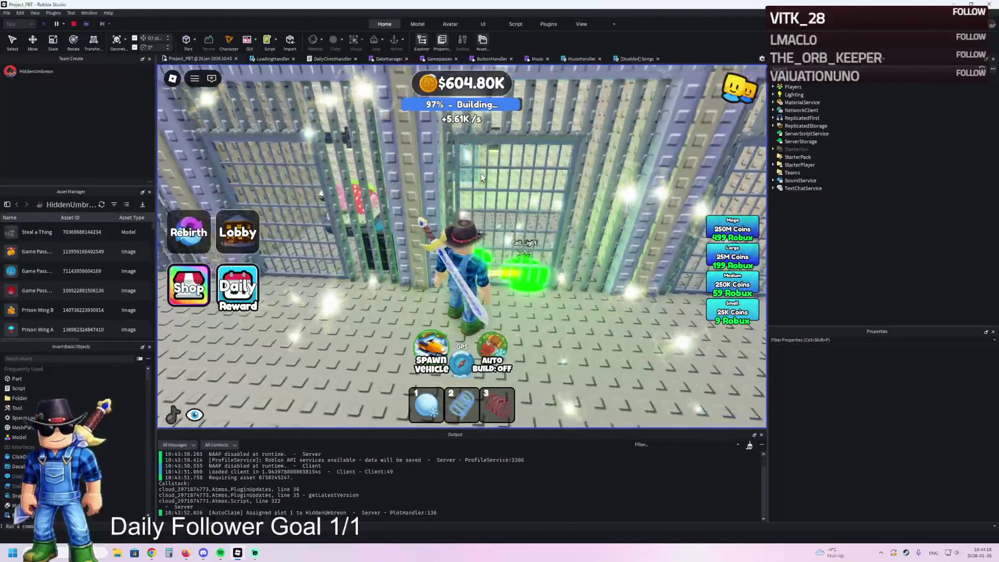
{"action": "key", "text": "w"}
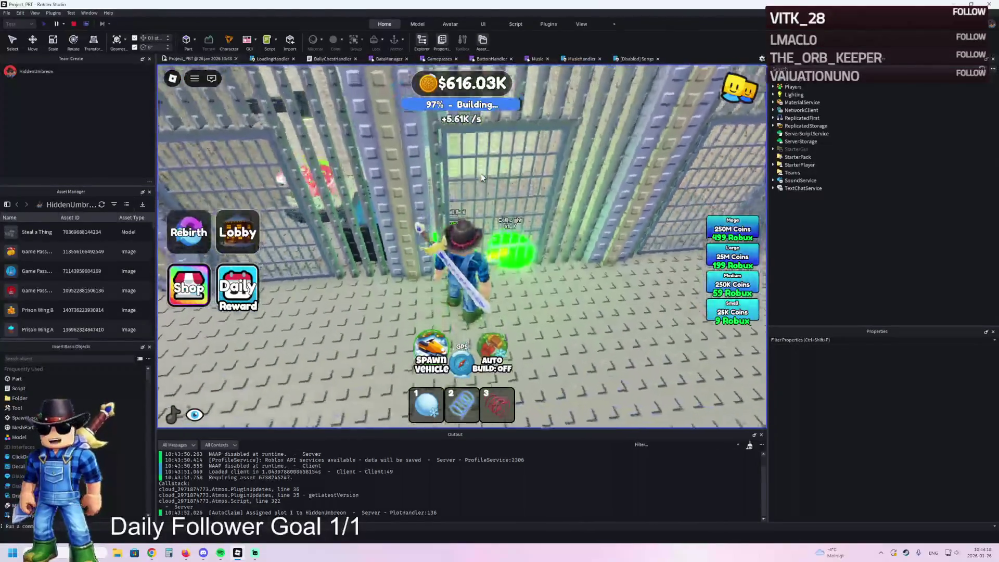
{"action": "key", "text": "s"}
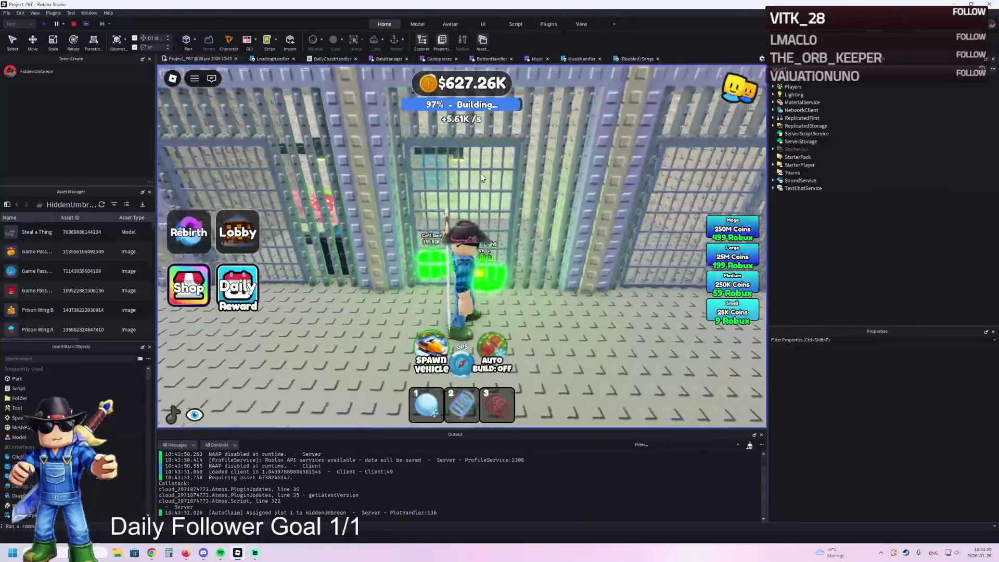
{"action": "key", "text": "w"}
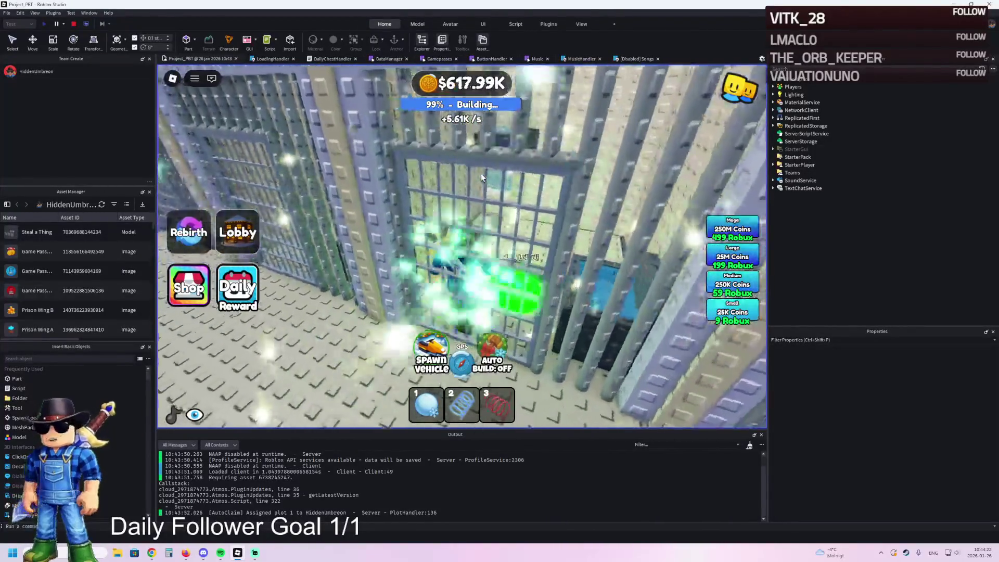
{"action": "key", "text": "w"}
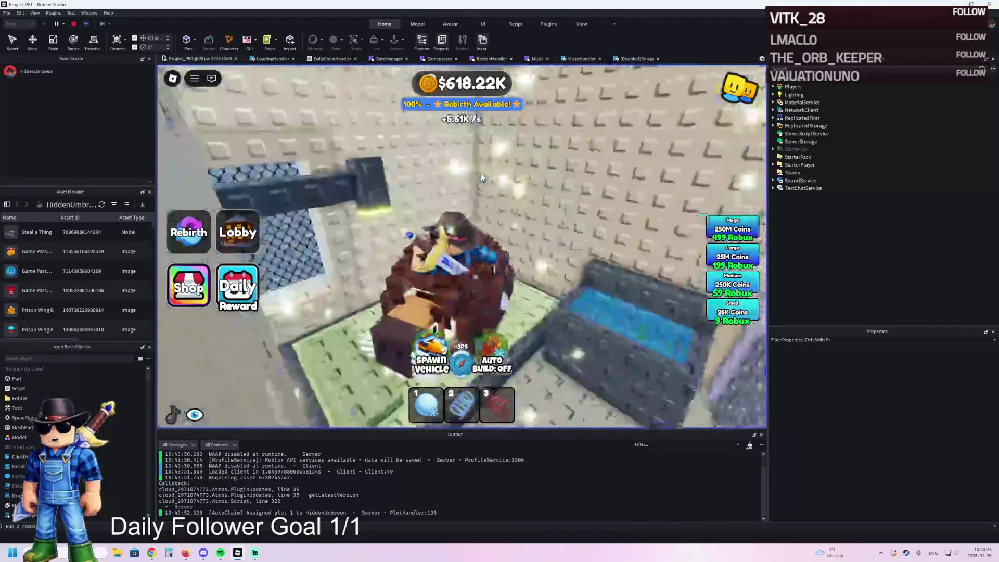
{"action": "key", "text": "w"}
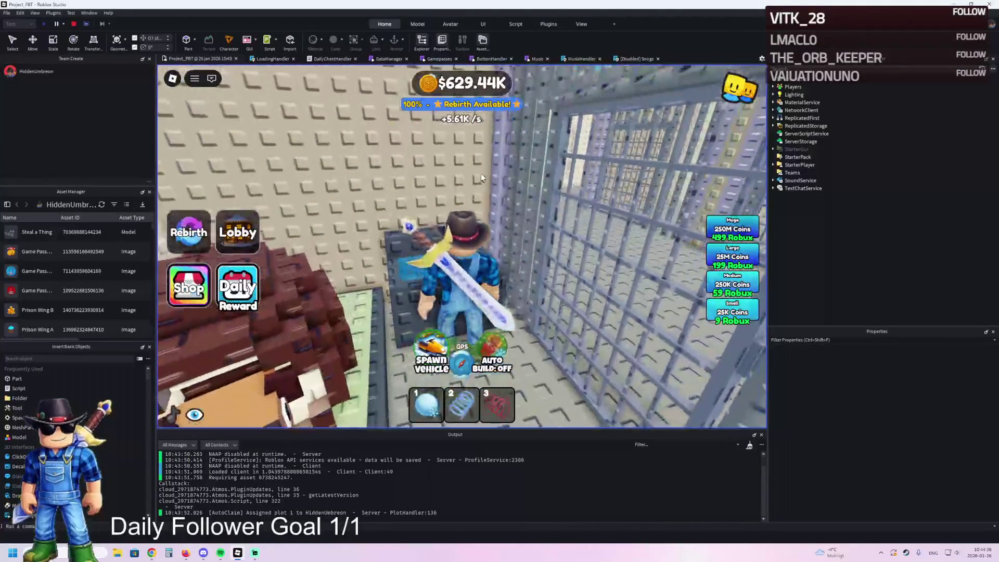
{"action": "key", "text": "w"}
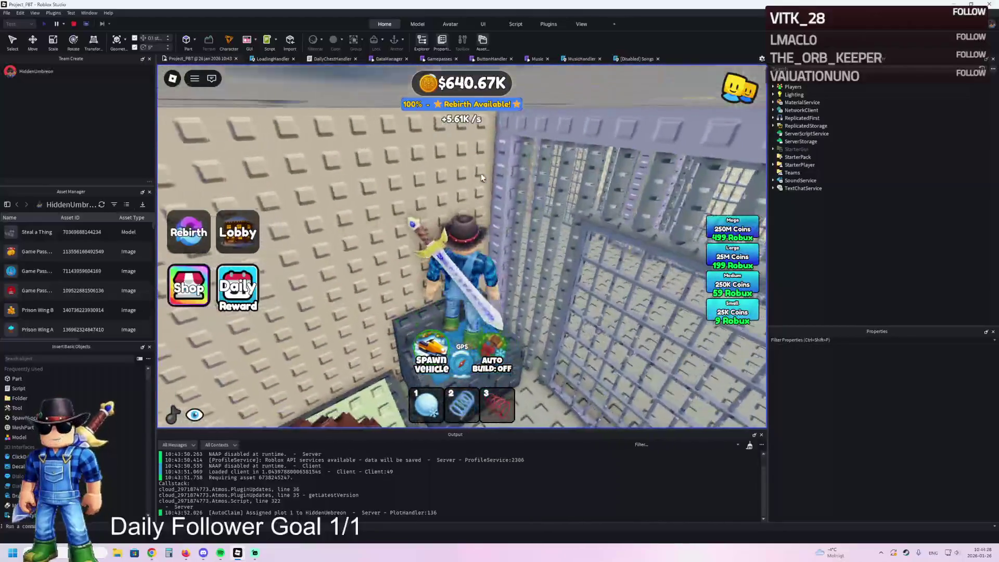
{"action": "key", "text": "w"}
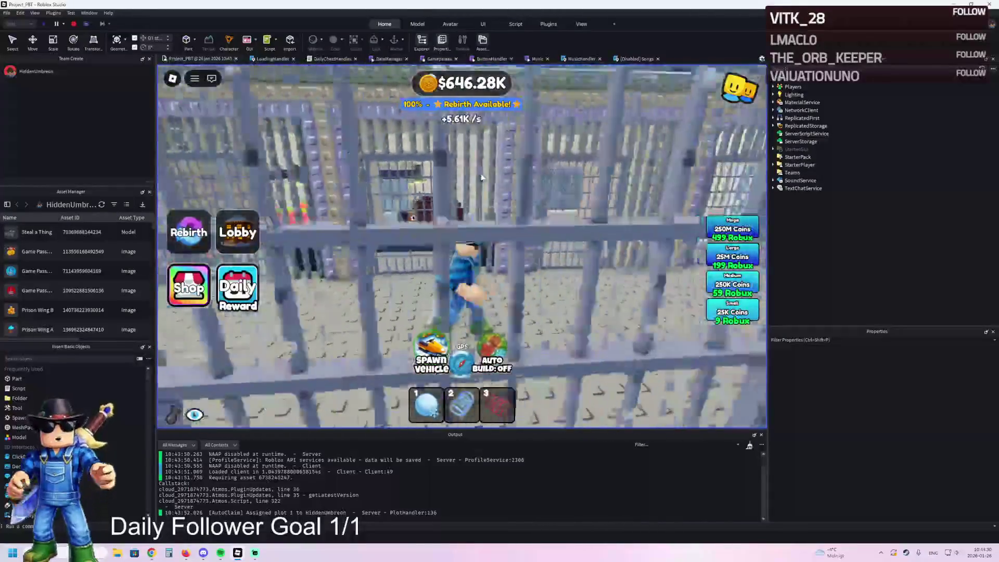
{"action": "key", "text": "w"}
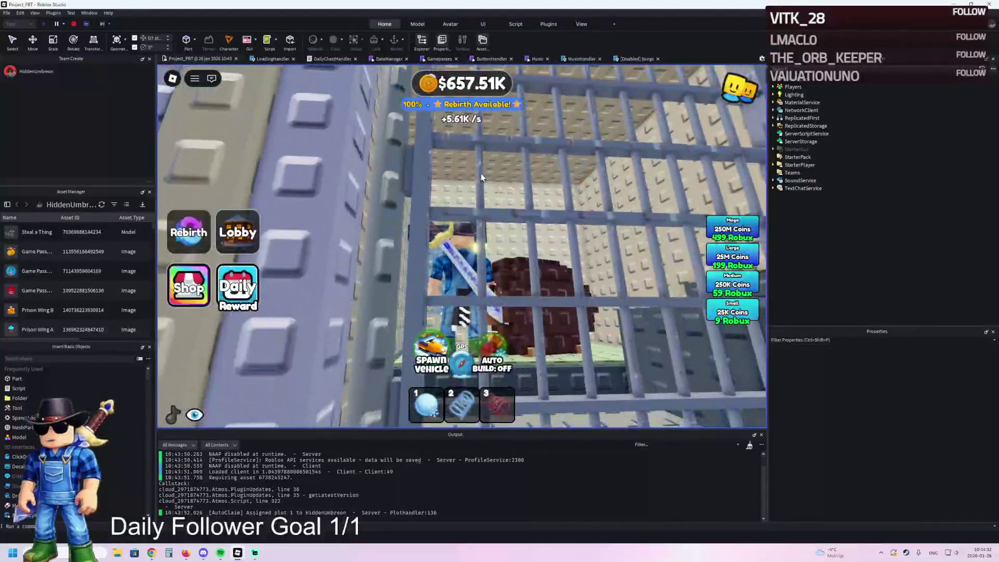
{"action": "key", "text": "w"}
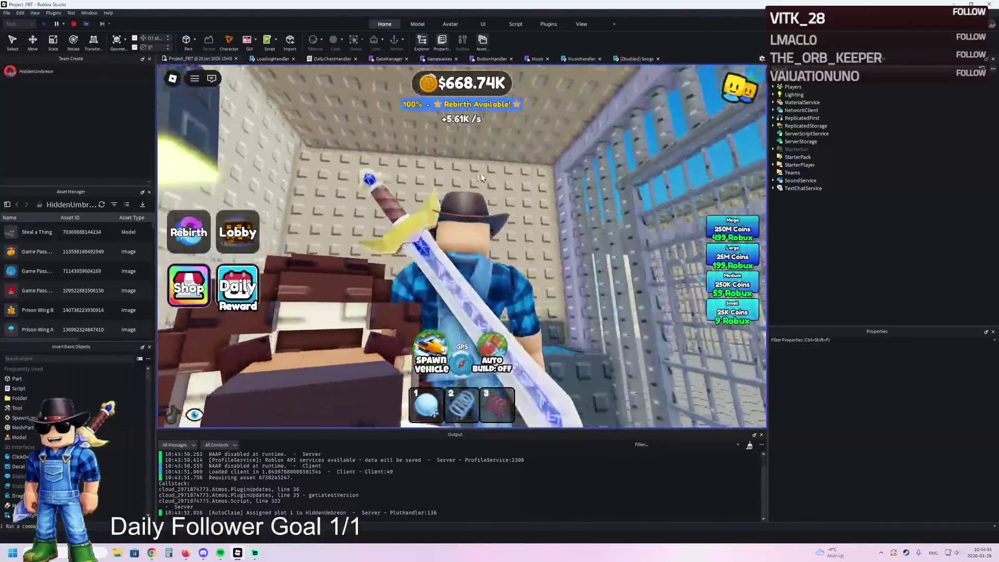
{"action": "key", "text": "w"}
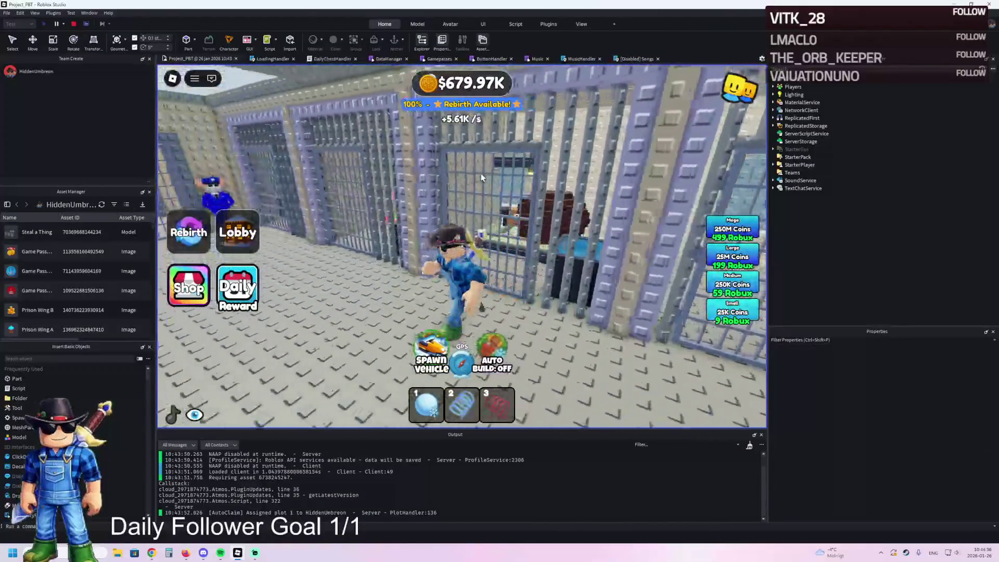
- Run along the row of cell gates inspecting each cell, then stop the playtest
{"action": "key", "text": "w"}
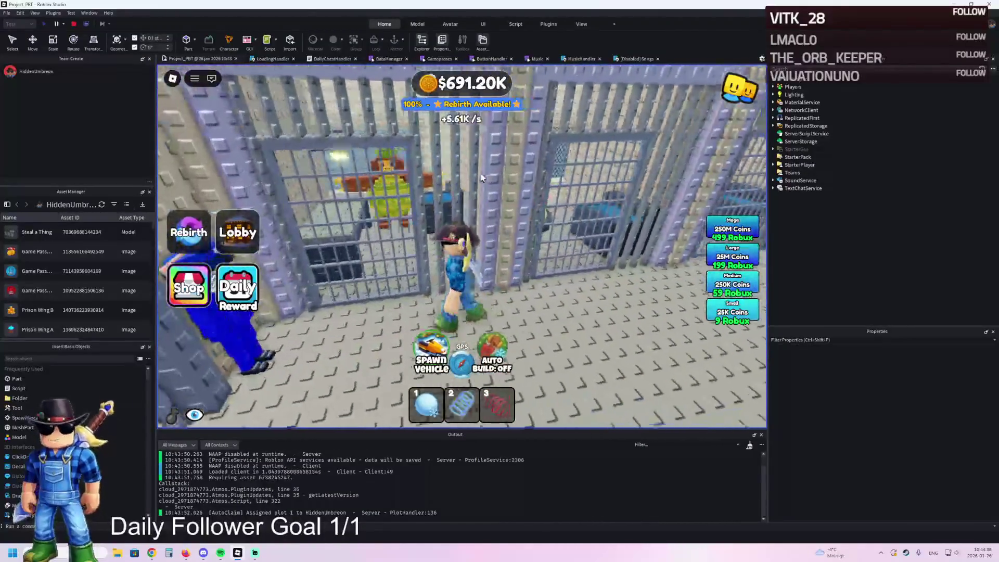
{"action": "key", "text": "a"}
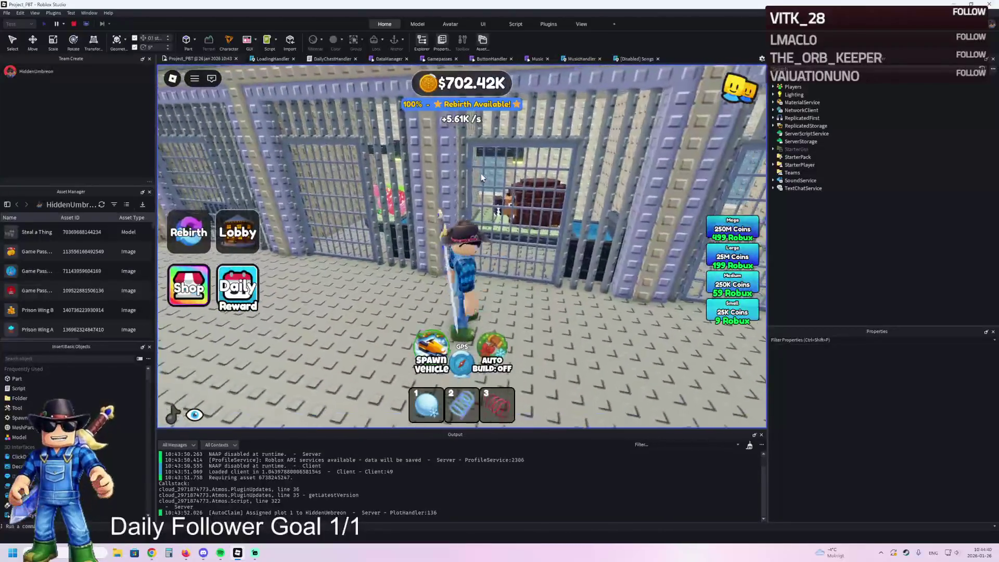
{"action": "key", "text": "w"}
{"action": "key", "text": "d"}
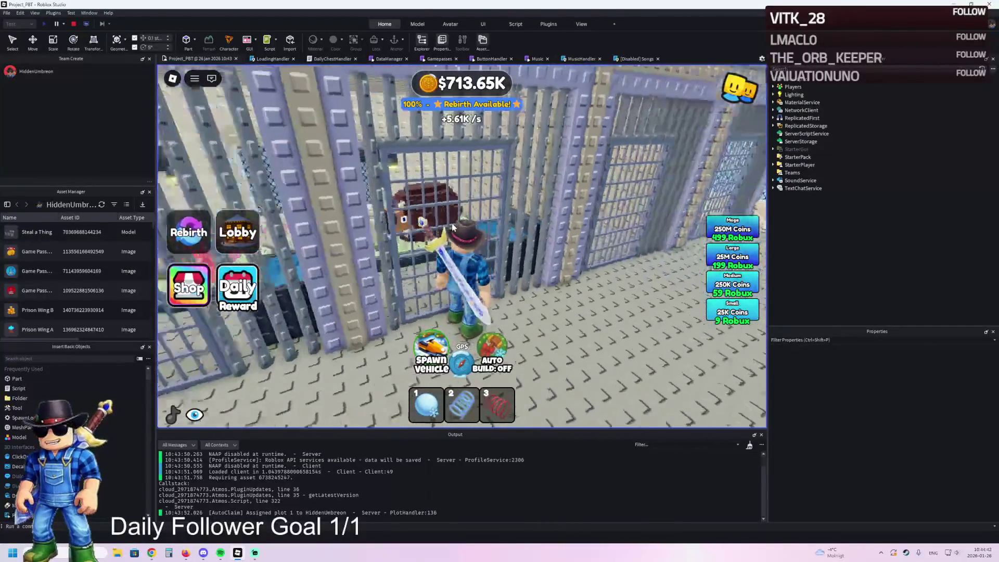
{"action": "key", "text": "1"}
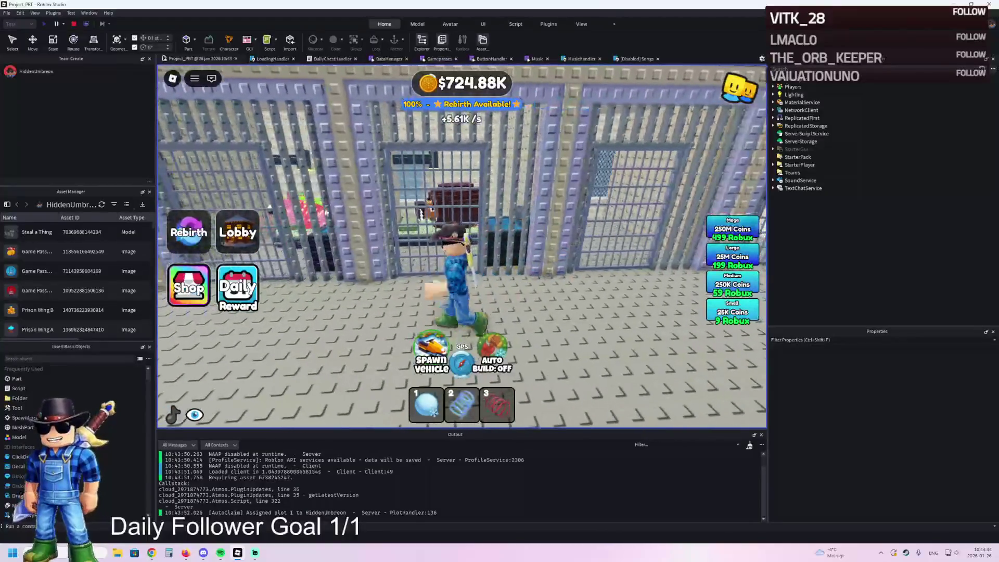
{"action": "key", "text": "s"}
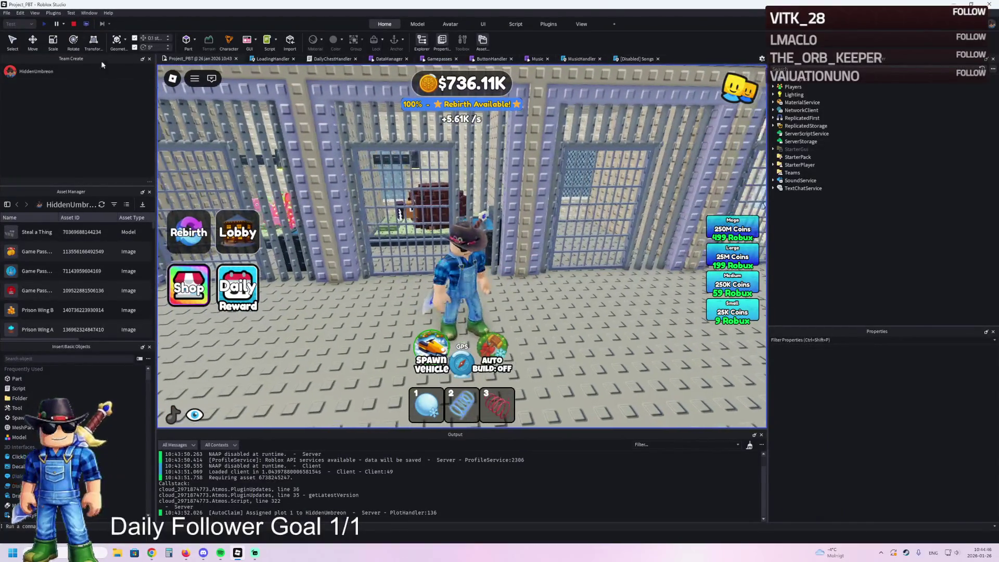
{"action": "key", "text": "a"}
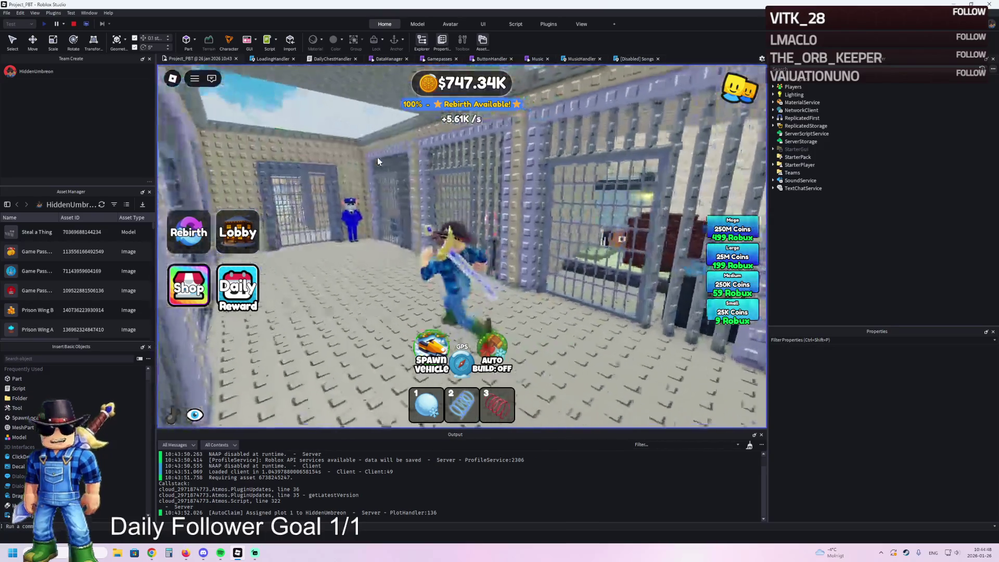
{"action": "key", "text": "w"}
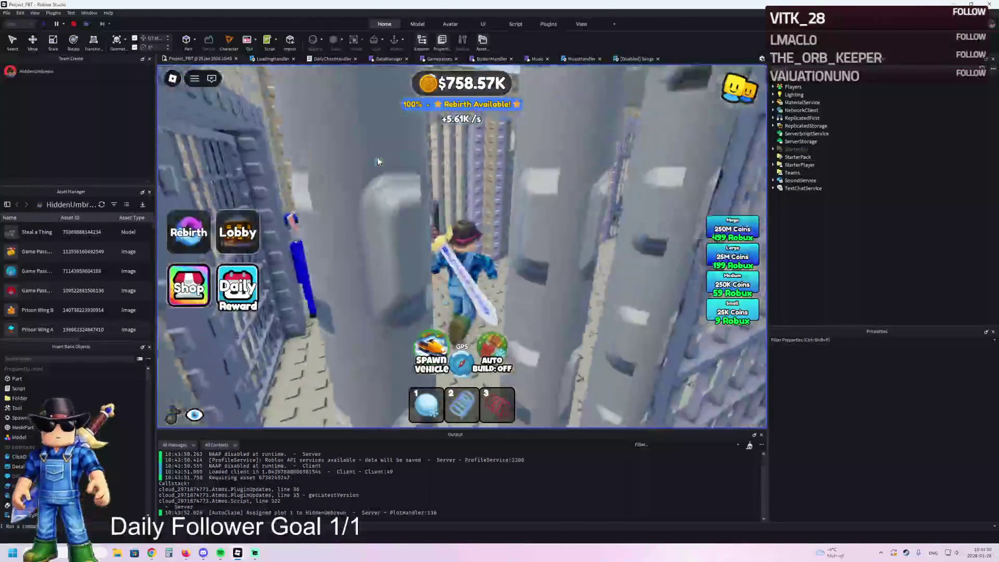
{"action": "key", "text": "a"}
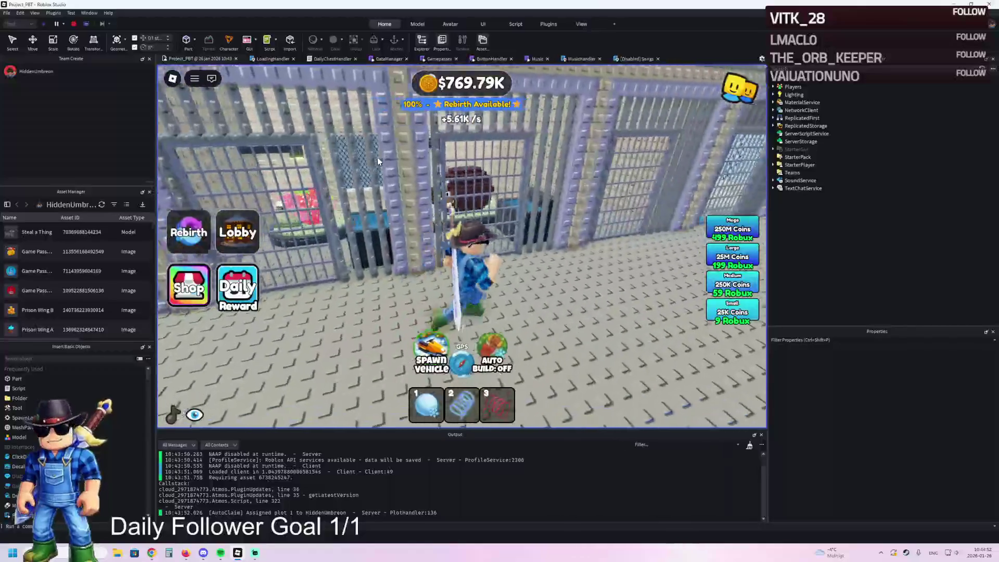
{"action": "key", "text": "w"}
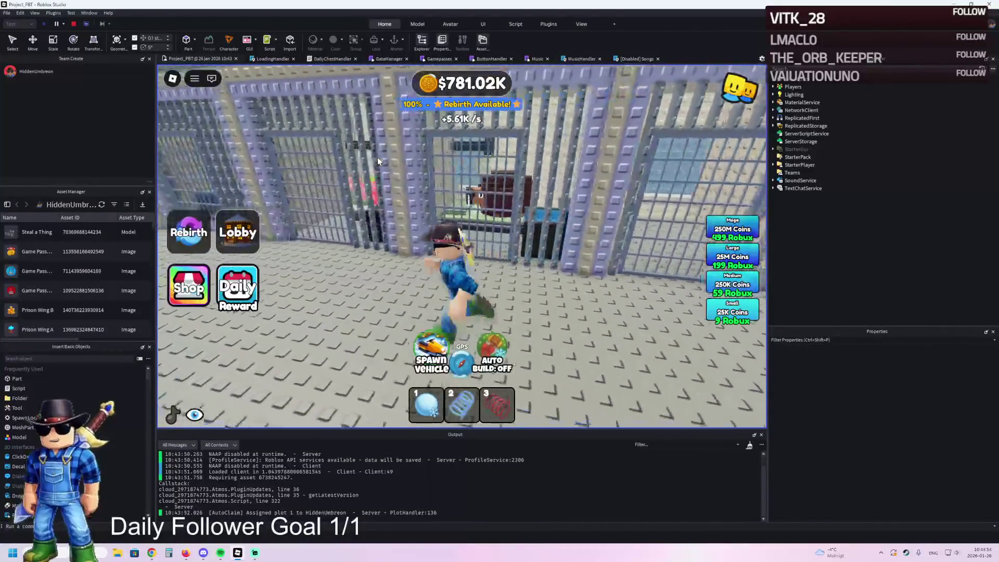
{"action": "key", "text": "d"}
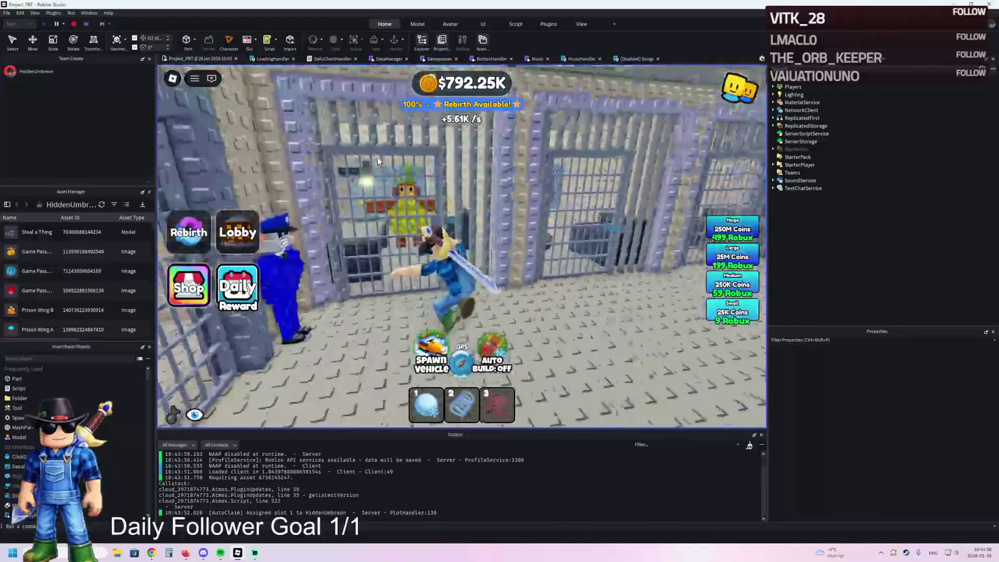
{"action": "key", "text": "s"}
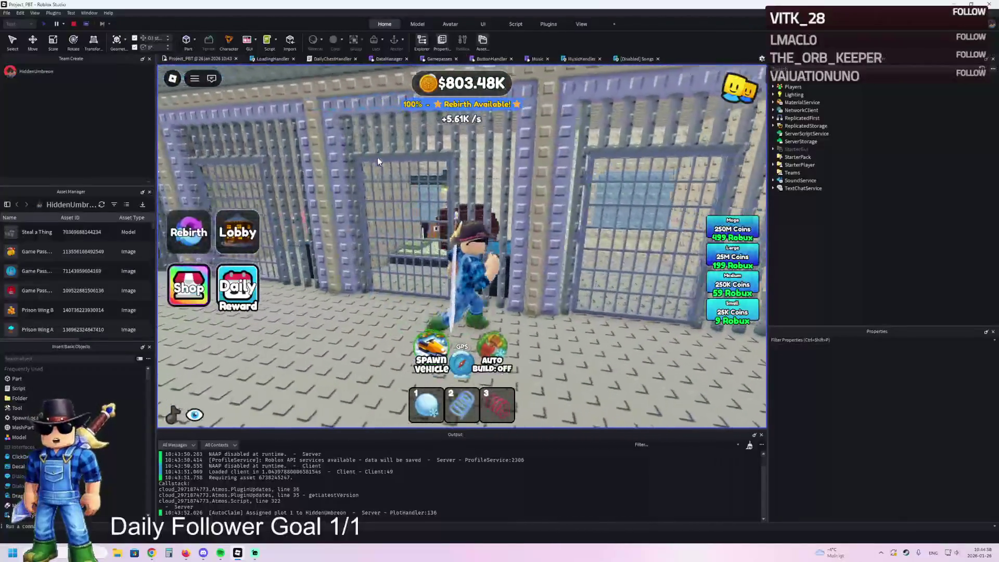
{"action": "key", "text": "w"}
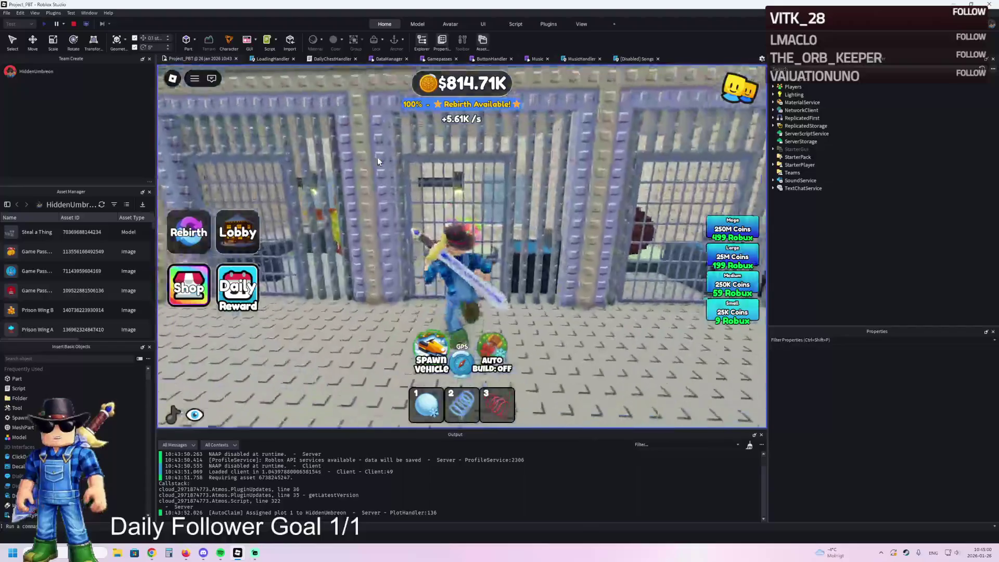
{"action": "key", "text": "a"}
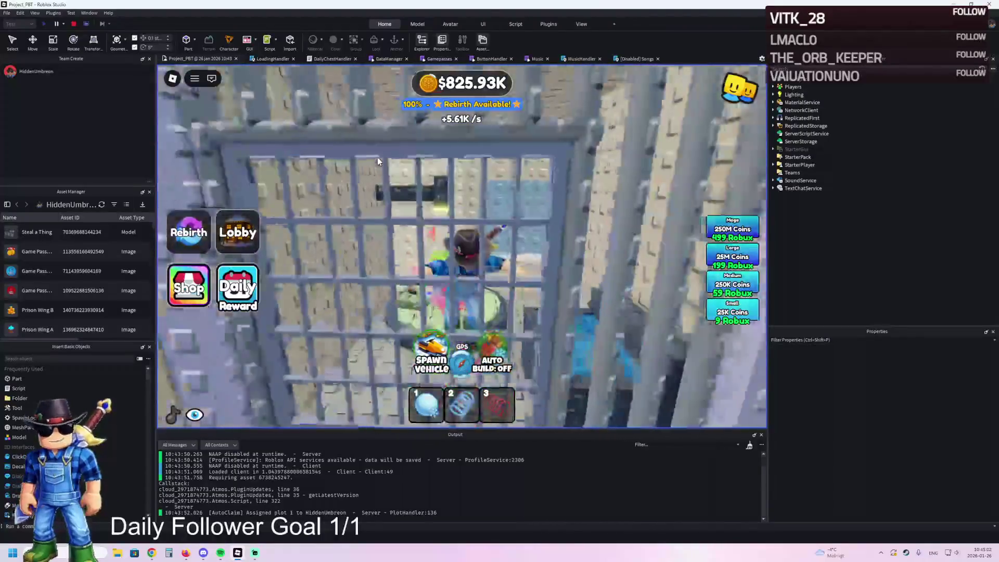
{"action": "key", "text": "s"}
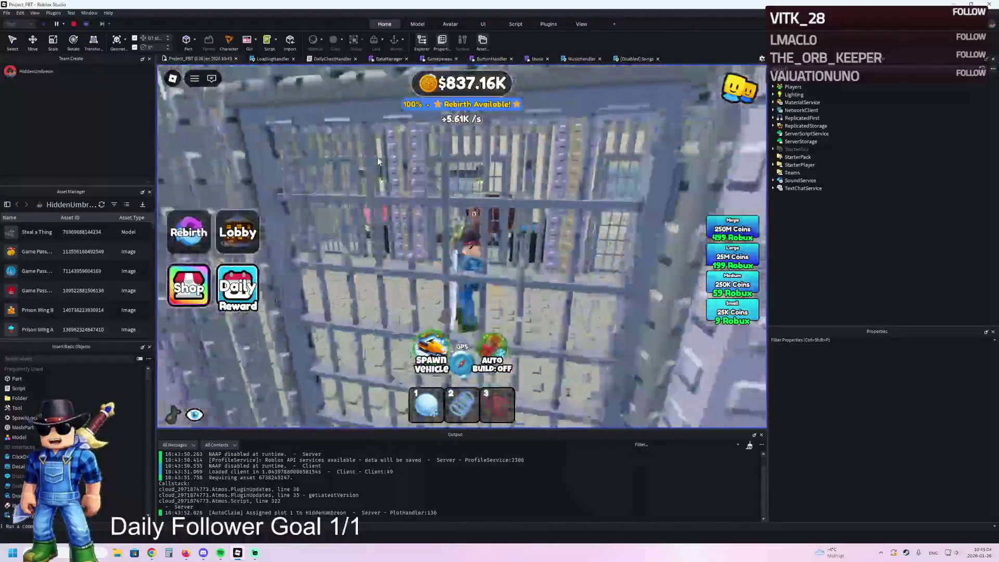
{"action": "key", "text": "a"}
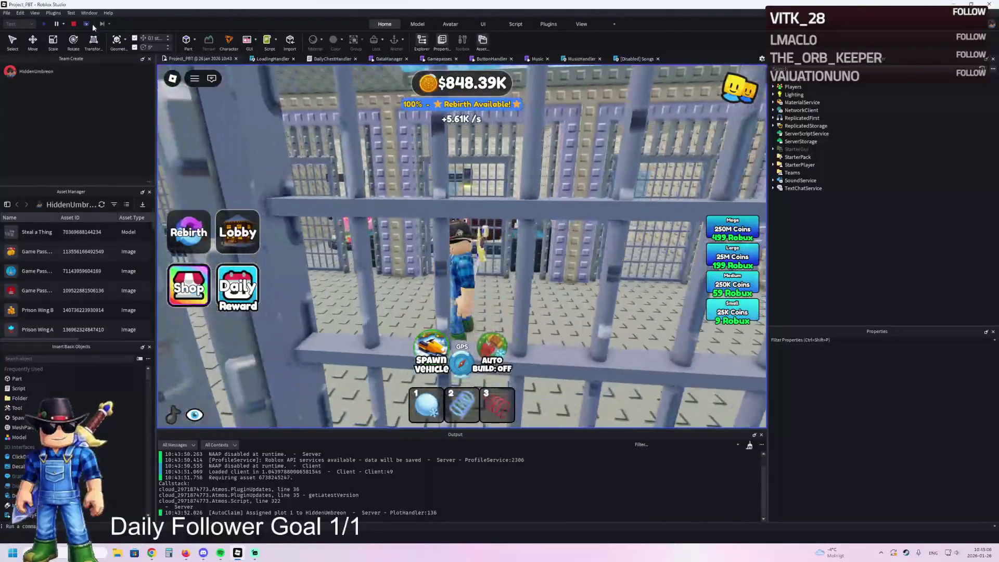
{"action": "left_click", "coordinate": [74, 24]}
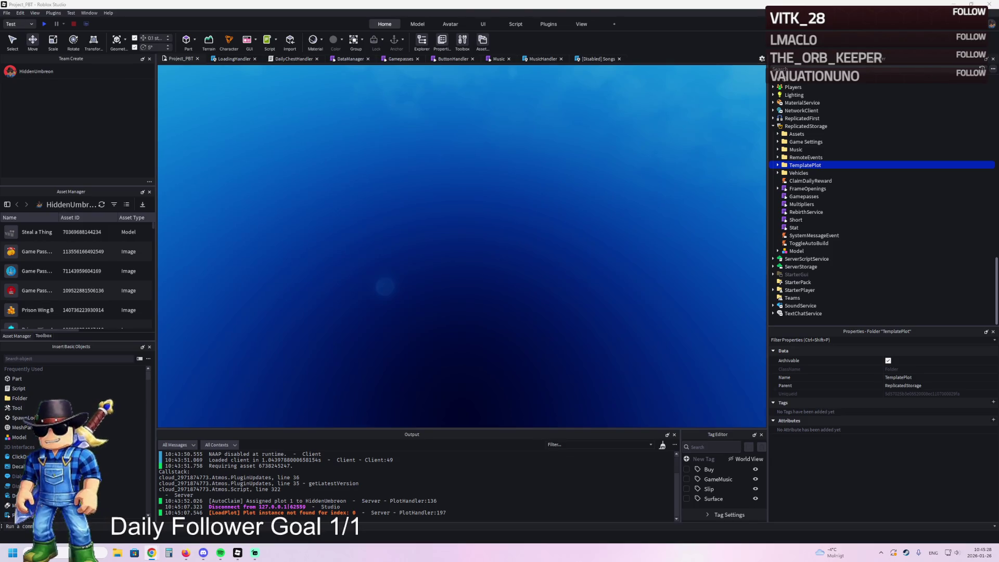
- Move TemplatePlot from ReplicatedStorage into Workspace, then drag button part 121 toward the cells
{"action": "key", "text": "ctrl+x"}
{"action": "key", "text": "ctrl+v"}
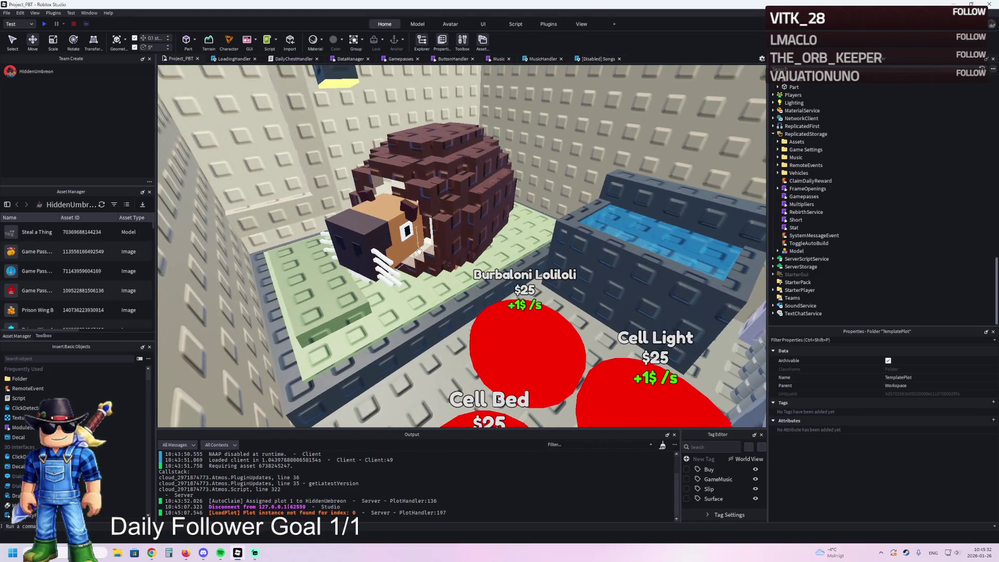
{"action": "left_click", "coordinate": [520, 338]}
{"action": "left_click_drag", "start_coordinate": [520, 337], "coordinate": [615, 356]}
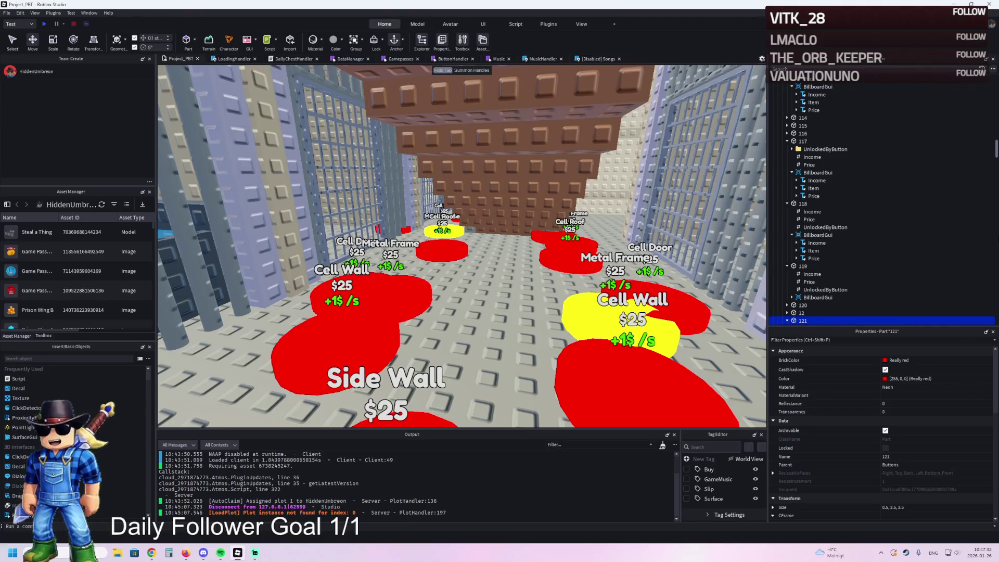
{"action": "key", "text": "w"}
{"action": "key", "text": "s"}
{"action": "key", "text": "w"}
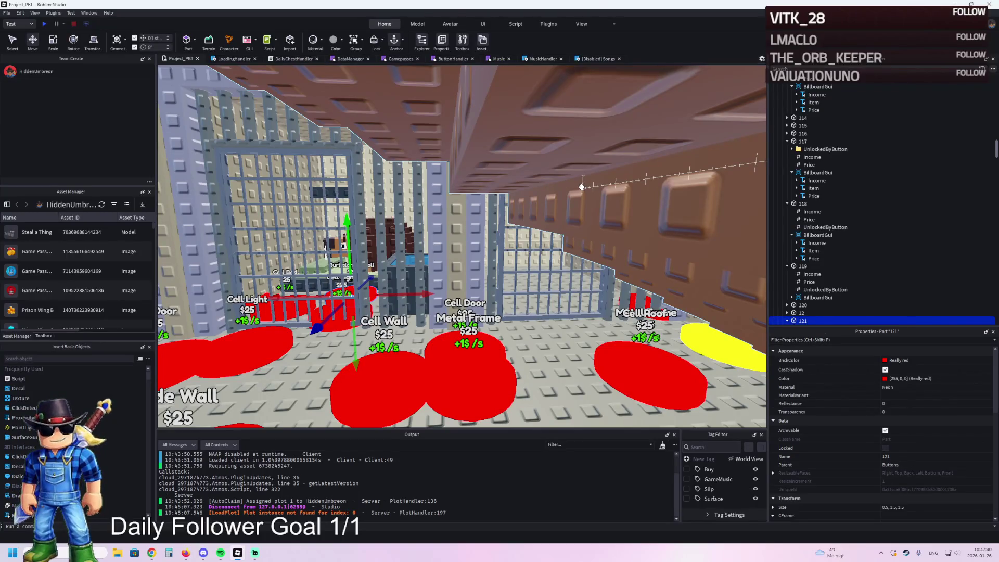
{"action": "key", "text": "a"}
{"action": "key", "text": "a"}
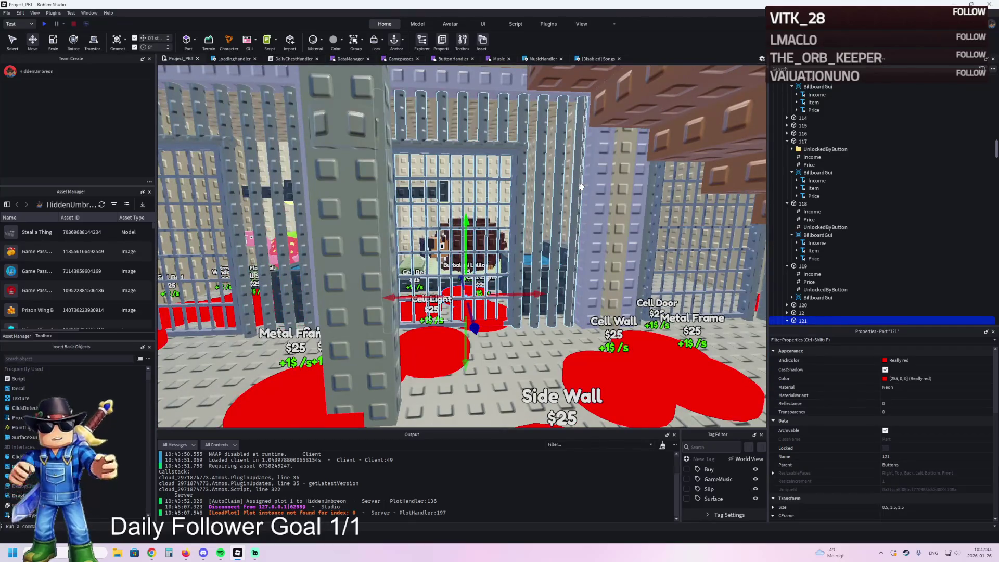
{"action": "key", "text": "w"}
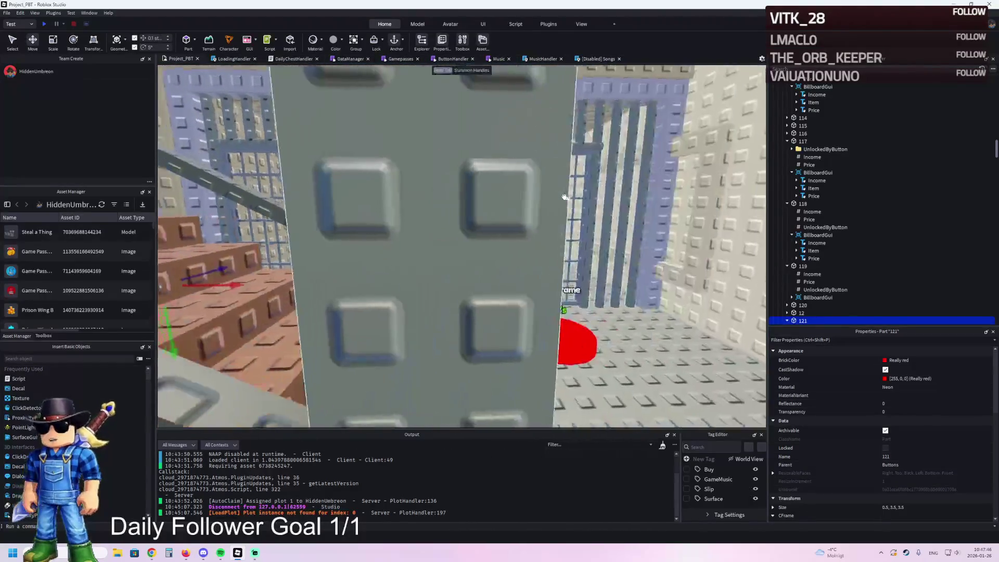
{"action": "key", "text": "s"}
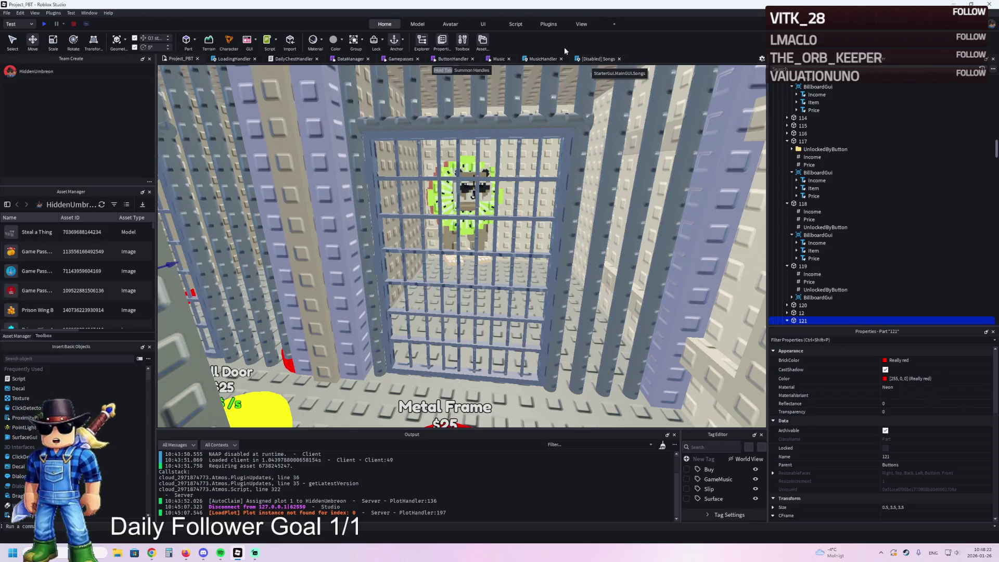
{"action": "key", "text": "w"}
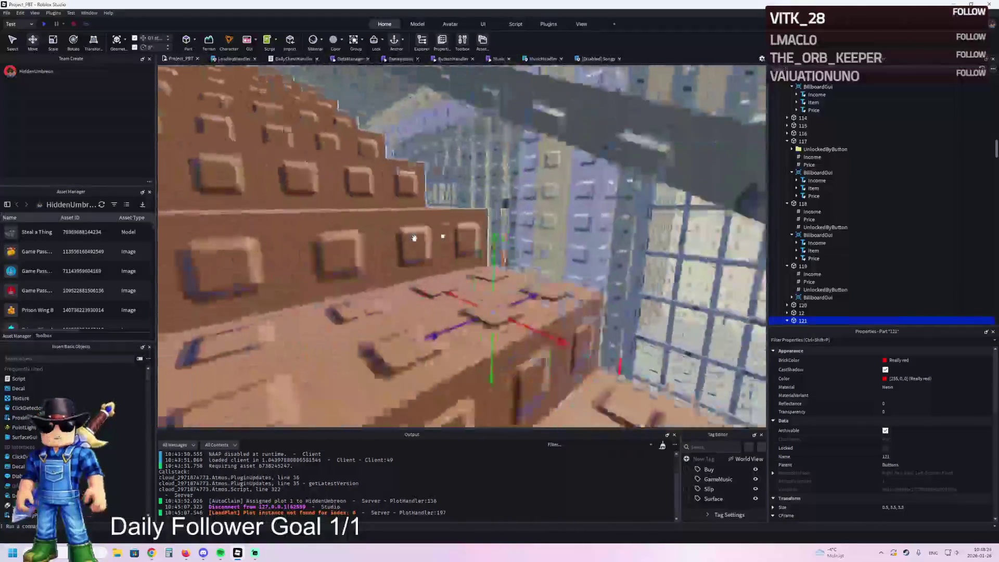
{"action": "key", "text": "e"}
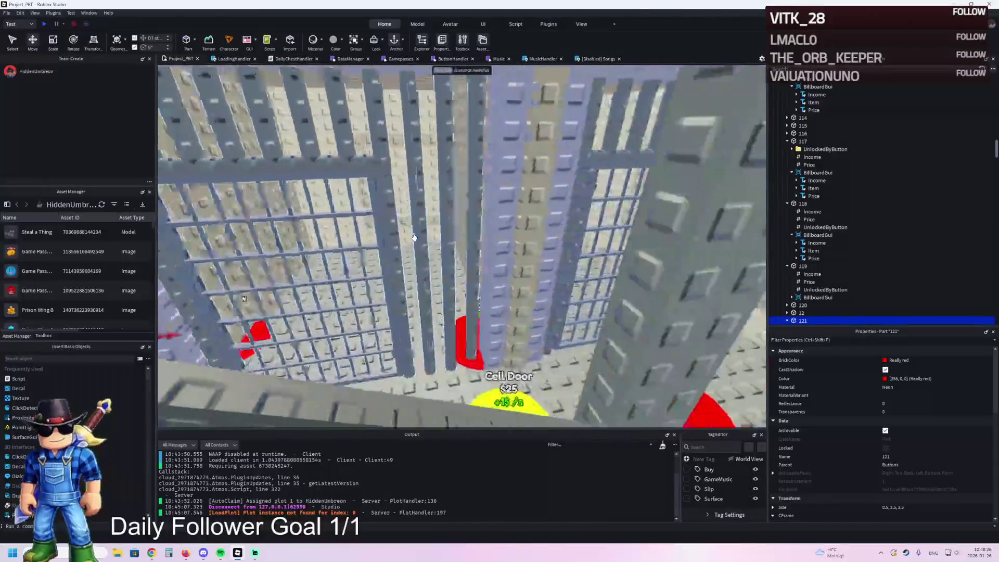
{"action": "key", "text": "q"}
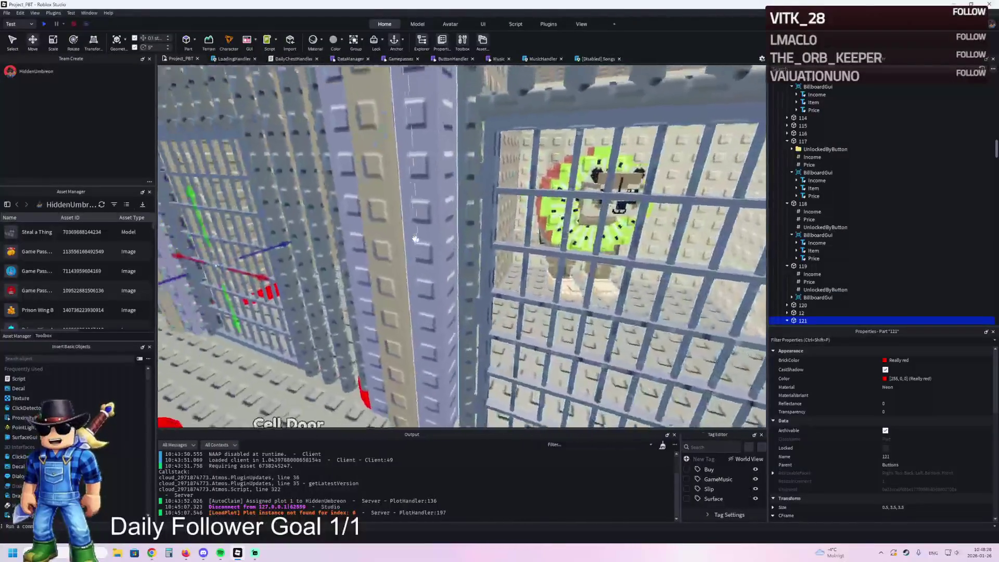
{"action": "key", "text": "w"}
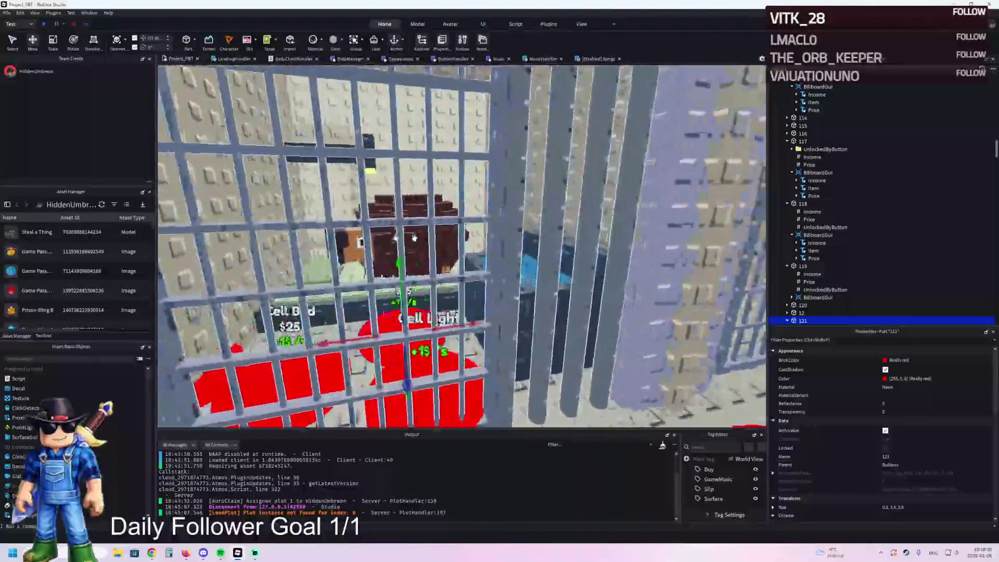
{"action": "key", "text": "s"}
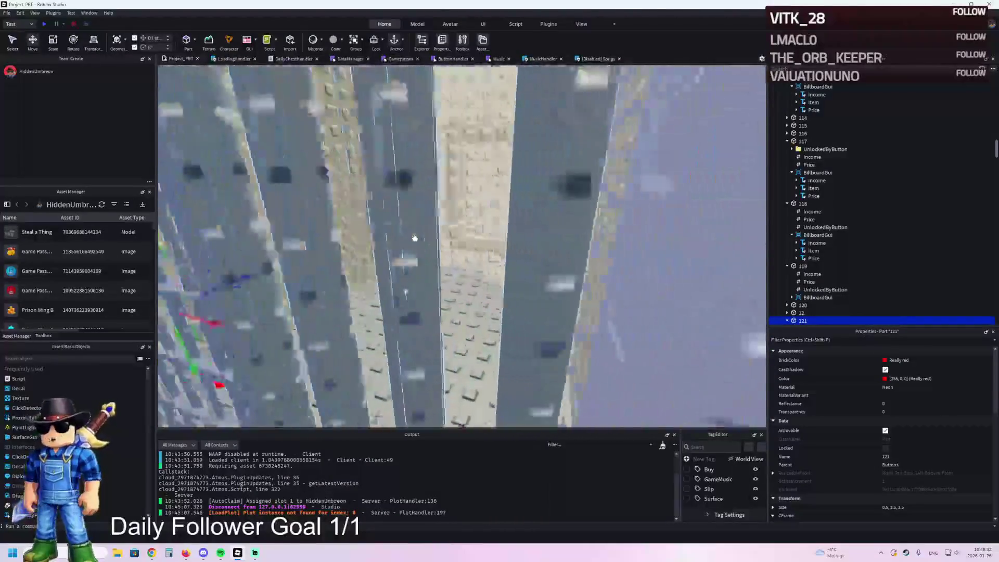
{"action": "key", "text": "e"}
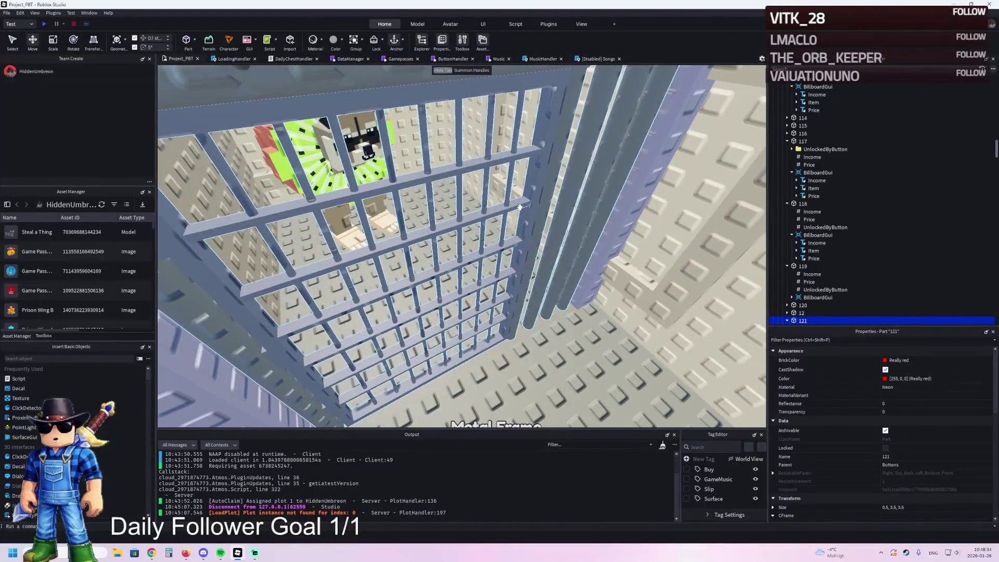
{"action": "key", "text": "q"}
{"action": "key", "text": "s"}
{"action": "key", "text": "s"}
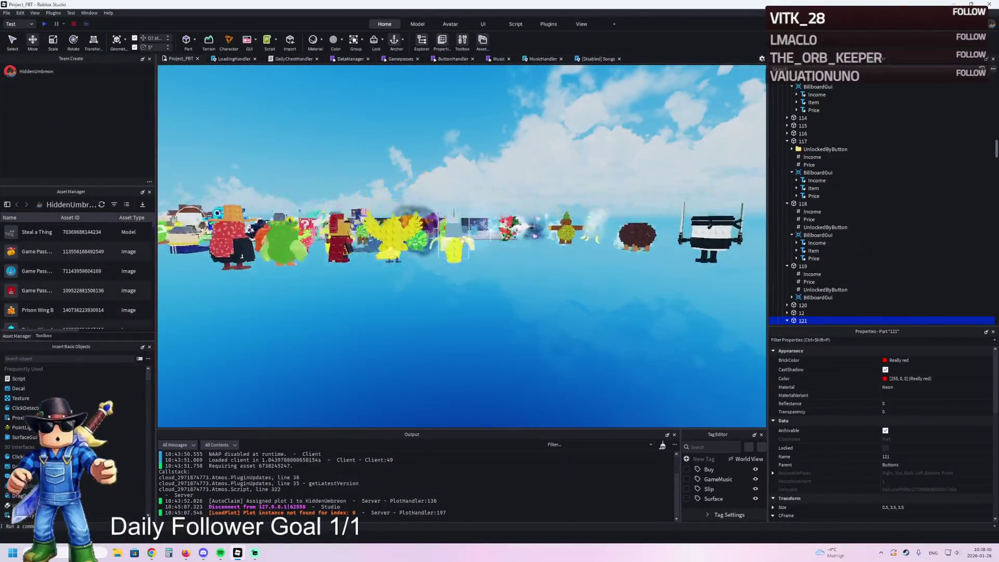
- Find the Trippi_Troppi fox model, duplicate it with Ctrl+D, and drag the copy to the prison cells
{"action": "key", "text": "w"}
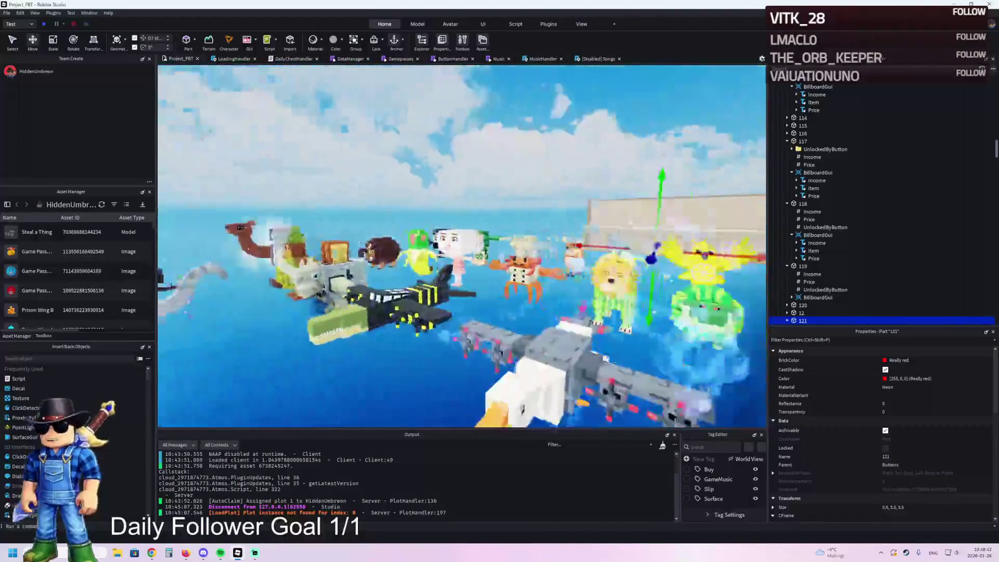
{"action": "key", "text": "w"}
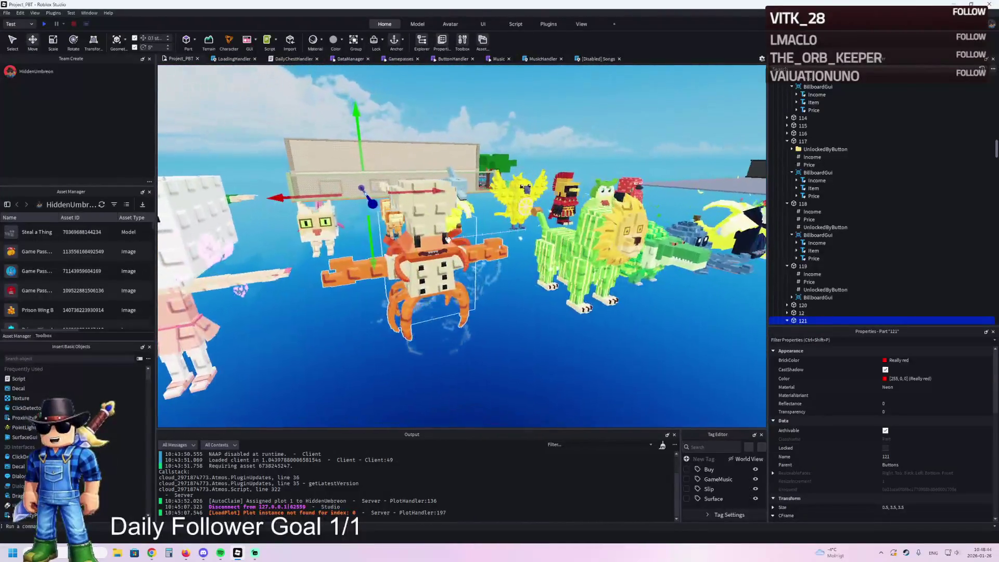
{"action": "key", "text": "a"}
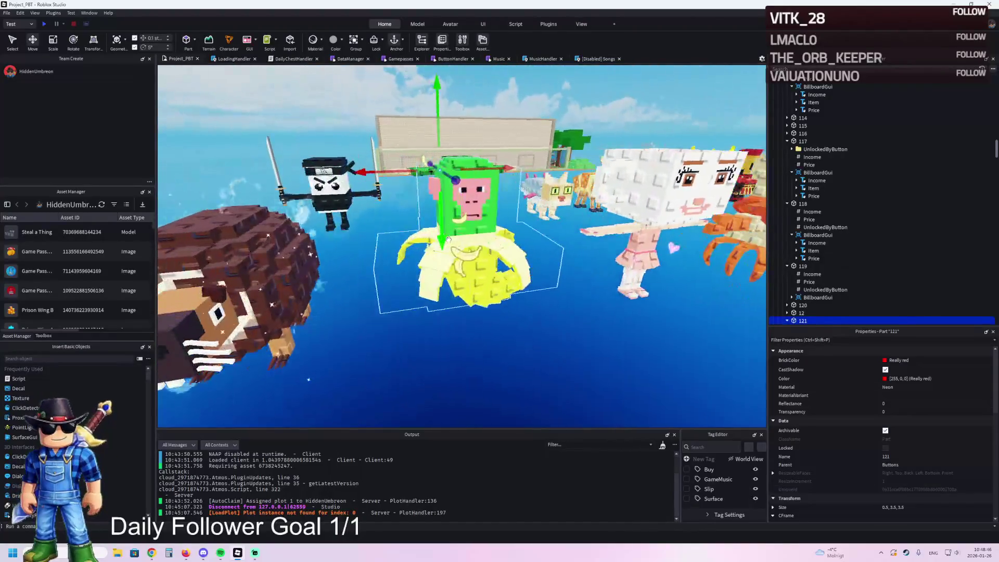
{"action": "key", "text": "w"}
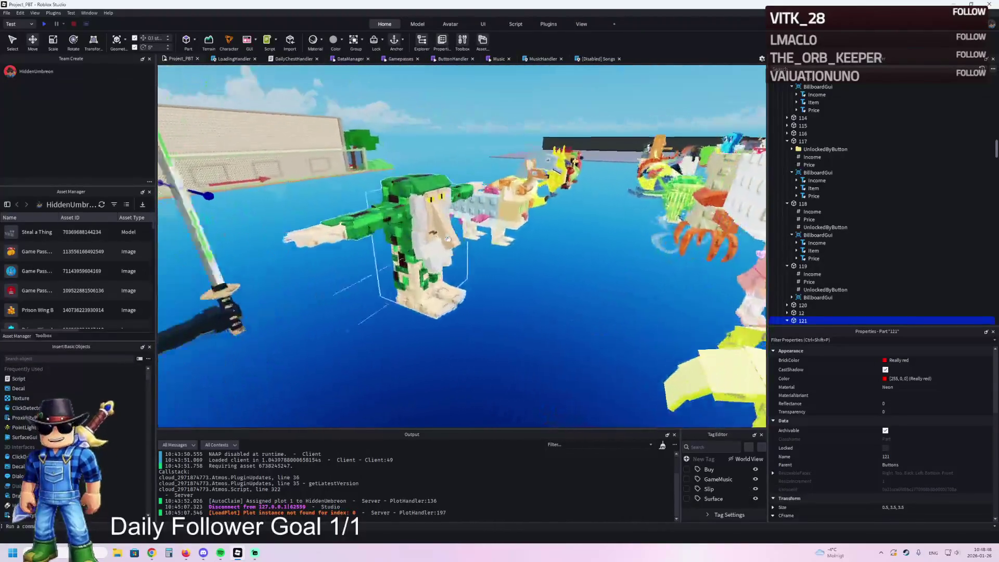
{"action": "key", "text": "w"}
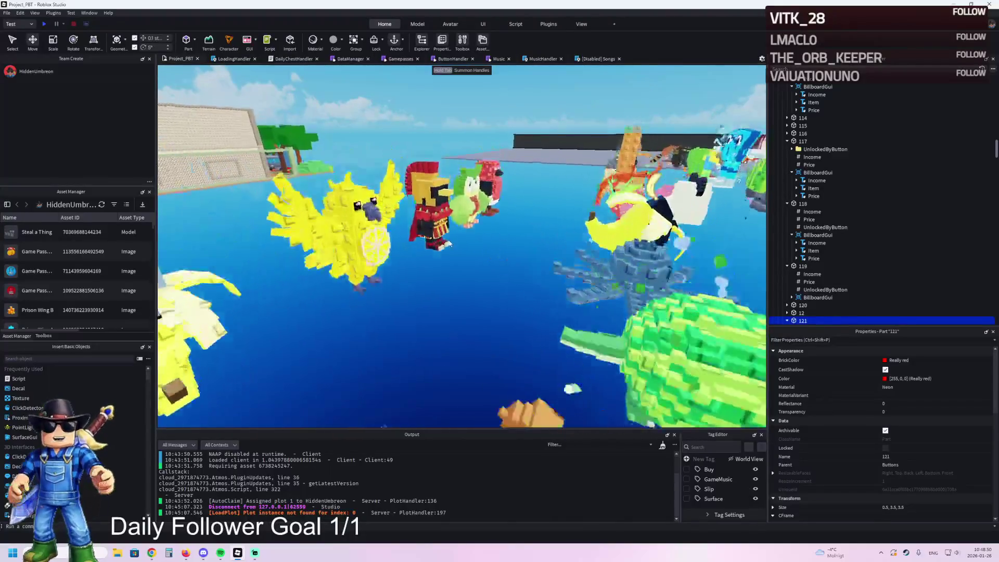
{"action": "key", "text": "w"}
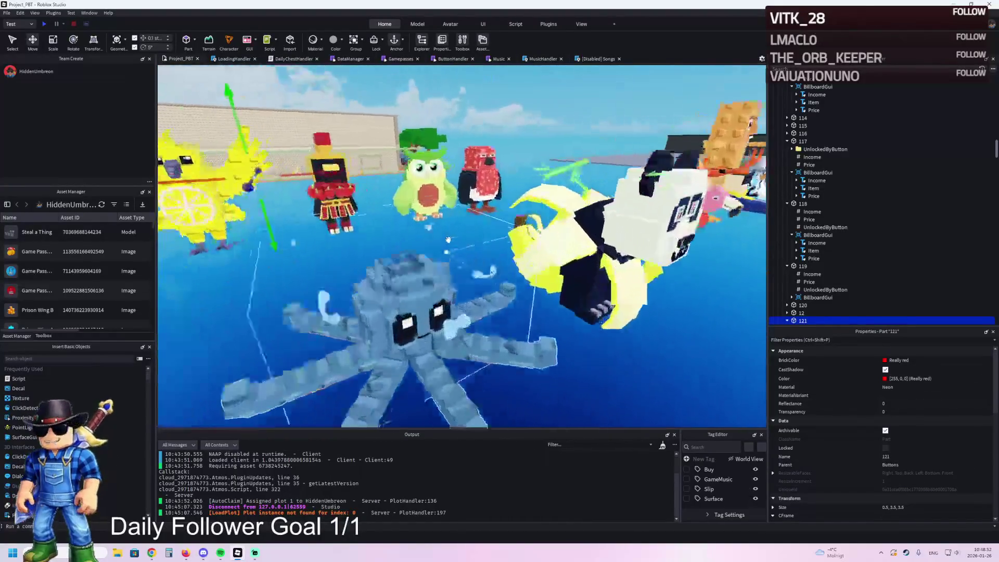
{"action": "key", "text": "s"}
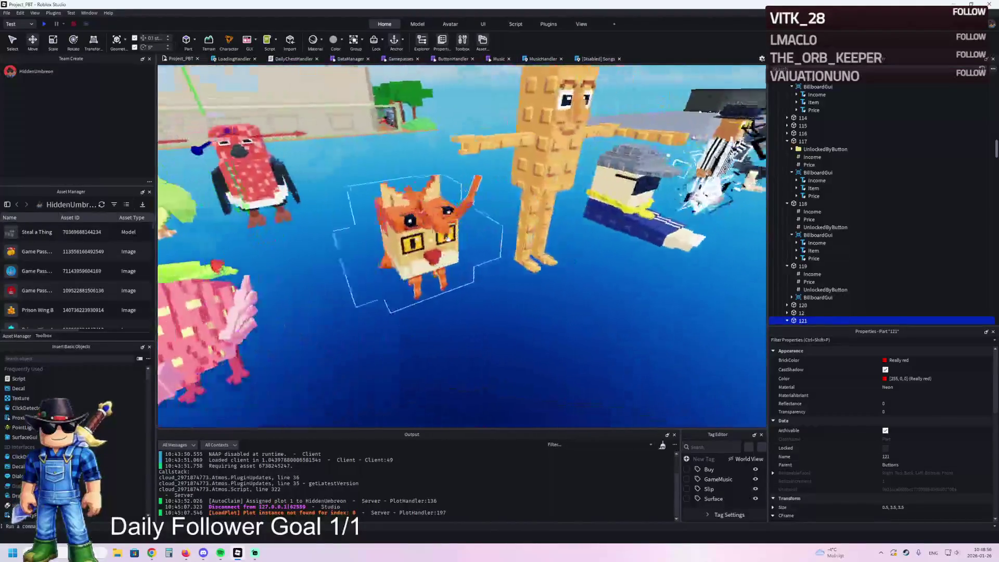
{"action": "left_click", "coordinate": [438, 243]}
{"action": "key", "text": "ctrl+d"}
{"action": "left_click_drag", "start_coordinate": [422, 289], "coordinate": [421, 131]}
{"action": "mouse_move", "coordinate": [421, 224]}
{"action": "left_mouse_down"}
{"action": "mouse_move", "coordinate": [373, 129]}
{"action": "mouse_move", "coordinate": [400, 226]}
{"action": "left_mouse_up"}
- Move Trippi_Troppi into the W1 cell next to the Metal Frame pad
{"action": "key", "text": "s"}
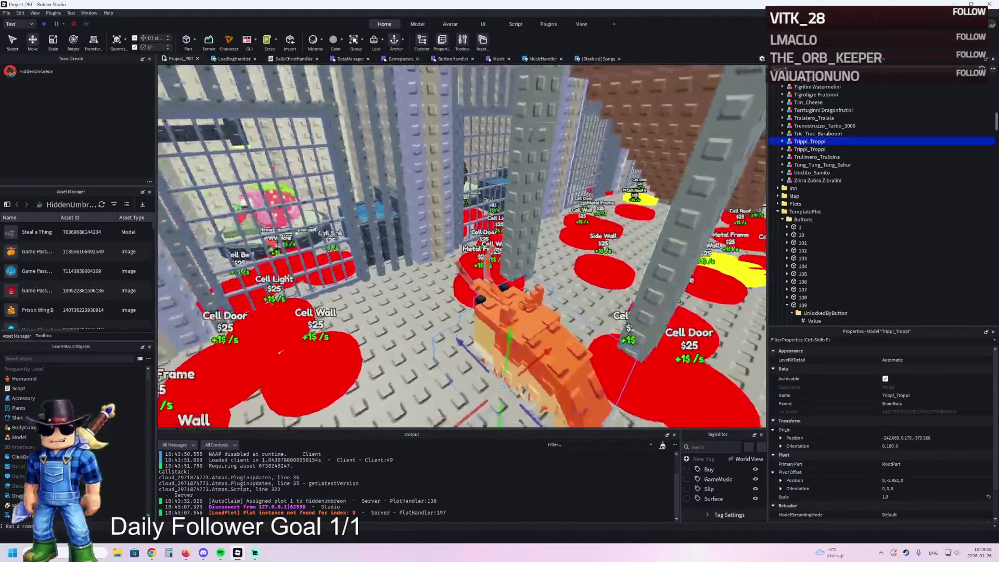
{"action": "key", "text": "s"}
{"action": "mouse_move", "coordinate": [498, 297]}
{"action": "left_mouse_down"}
{"action": "mouse_move", "coordinate": [536, 249]}
{"action": "mouse_move", "coordinate": [521, 292]}
{"action": "mouse_move", "coordinate": [536, 212]}
{"action": "mouse_move", "coordinate": [570, 315]}
{"action": "mouse_move", "coordinate": [613, 223]}
{"action": "mouse_move", "coordinate": [625, 335]}
{"action": "mouse_move", "coordinate": [545, 265]}
{"action": "left_mouse_up"}
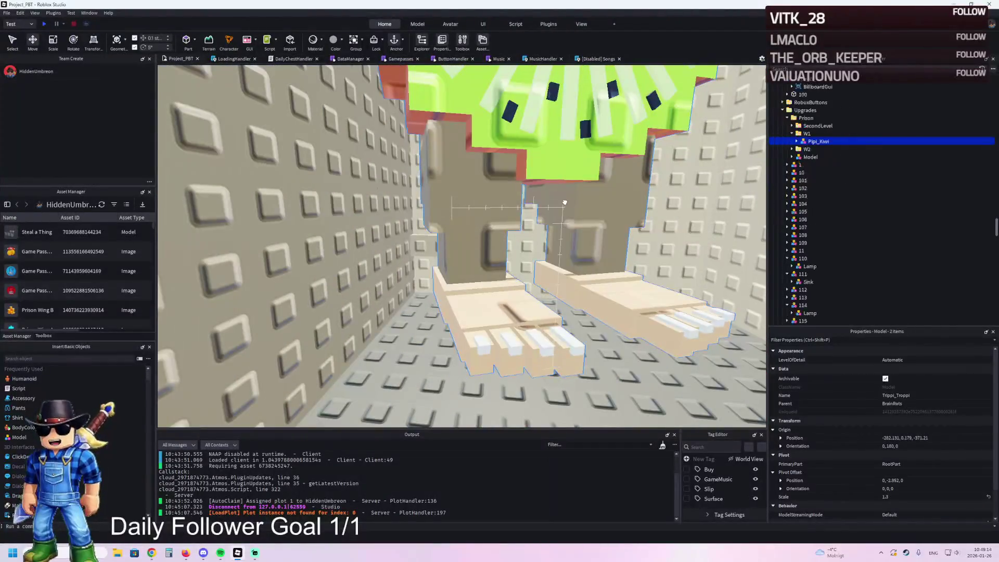
{"action": "left_click", "coordinate": [807, 133]}
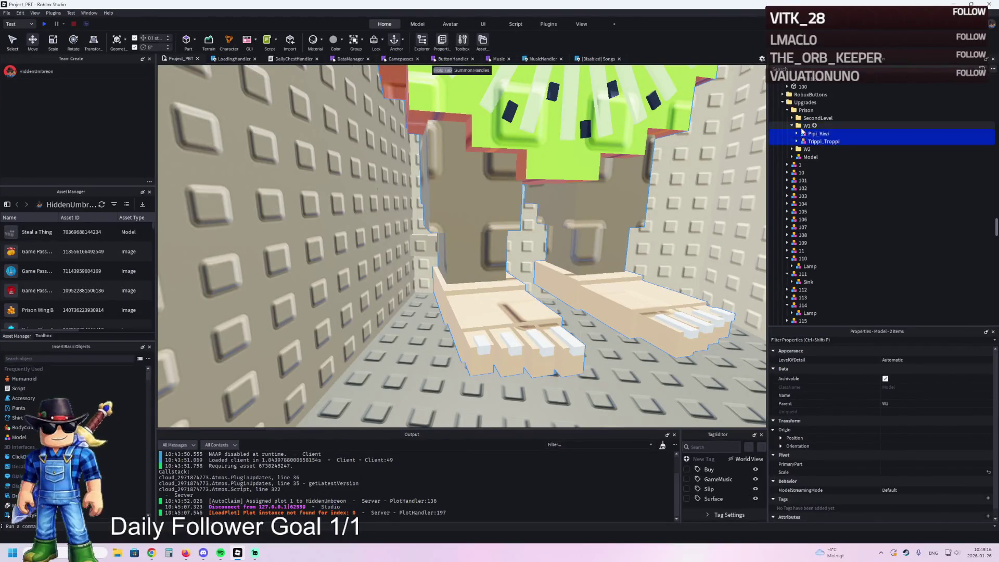
{"action": "key", "text": "f"}
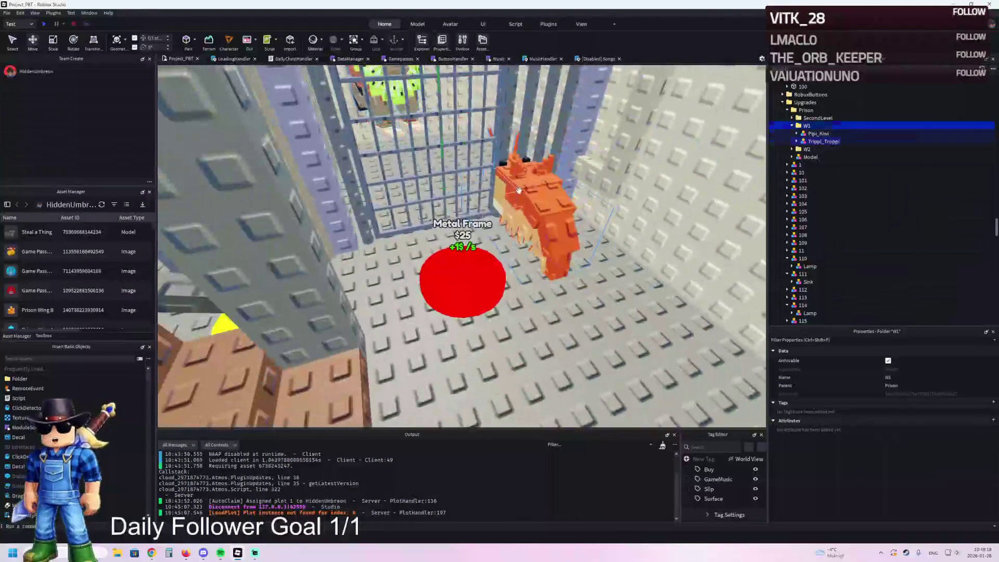
{"action": "mouse_move", "coordinate": [570, 260]}
{"action": "left_mouse_down"}
{"action": "mouse_move", "coordinate": [562, 271]}
{"action": "mouse_move", "coordinate": [582, 281]}
{"action": "left_mouse_up"}
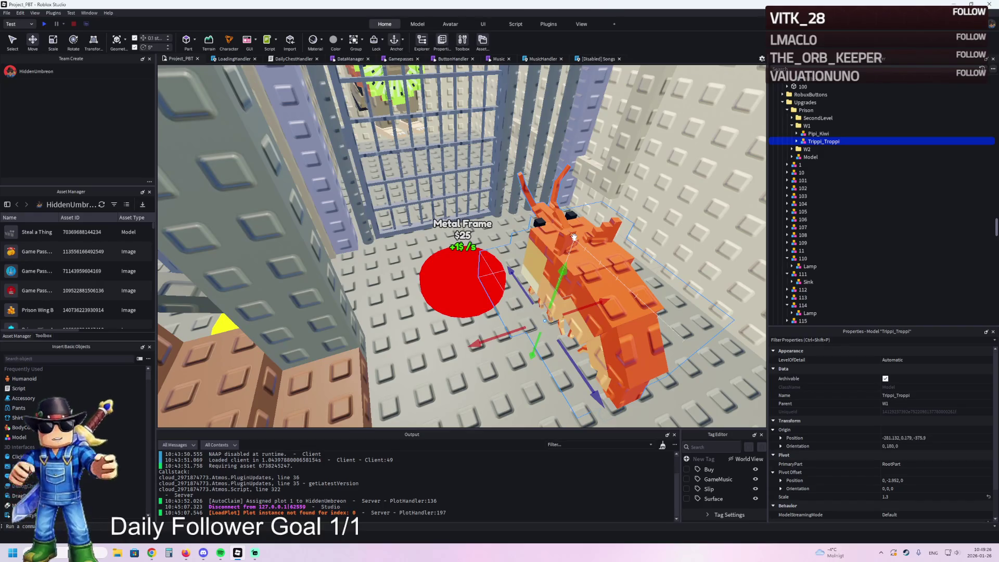
- Delete Trippi_Troppi's RootPart and VfxInstance, keeping its trippitroppi mesh
{"action": "key", "text": "d"}
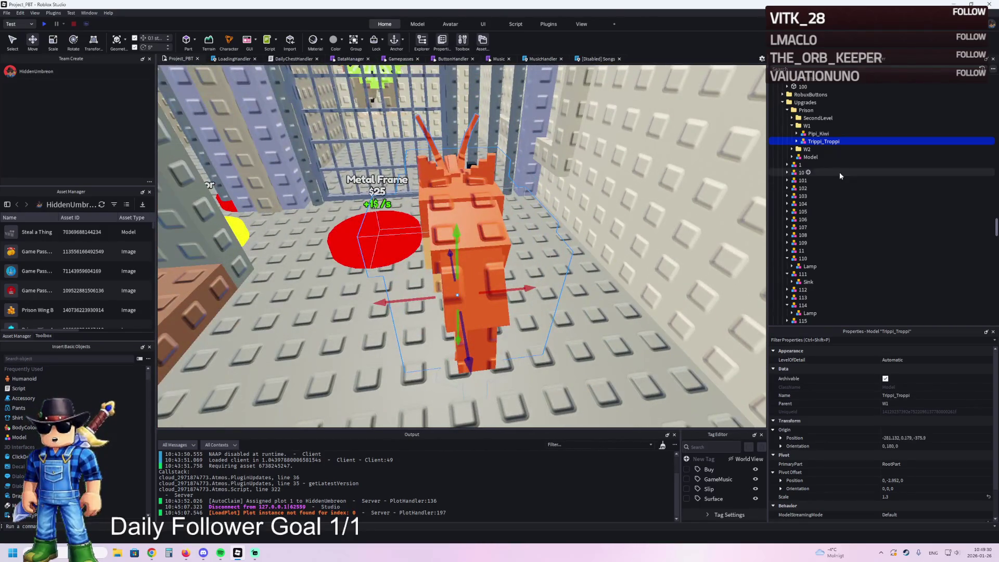
{"action": "left_click", "coordinate": [796, 142]}
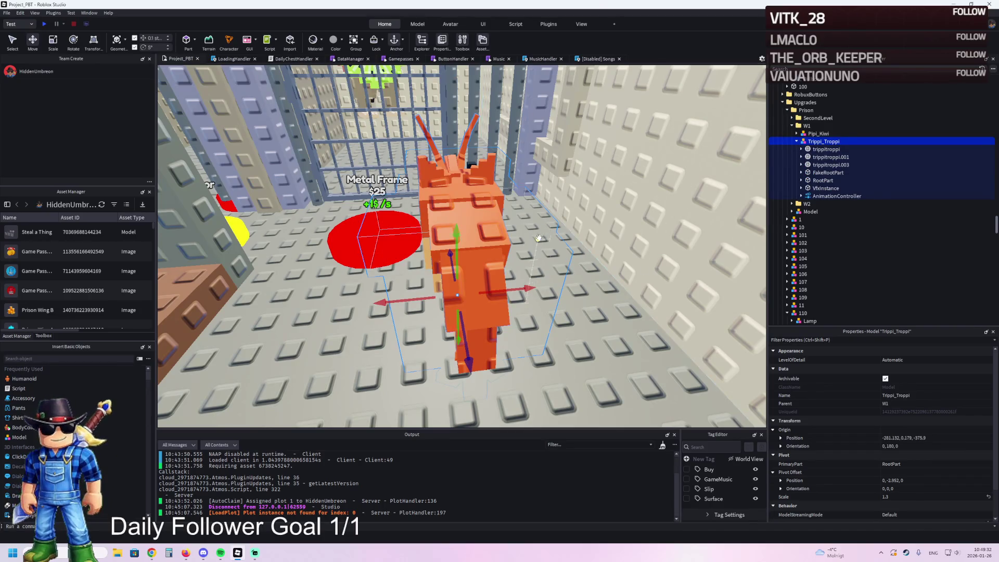
{"action": "left_click", "coordinate": [500, 228]}
{"action": "key", "text": "Delete"}
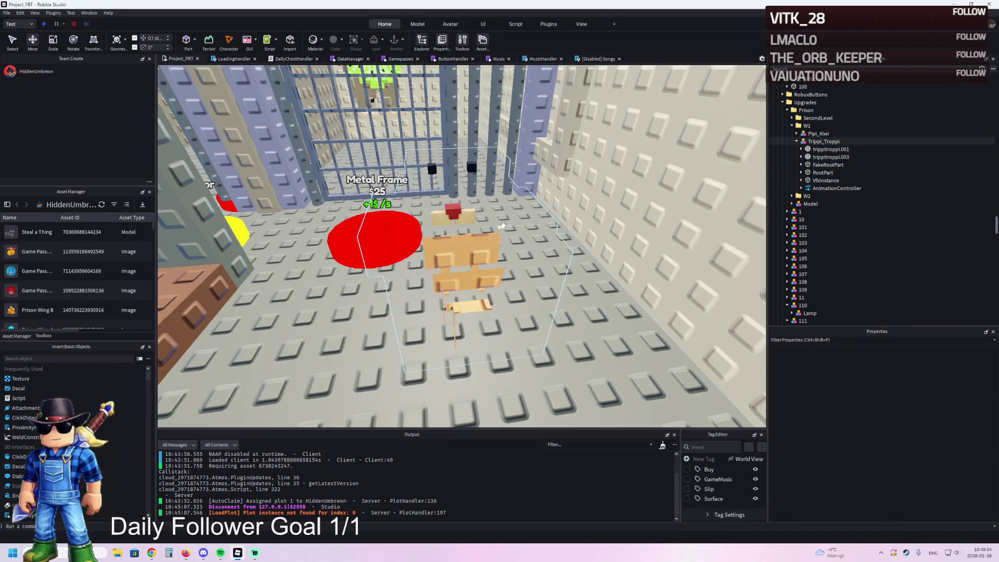
{"action": "key", "text": "ctrl+z"}
{"action": "left_click", "coordinate": [821, 181]}
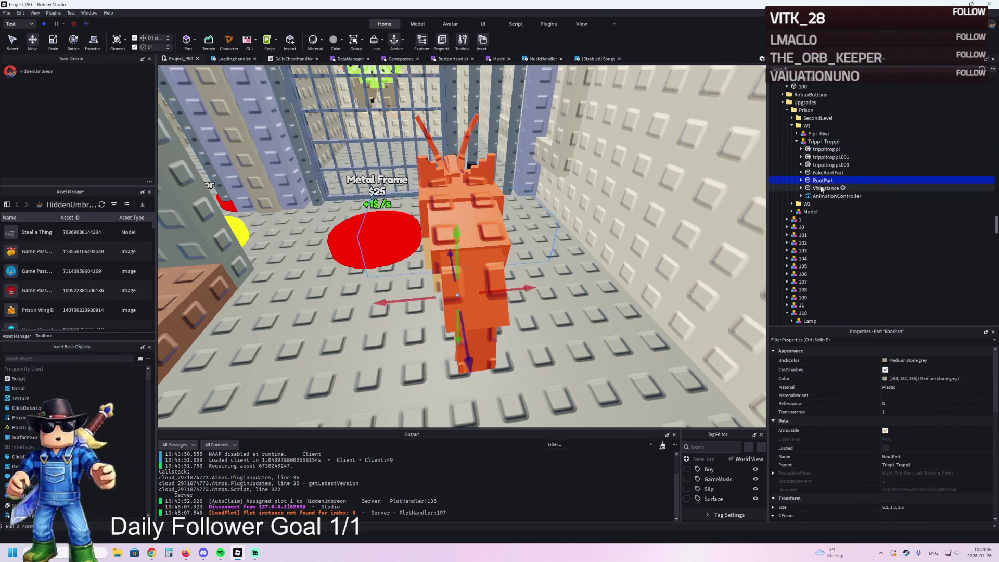
{"action": "key", "text": "Delete"}
{"action": "left_click", "coordinate": [816, 141]}
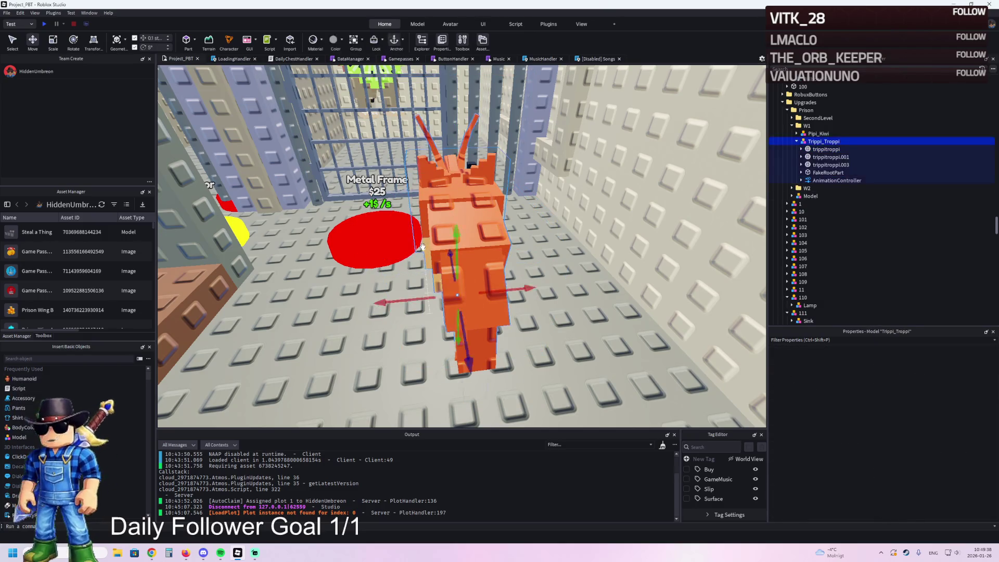
{"action": "scroll", "coordinate": [323, 114], "scroll_direction": "up", "scroll_amount": 5}
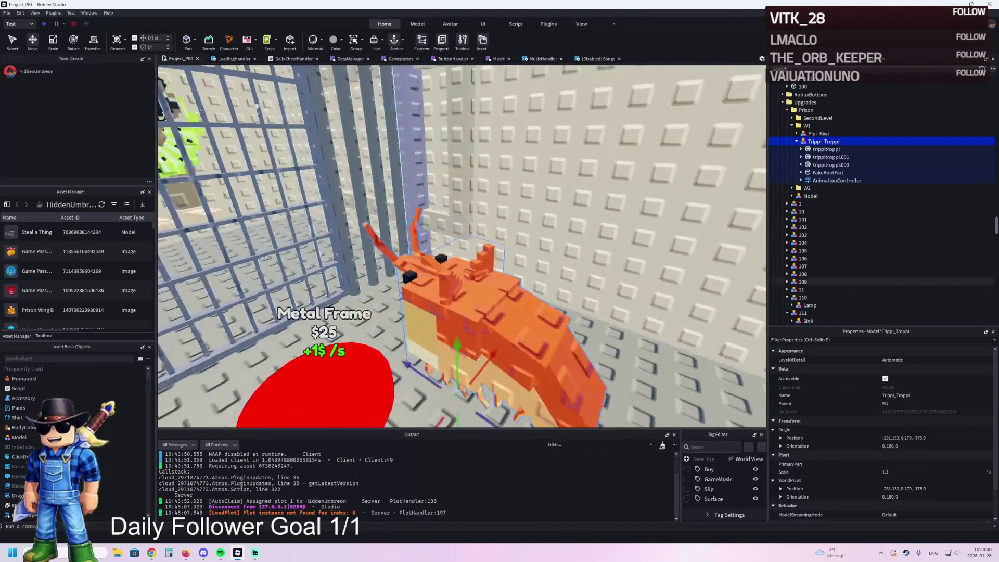
- Reset Trippi_Troppi's pivot from the Model tab and remove its FakeRootPart
{"action": "left_click", "coordinate": [419, 24]}
{"action": "left_click", "coordinate": [206, 45]}
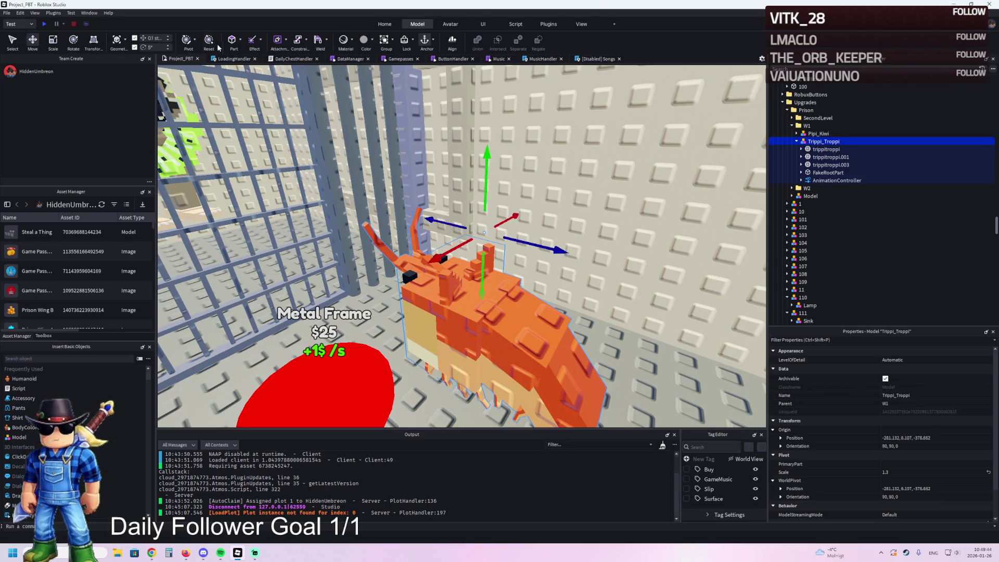
{"action": "key", "text": "a"}
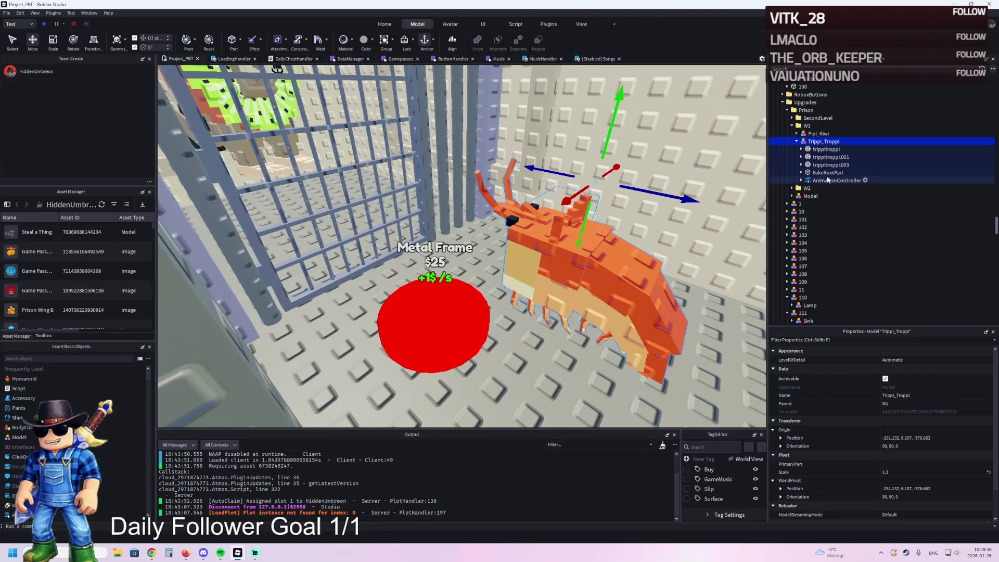
{"action": "left_click", "coordinate": [826, 174]}
{"action": "key", "text": "ctrl+z"}
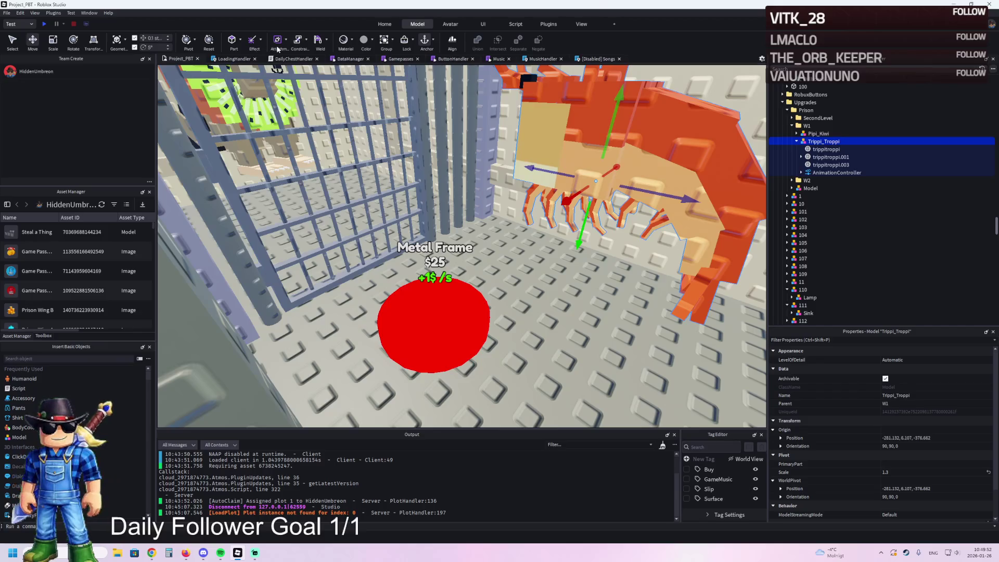
- Slide Trippi_Troppi along the X axis to pivot -268.931, 4.452, -372.392
{"action": "mouse_move", "coordinate": [628, 180]}
{"action": "left_mouse_down"}
{"action": "mouse_move", "coordinate": [562, 208]}
{"action": "mouse_move", "coordinate": [570, 200]}
{"action": "left_mouse_up"}
{"action": "key", "text": "w"}
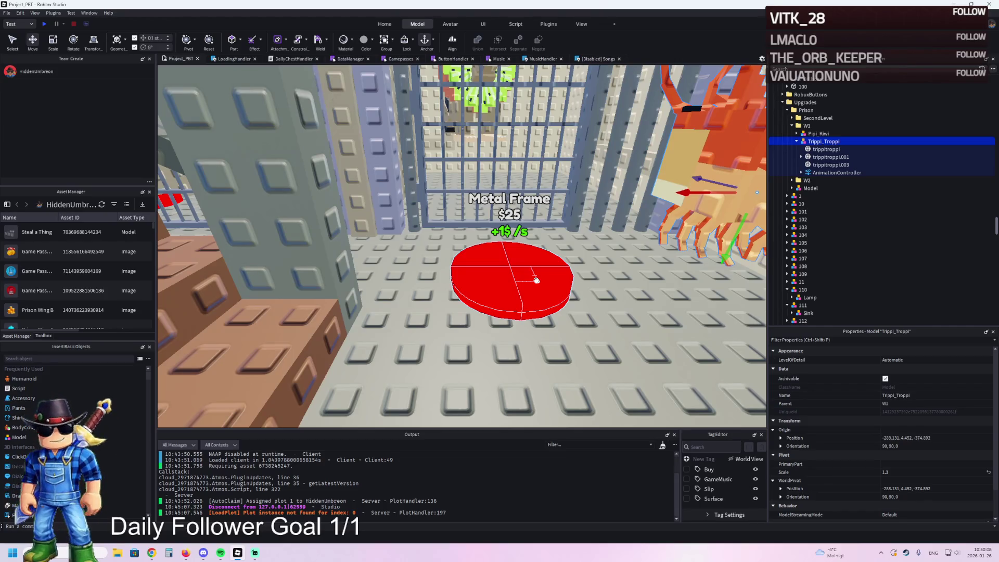
{"action": "key", "text": "f"}
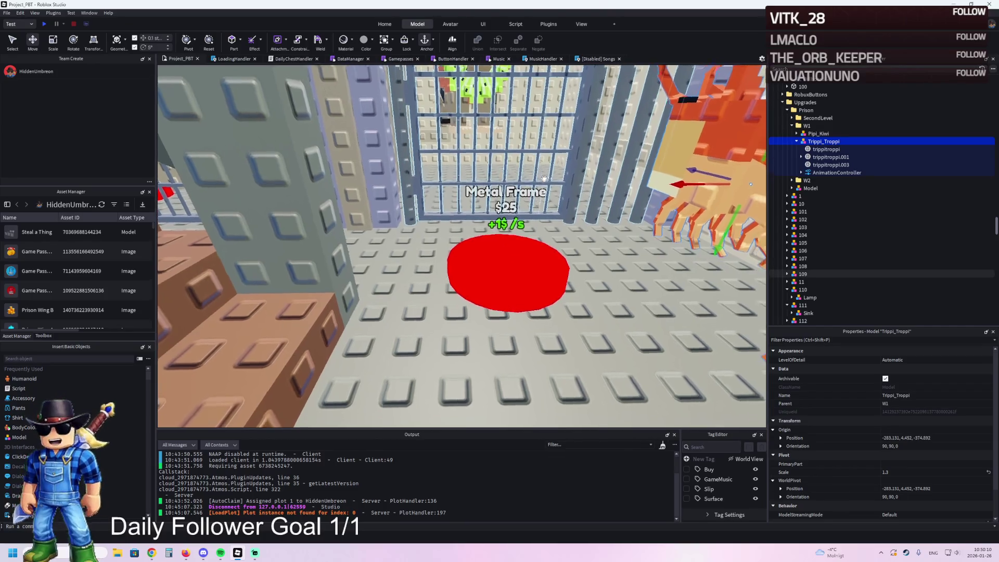
{"action": "mouse_move", "coordinate": [559, 182]}
{"action": "left_mouse_down"}
{"action": "mouse_move", "coordinate": [568, 292]}
{"action": "mouse_move", "coordinate": [493, 334]}
{"action": "mouse_move", "coordinate": [486, 404]}
{"action": "mouse_move", "coordinate": [420, 227]}
{"action": "mouse_move", "coordinate": [435, 230]}
{"action": "left_mouse_up"}
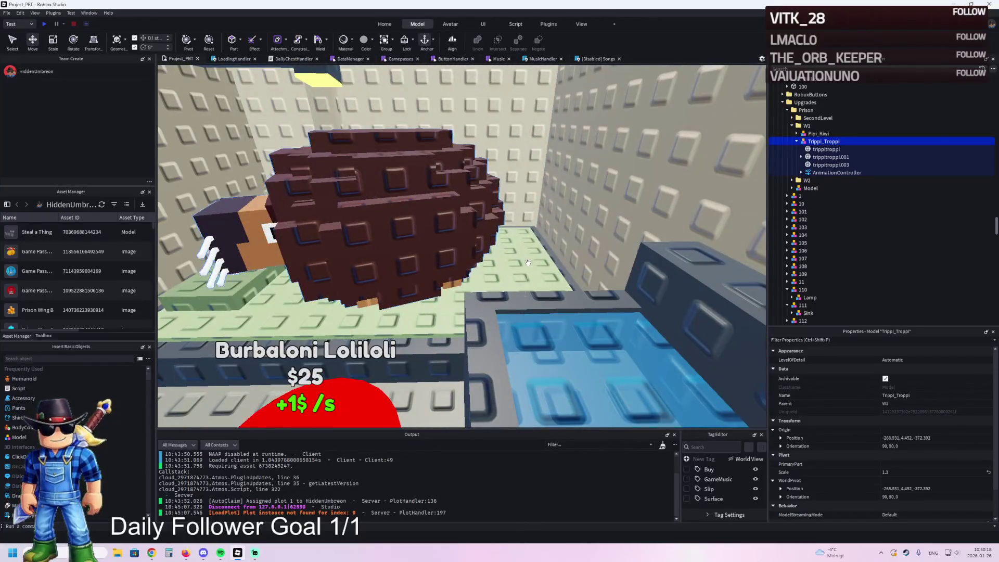
- Duplicate the Lamp and Bed and move the copies into the W1 folder
{"action": "left_click", "coordinate": [528, 263]}
{"action": "left_click", "coordinate": [787, 141]}
{"action": "left_click", "coordinate": [807, 125]}
{"action": "left_click", "coordinate": [809, 94], "text": "ctrl"}
{"action": "key", "text": "ctrl+d"}
{"action": "mouse_move", "coordinate": [416, 229]}
{"action": "left_mouse_down"}
{"action": "mouse_move", "coordinate": [429, 167]}
{"action": "mouse_move", "coordinate": [594, 167]}
{"action": "left_mouse_up"}
{"action": "mouse_move", "coordinate": [804, 150]}
{"action": "left_mouse_down"}
{"action": "mouse_move", "coordinate": [806, 140]}
{"action": "mouse_move", "coordinate": [832, 145]}
{"action": "mouse_move", "coordinate": [820, 152]}
{"action": "left_mouse_up"}
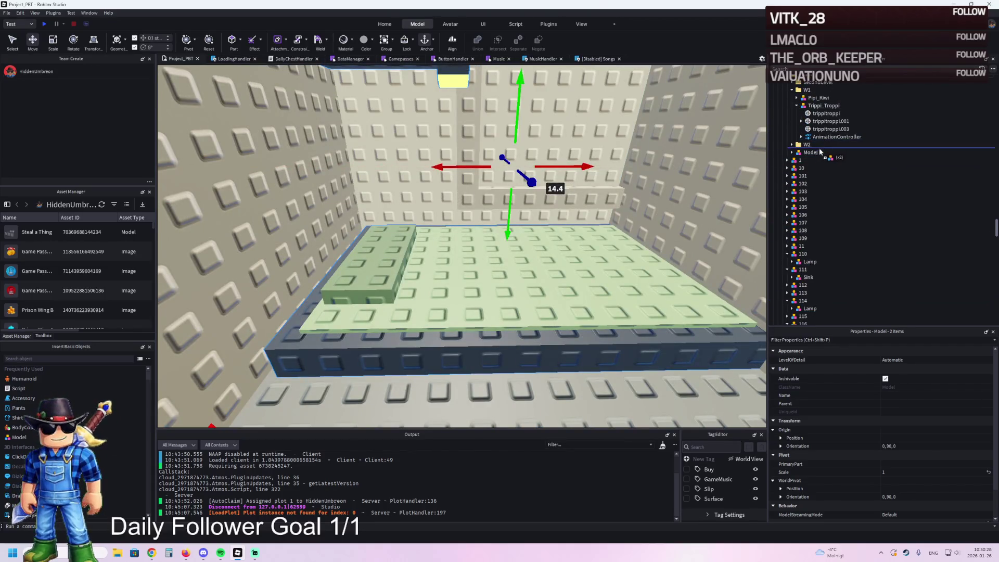
{"action": "left_click_drag", "start_coordinate": [804, 97], "coordinate": [804, 96]}
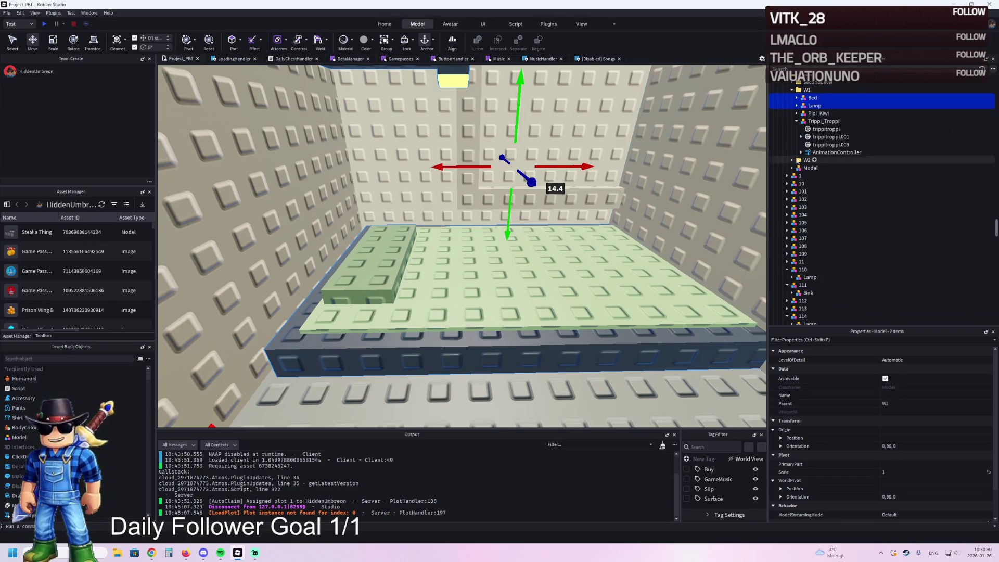
{"action": "scroll", "coordinate": [795, 199], "scroll_direction": "down", "scroll_amount": 6}
- Duplicate upgrade model 121 three times, naming the copies 122, 123 and 124
{"action": "left_click", "coordinate": [802, 221]}
{"action": "key", "text": "ctrl+d"}
{"action": "left_click", "coordinate": [892, 231]}
{"action": "type", "text": "22"}
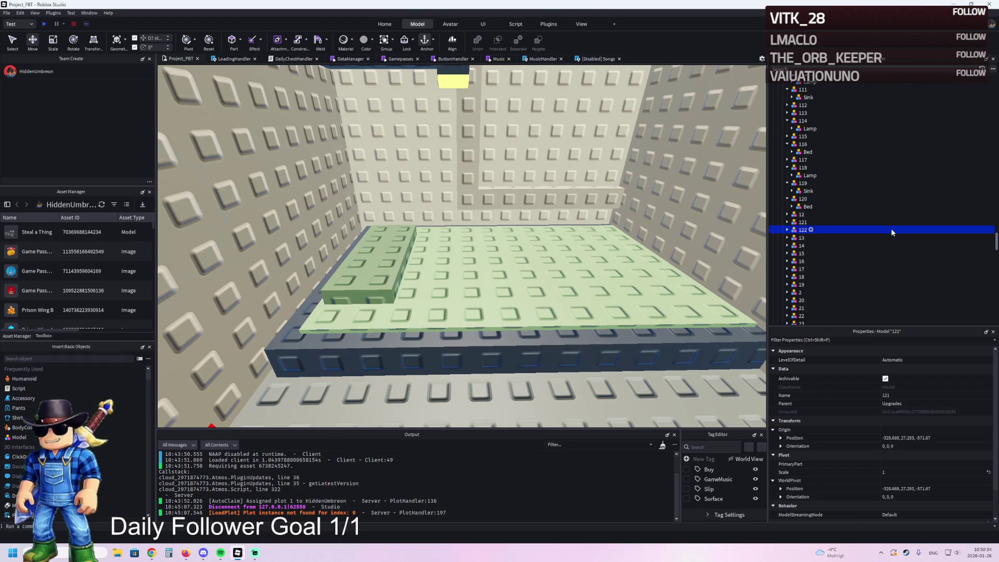
{"action": "key", "text": "Return"}
{"action": "left_click", "coordinate": [931, 230]}
{"action": "key", "text": "ctrl+d"}
{"action": "left_click", "coordinate": [866, 235]}
{"action": "key", "text": "Right"}
{"action": "key", "text": "BackSpace"}
{"action": "type", "text": "3"}
{"action": "key", "text": "Return"}
{"action": "key", "text": "ctrl+d"}
{"action": "key", "text": "F2"}
{"action": "key", "text": "BackSpace"}
{"action": "type", "text": "4"}
{"action": "key", "text": "Return"}
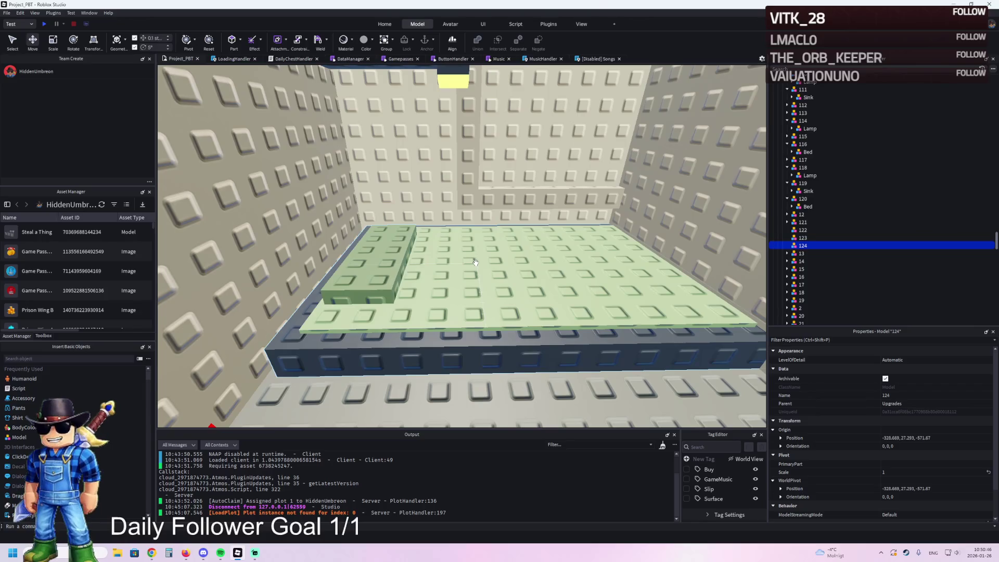
- Nudge the new Bed in W1 about 0.3 studs along the X axis
{"action": "left_click", "coordinate": [498, 243]}
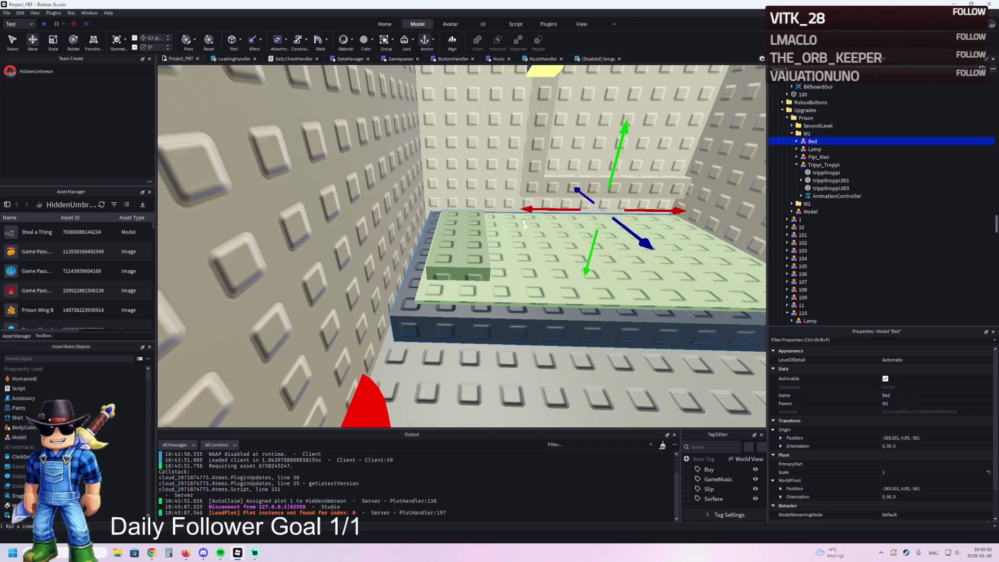
{"action": "key", "text": "a"}
{"action": "left_click_drag", "start_coordinate": [571, 188], "coordinate": [560, 191]}
- Duplicate a Bed Foundation part and shrink its height from 8 to 5.6
{"action": "scroll", "coordinate": [560, 191], "scroll_direction": "down", "scroll_amount": 3}
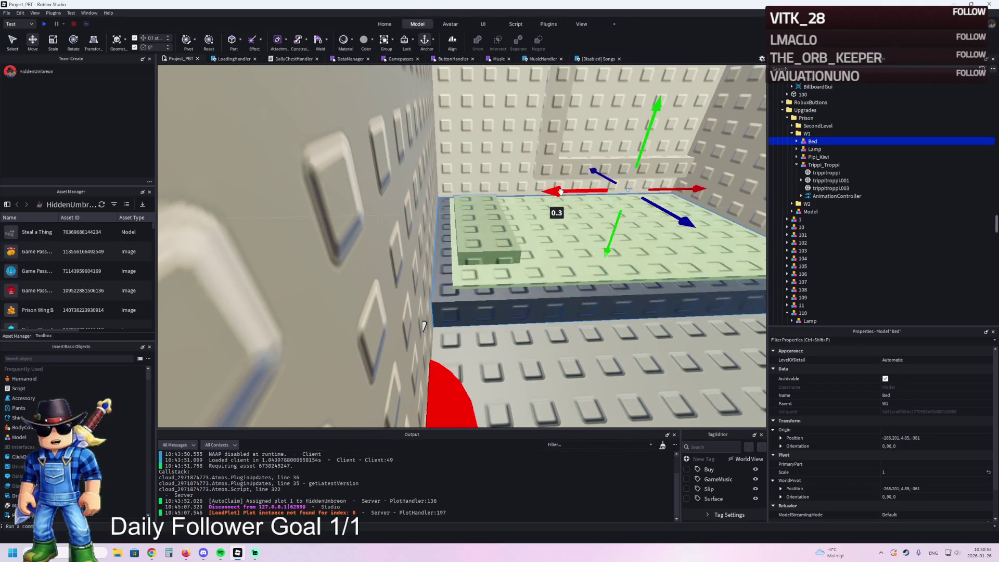
{"action": "right_click", "coordinate": [561, 193]}
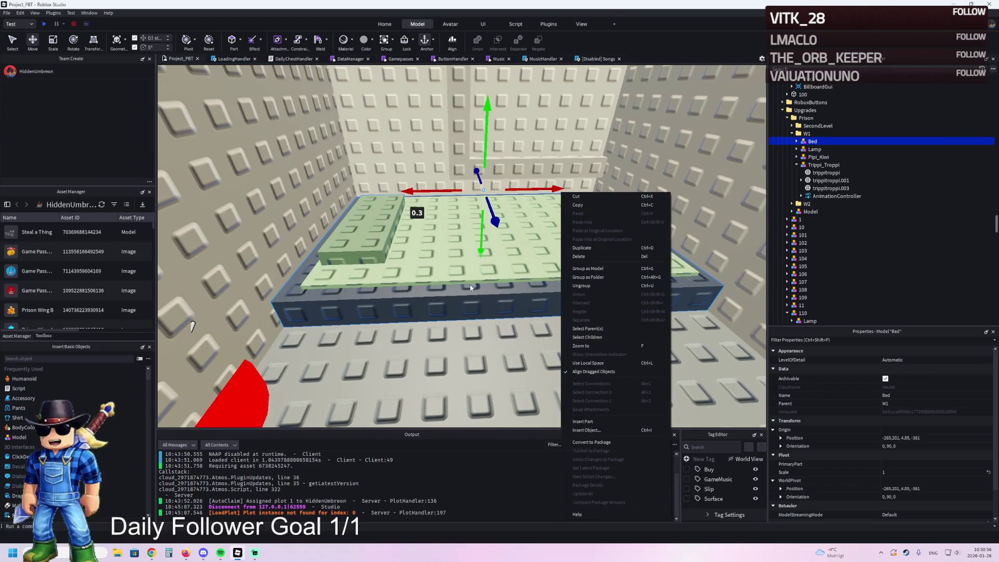
{"action": "left_click", "coordinate": [470, 288]}
{"action": "key", "text": "w"}
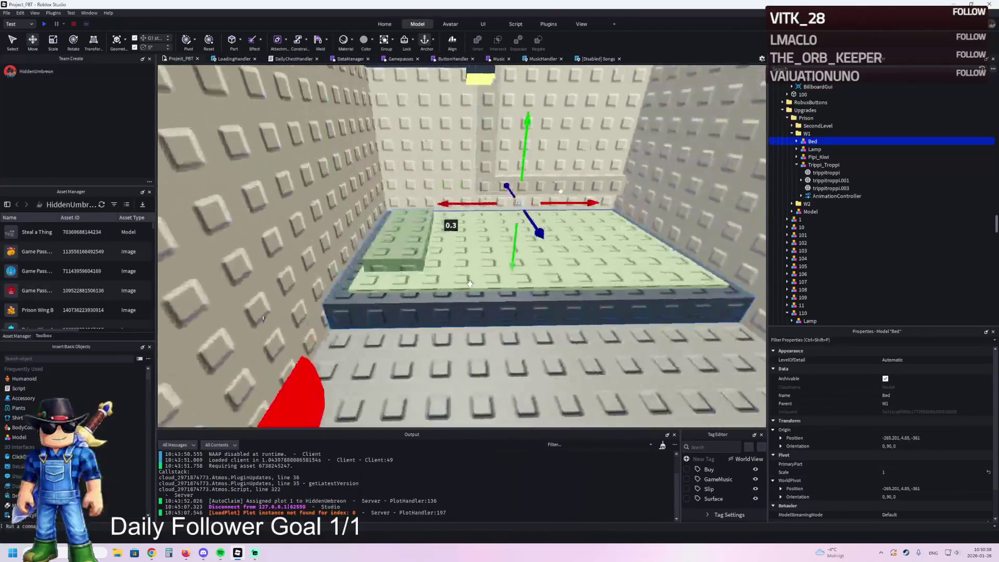
{"action": "key", "text": "w"}
{"action": "left_click", "coordinate": [534, 269], "text": "alt"}
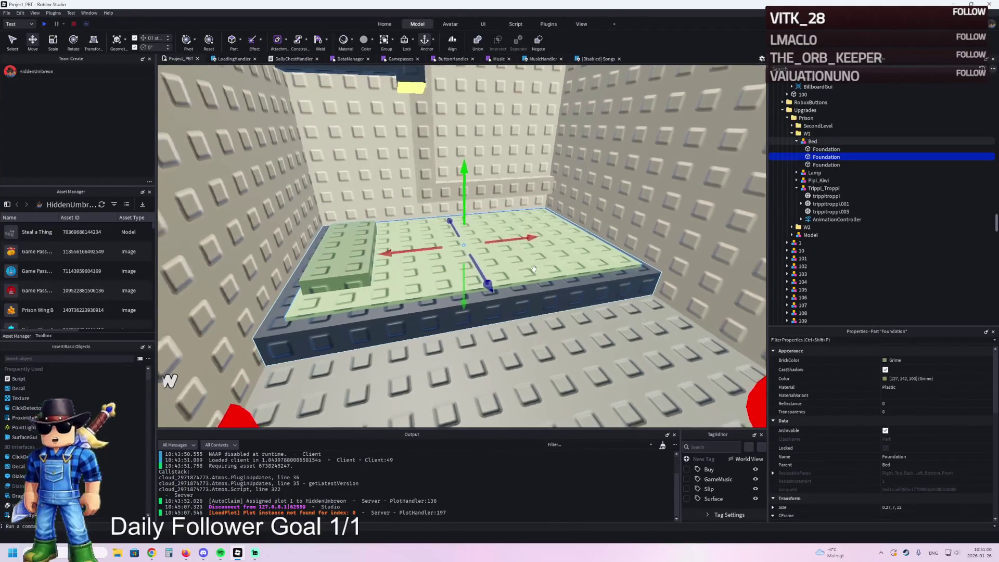
{"action": "left_click", "coordinate": [345, 312]}
{"action": "key", "text": "w"}
{"action": "key", "text": "ctrl+3"}
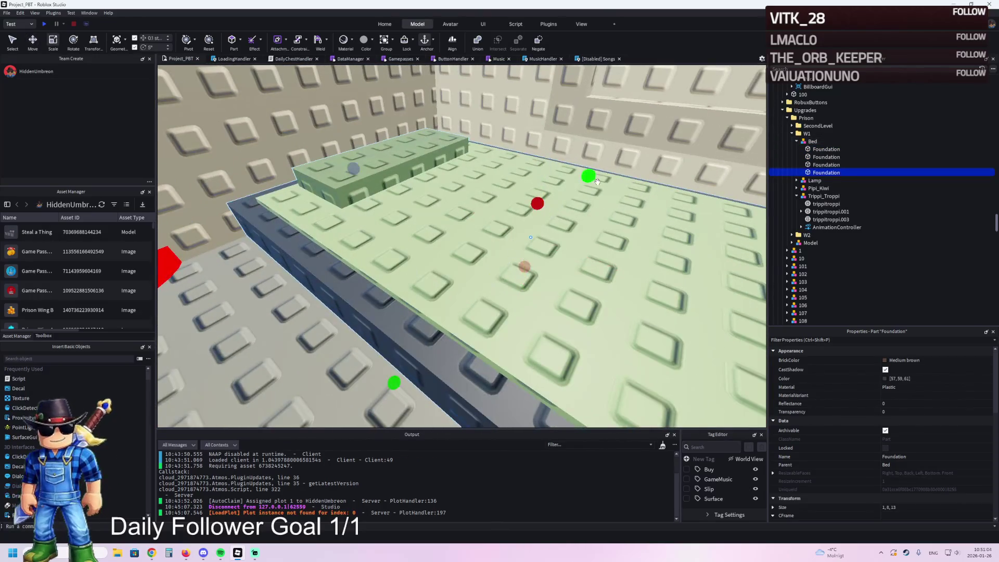
{"action": "left_click_drag", "start_coordinate": [597, 182], "coordinate": [536, 216]}
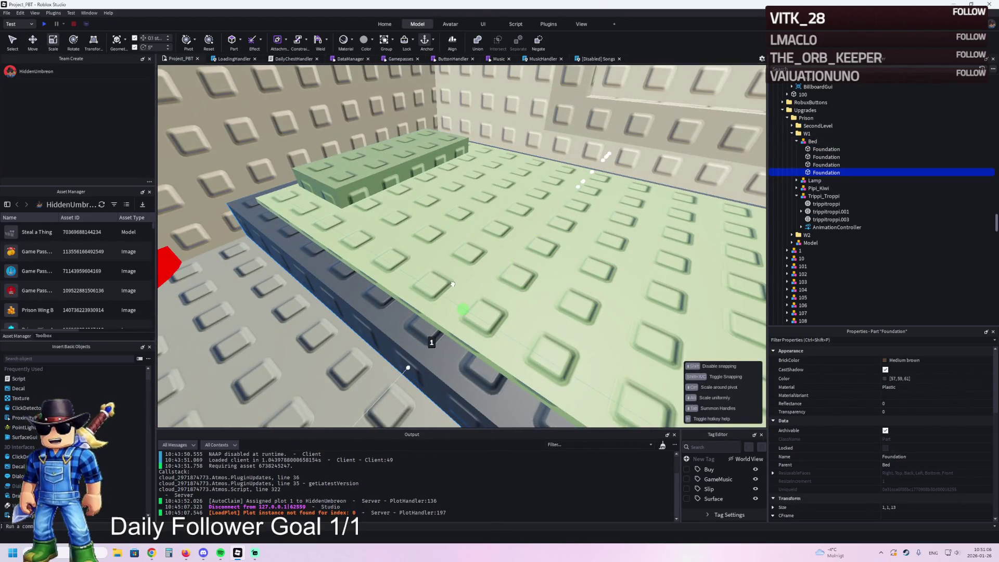
- Select both green floor slabs in the cell and delete them
{"action": "key", "text": "w"}
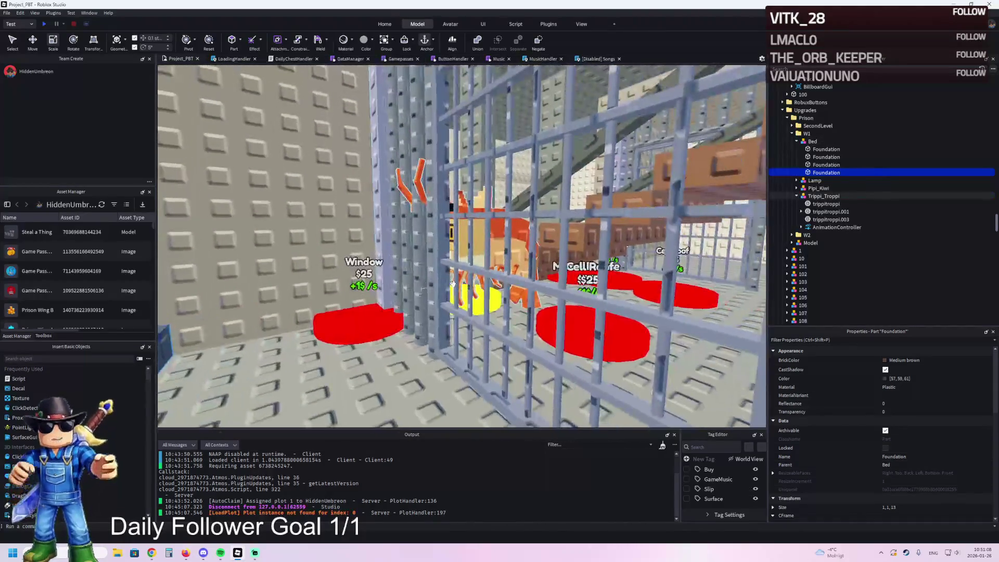
{"action": "key", "text": "f"}
{"action": "key", "text": "w"}
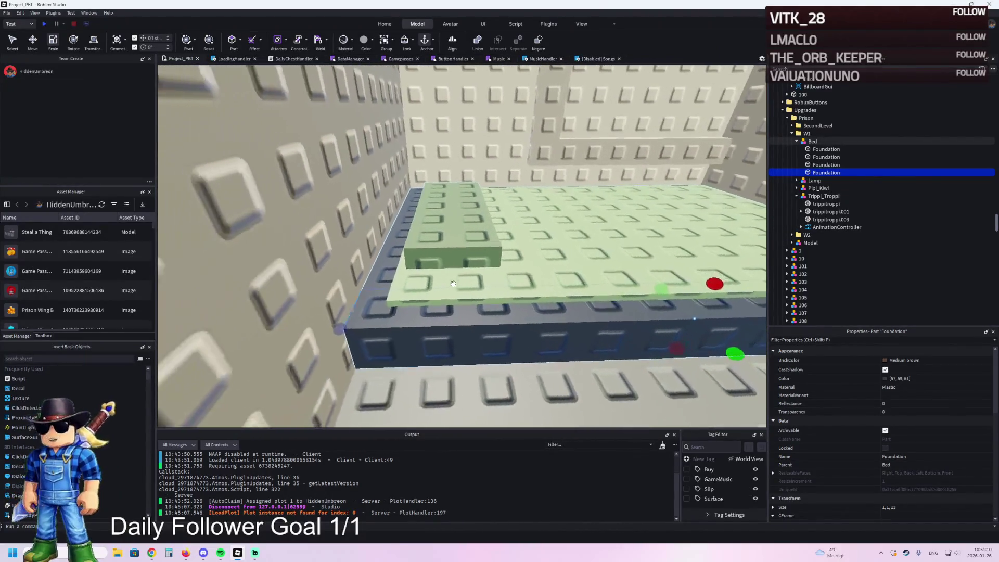
{"action": "left_click", "coordinate": [519, 263]}
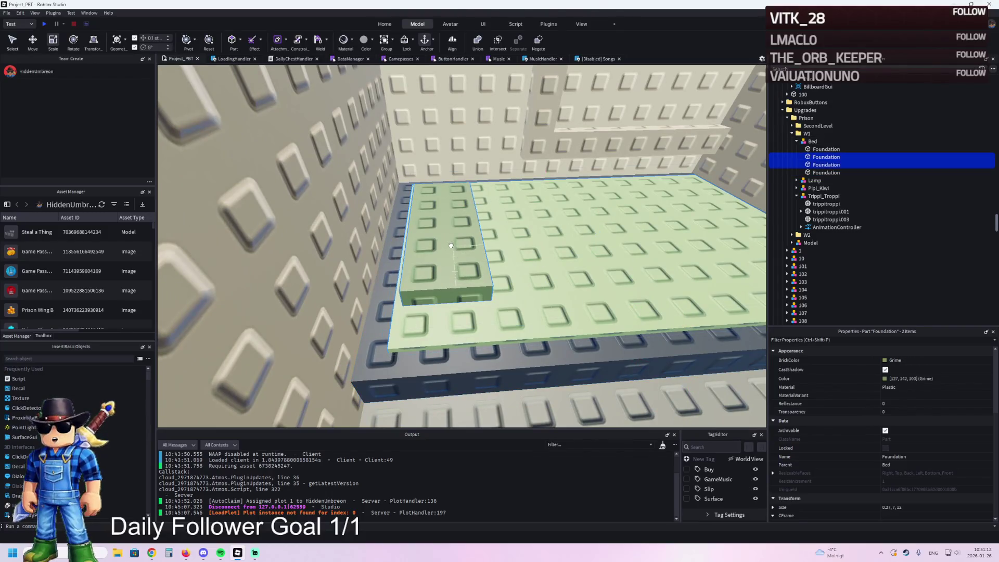
{"action": "key", "text": "Delete"}
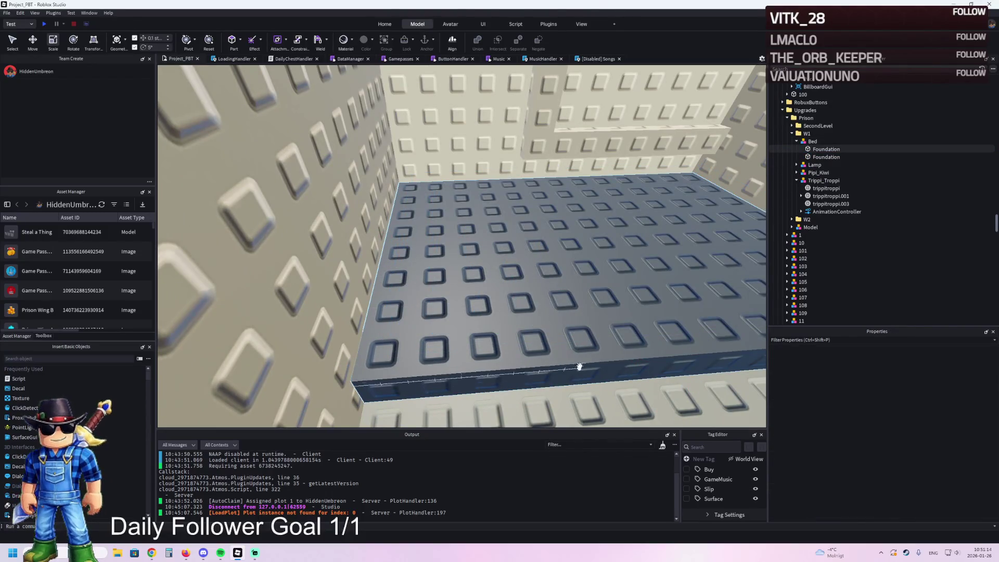
- Flatten the remaining Foundation into a low wall strip and copy it into opposite and side walls
{"action": "left_click", "coordinate": [579, 367]}
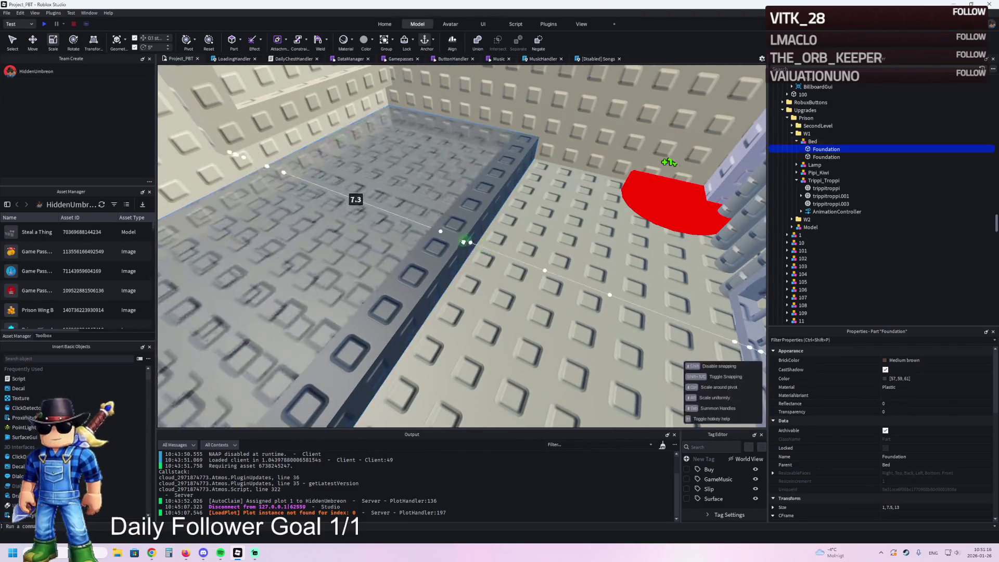
{"action": "left_click_drag", "start_coordinate": [463, 241], "coordinate": [507, 195]}
{"action": "key", "text": "w"}
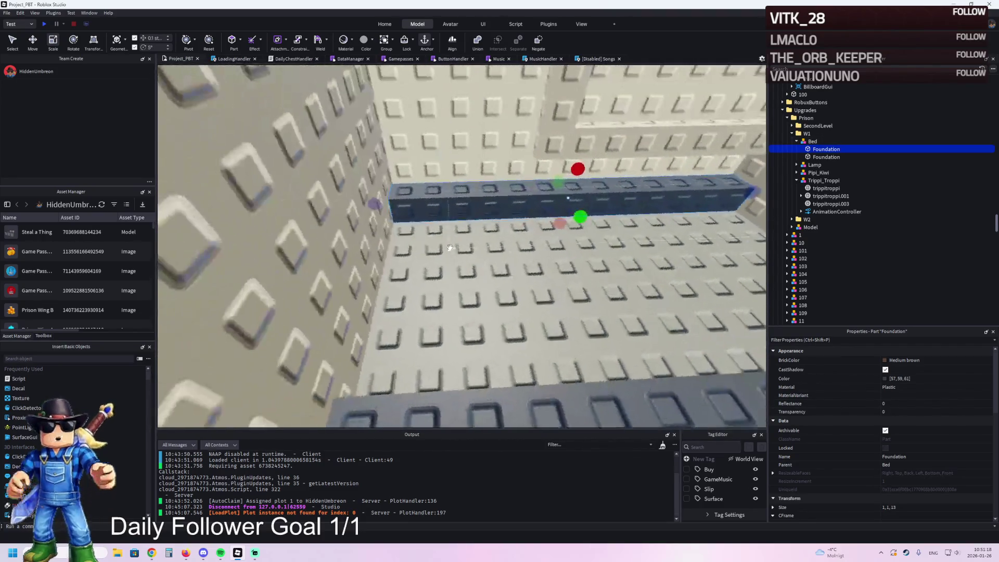
{"action": "key", "text": "ctrl+d"}
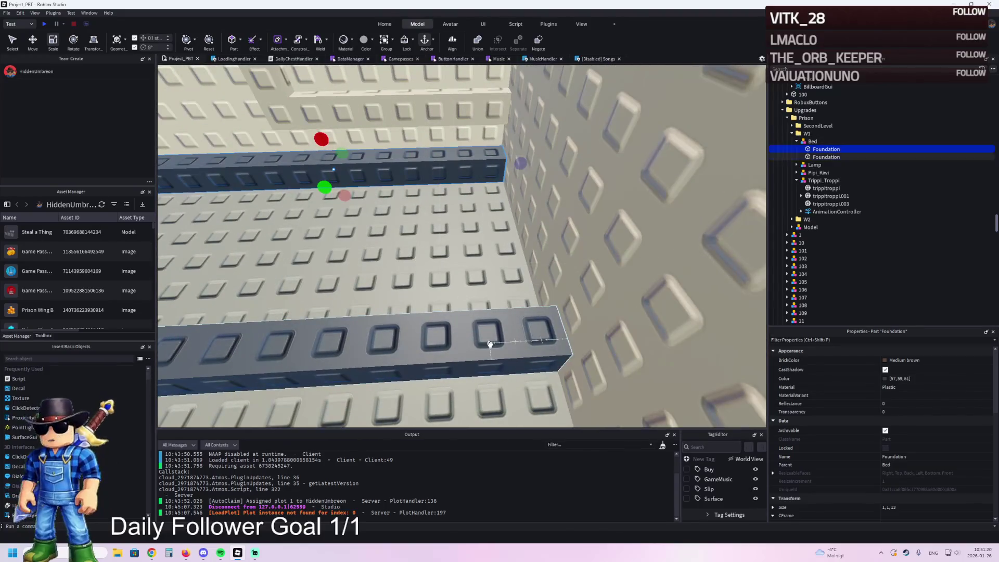
{"action": "mouse_move", "coordinate": [494, 283]}
{"action": "left_mouse_down"}
{"action": "mouse_move", "coordinate": [520, 364]}
{"action": "mouse_move", "coordinate": [422, 363]}
{"action": "mouse_move", "coordinate": [435, 357]}
{"action": "left_mouse_up"}
{"action": "key", "text": "ctrl+3"}
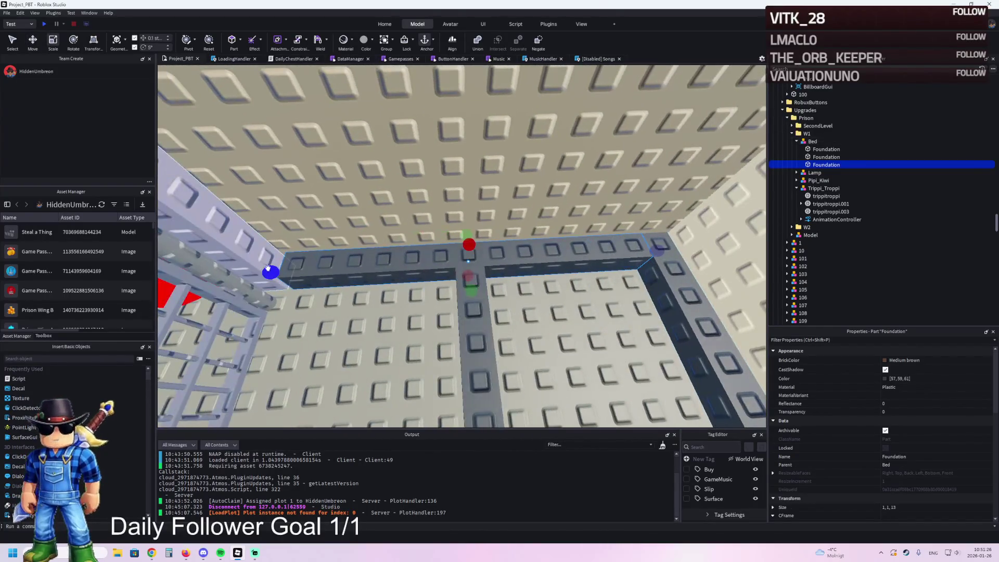
{"action": "left_click_drag", "start_coordinate": [468, 240], "coordinate": [474, 278]}
{"action": "key", "text": "ctrl+2"}
{"action": "key", "text": "ctrl+d"}
{"action": "mouse_move", "coordinate": [424, 223]}
{"action": "left_mouse_down"}
{"action": "mouse_move", "coordinate": [594, 212]}
{"action": "mouse_move", "coordinate": [615, 184]}
{"action": "left_mouse_up"}
- Thicken the front, back and left basin walls to 2 studs each
{"action": "key", "text": "ctrl+3"}
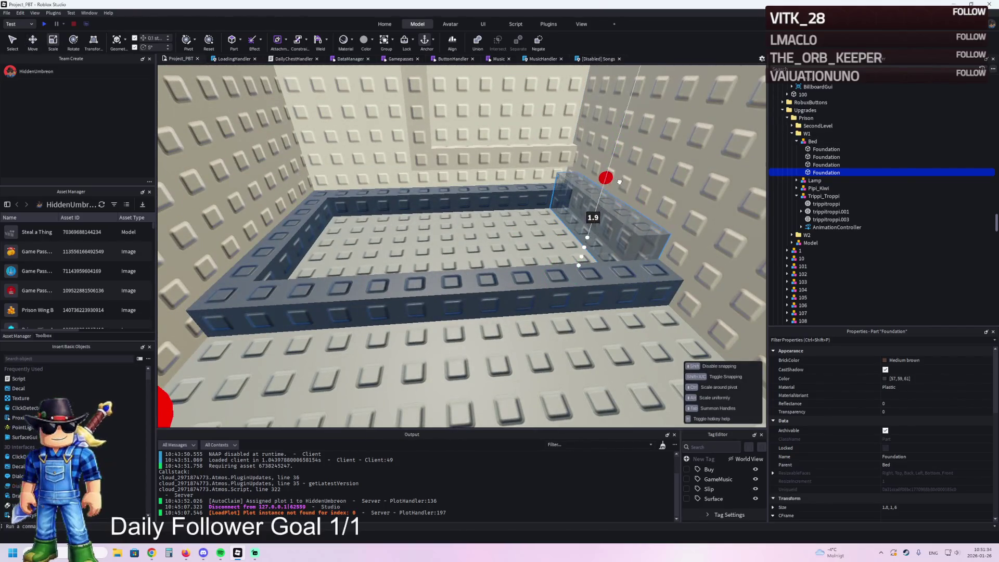
{"action": "left_click", "coordinate": [555, 290]}
{"action": "mouse_move", "coordinate": [450, 267]}
{"action": "left_mouse_down"}
{"action": "mouse_move", "coordinate": [454, 240]}
{"action": "mouse_move", "coordinate": [471, 235]}
{"action": "left_mouse_up"}
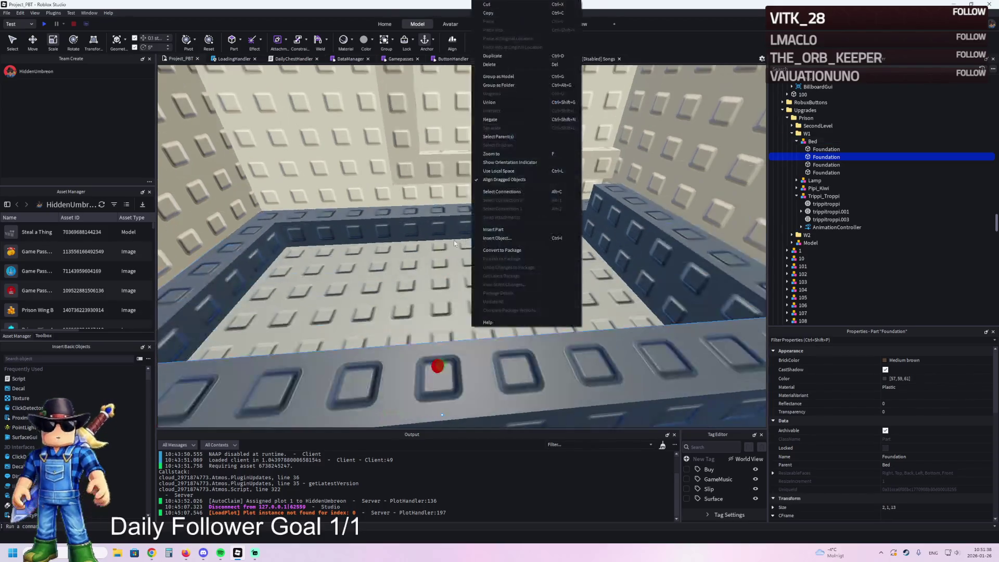
{"action": "left_click", "coordinate": [469, 213]}
{"action": "left_click_drag", "start_coordinate": [469, 197], "coordinate": [489, 174]}
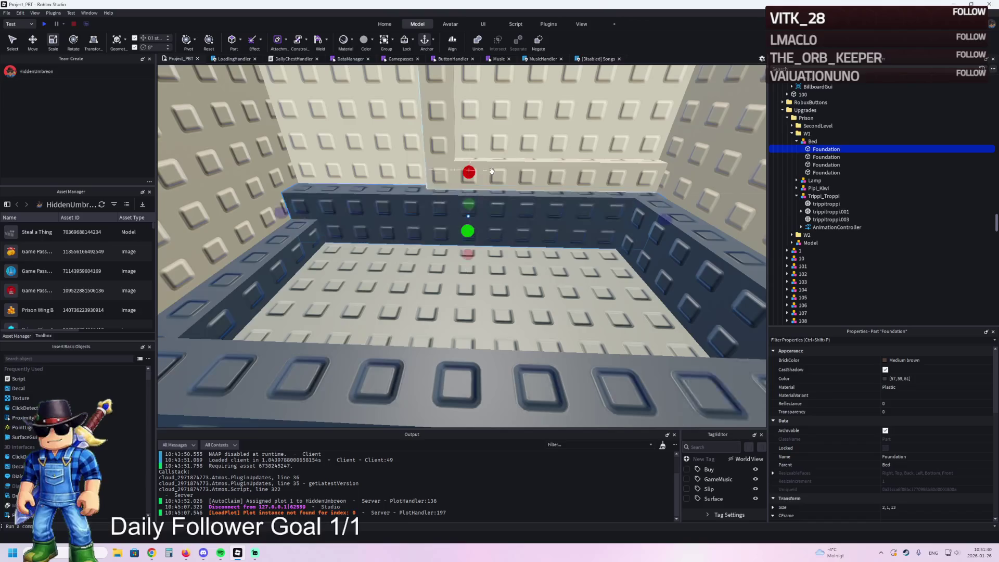
{"action": "left_click", "coordinate": [307, 245]}
{"action": "key", "text": "a"}
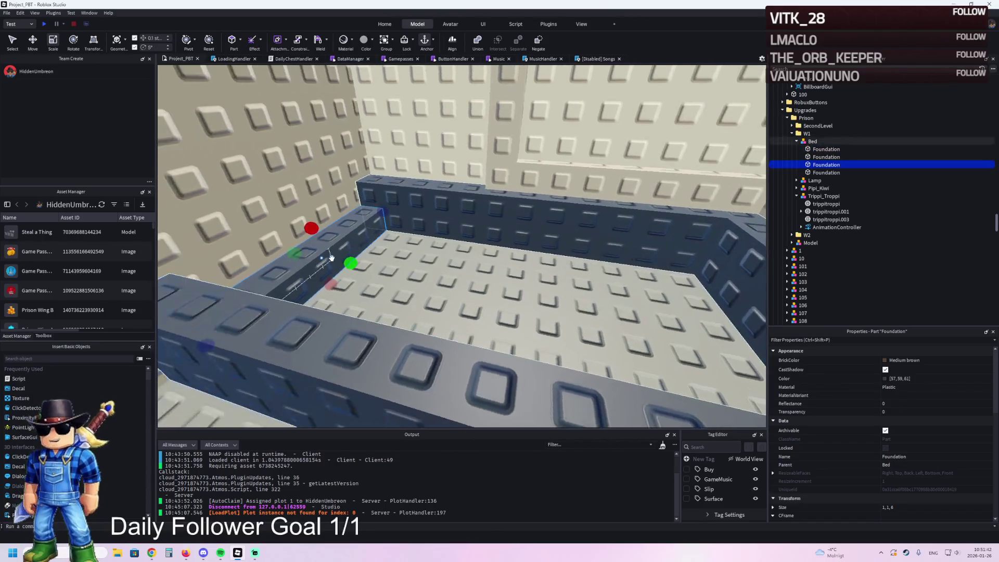
{"action": "key", "text": "a"}
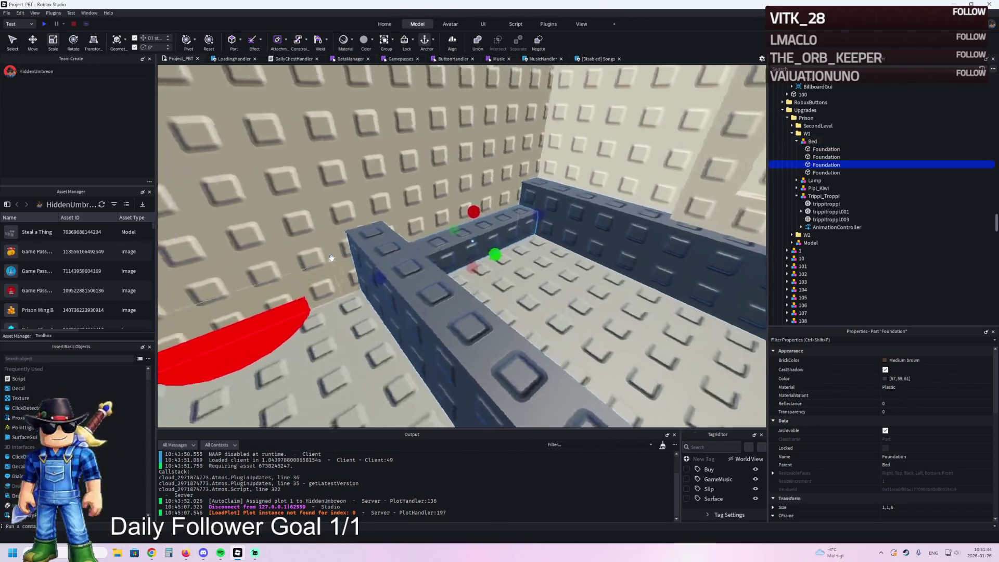
{"action": "key", "text": "e"}
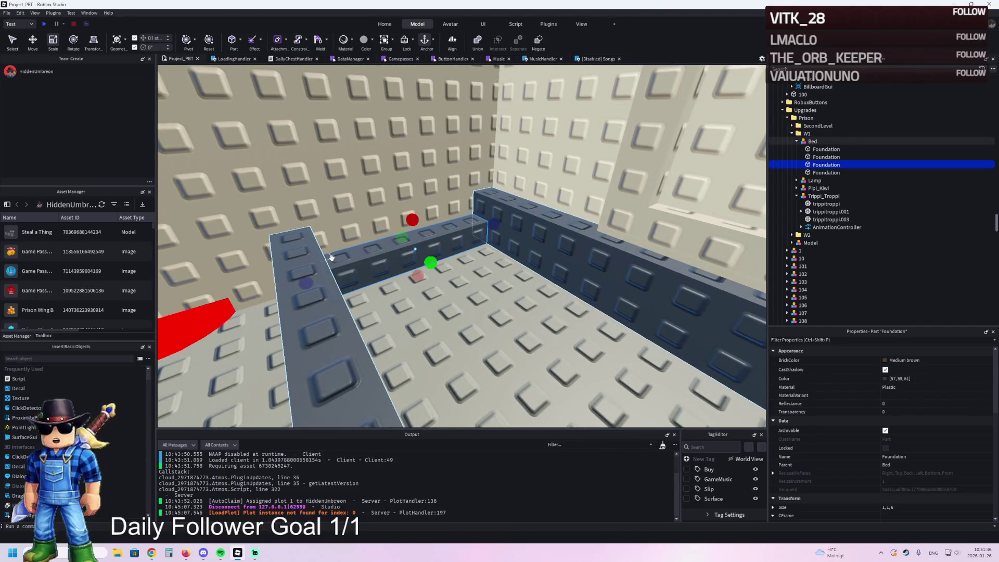
{"action": "key", "text": "d"}
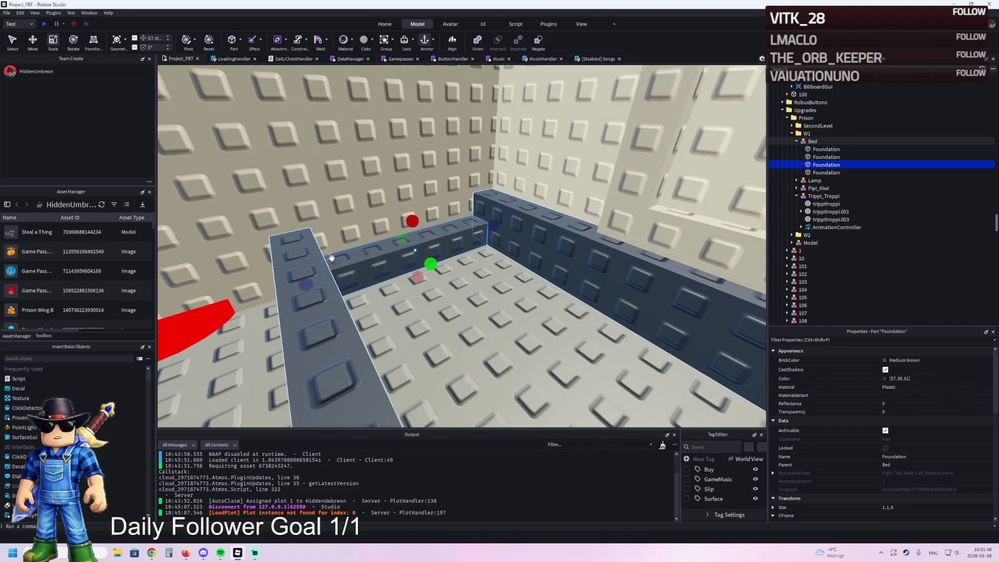
{"action": "key", "text": "w"}
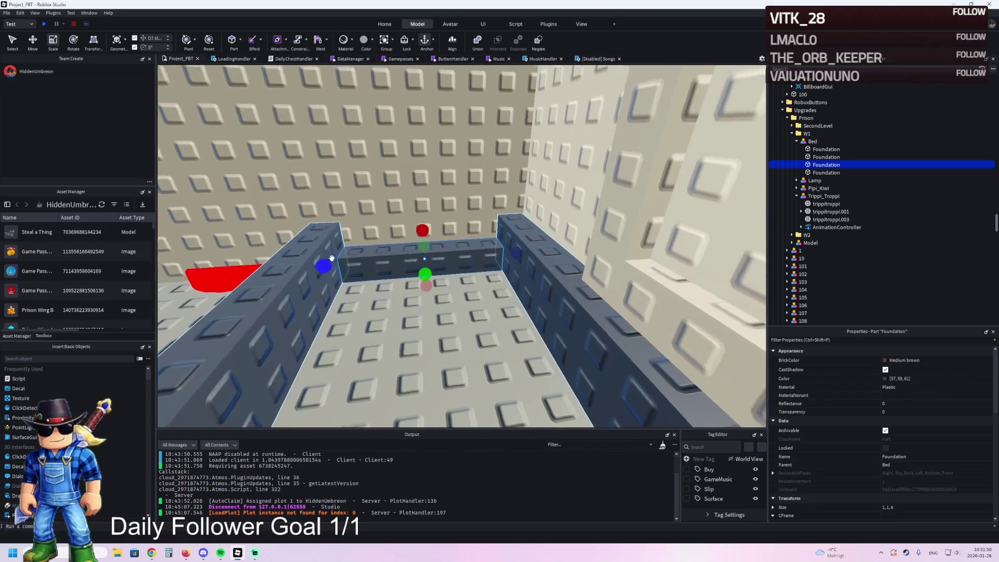
{"action": "left_click_drag", "start_coordinate": [439, 241], "coordinate": [440, 216]}
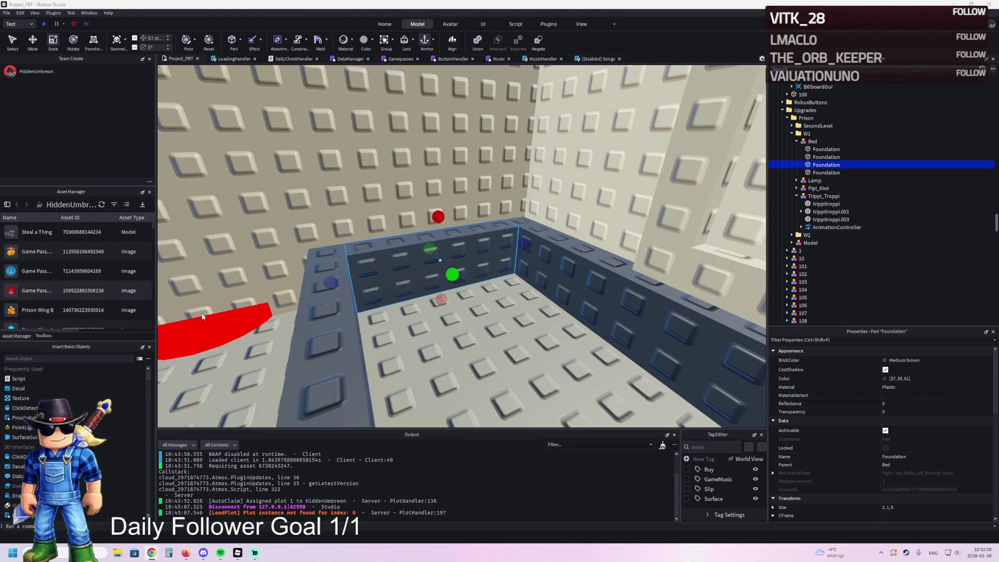
{"action": "scroll", "coordinate": [358, 271], "scroll_direction": "down", "scroll_amount": 5}
{"action": "scroll", "coordinate": [358, 271], "scroll_direction": "up", "scroll_amount": 5}
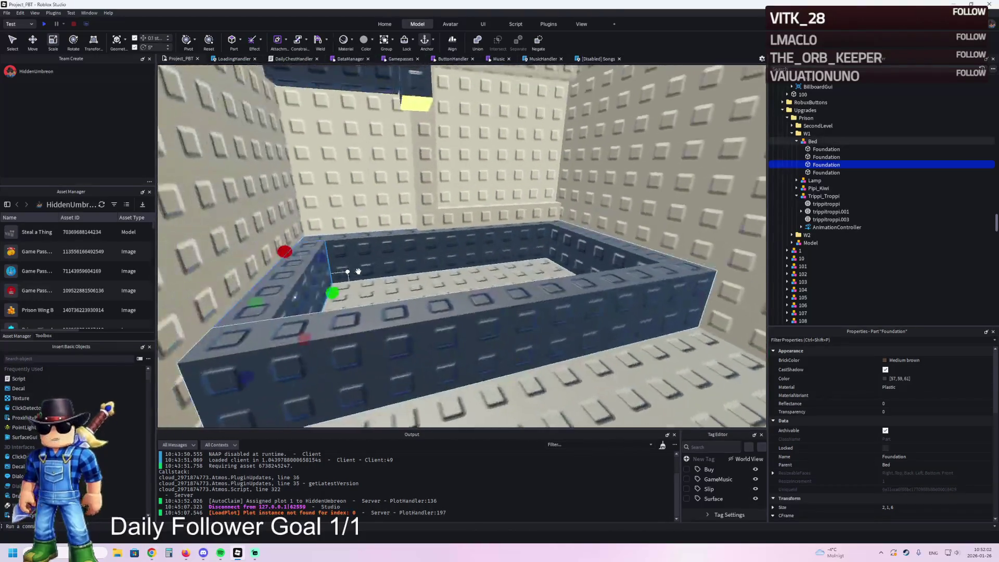
- Duplicate a wall and stretch it into a 2, 11, 4 floor slab filling the basin
{"action": "key", "text": "ctrl+2"}
{"action": "key", "text": "ctrl+d"}
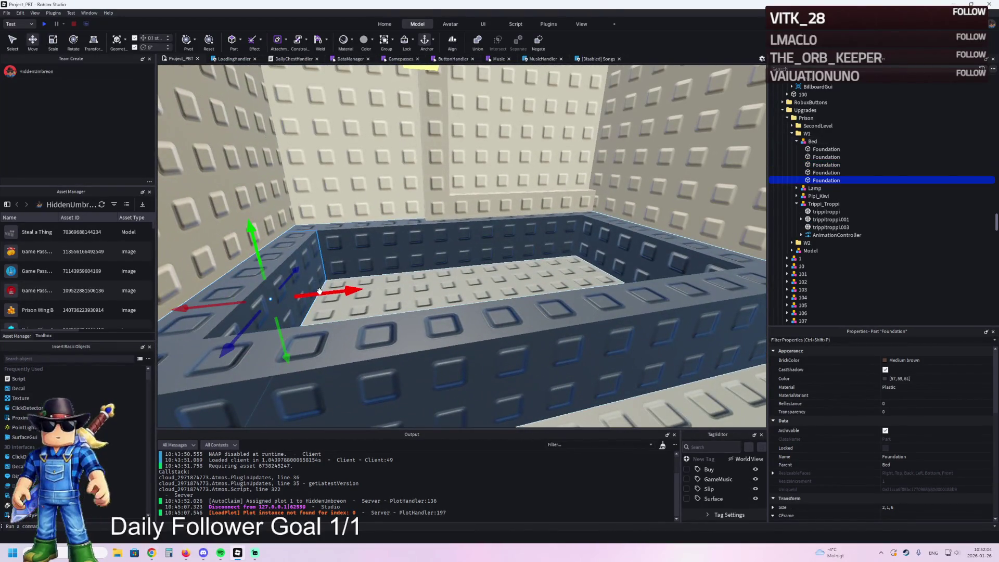
{"action": "key", "text": "ctrl+3"}
{"action": "mouse_move", "coordinate": [320, 291]}
{"action": "left_mouse_down"}
{"action": "mouse_move", "coordinate": [419, 270]}
{"action": "mouse_move", "coordinate": [440, 328]}
{"action": "mouse_move", "coordinate": [350, 272]}
{"action": "mouse_move", "coordinate": [444, 284]}
{"action": "mouse_move", "coordinate": [468, 312]}
{"action": "mouse_move", "coordinate": [475, 290]}
{"action": "left_mouse_up"}
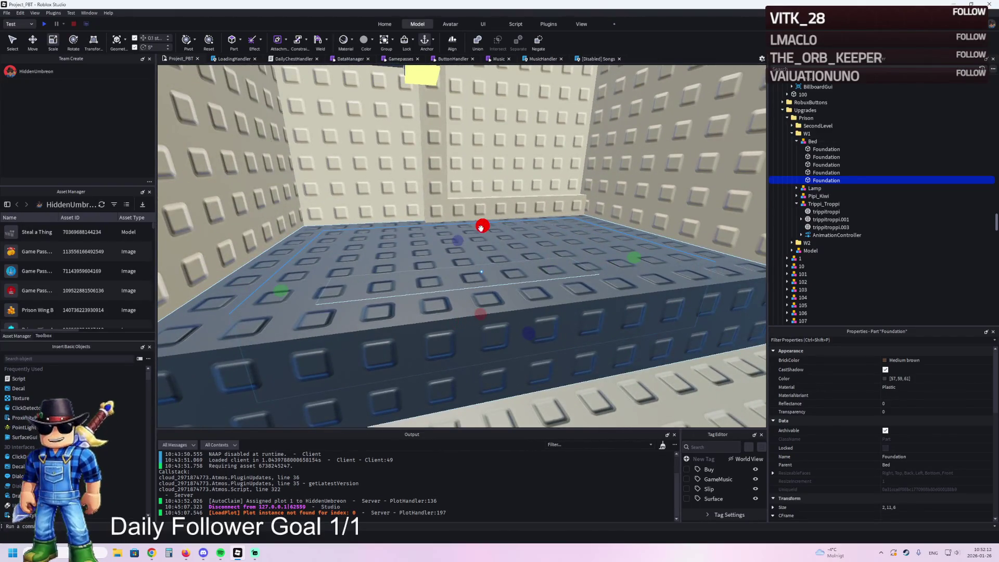
{"action": "left_click", "coordinate": [885, 360]}
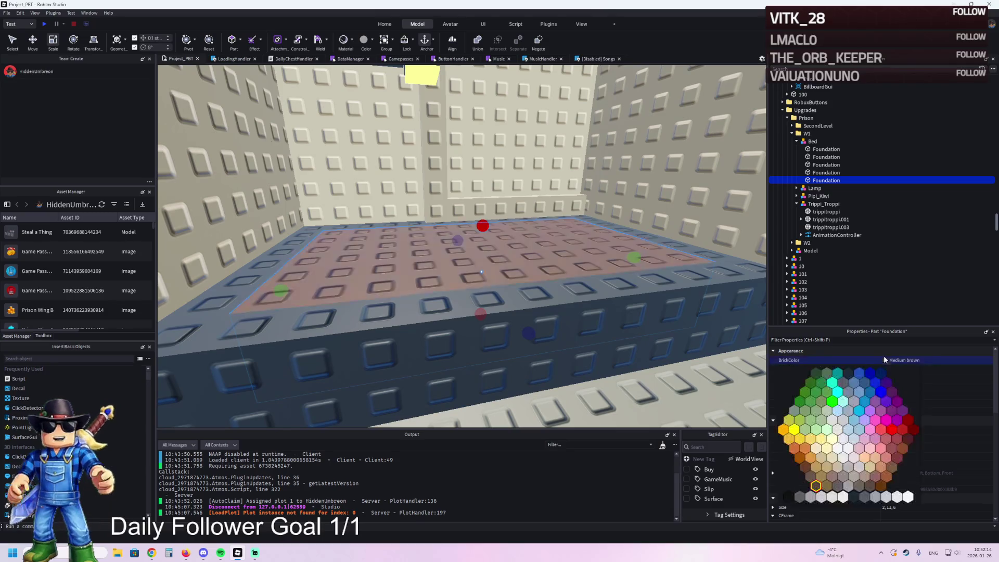
- Colour the slab Bright blue (13, 105, 172) and set its Transparency to 0.5
{"action": "left_click", "coordinate": [821, 396]}
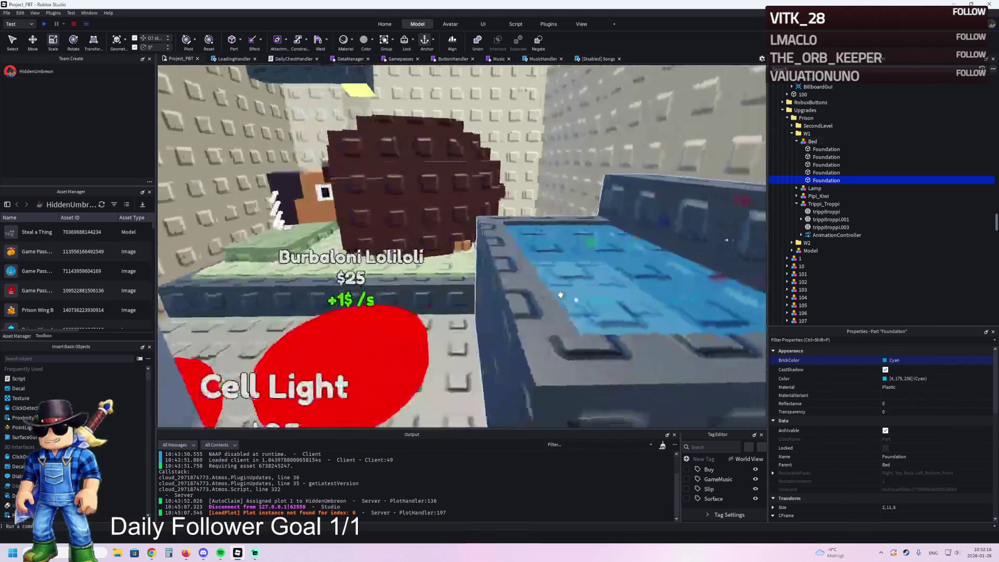
{"action": "left_click", "coordinate": [572, 343]}
{"action": "left_click", "coordinate": [954, 379]}
{"action": "key", "text": "Return"}
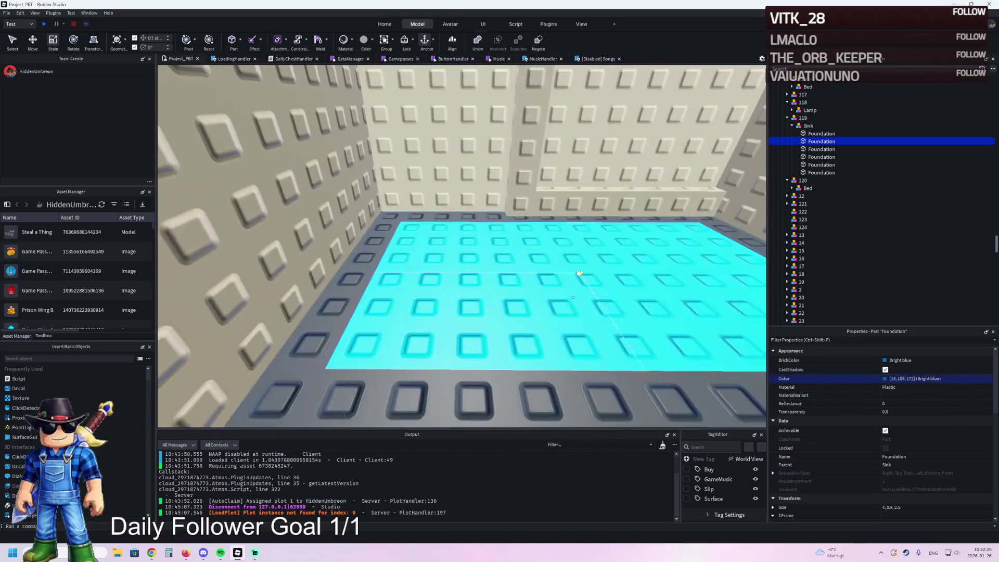
{"action": "left_click", "coordinate": [578, 273]}
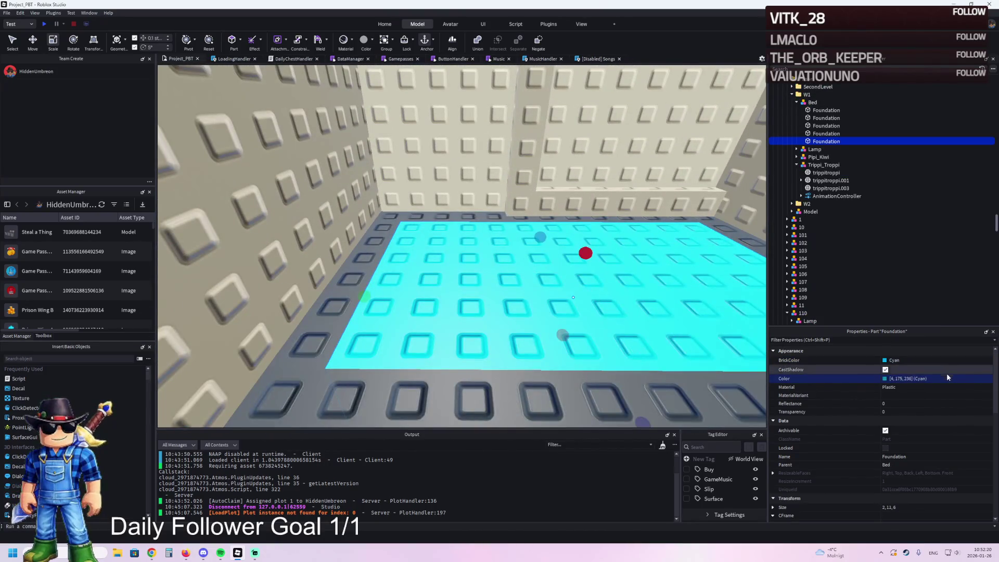
{"action": "left_click", "coordinate": [901, 412]}
{"action": "type", "text": "0.5"}
{"action": "key", "text": "Return"}
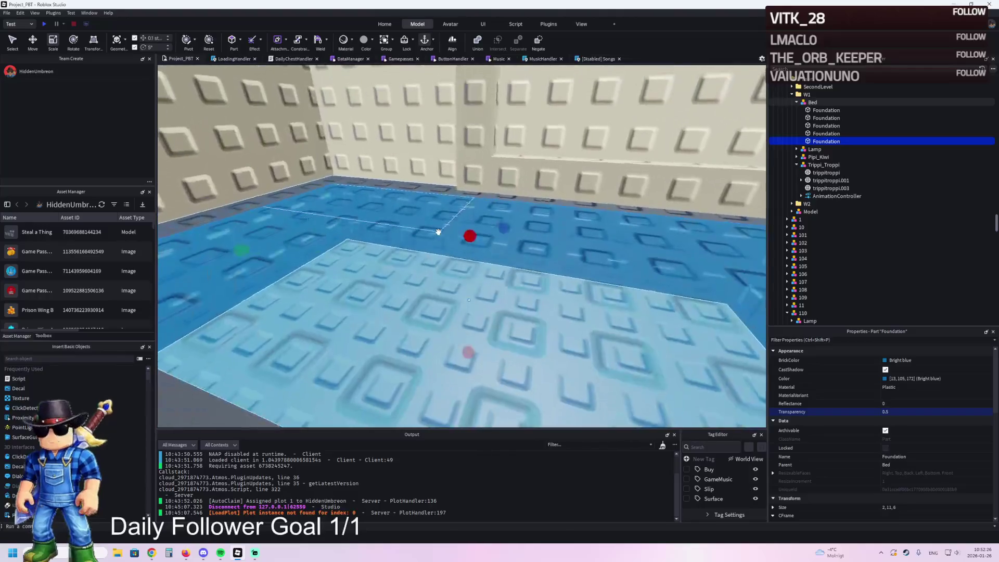
- Slim the water slab to about 1.6 studs thick and inspect the pool from around it
{"action": "mouse_move", "coordinate": [468, 244]}
{"action": "left_mouse_down"}
{"action": "mouse_move", "coordinate": [458, 242]}
{"action": "mouse_move", "coordinate": [456, 257]}
{"action": "left_mouse_up"}
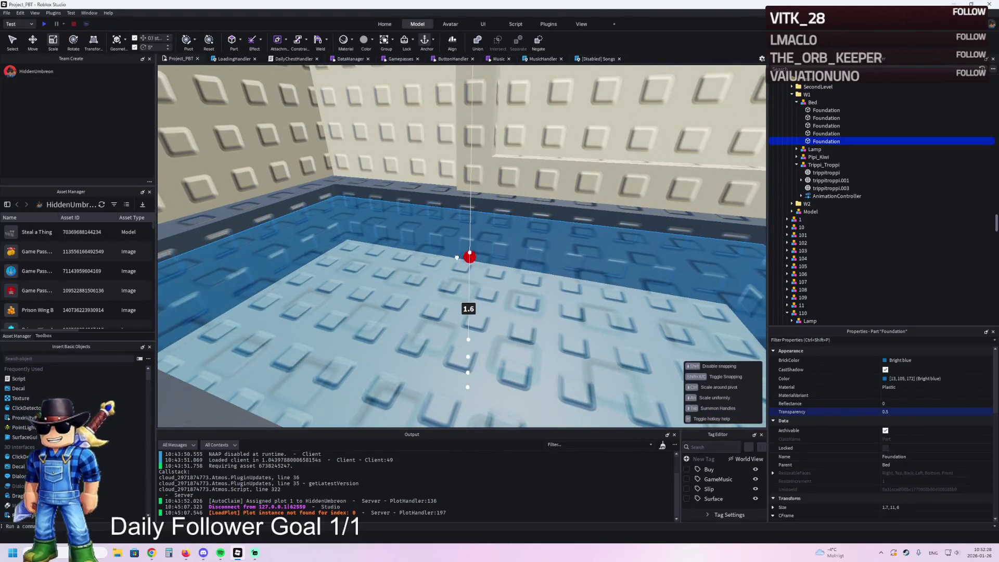
{"action": "scroll", "coordinate": [458, 255], "scroll_direction": "down", "scroll_amount": 5}
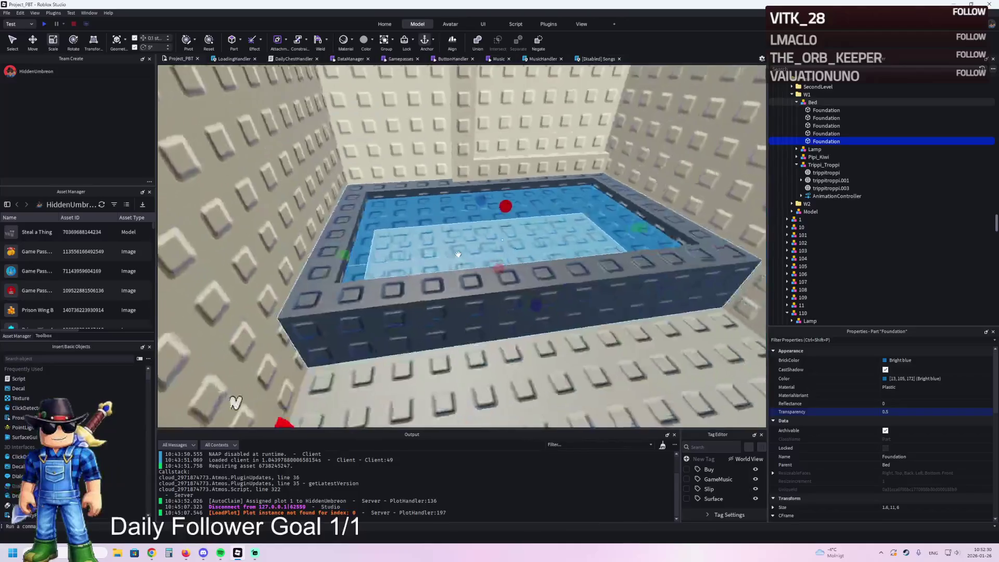
{"action": "scroll", "coordinate": [458, 255], "scroll_direction": "up", "scroll_amount": 5}
{"action": "key", "text": "a"}
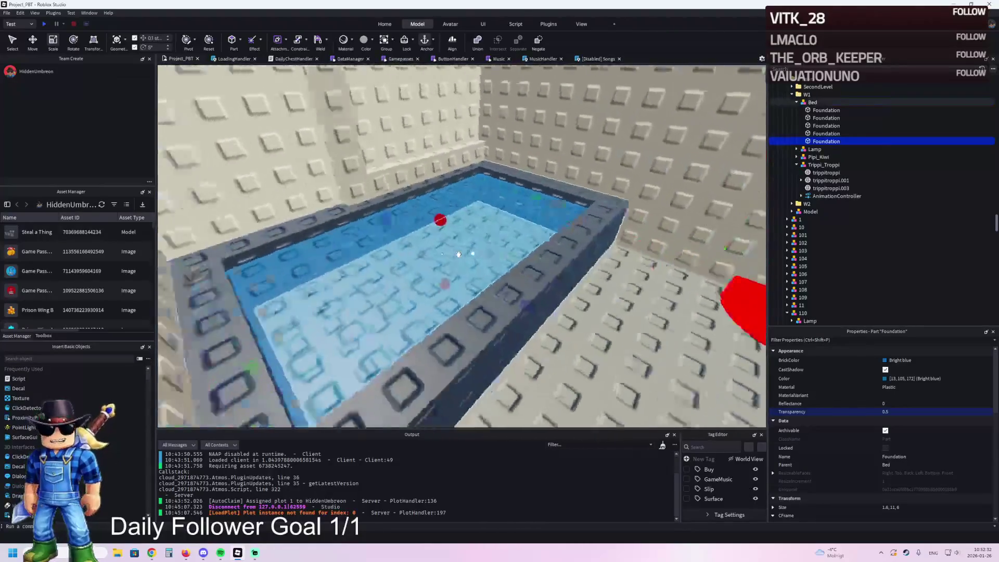
{"action": "key", "text": "d"}
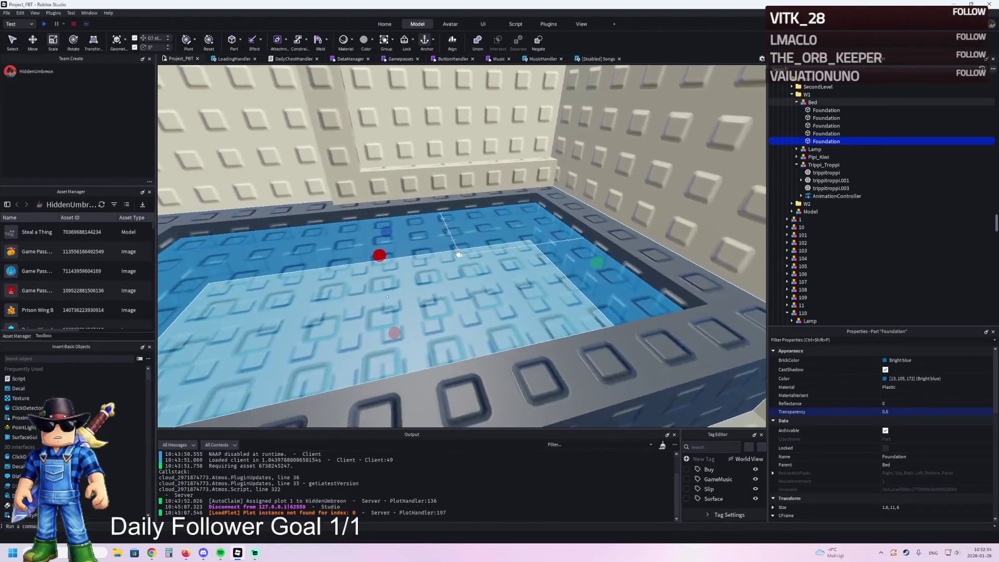
{"action": "key", "text": "d"}
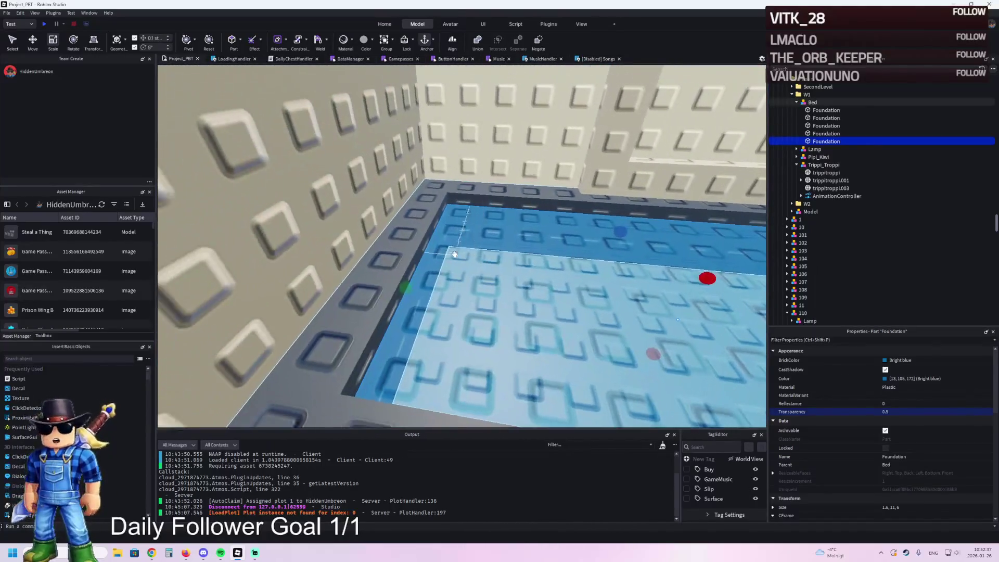
{"action": "left_click", "coordinate": [452, 256]}
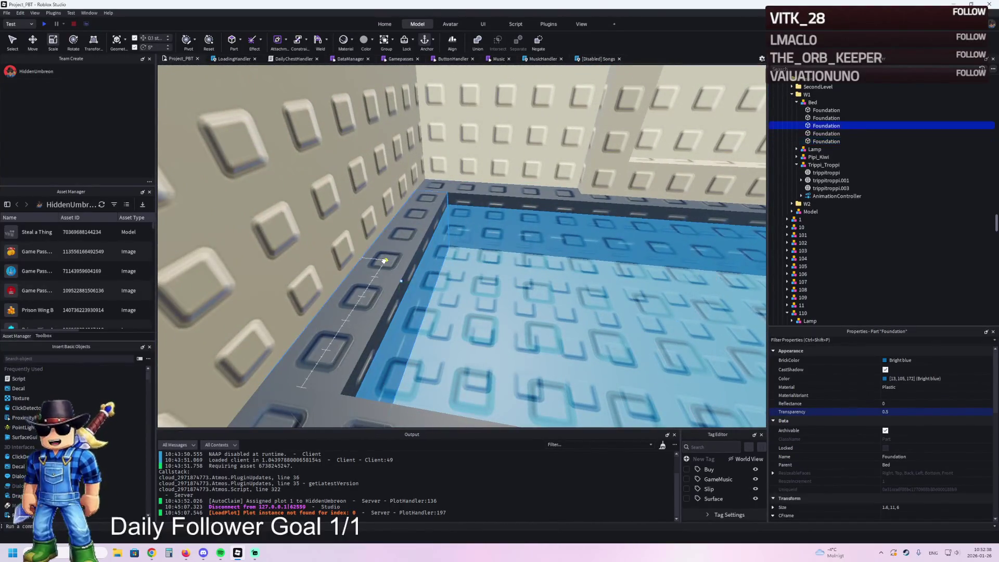
- Duplicate a Foundation wall piece, set its height to 3 and shift it 1 stud on X
{"action": "key", "text": "s"}
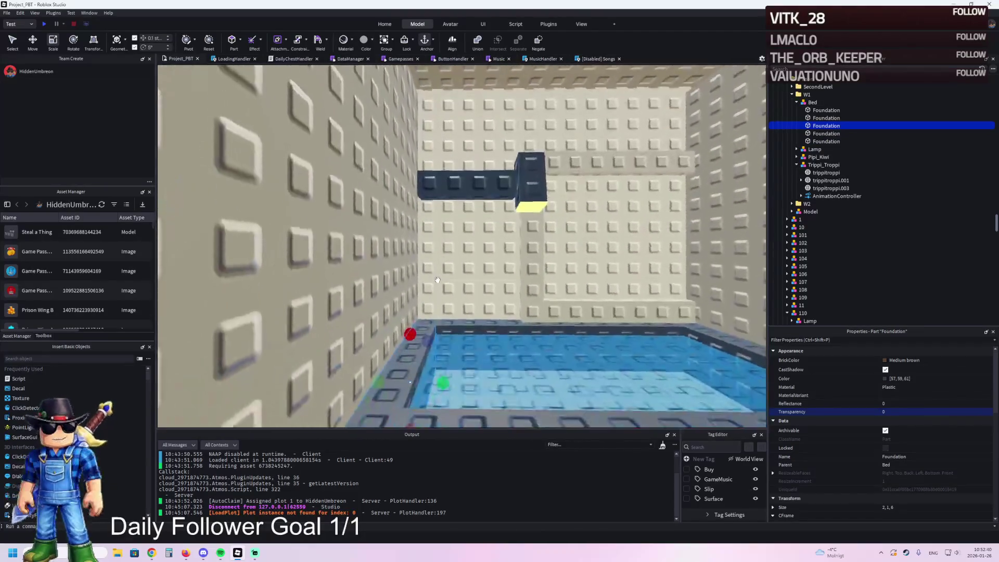
{"action": "key", "text": "w"}
{"action": "key", "text": "ctrl+d"}
{"action": "mouse_move", "coordinate": [441, 312]}
{"action": "left_mouse_down"}
{"action": "mouse_move", "coordinate": [533, 314]}
{"action": "mouse_move", "coordinate": [524, 316]}
{"action": "left_mouse_up"}
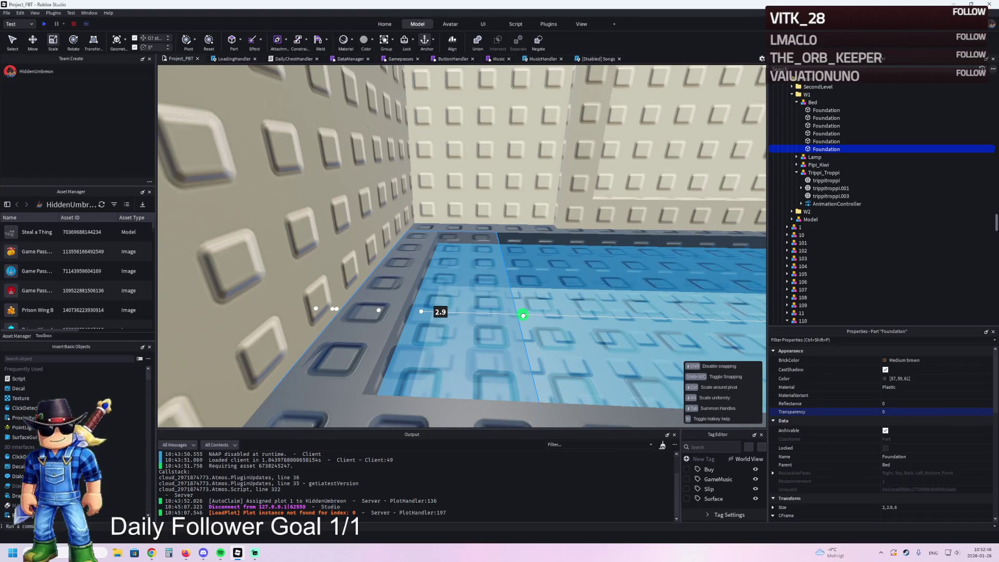
{"action": "left_click_drag", "start_coordinate": [523, 316], "coordinate": [524, 314]}
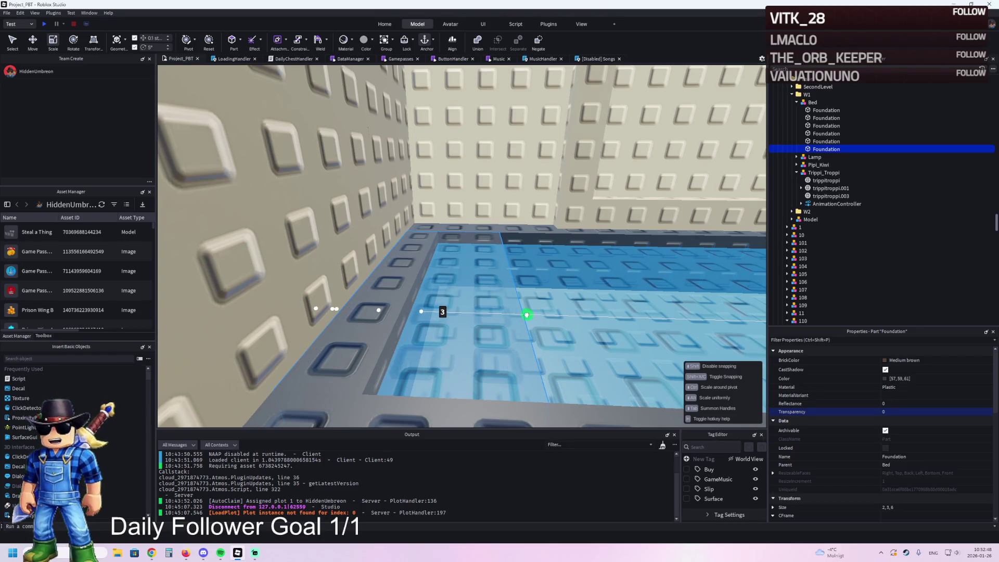
{"action": "key", "text": "ctrl+2"}
{"action": "mouse_move", "coordinate": [417, 309]}
{"action": "left_mouse_down"}
{"action": "mouse_move", "coordinate": [395, 307]}
{"action": "mouse_move", "coordinate": [448, 312]}
{"action": "mouse_move", "coordinate": [432, 317]}
{"action": "left_mouse_up"}
- Narrow the new wall piece's width to 1.7 so it lines the water's edge
{"action": "key", "text": "ctrl+3"}
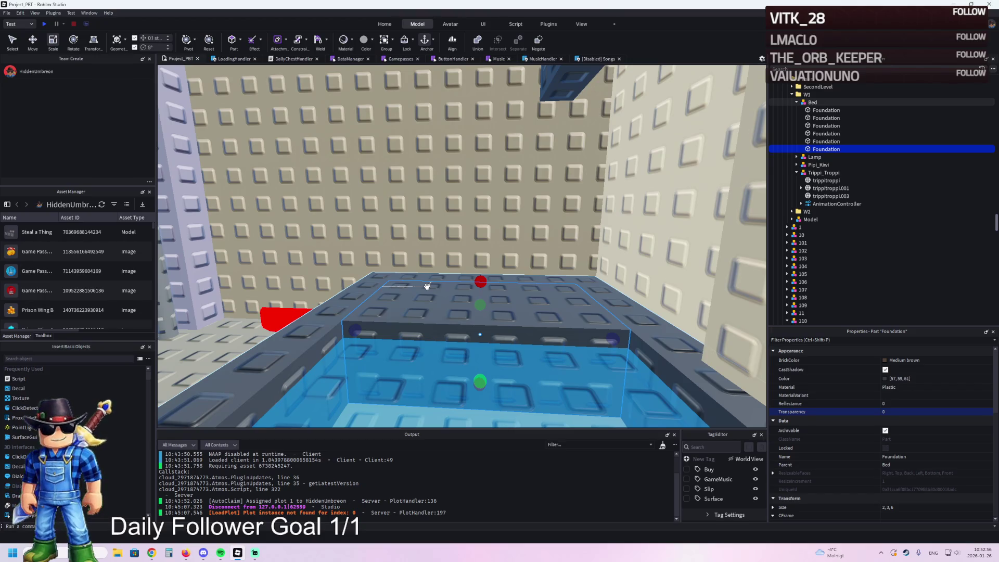
{"action": "key", "text": "d"}
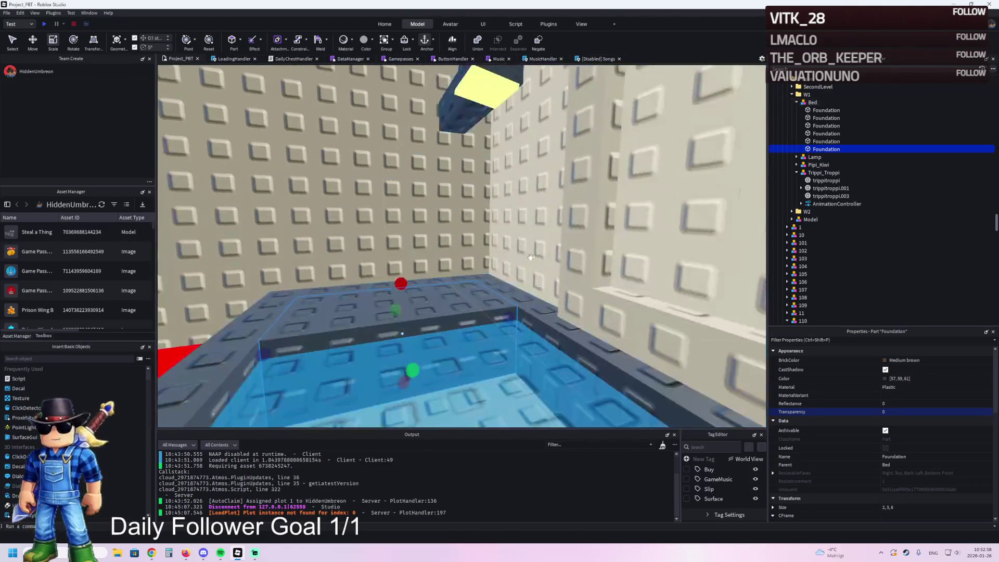
{"action": "left_click_drag", "start_coordinate": [485, 284], "coordinate": [487, 281]}
{"action": "key", "text": "f"}
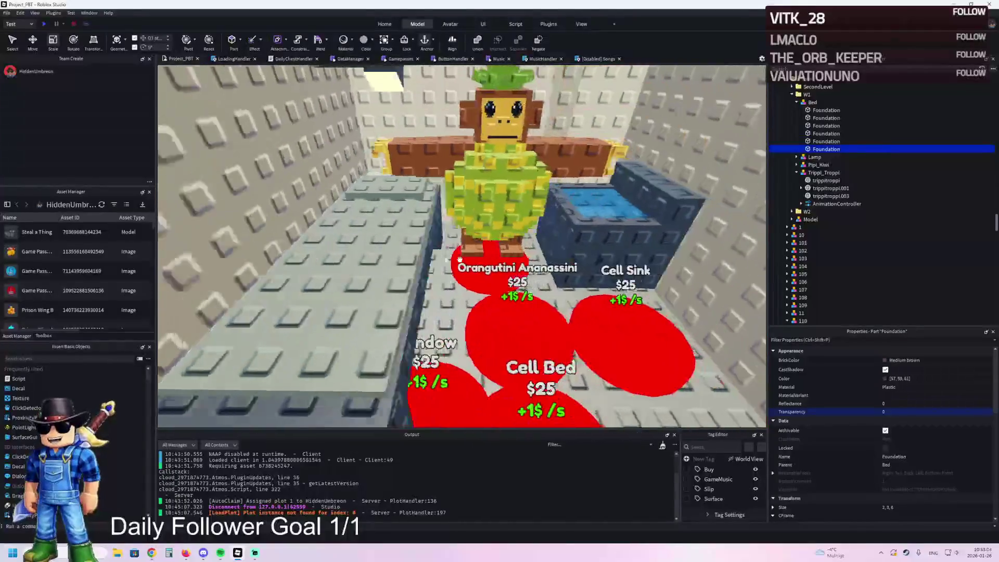
{"action": "key", "text": "w"}
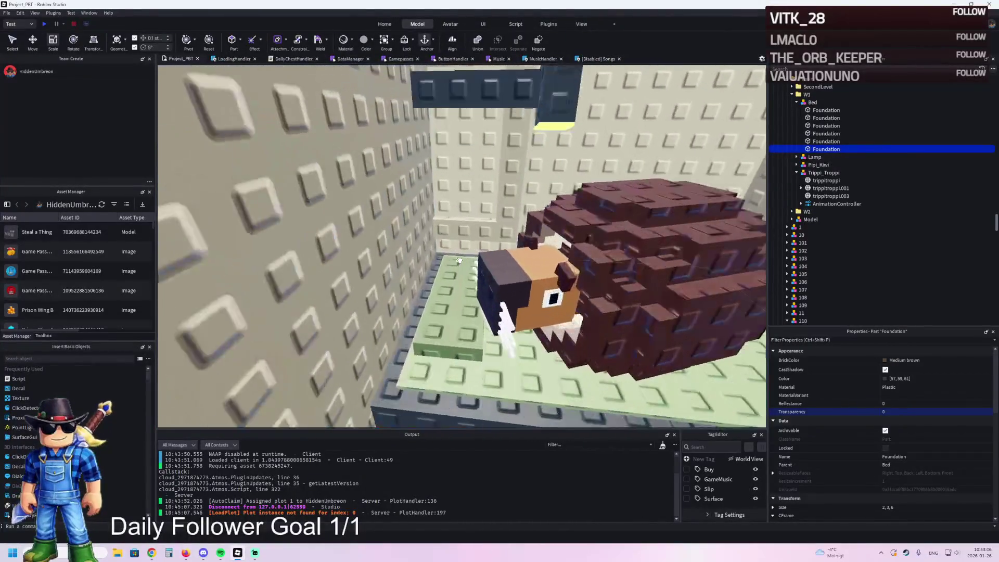
{"action": "key", "text": "w"}
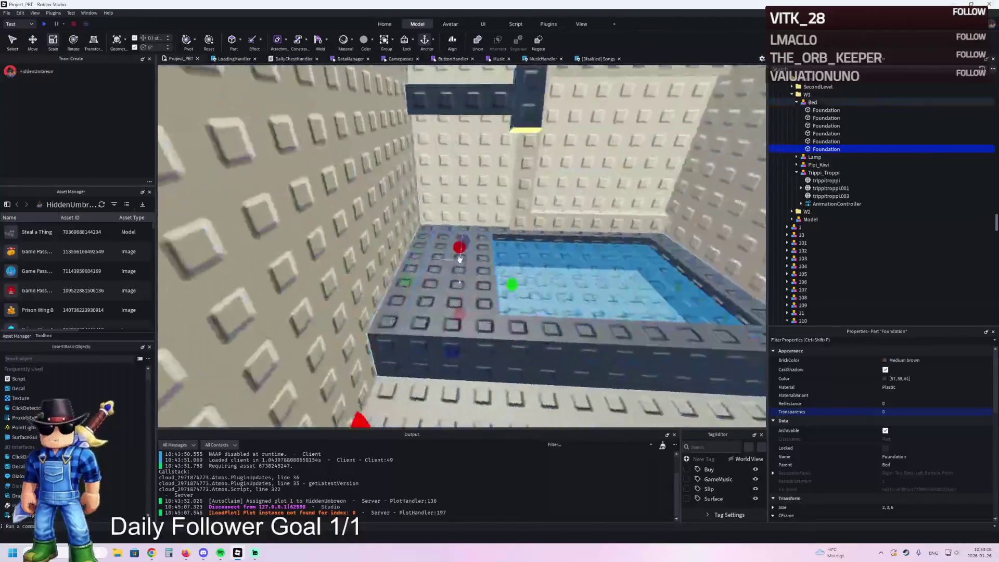
{"action": "key", "text": "d"}
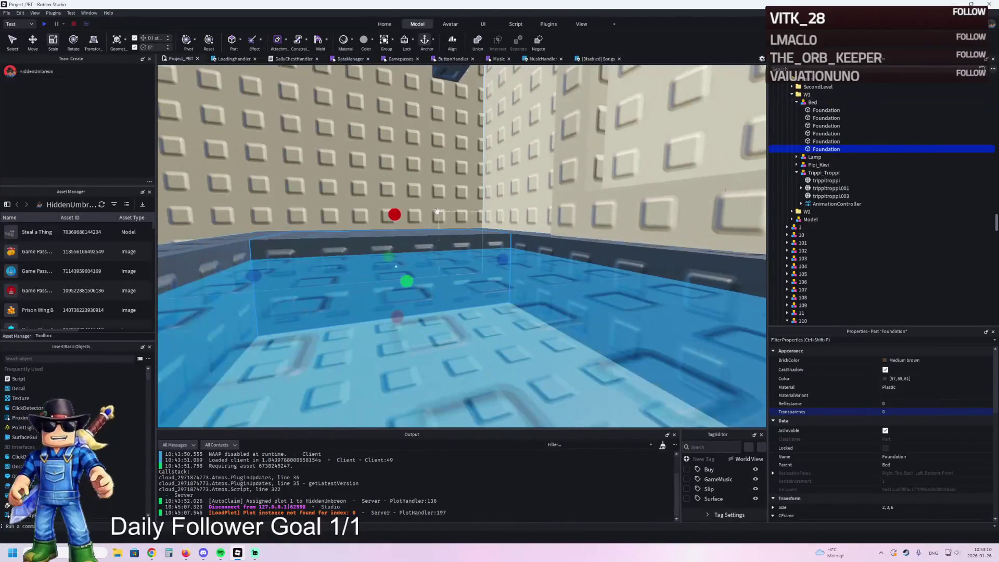
{"action": "left_click_drag", "start_coordinate": [397, 217], "coordinate": [401, 219]}
{"action": "key", "text": "w"}
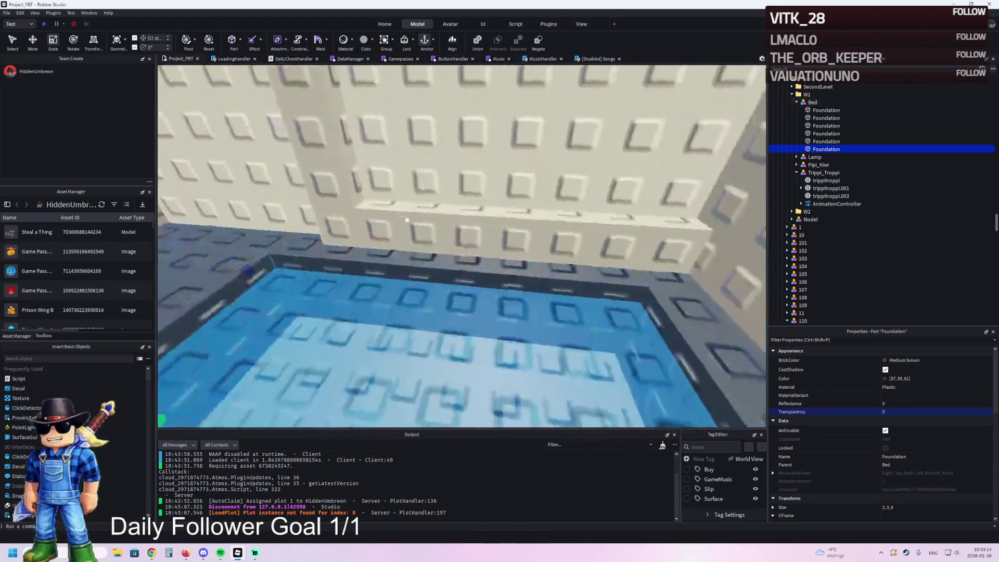
{"action": "key", "text": "s"}
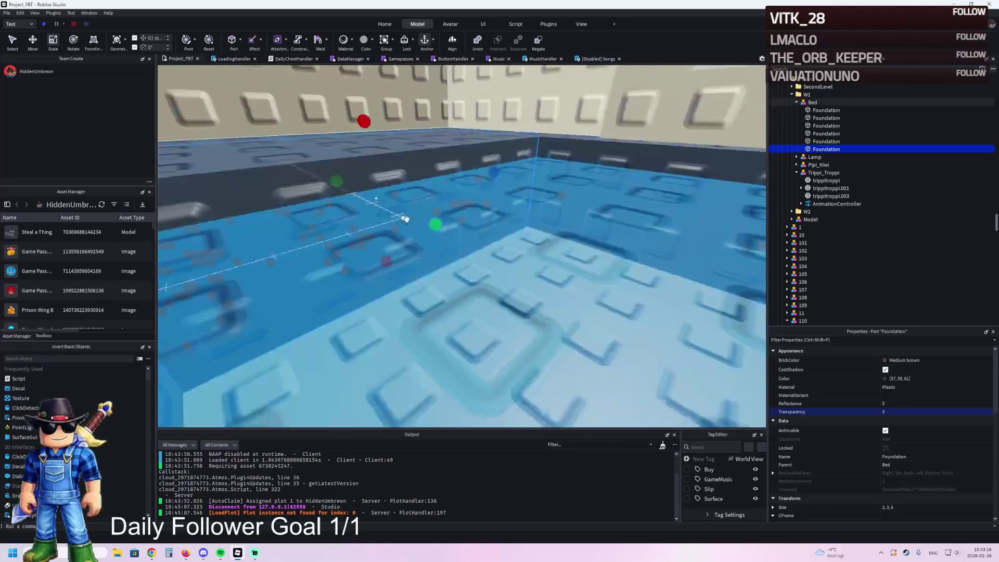
{"action": "left_click_drag", "start_coordinate": [366, 117], "coordinate": [369, 144]}
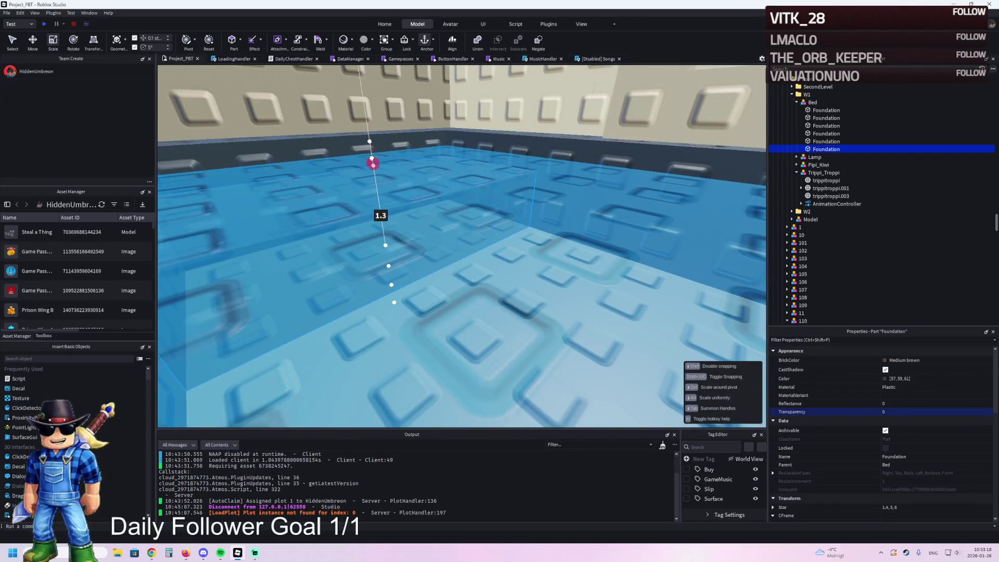
{"action": "key", "text": "e"}
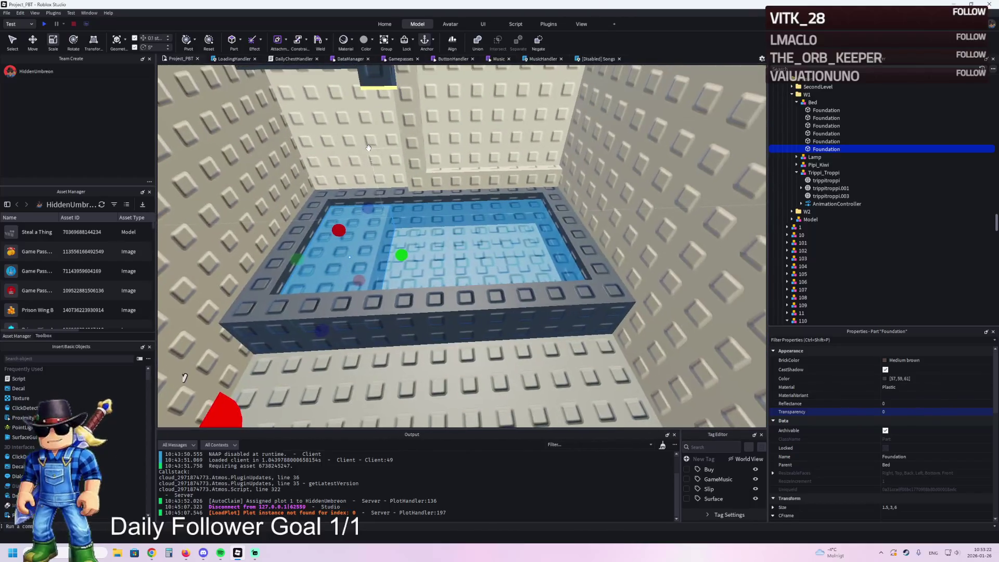
- Fly out past the cell bars to view the Strawberrelli Flamingell and Burbaloni Loliloli displays
{"action": "key", "text": "s"}
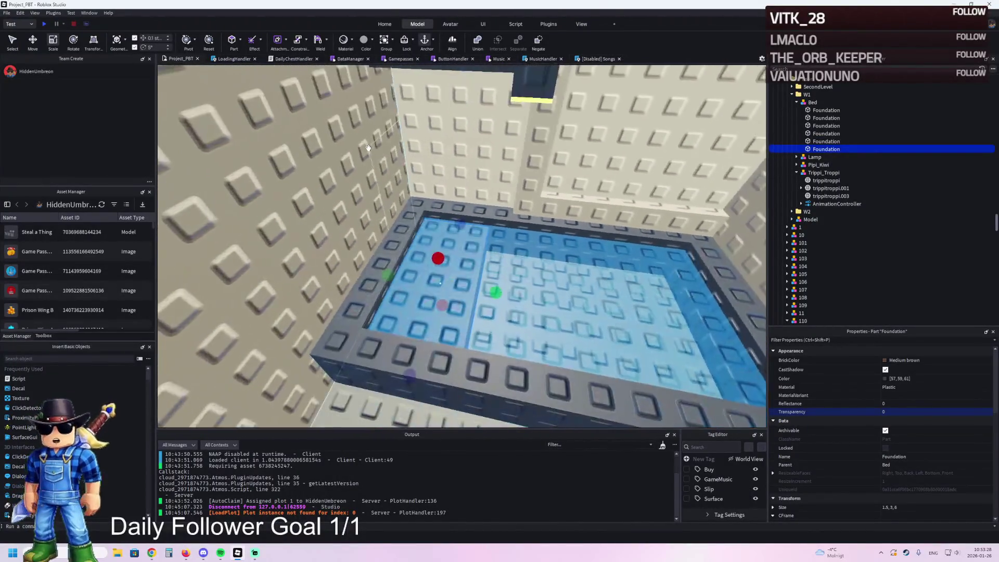
{"action": "key", "text": "s"}
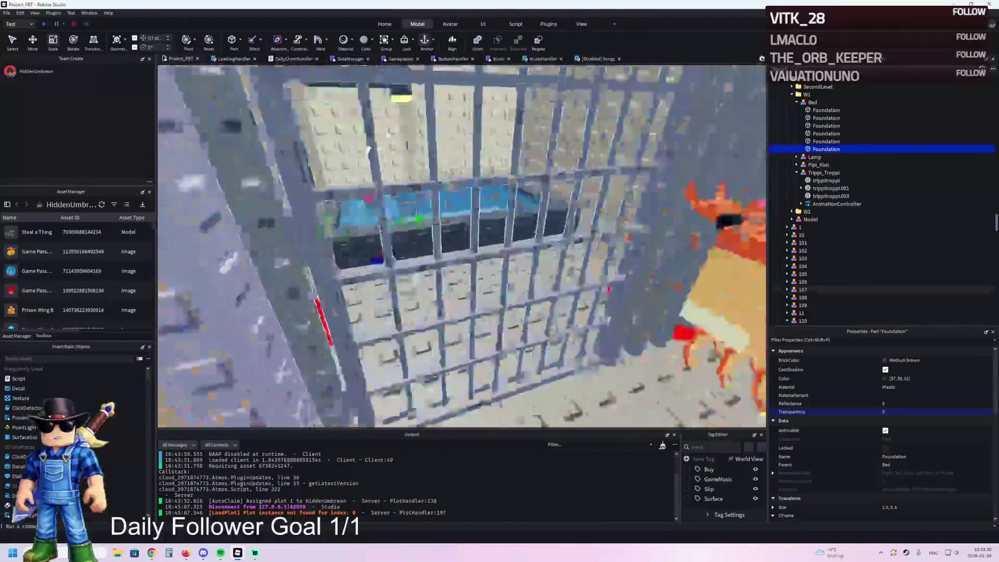
{"action": "key", "text": "s"}
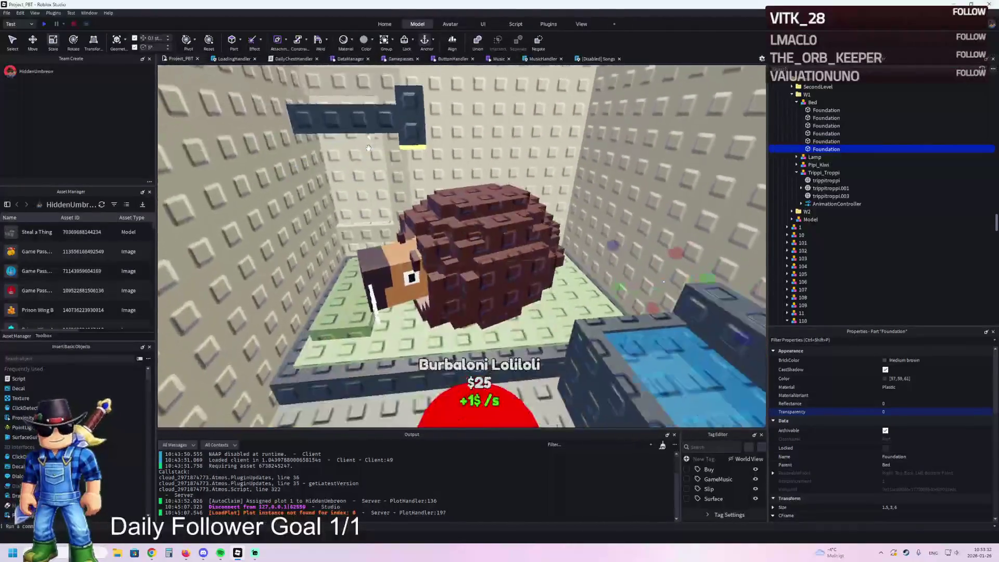
{"action": "key", "text": "w"}
{"action": "key", "text": "w"}
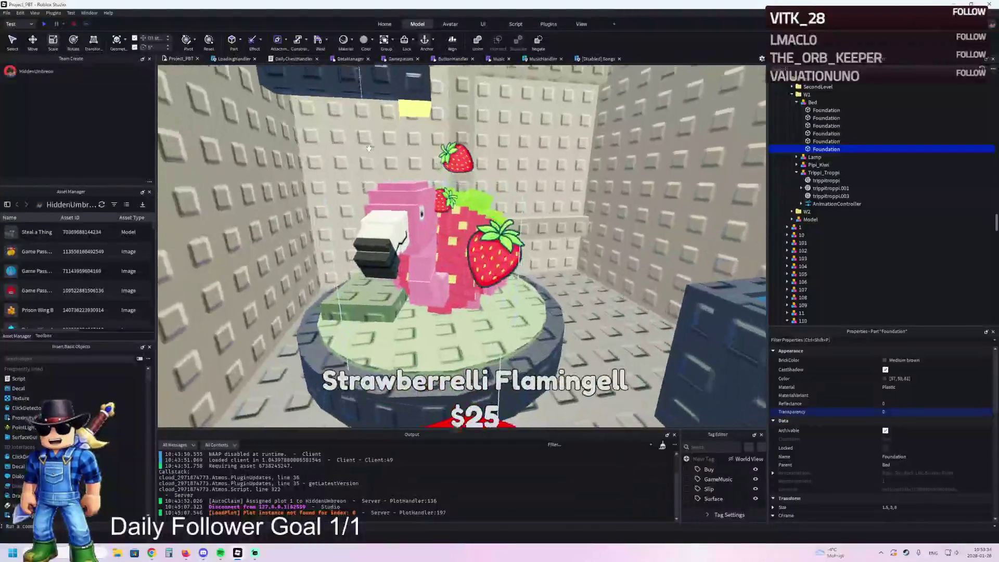
{"action": "key", "text": "s"}
{"action": "key", "text": "w"}
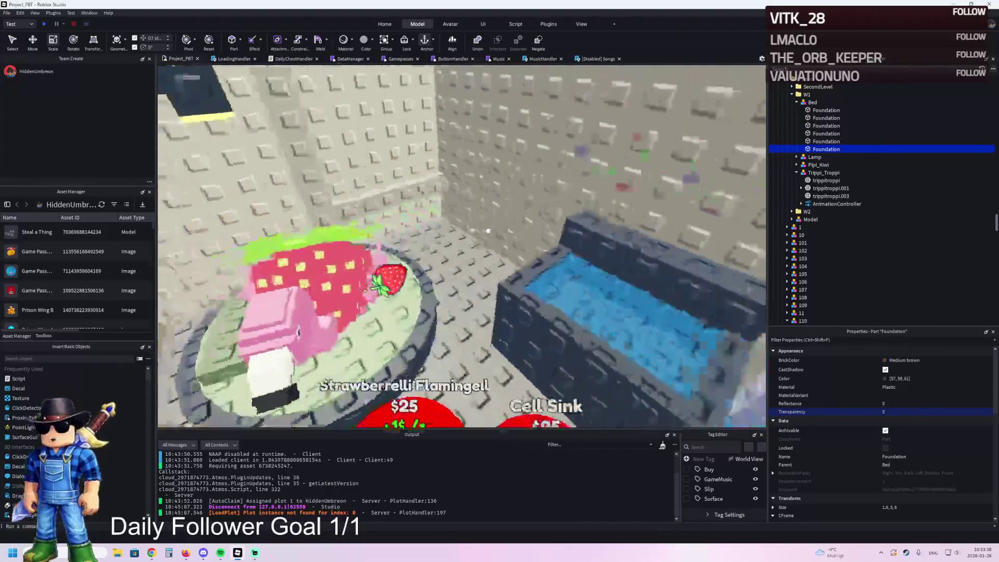
{"action": "key", "text": "s"}
{"action": "key", "text": "e"}
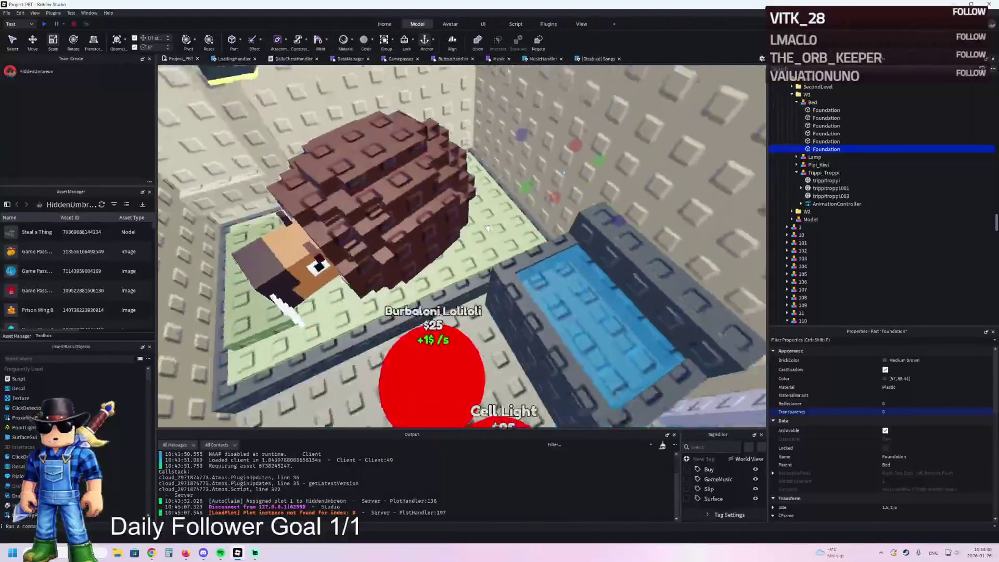
{"action": "key", "text": "w"}
{"action": "key", "text": "w"}
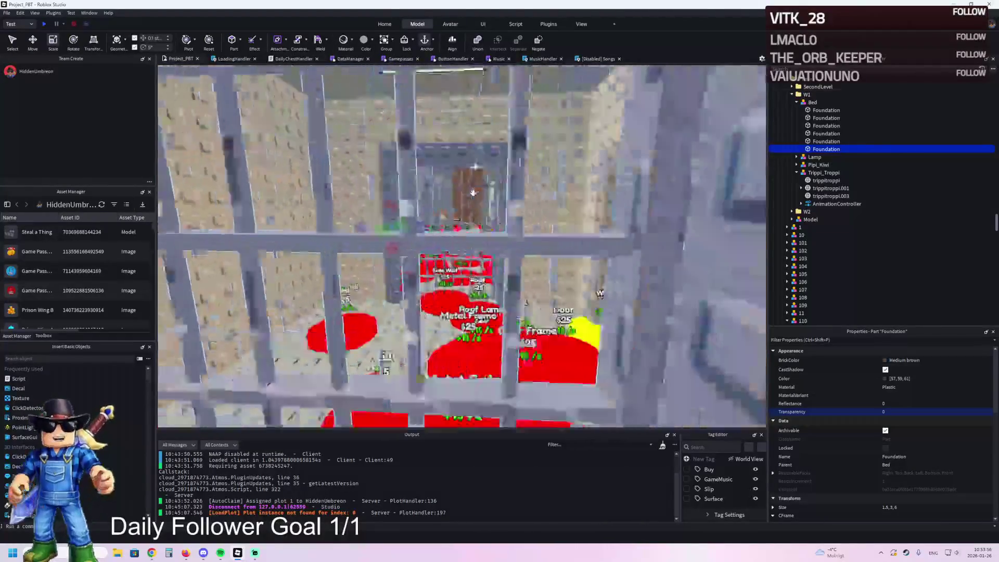
- Return to the pool plot and select the Trippi_Troppi model
{"action": "key", "text": "w"}
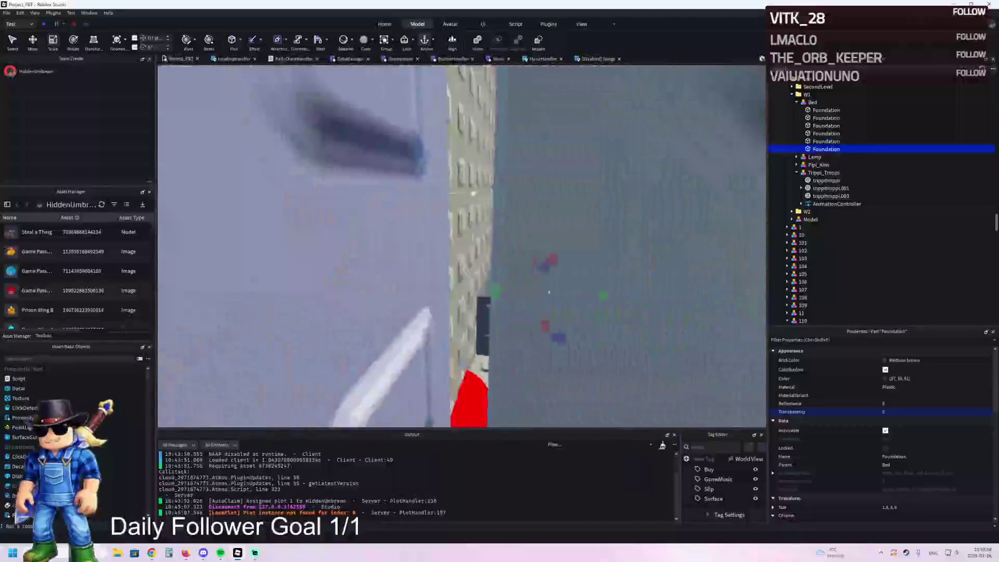
{"action": "key", "text": "q"}
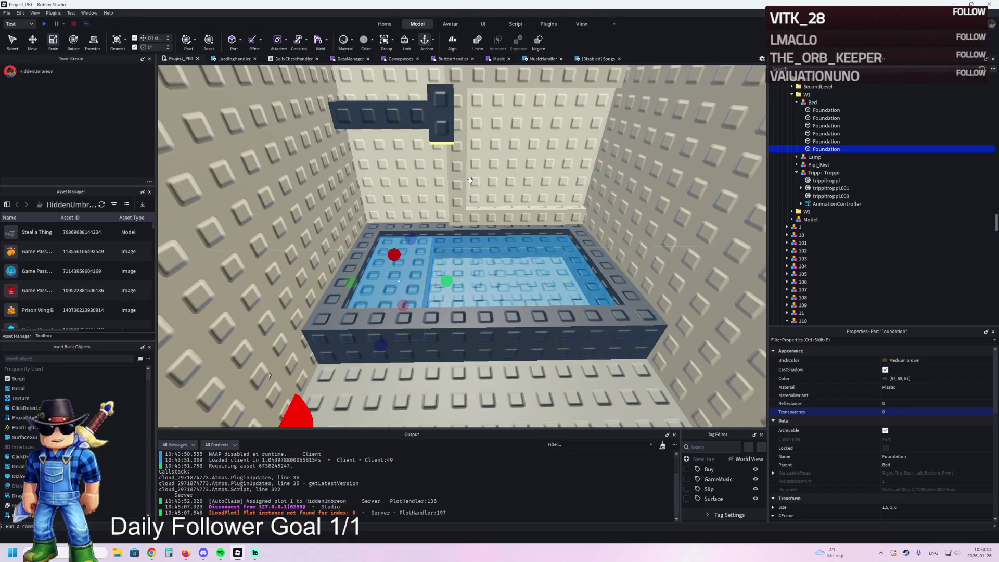
{"action": "key", "text": "d"}
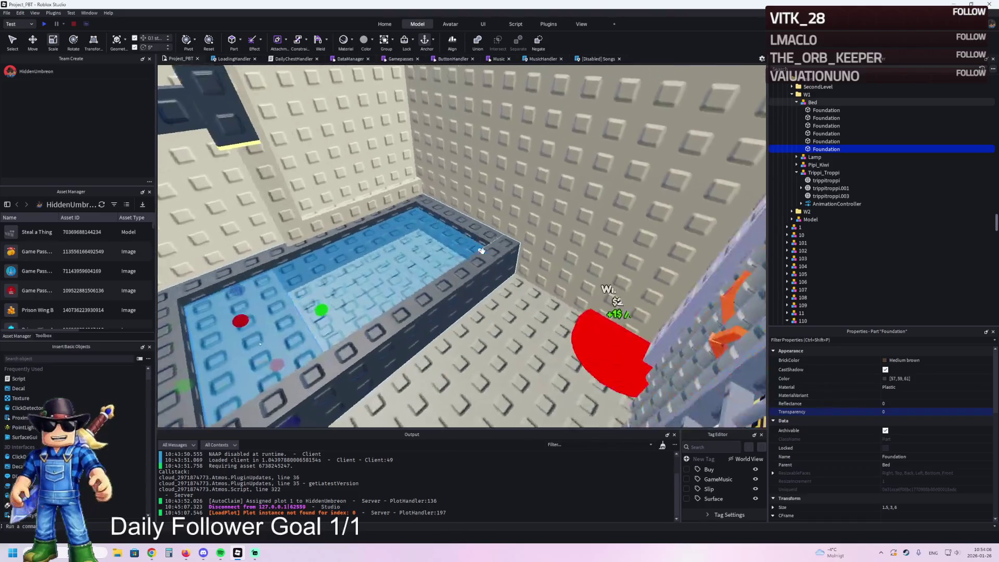
{"action": "key", "text": "d"}
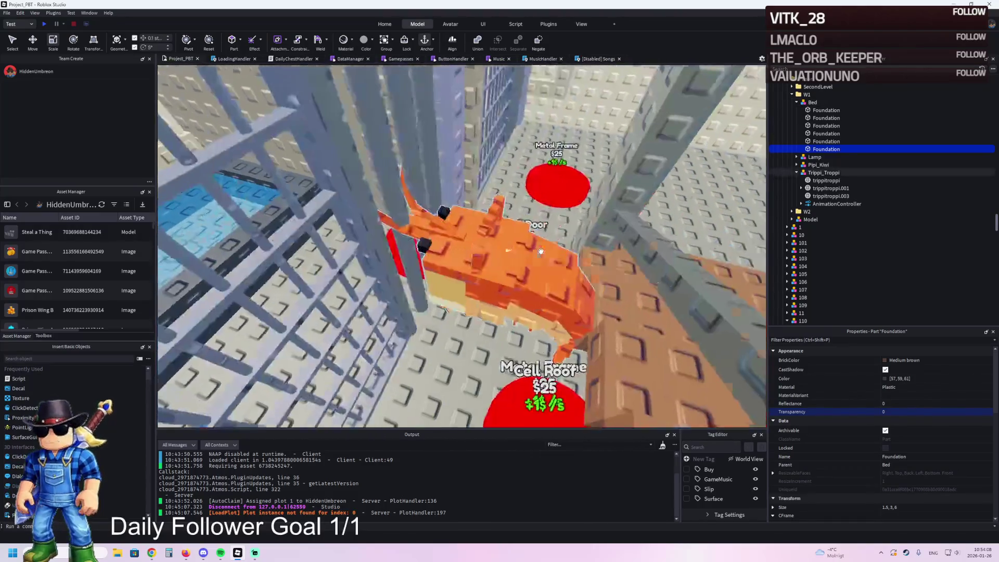
{"action": "key", "text": "a"}
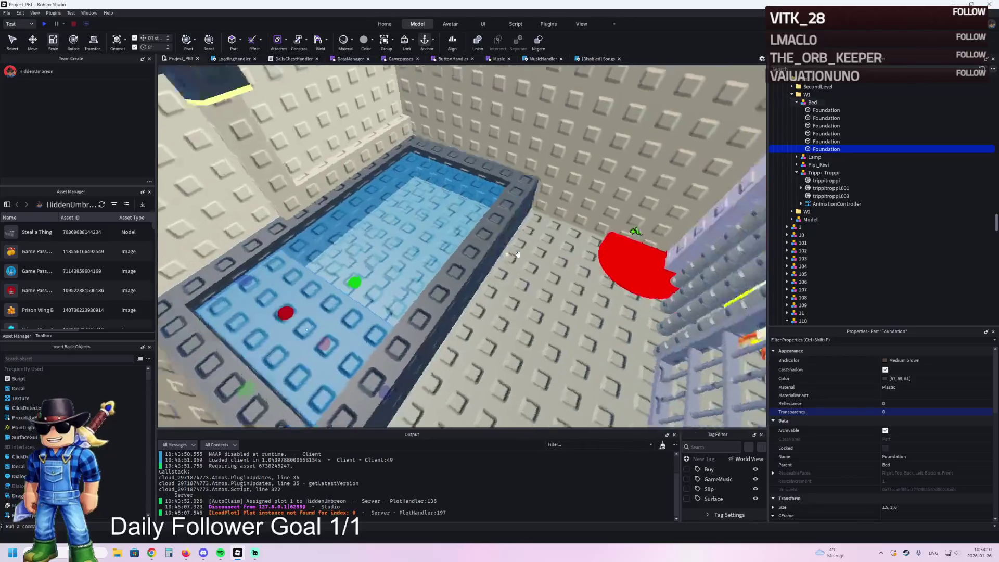
{"action": "key", "text": "w"}
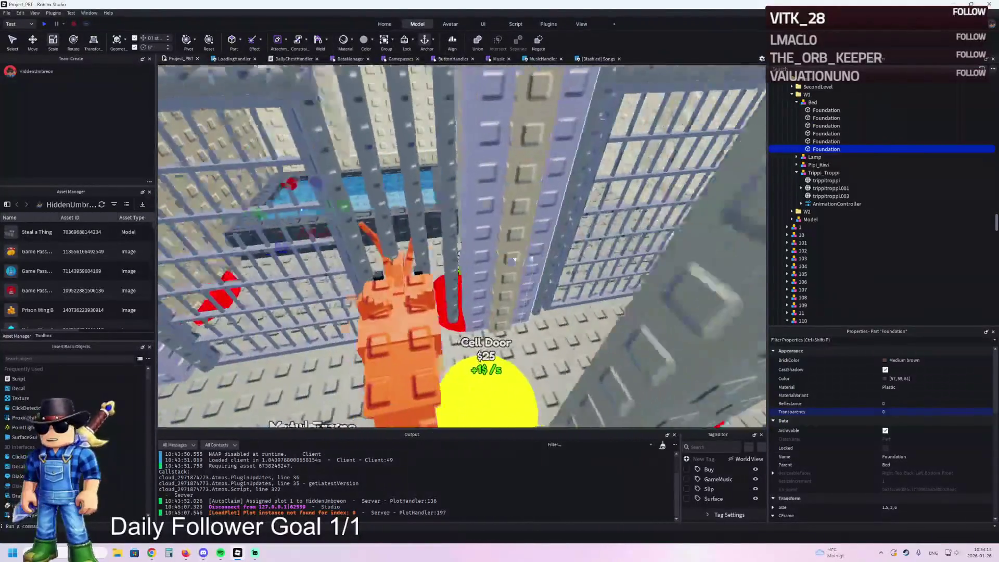
{"action": "left_click", "coordinate": [422, 298]}
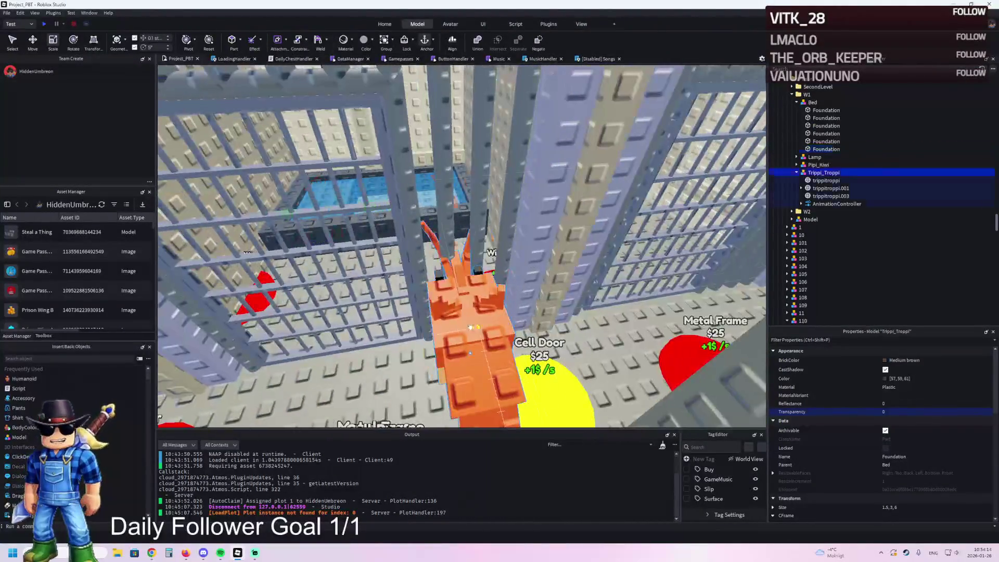
- Rotate Trippi_Troppi 90 degrees and slide it along X into the blue pool
{"action": "mouse_move", "coordinate": [422, 298]}
{"action": "left_mouse_down"}
{"action": "mouse_move", "coordinate": [463, 231]}
{"action": "mouse_move", "coordinate": [424, 328]}
{"action": "mouse_move", "coordinate": [421, 319]}
{"action": "left_mouse_up"}
{"action": "key", "text": "r"}
{"action": "key", "text": "ctrl+2"}
{"action": "scroll", "coordinate": [453, 219], "scroll_direction": "up", "scroll_amount": 5}
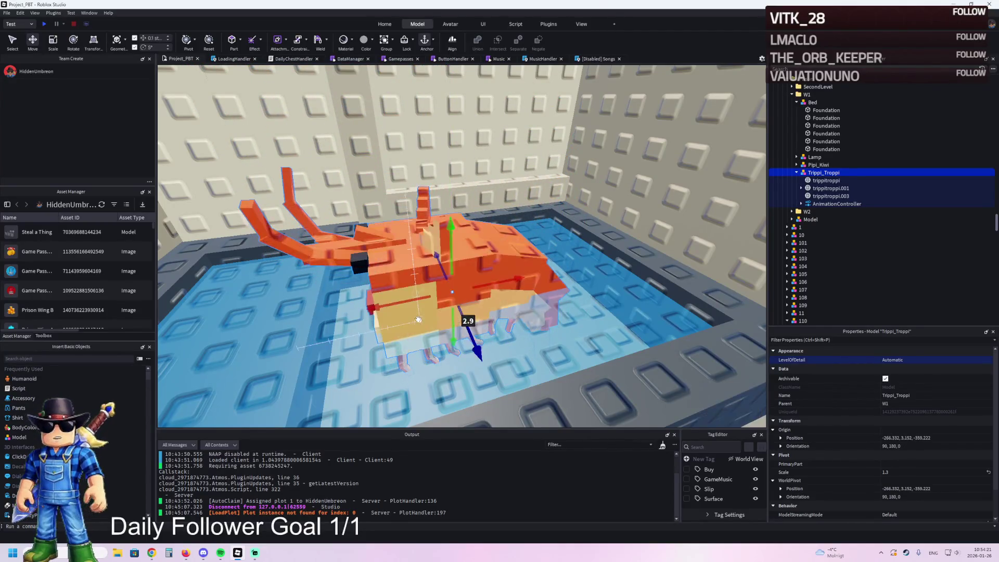
{"action": "scroll", "coordinate": [468, 327], "scroll_direction": "up", "scroll_amount": 5}
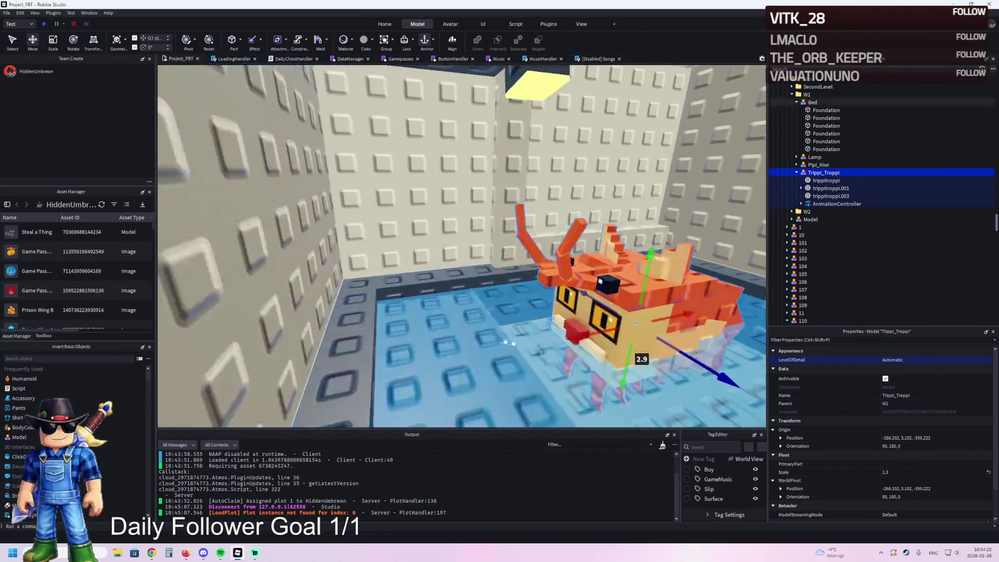
{"action": "mouse_move", "coordinate": [614, 329]}
{"action": "left_mouse_down"}
{"action": "mouse_move", "coordinate": [594, 332]}
{"action": "mouse_move", "coordinate": [666, 359]}
{"action": "left_mouse_up"}
- Nudge Trippi_Troppi 0.4 studs to -265.932, 3.152, -350.022, then resize the lamp's light panel
{"action": "key", "text": "ctrl+4"}
{"action": "key", "text": "ctrl+2"}
{"action": "left_click_drag", "start_coordinate": [498, 244], "coordinate": [488, 234]}
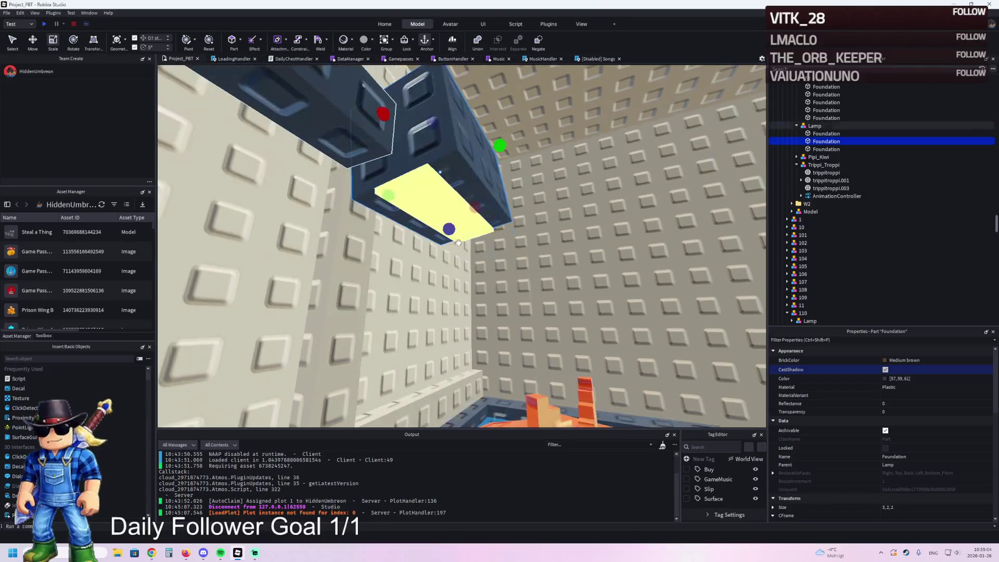
{"action": "key", "text": "ctrl+3"}
{"action": "left_click_drag", "start_coordinate": [482, 217], "coordinate": [502, 193]}
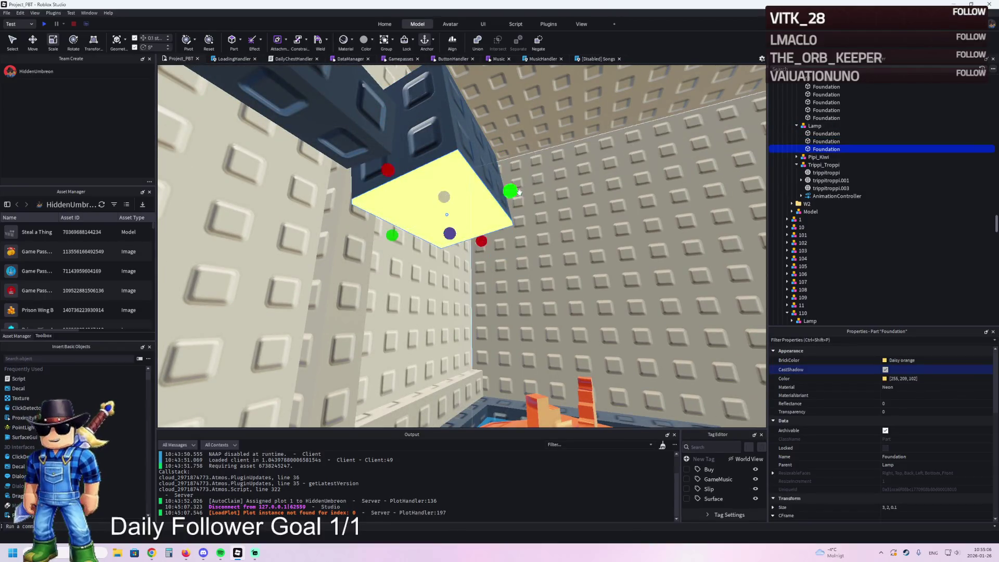
- Find purchase pad 121 beside the Burbaloni pad and duplicate it as pad 122
{"action": "left_click", "coordinate": [648, 172]}
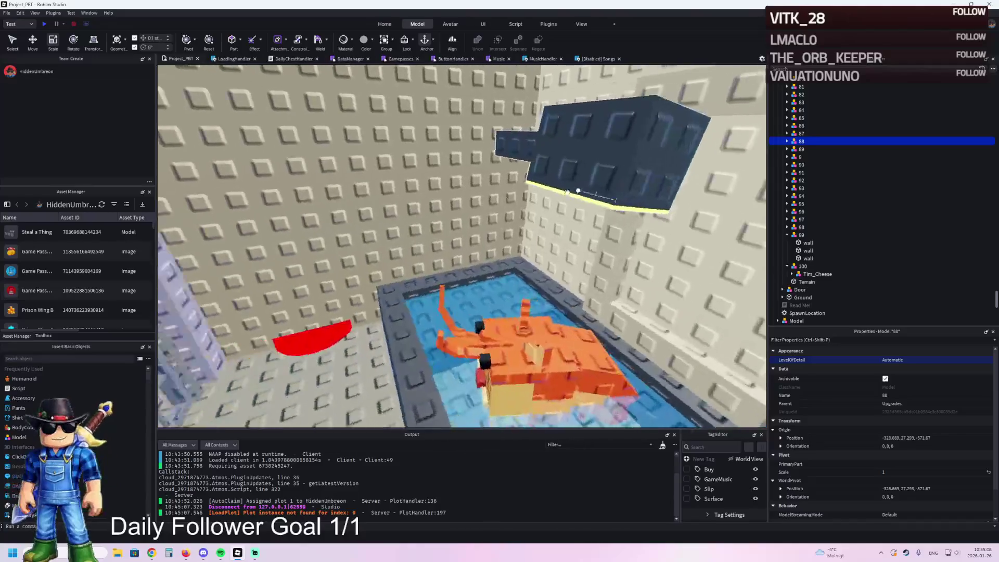
{"action": "key", "text": "w"}
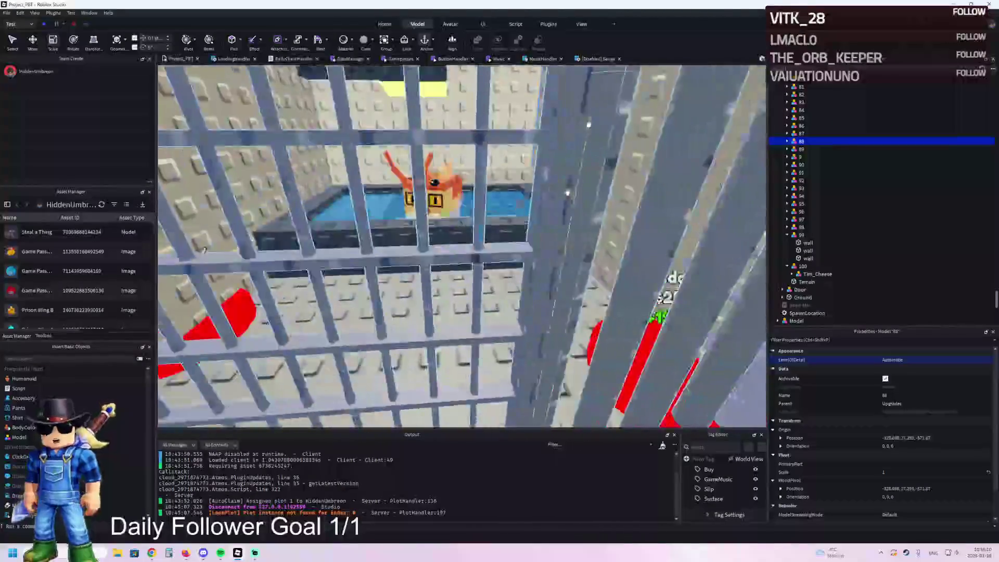
{"action": "key", "text": "s"}
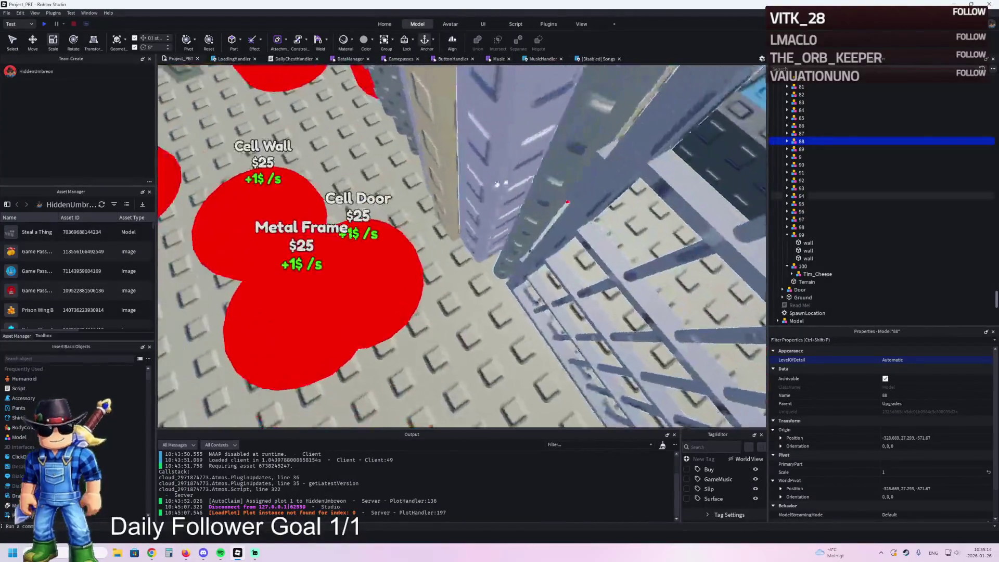
{"action": "left_click", "coordinate": [359, 279]}
{"action": "key", "text": "w"}
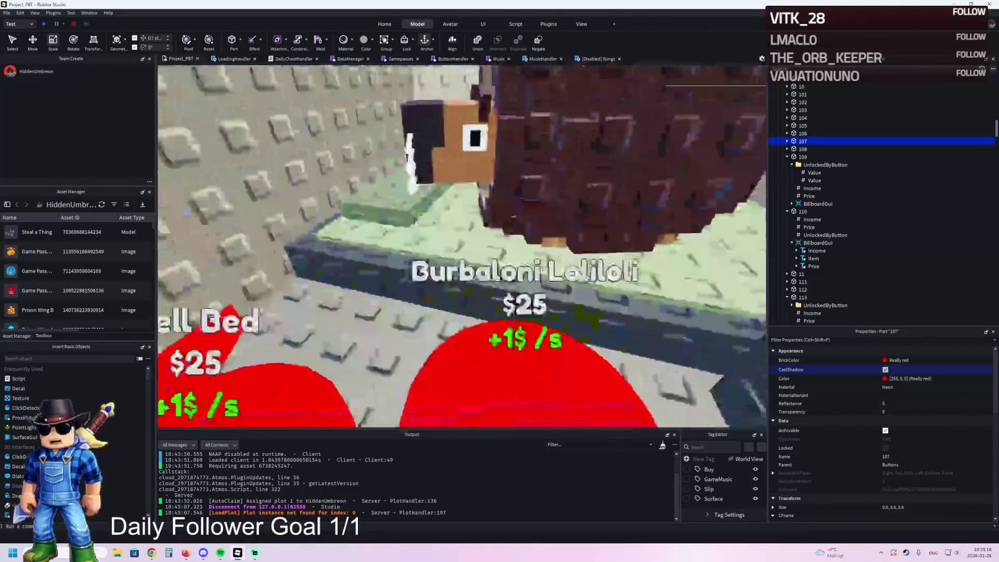
{"action": "left_click", "coordinate": [507, 364]}
{"action": "key", "text": "s"}
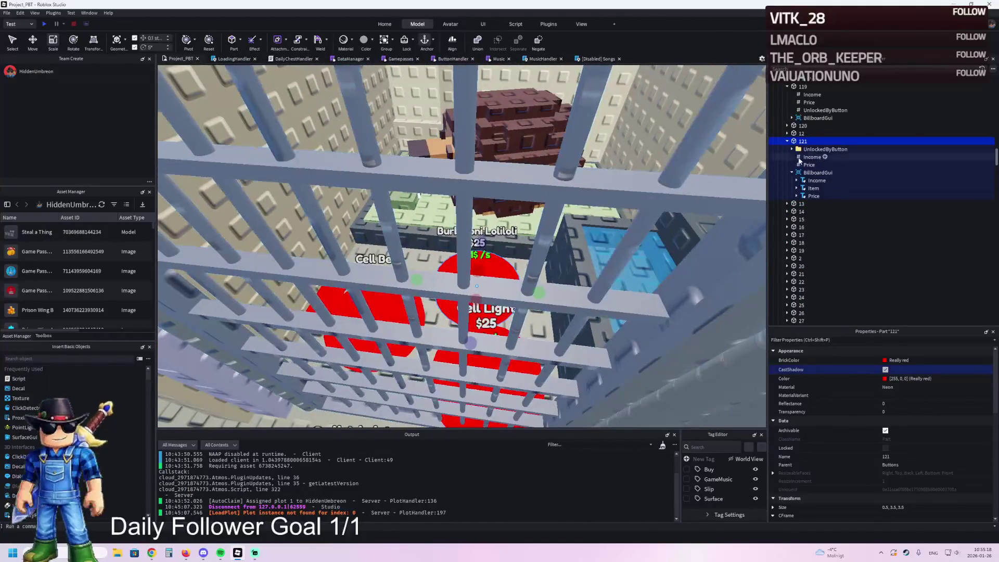
{"action": "left_click", "coordinate": [786, 141]}
{"action": "key", "text": "ctrl+d"}
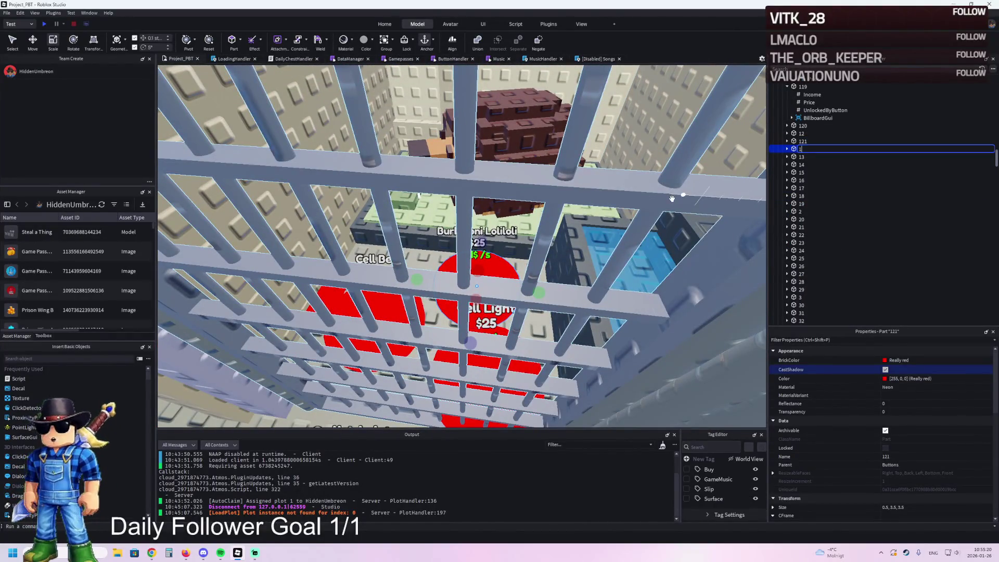
- Put the UnlockedByButton value under pad 122 and set it to 121
{"action": "left_click_drag", "start_coordinate": [808, 157], "coordinate": [815, 116]}
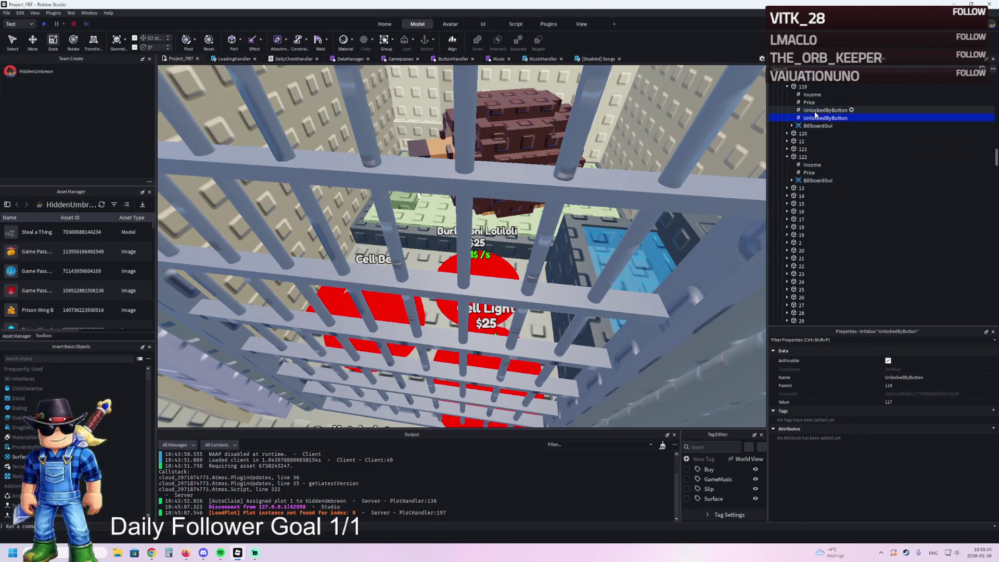
{"action": "left_click_drag", "start_coordinate": [804, 159], "coordinate": [805, 157]}
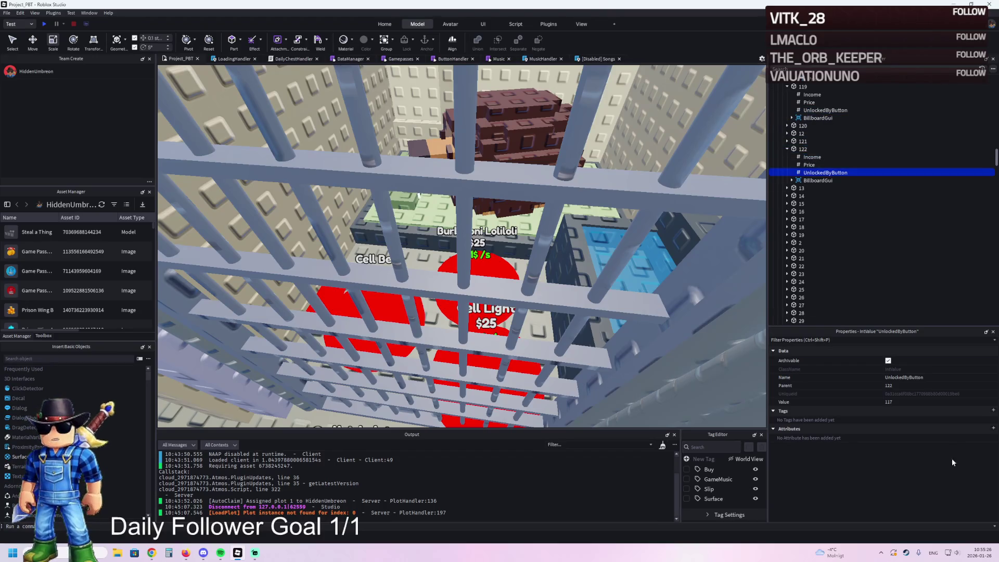
{"action": "left_click", "coordinate": [930, 403]}
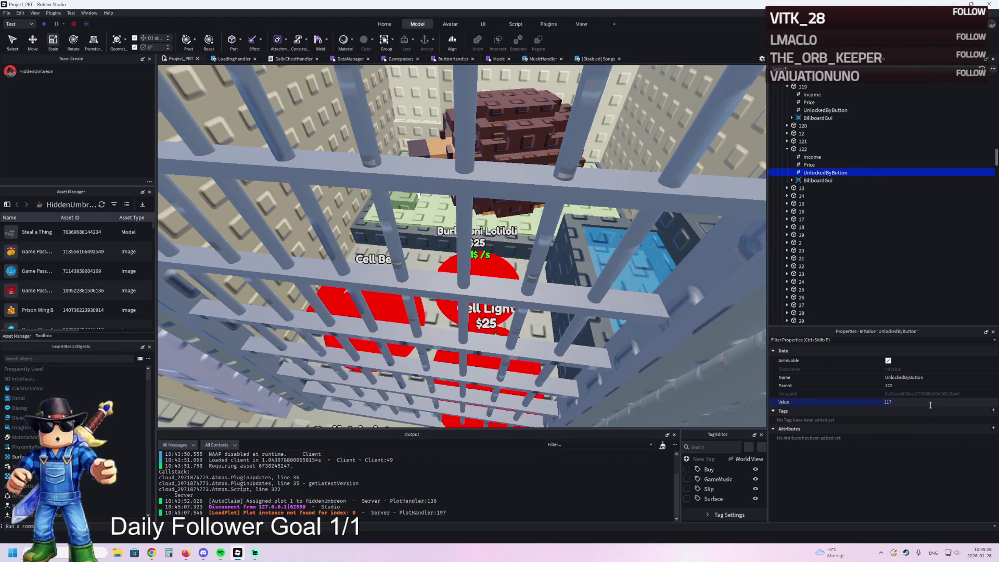
{"action": "type", "text": "12"}
{"action": "key", "text": "Return"}
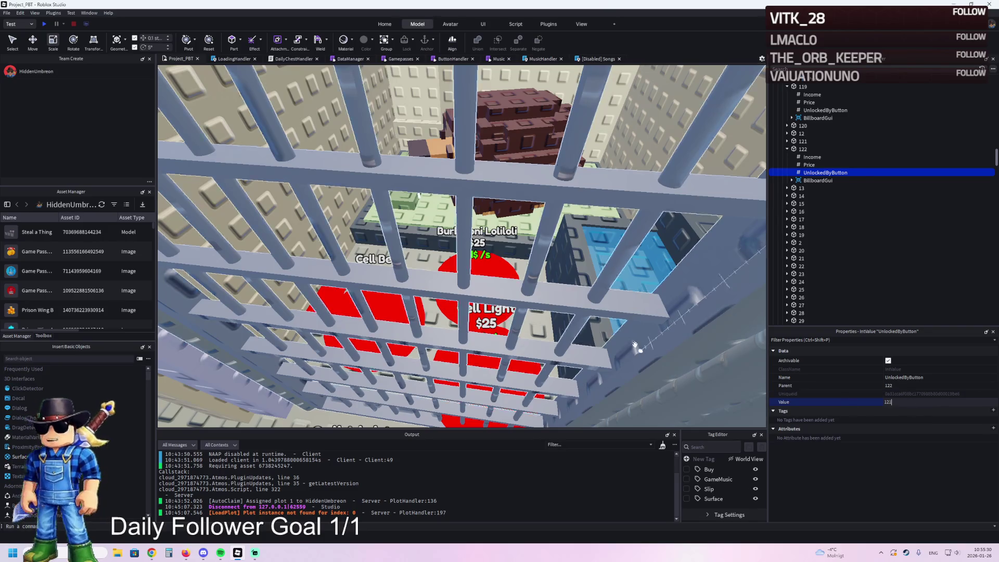
{"action": "key", "text": "ctrl+2"}
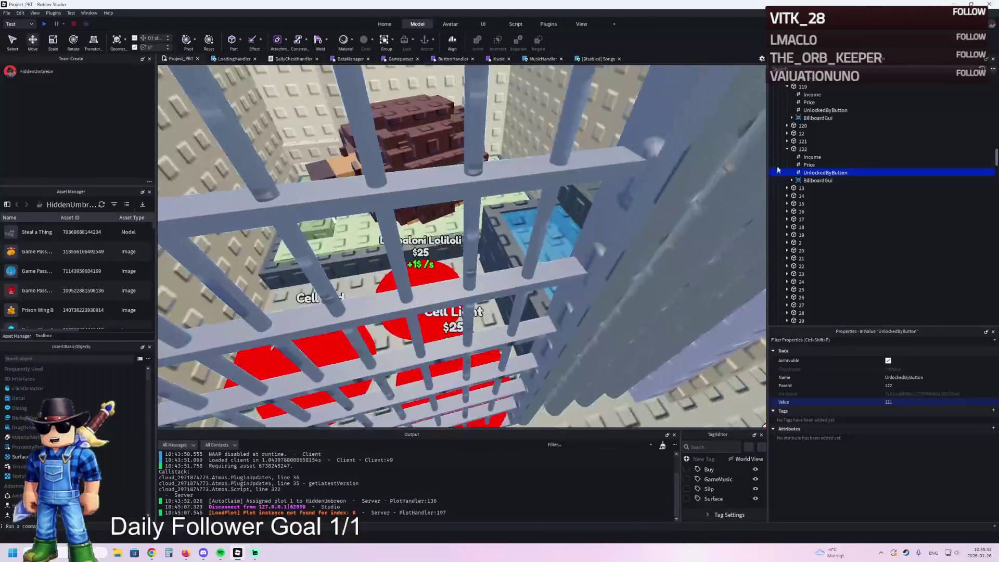
- Move pad 122 onto the floor in front of the cell bars
{"action": "left_click", "coordinate": [802, 149]}
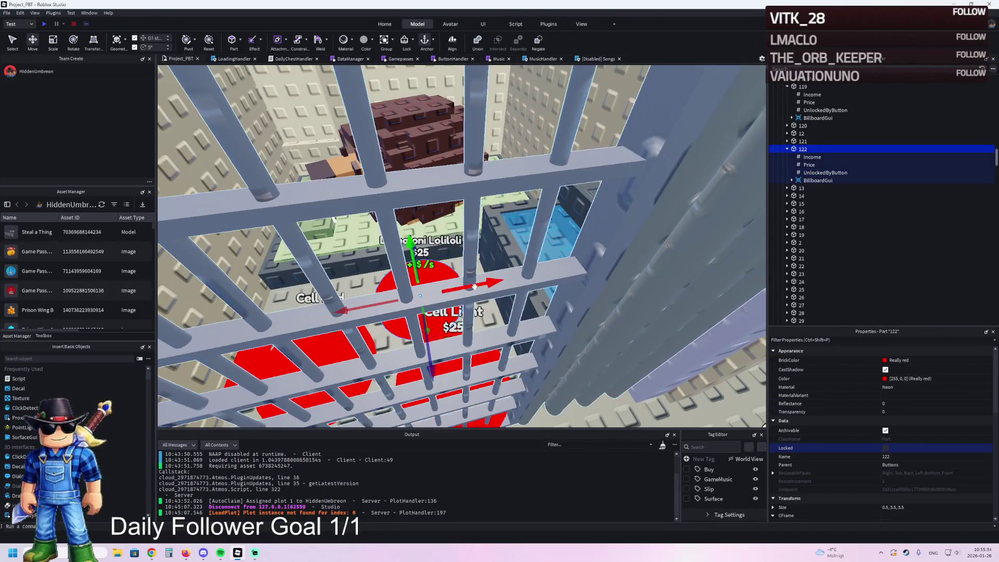
{"action": "key", "text": "f"}
{"action": "mouse_move", "coordinate": [473, 293]}
{"action": "left_mouse_down"}
{"action": "mouse_move", "coordinate": [499, 354]}
{"action": "mouse_move", "coordinate": [570, 338]}
{"action": "left_mouse_up"}
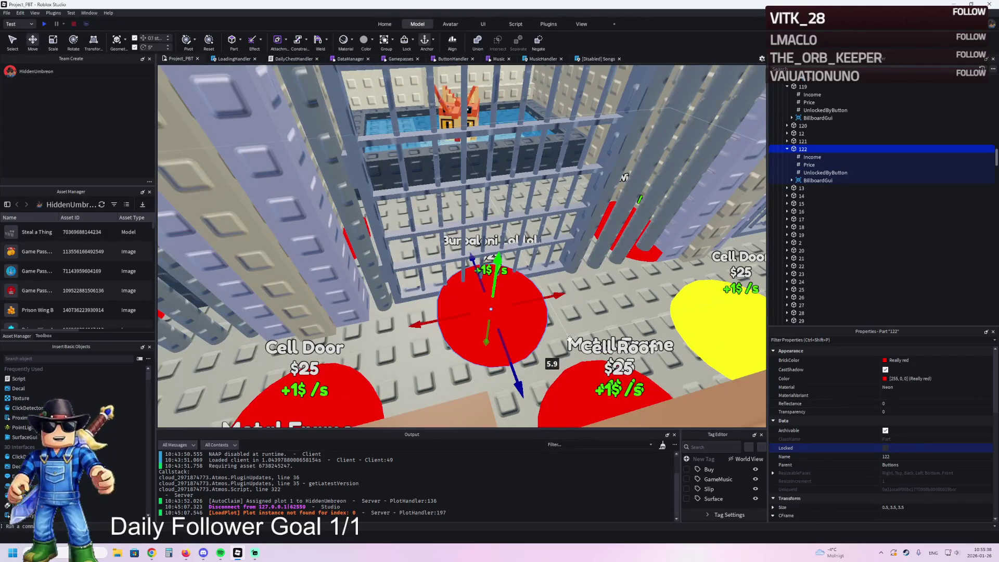
{"action": "key", "text": "a"}
{"action": "key", "text": "d"}
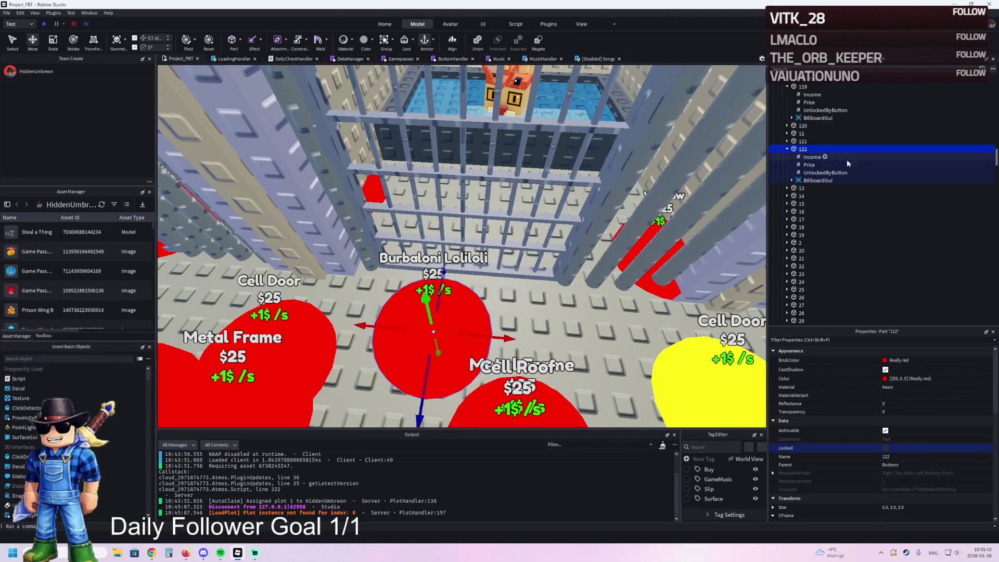
{"action": "left_click", "coordinate": [811, 196]}
- Label pad 122 'Cell Light', copy it as pad 123 and place that behind the cell bars
{"action": "scroll", "coordinate": [929, 411], "scroll_direction": "down", "scroll_amount": 10}
{"action": "type", "text": "Cell Light"}
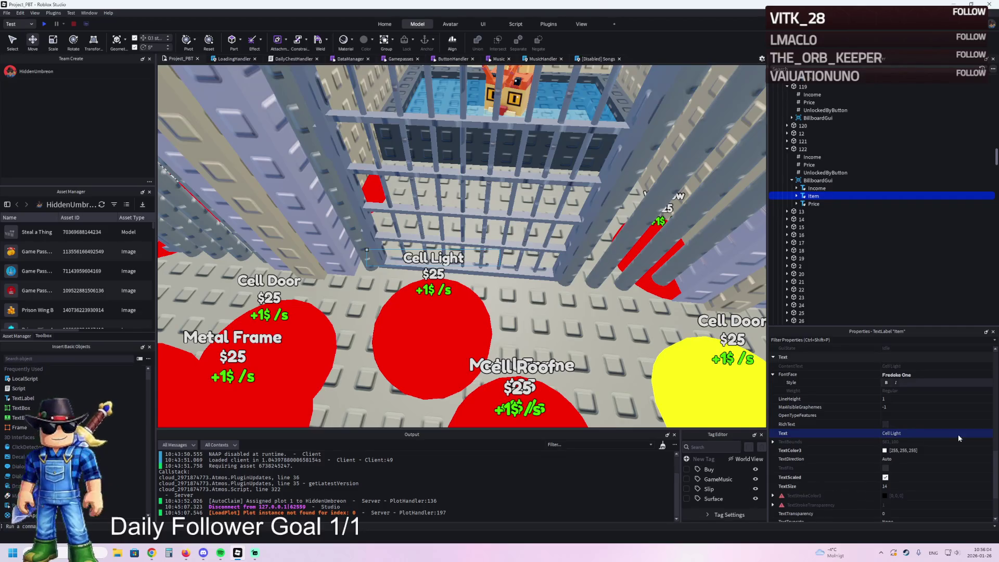
{"action": "left_click", "coordinate": [816, 151]}
{"action": "key", "text": "ctrl+d"}
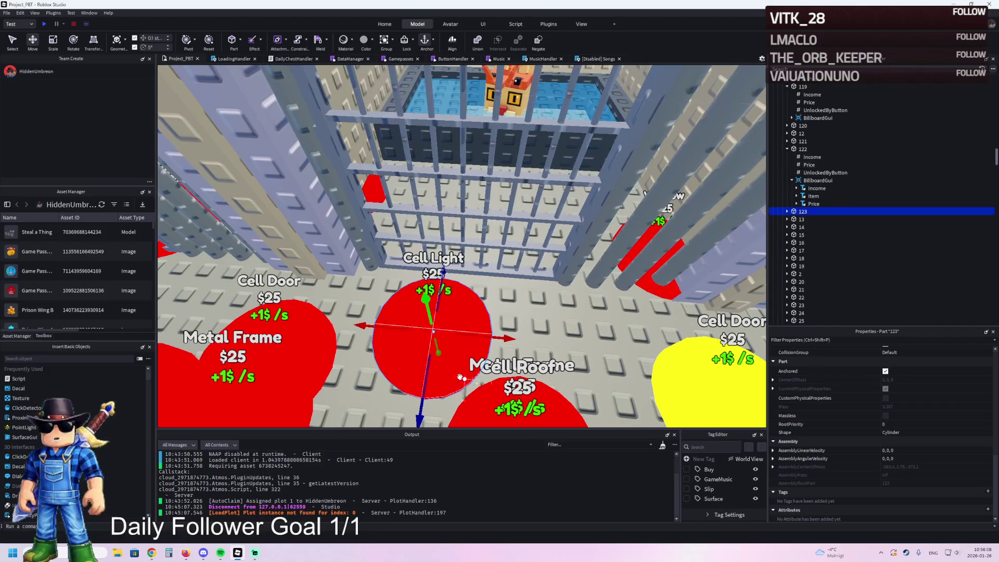
{"action": "mouse_move", "coordinate": [444, 271]}
{"action": "left_mouse_down"}
{"action": "mouse_move", "coordinate": [489, 246]}
{"action": "mouse_move", "coordinate": [581, 237]}
{"action": "mouse_move", "coordinate": [561, 242]}
{"action": "left_mouse_up"}
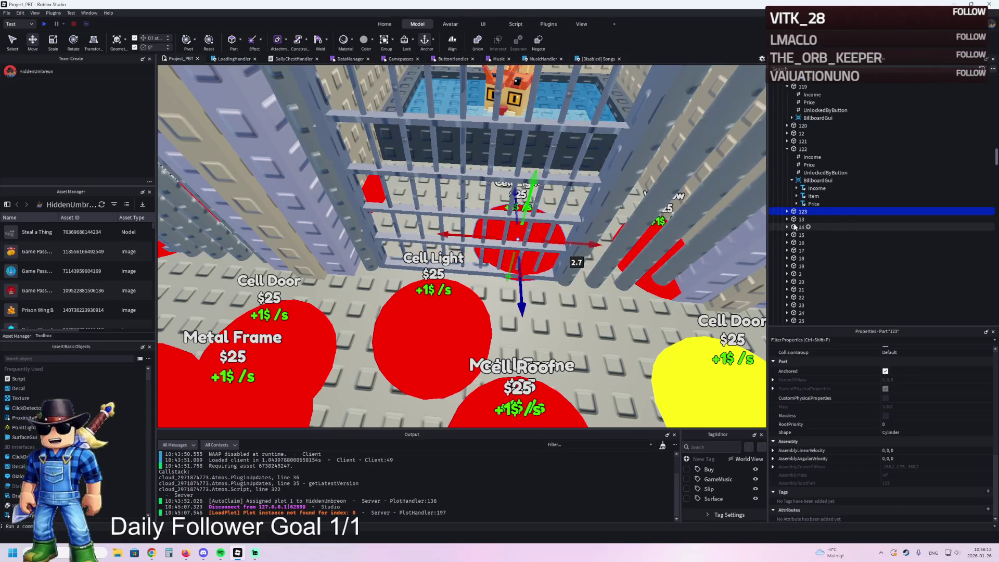
{"action": "left_click_drag", "start_coordinate": [450, 321], "coordinate": [435, 348]}
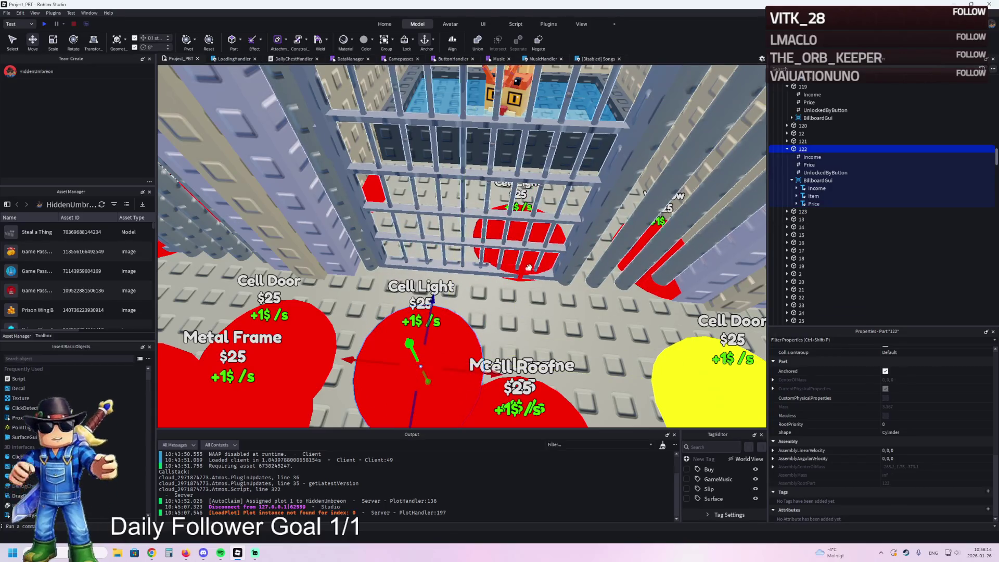
{"action": "left_click", "coordinate": [804, 211]}
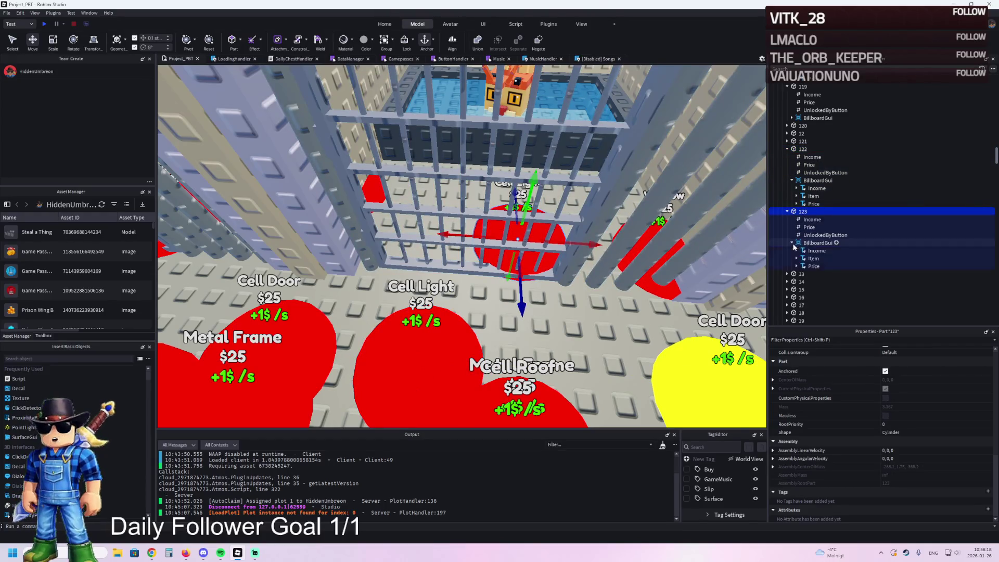
{"action": "left_click", "coordinate": [813, 258]}
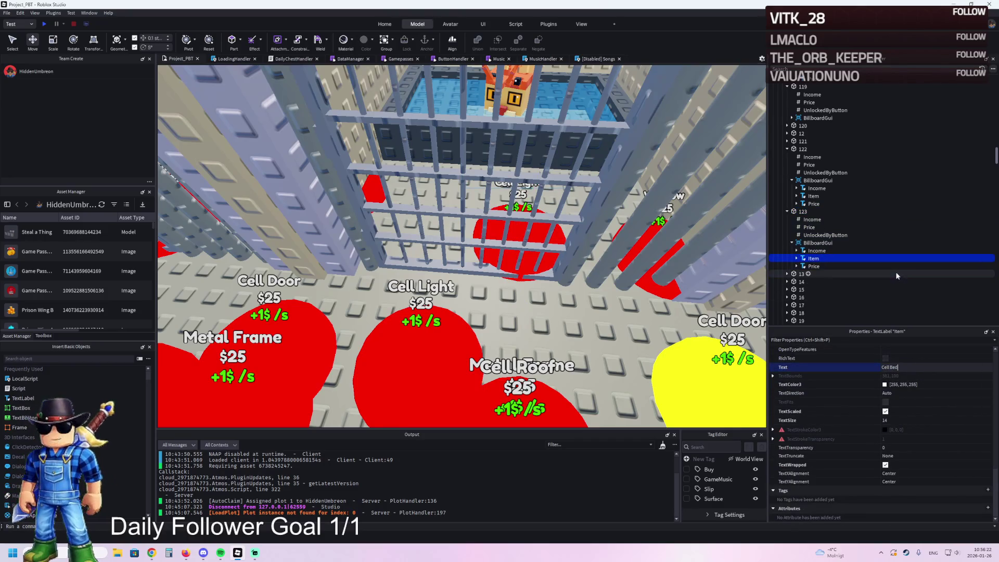
- Label pad 123 'Cell Bed', then copy it beside itself and rename the copy 124
{"action": "left_click", "coordinate": [804, 211]}
{"action": "key", "text": "ctrl+d"}
{"action": "key", "text": "f"}
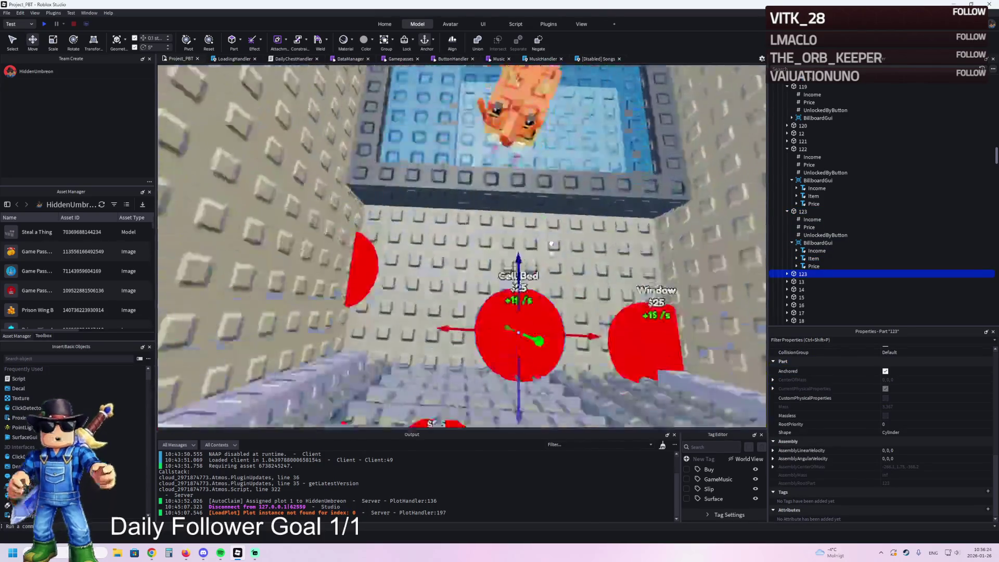
{"action": "mouse_move", "coordinate": [521, 281]}
{"action": "left_mouse_down"}
{"action": "mouse_move", "coordinate": [431, 257]}
{"action": "mouse_move", "coordinate": [449, 208]}
{"action": "left_mouse_up"}
{"action": "key", "text": "F2"}
{"action": "type", "text": "124"}
{"action": "key", "text": "Return"}
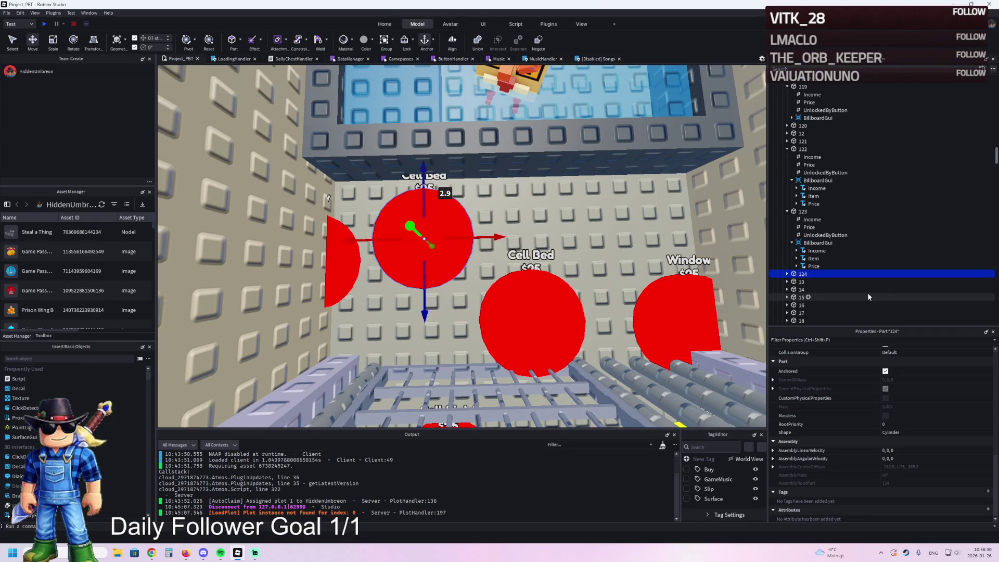
- Set pad 123's UnlockedByButton value to 122
{"action": "key", "text": "Right"}
{"action": "left_click", "coordinate": [866, 296]}
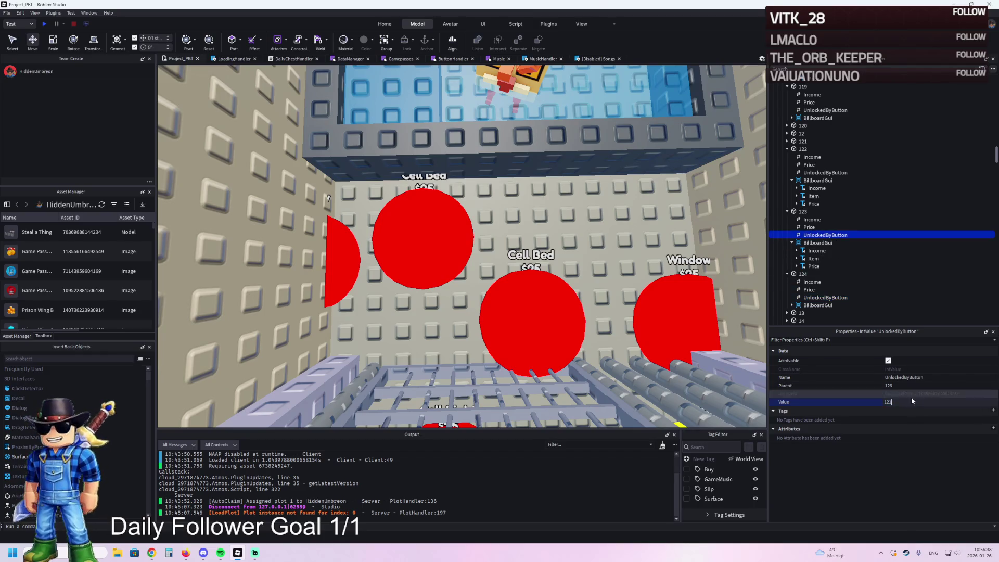
{"action": "type", "text": "2"}
{"action": "key", "text": "Return"}
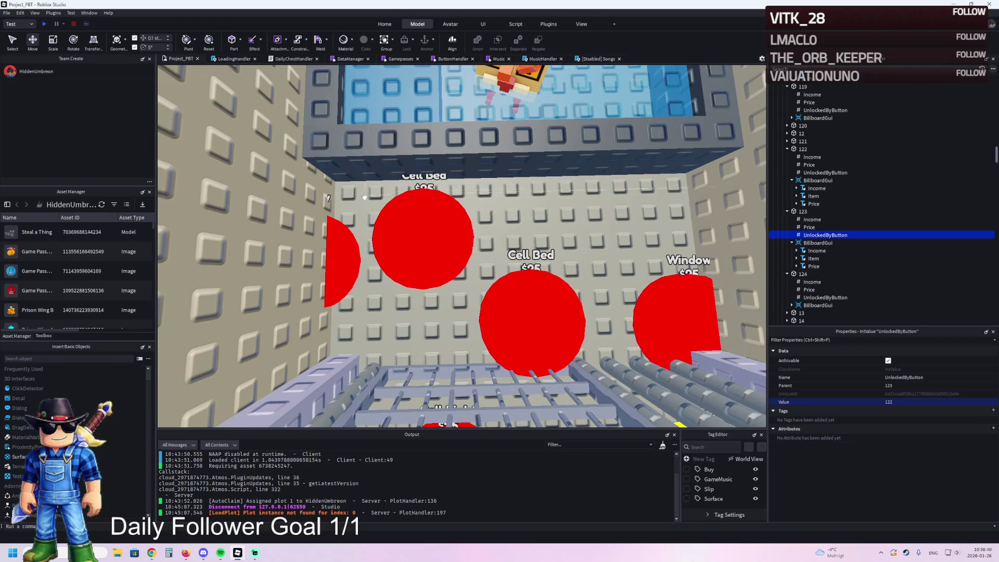
{"action": "scroll", "coordinate": [364, 196], "scroll_direction": "down", "scroll_amount": 10}
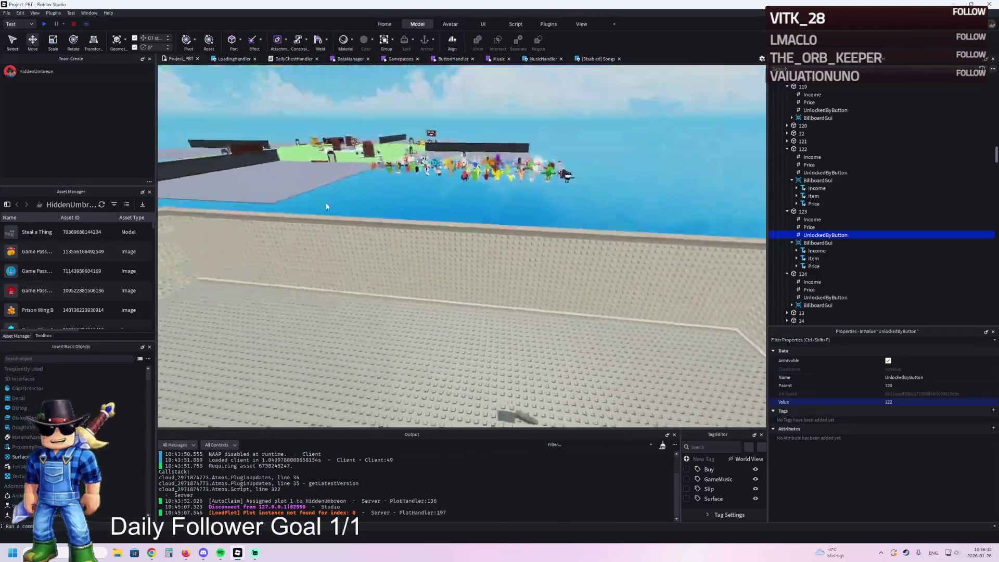
- Leave Studio through File > Recent and launch Winter Village Tycoon from its Chrome game page
{"action": "key", "text": "e"}
{"action": "mouse_move", "coordinate": [458, 165]}
{"action": "left_mouse_down"}
{"action": "mouse_move", "coordinate": [482, 155]}
{"action": "mouse_move", "coordinate": [576, 329]}
{"action": "mouse_move", "coordinate": [467, 290]}
{"action": "left_mouse_up"}
{"action": "key", "text": "s"}
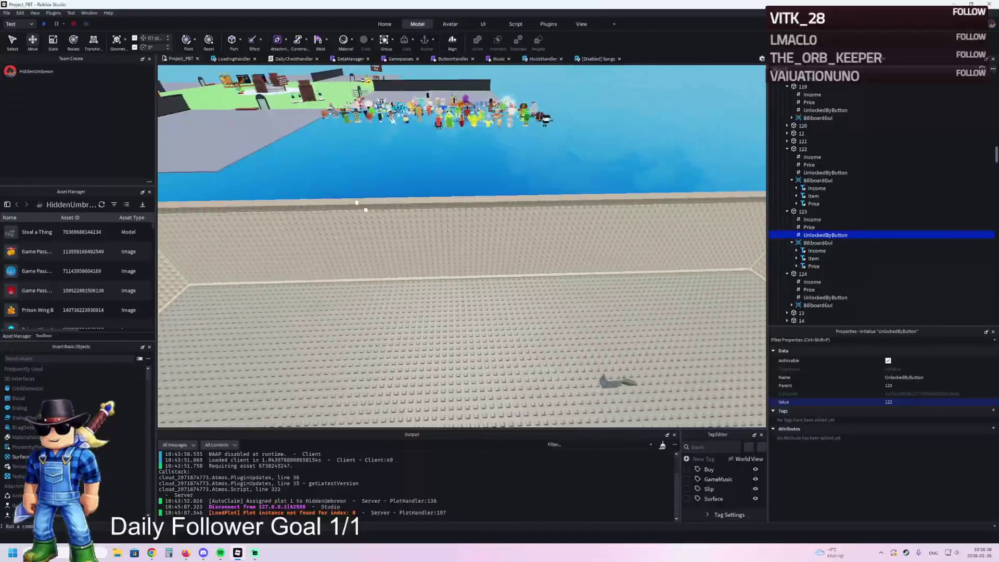
{"action": "left_click", "coordinate": [6, 13]}
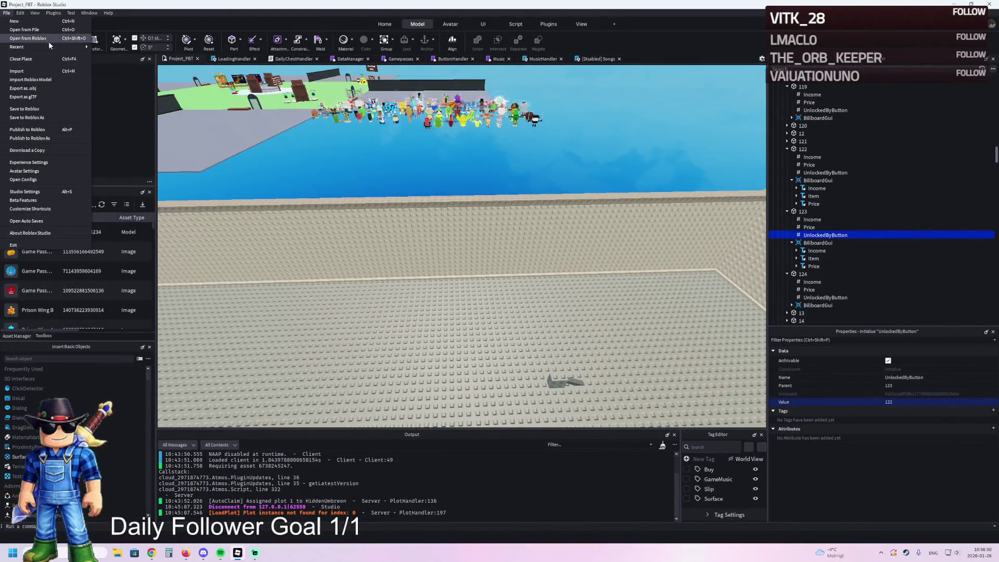
{"action": "mouse_move", "coordinate": [46, 45]}
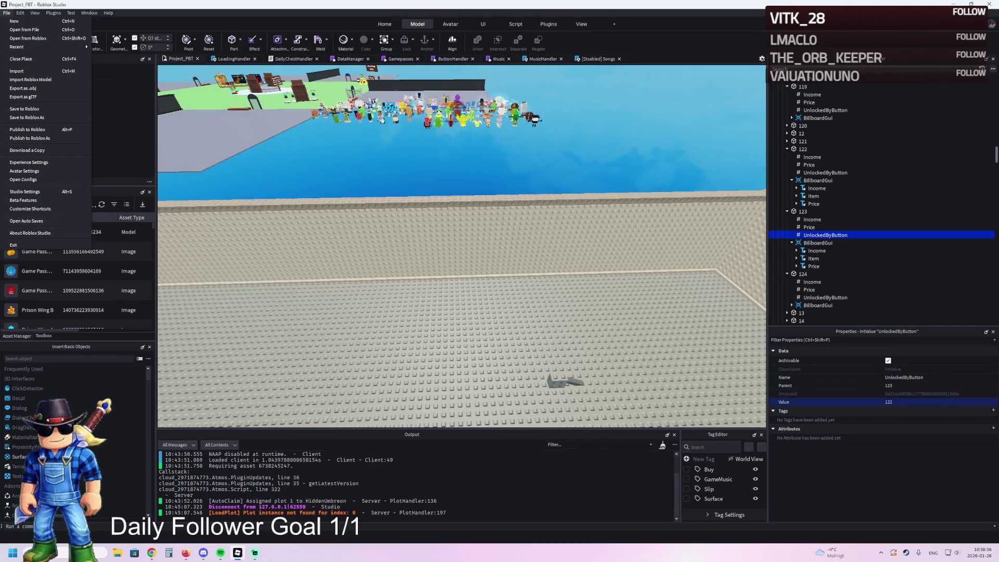
{"action": "key", "text": "alt+Tab"}
{"action": "left_click", "coordinate": [172, 7]}
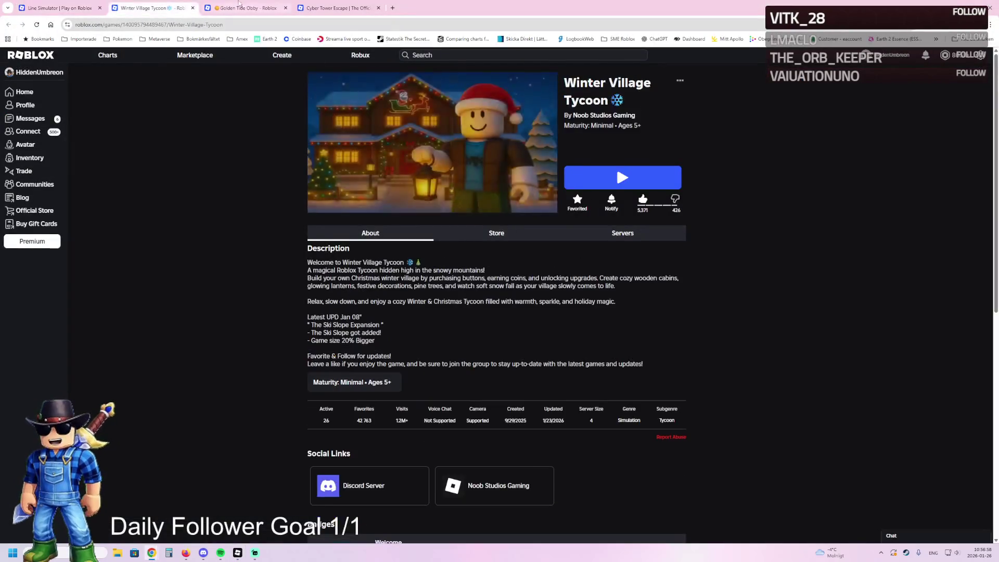
{"action": "left_click", "coordinate": [595, 181]}
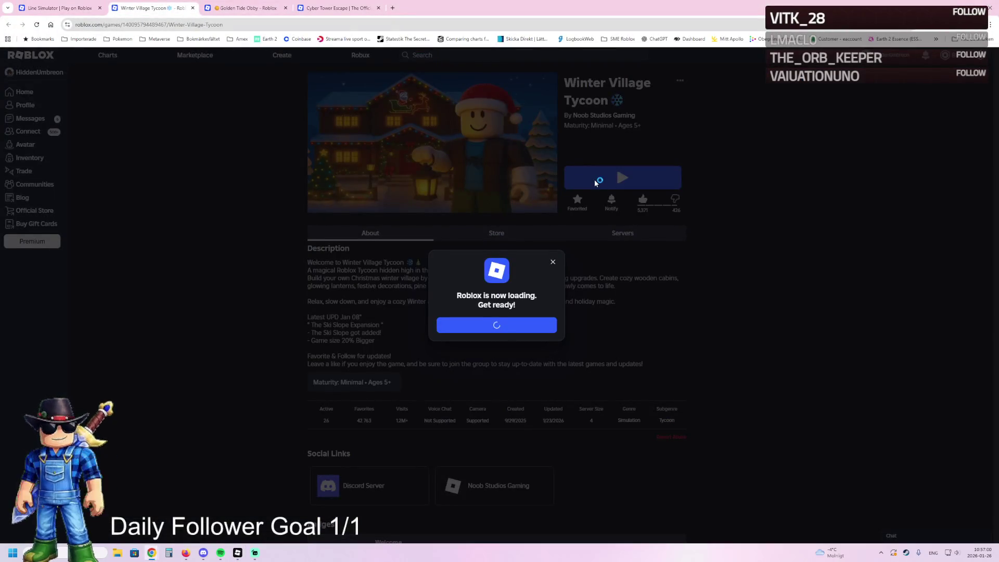
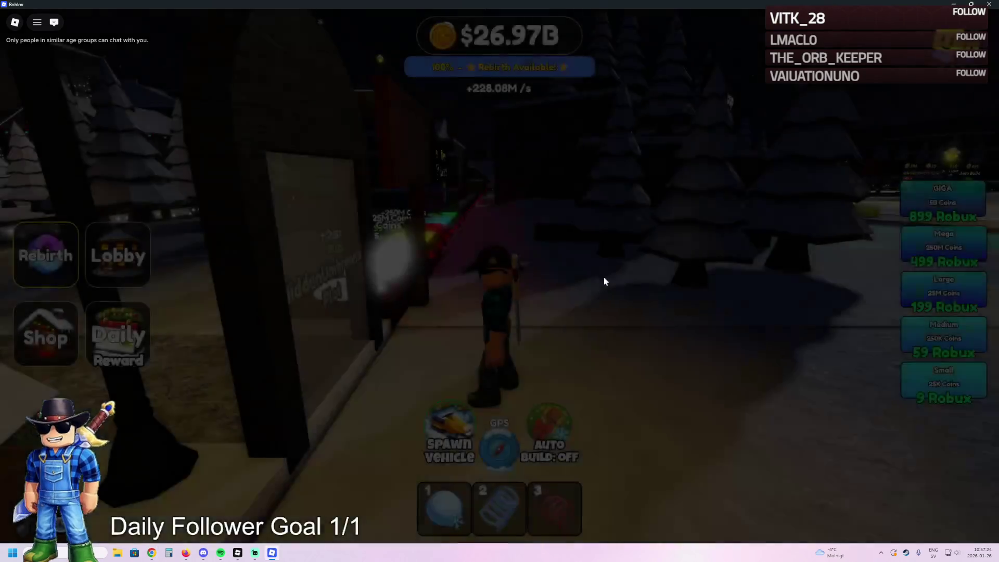
- Walk the avatar from the plot through the Village gate and down the village path
{"action": "key", "text": "w"}
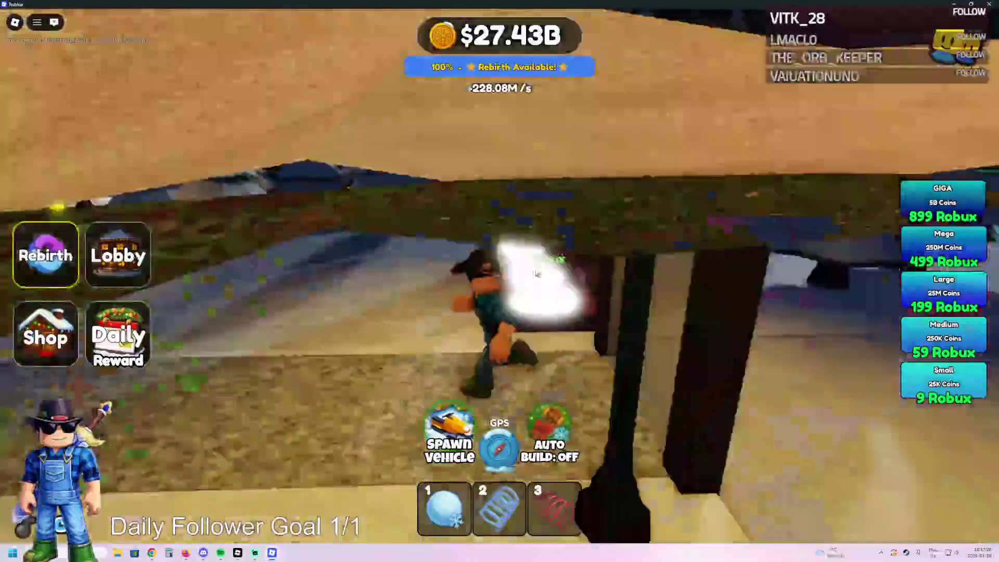
{"action": "key", "text": "w"}
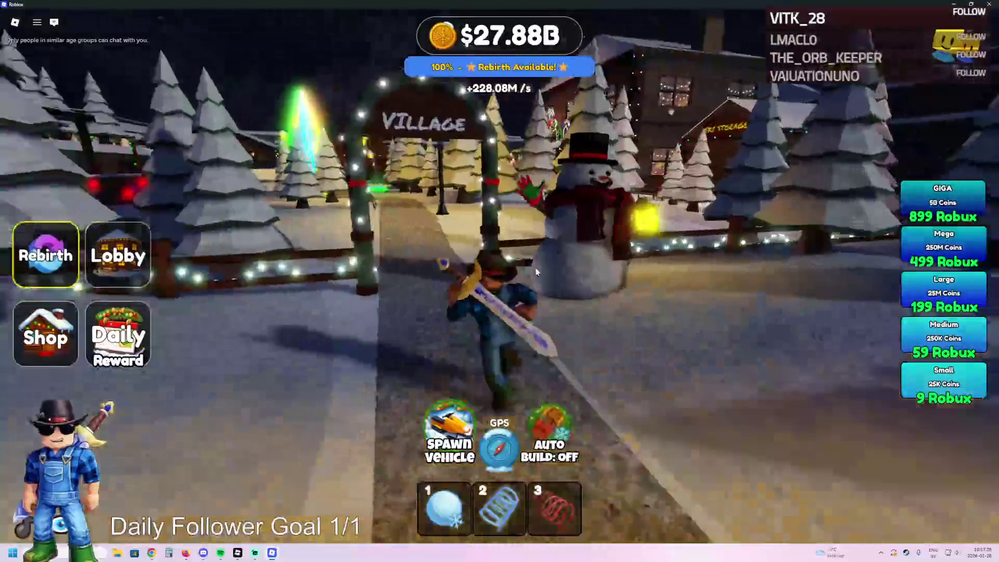
{"action": "key", "text": "w"}
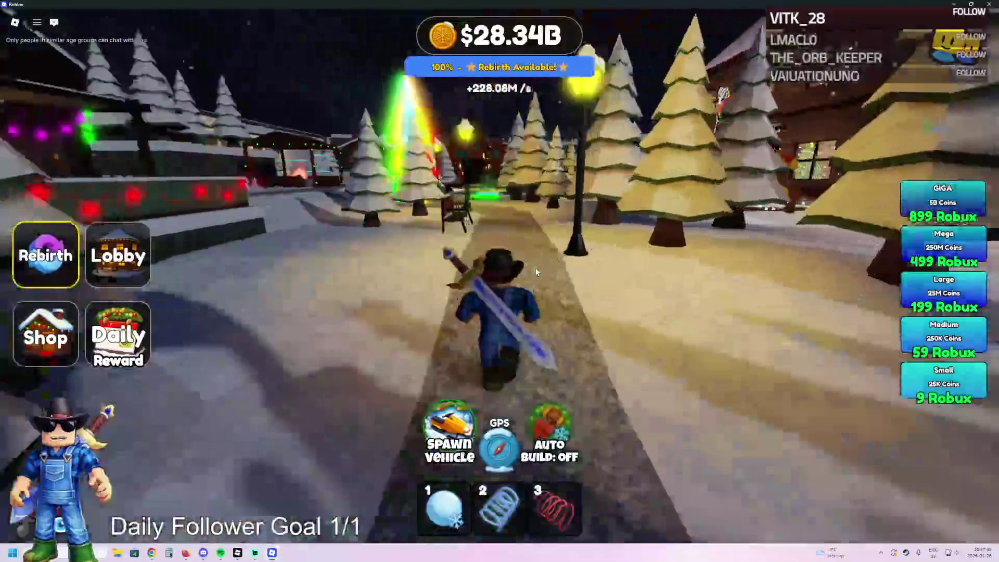
{"action": "key", "text": "w"}
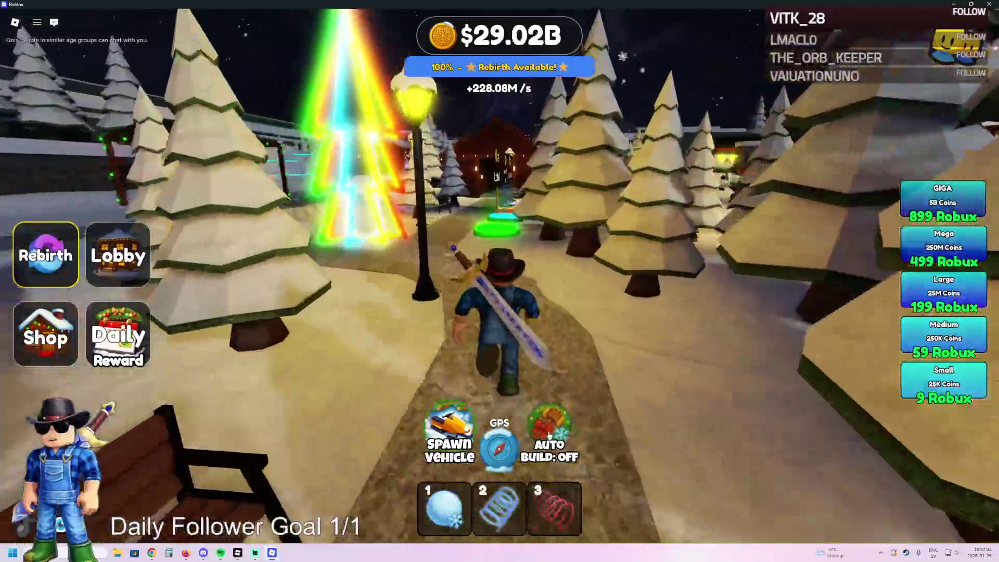
- Toggle Auto Build on and back off while running toward the glowing tree
{"action": "left_click", "coordinate": [552, 430]}
{"action": "key", "text": "w"}
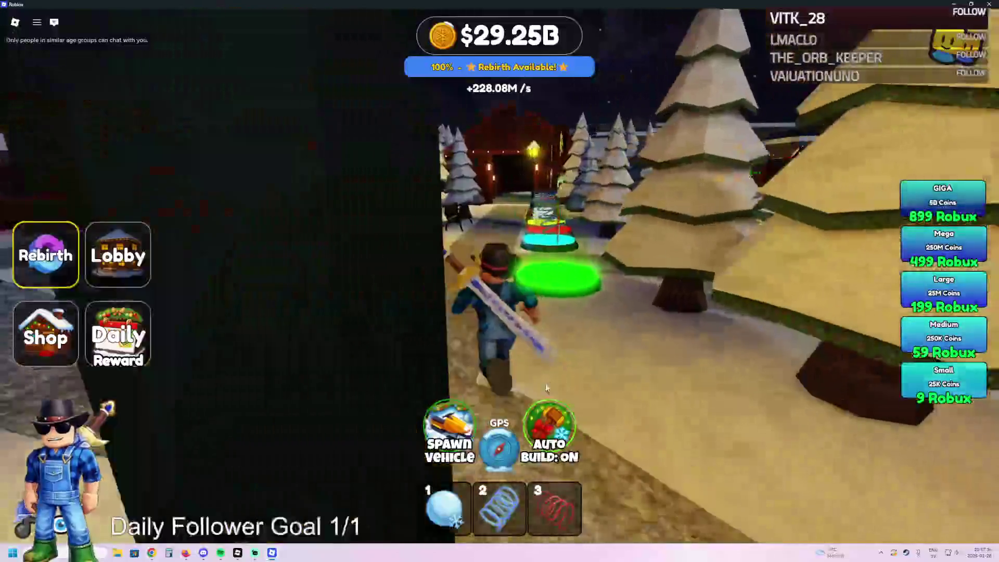
{"action": "left_click", "coordinate": [552, 431]}
- Run up the steps into the lit cabin and look around its fireplace area
{"action": "key", "text": "w"}
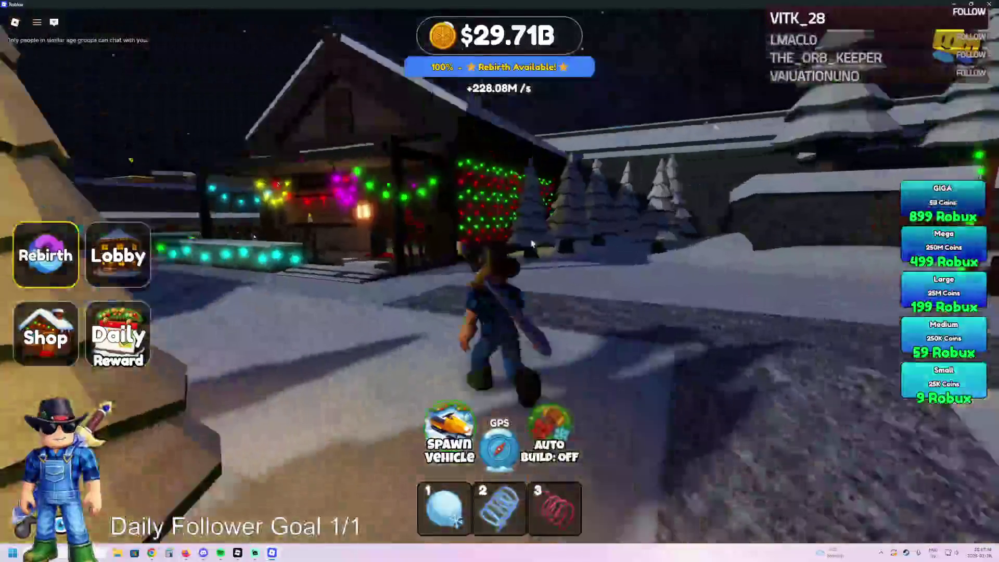
{"action": "key", "text": "w"}
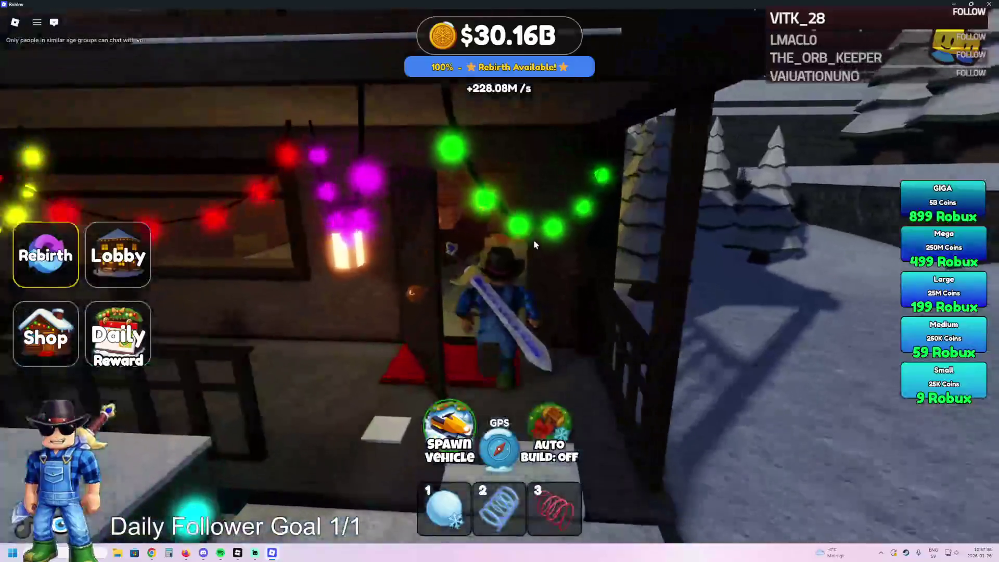
{"action": "key", "text": "w"}
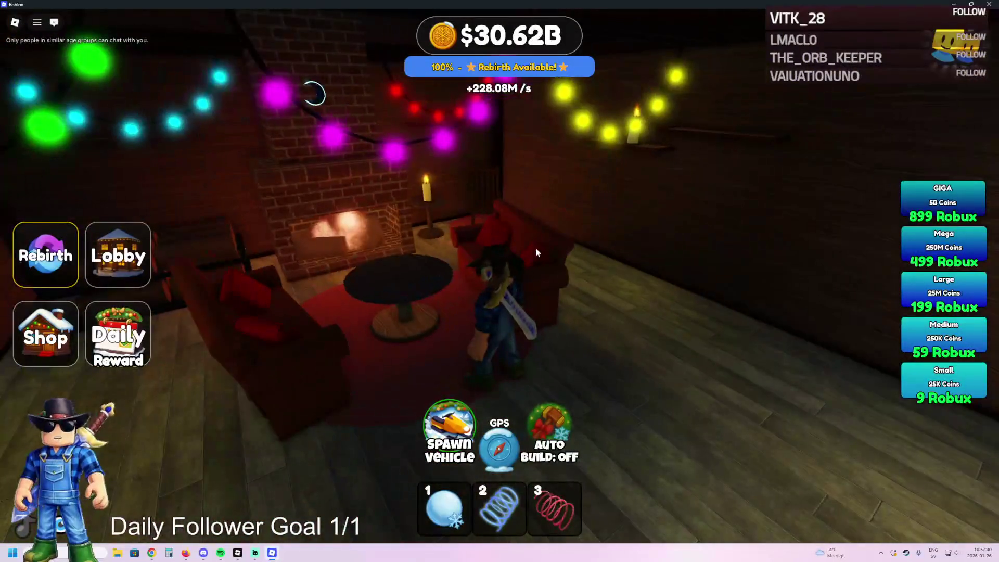
- Leave the cabin and walk past the rainbow beam and shop cabins to the reception entrance
{"action": "key", "text": "w"}
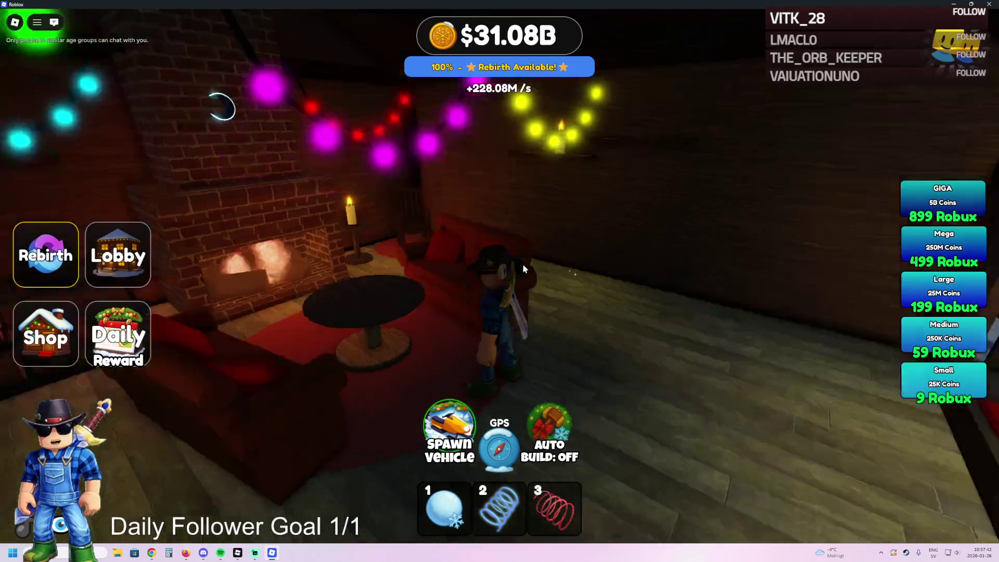
{"action": "key", "text": "w"}
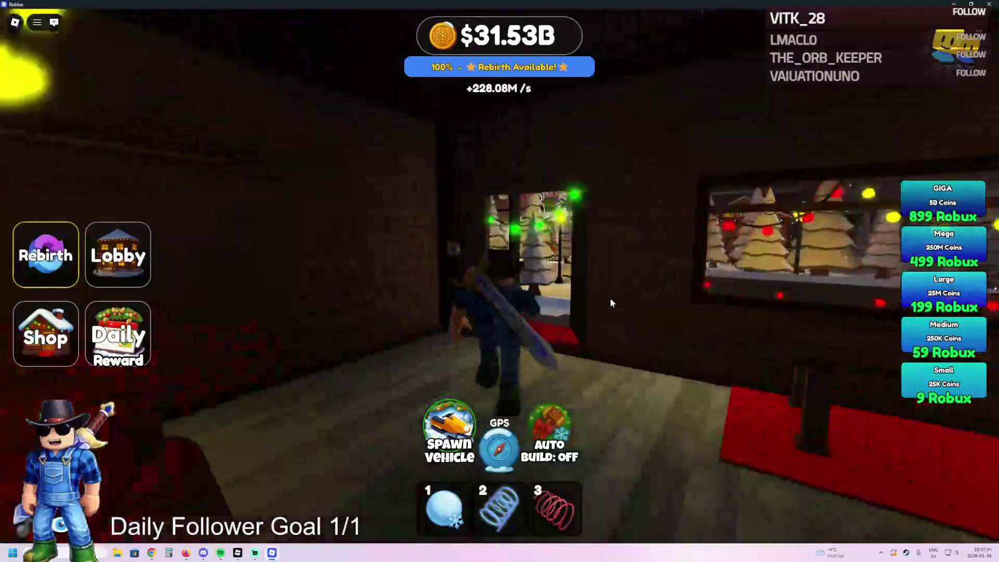
{"action": "key", "text": "w"}
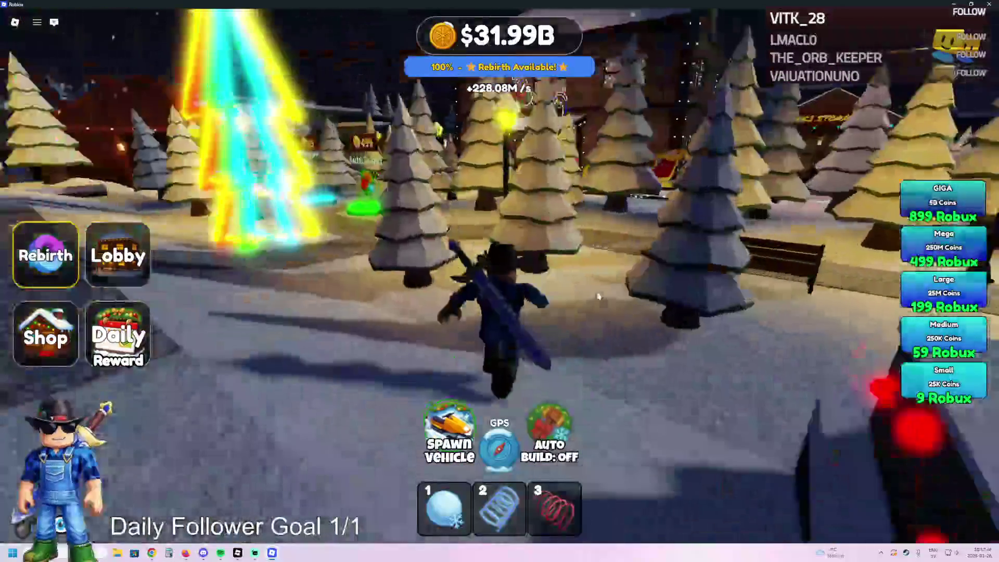
{"action": "key", "text": "w"}
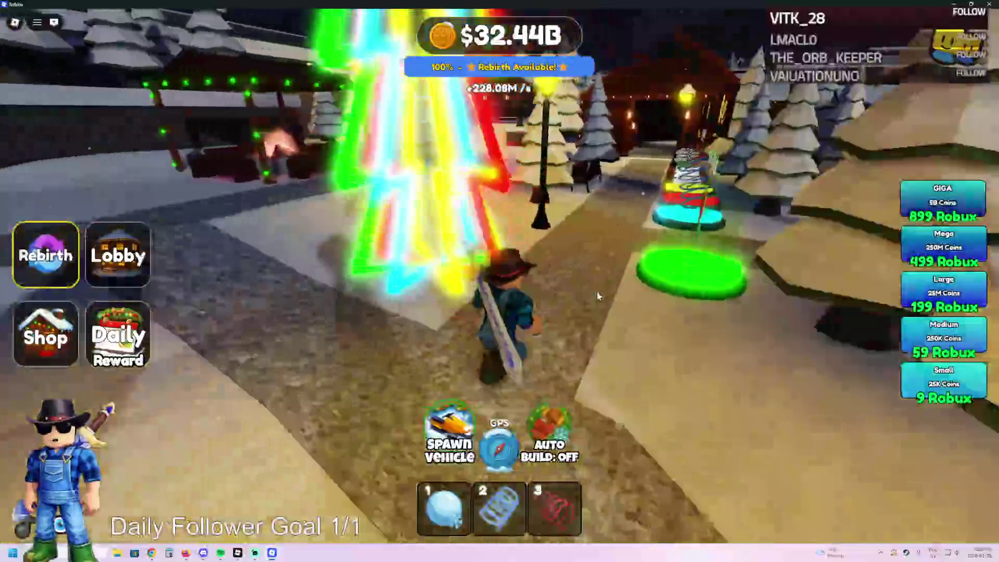
{"action": "key", "text": "w"}
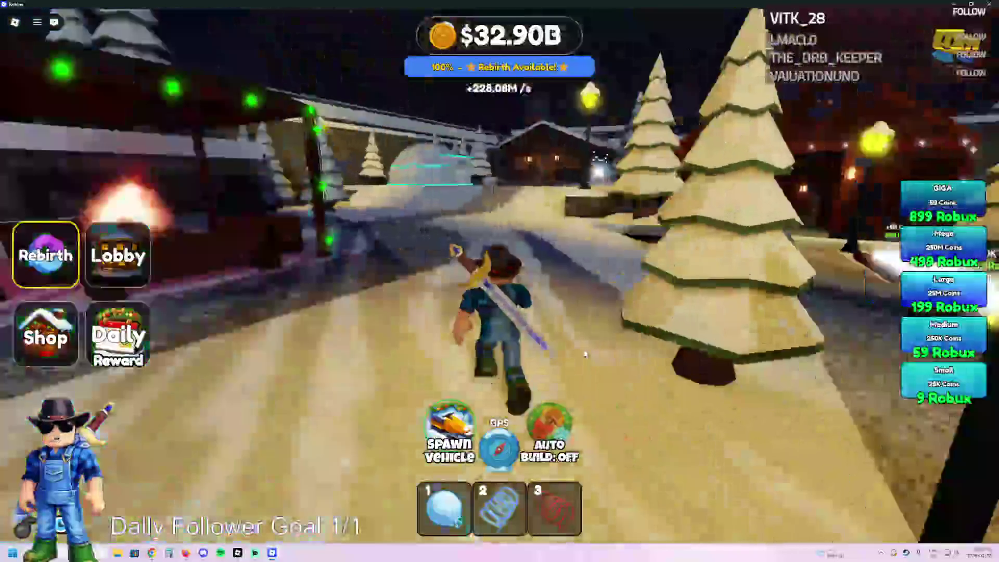
{"action": "key", "text": "w"}
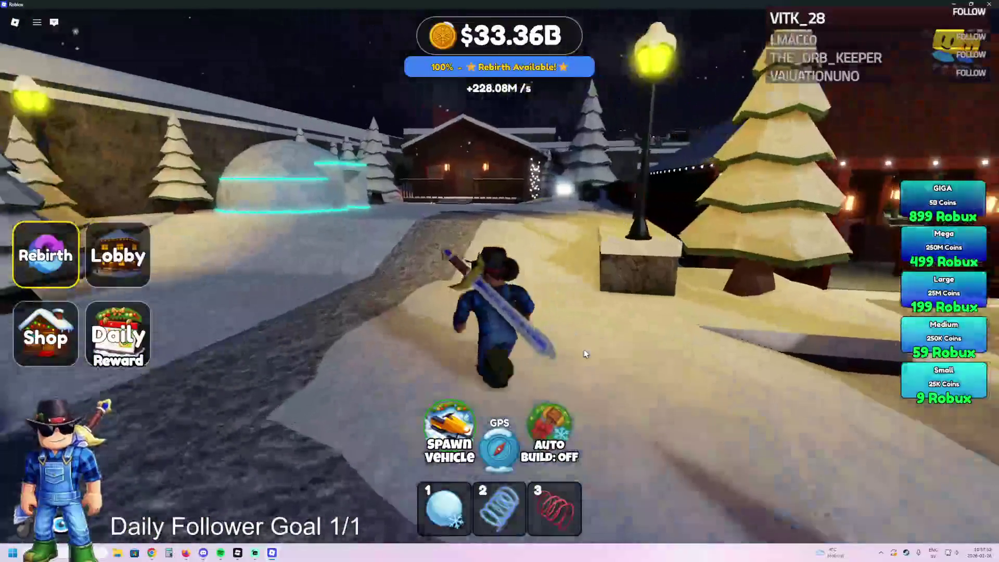
{"action": "key", "text": "w"}
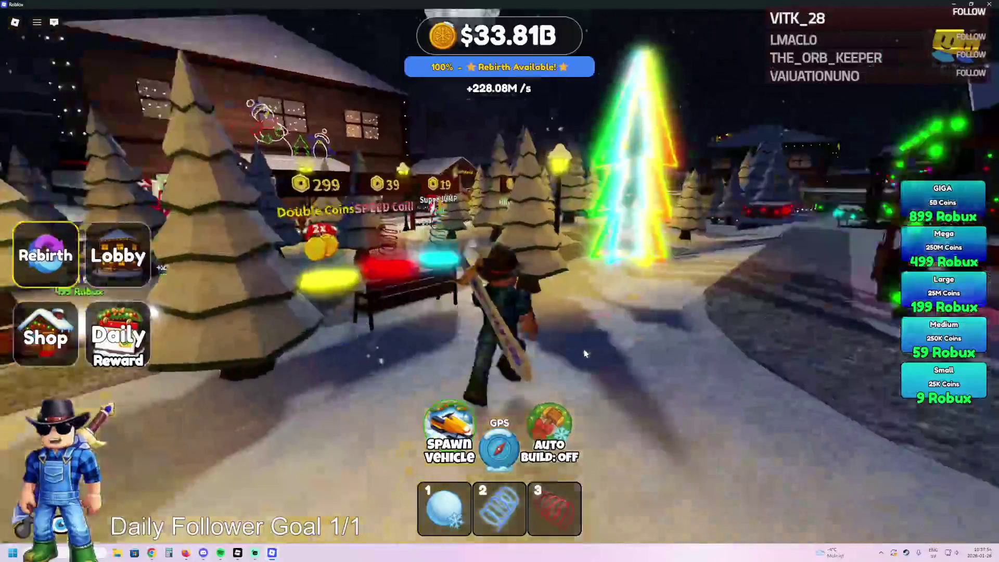
{"action": "key", "text": "w"}
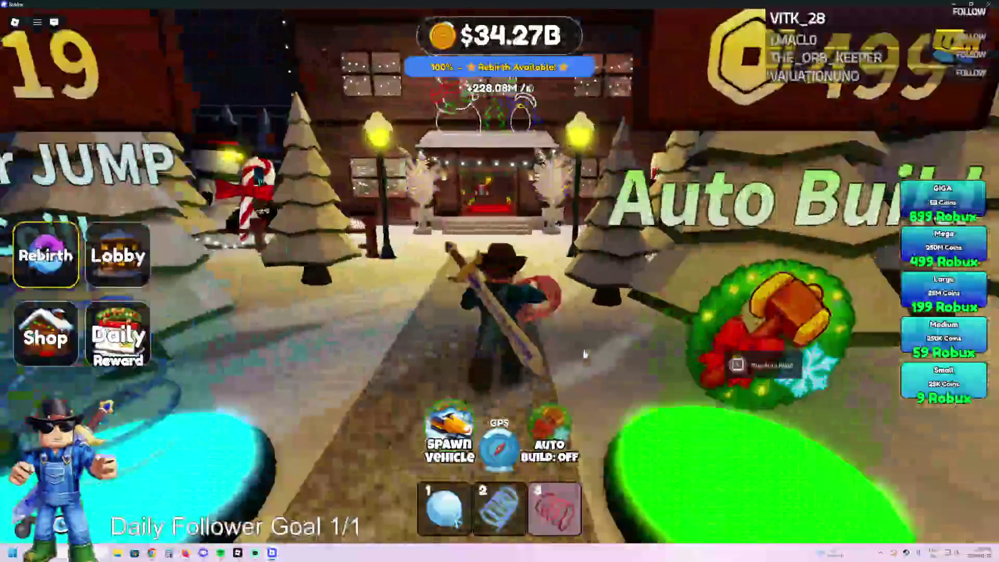
- Climb into reception, go upstairs, and pass through the gift-box room and red-bed bedroom
{"action": "key", "text": "w"}
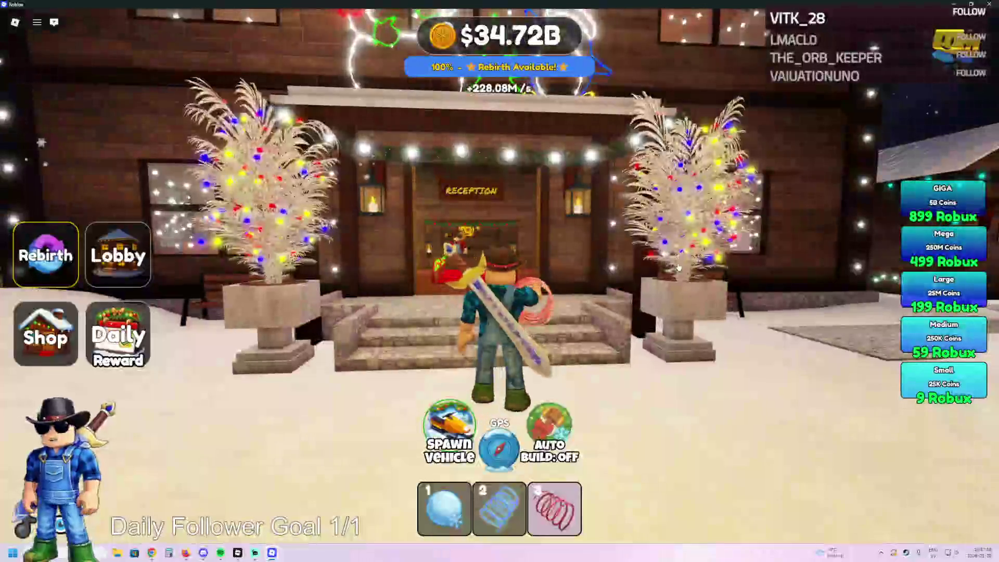
{"action": "key", "text": "w"}
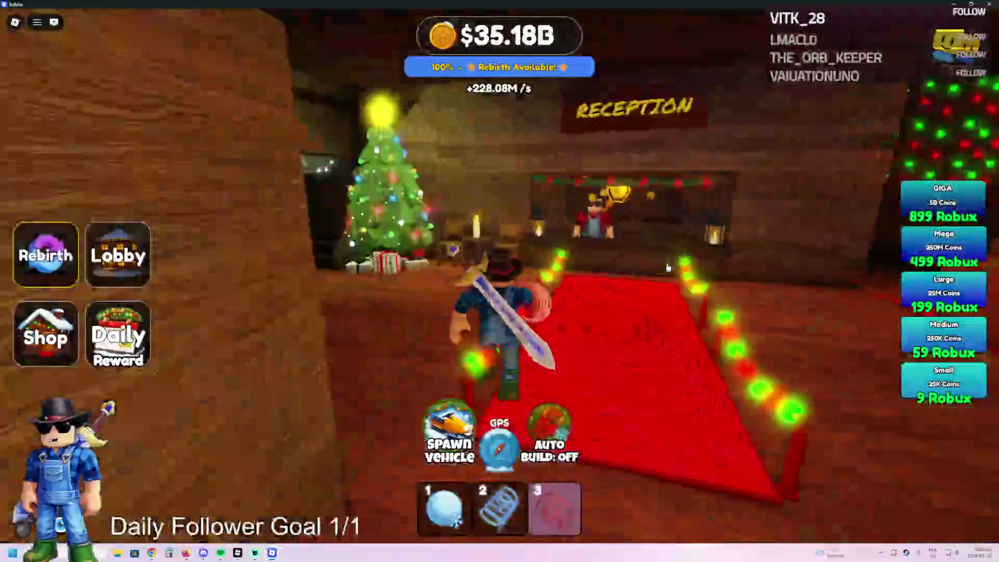
{"action": "key", "text": "w"}
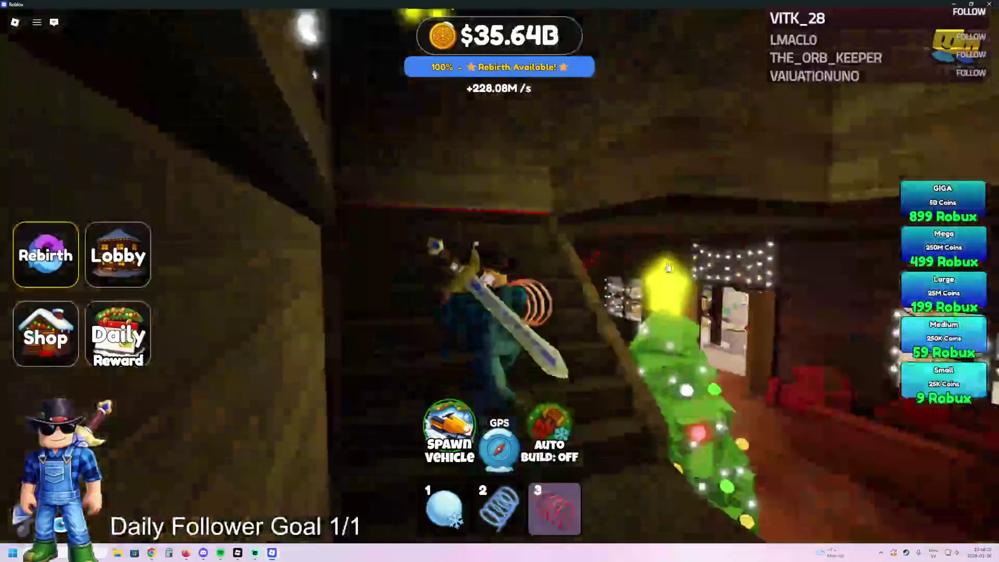
{"action": "key", "text": "w"}
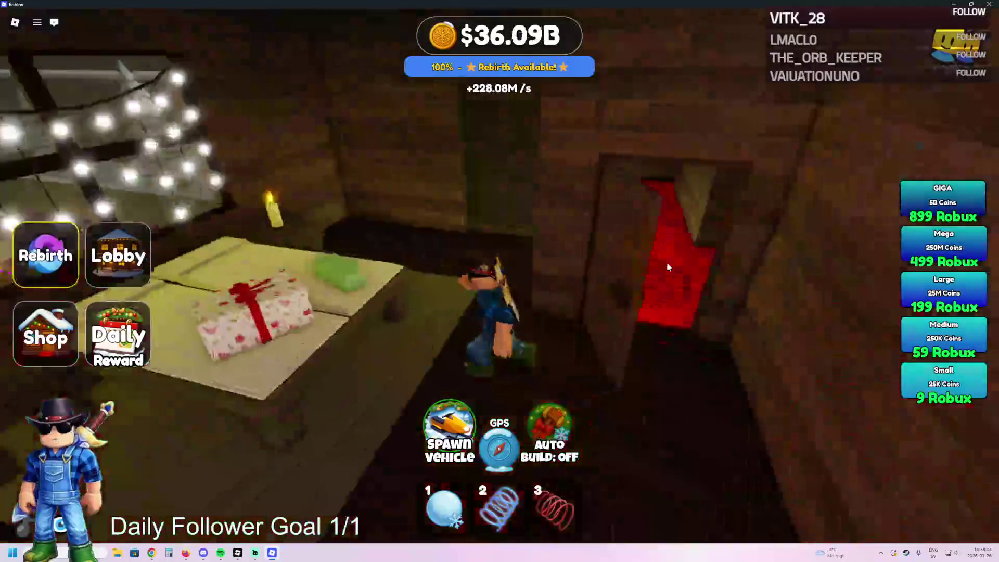
{"action": "key", "text": "w"}
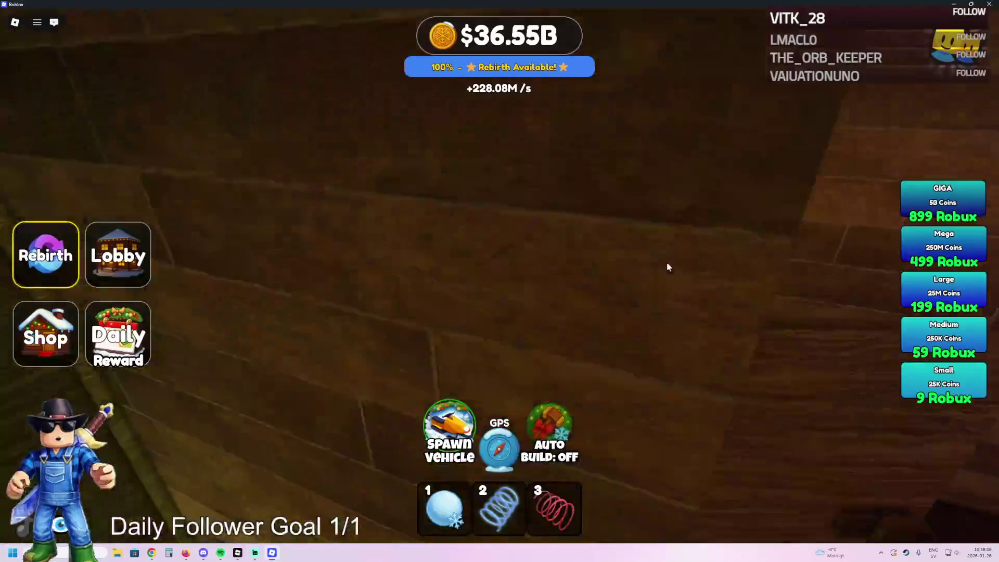
{"action": "key", "text": "w"}
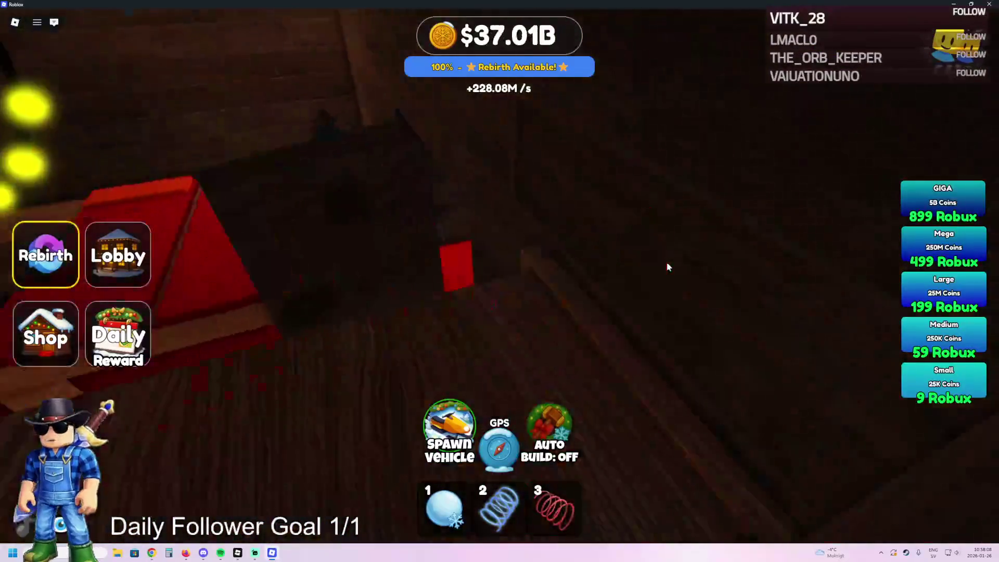
{"action": "key", "text": "w"}
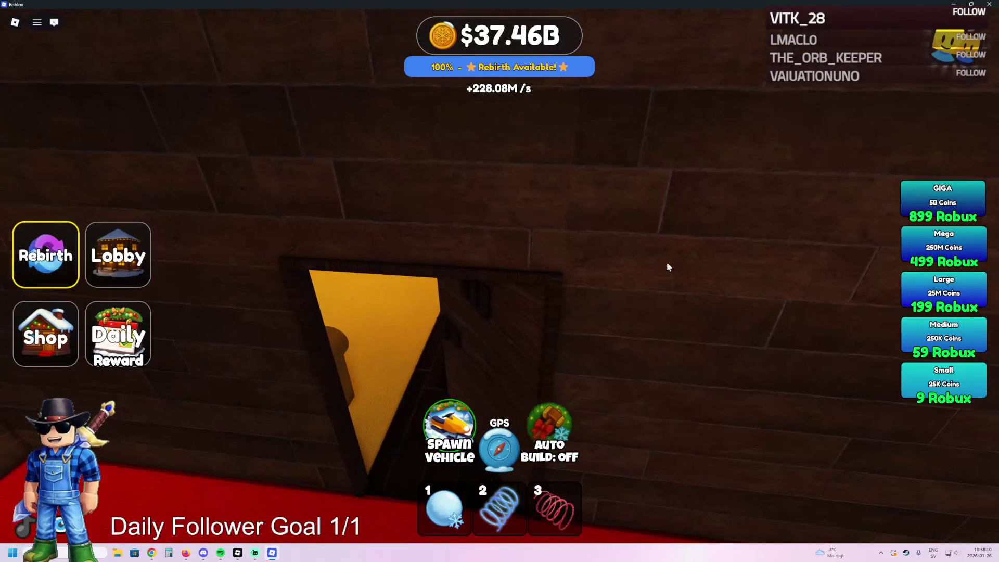
{"action": "key", "text": "w"}
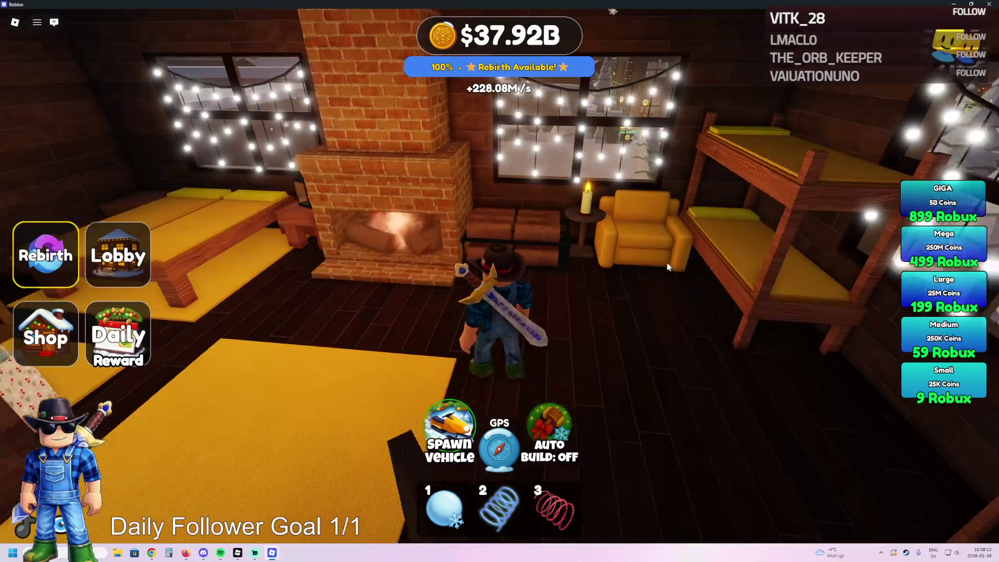
- Pass through the bunk-bed room and lounge out into the plaza
{"action": "key", "text": "3"}
{"action": "key", "text": "w"}
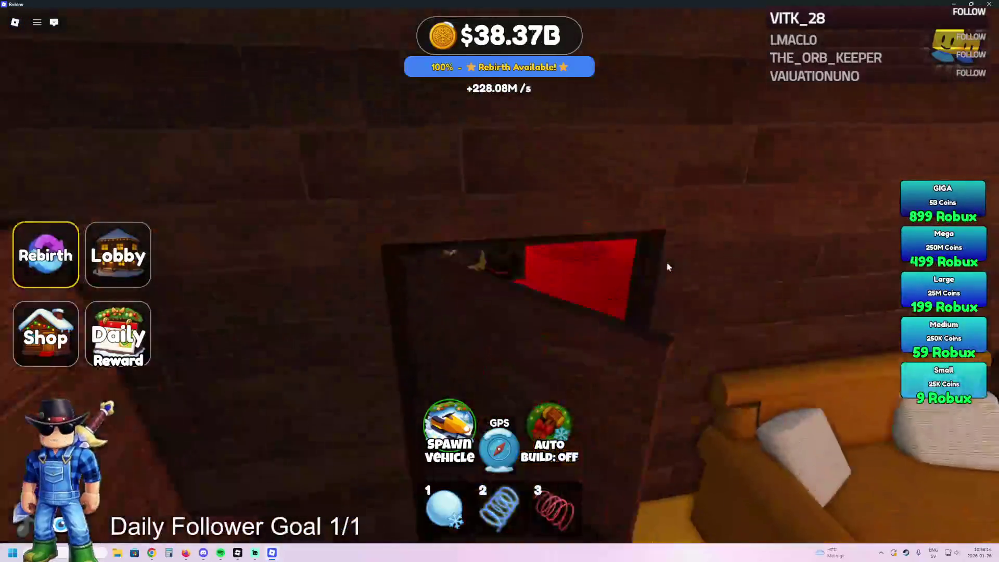
{"action": "key", "text": "w"}
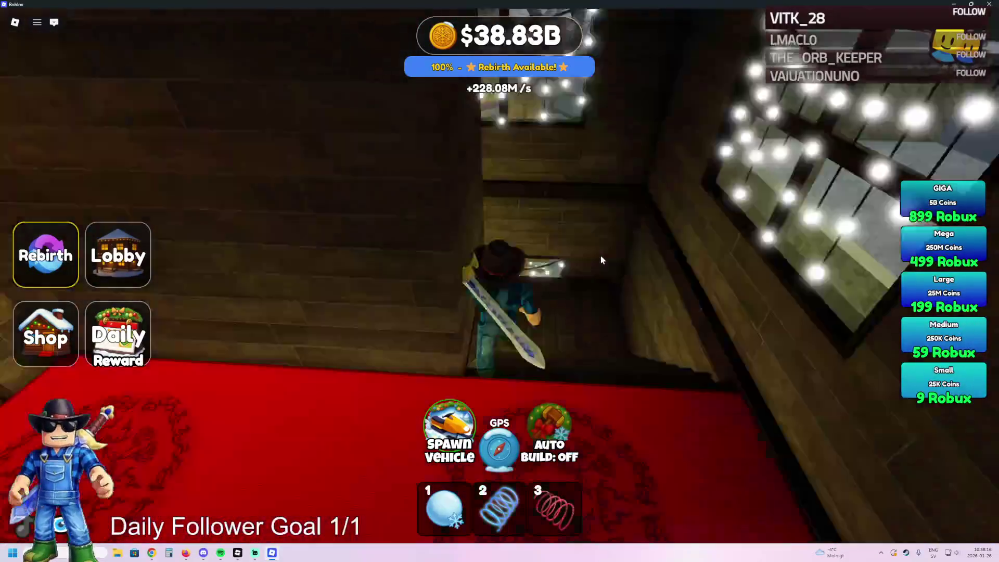
{"action": "key", "text": "w"}
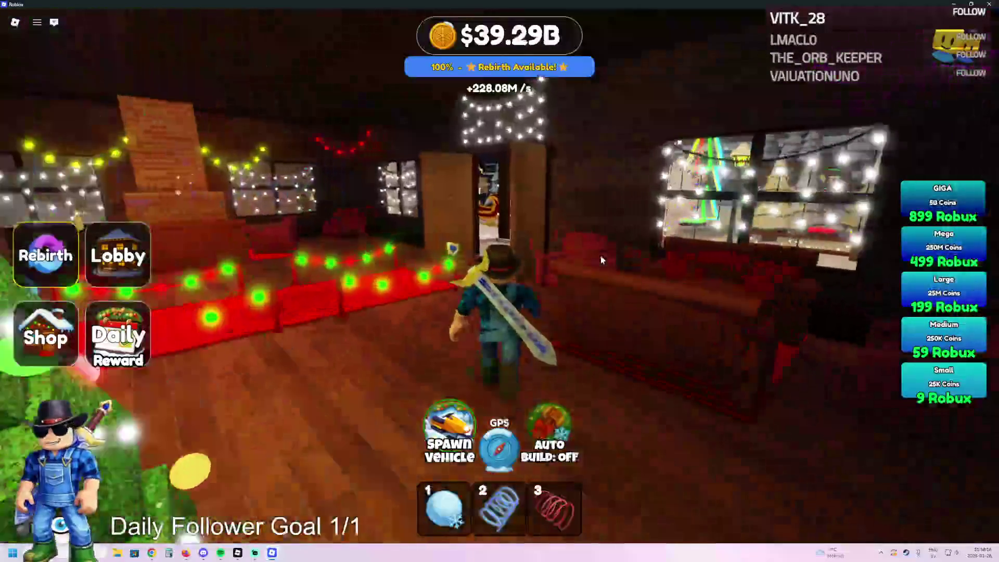
{"action": "key", "text": "w"}
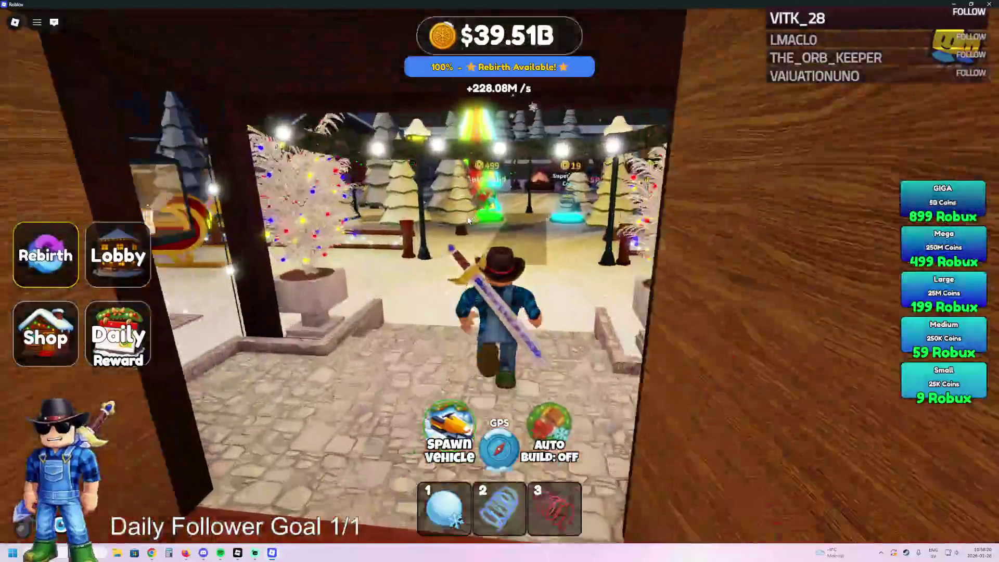
{"action": "key", "text": "w"}
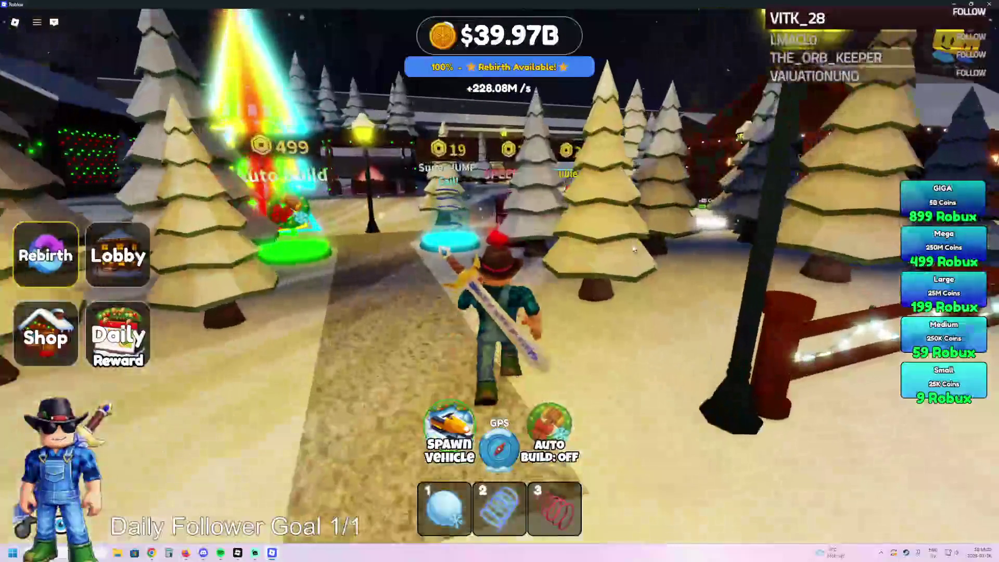
- Walk past the upgrade pads and run through the neon market and arch into the village
{"action": "key", "text": "a"}
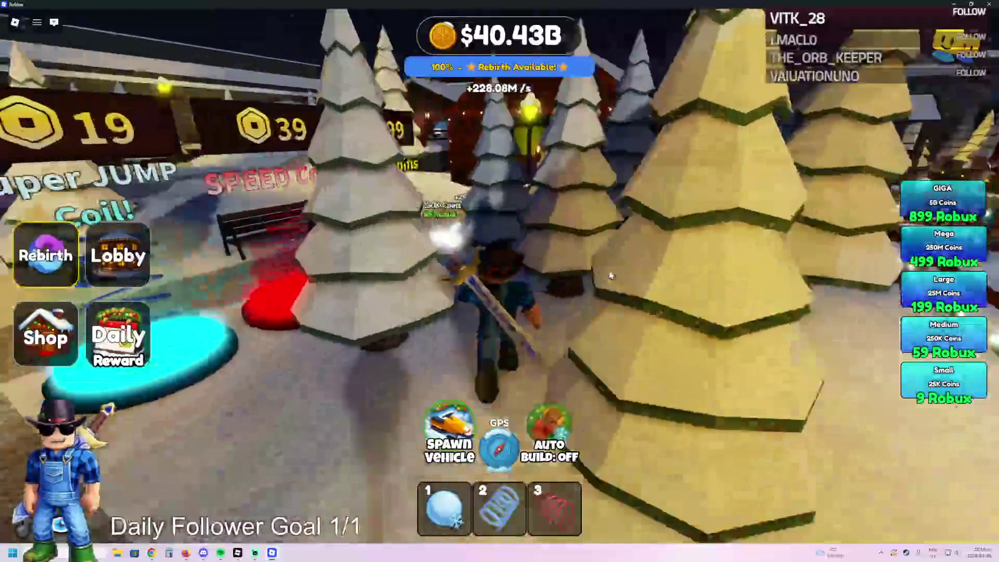
{"action": "key", "text": "w"}
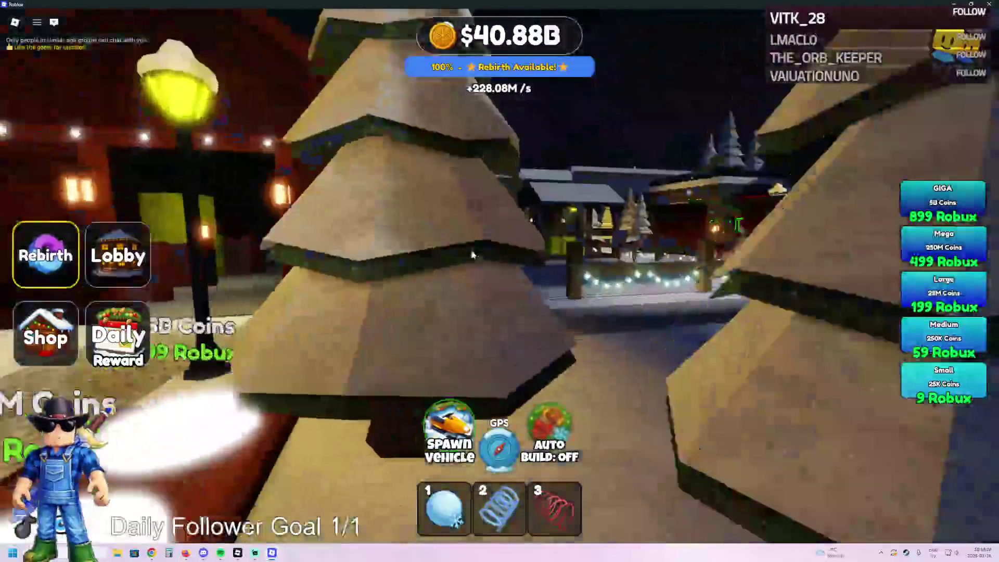
{"action": "key", "text": "d"}
{"action": "key", "text": "w"}
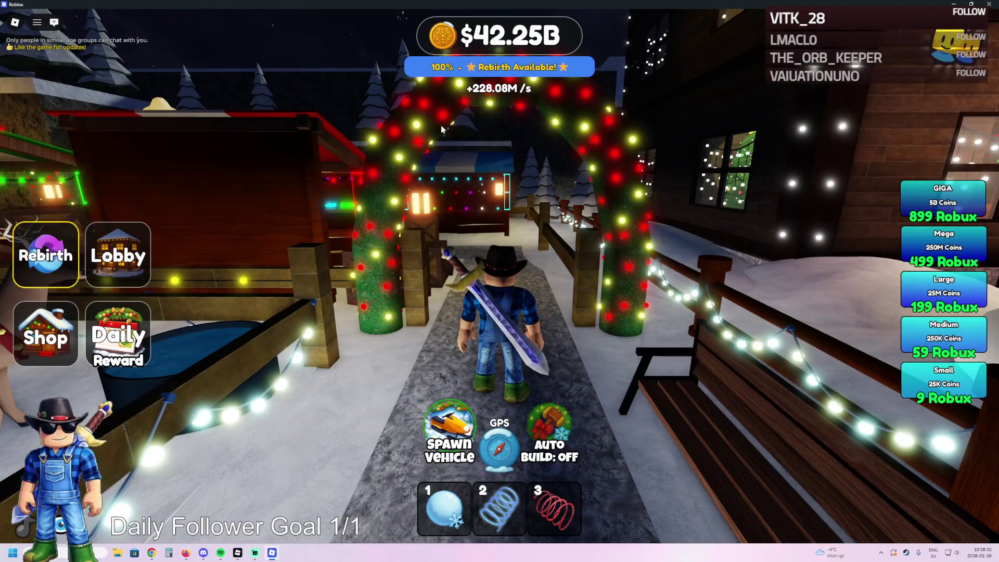
{"action": "key", "text": "w"}
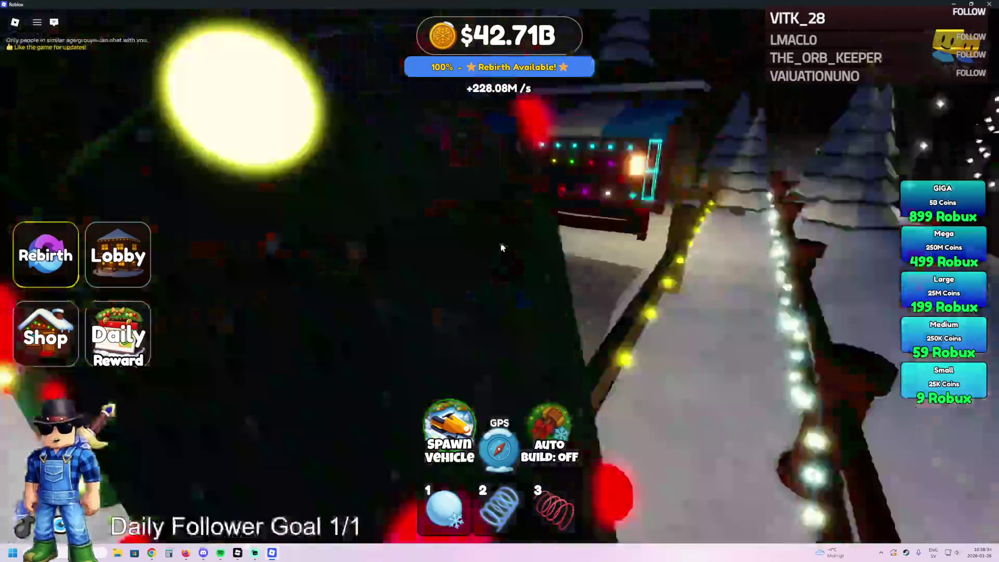
{"action": "key", "text": "w"}
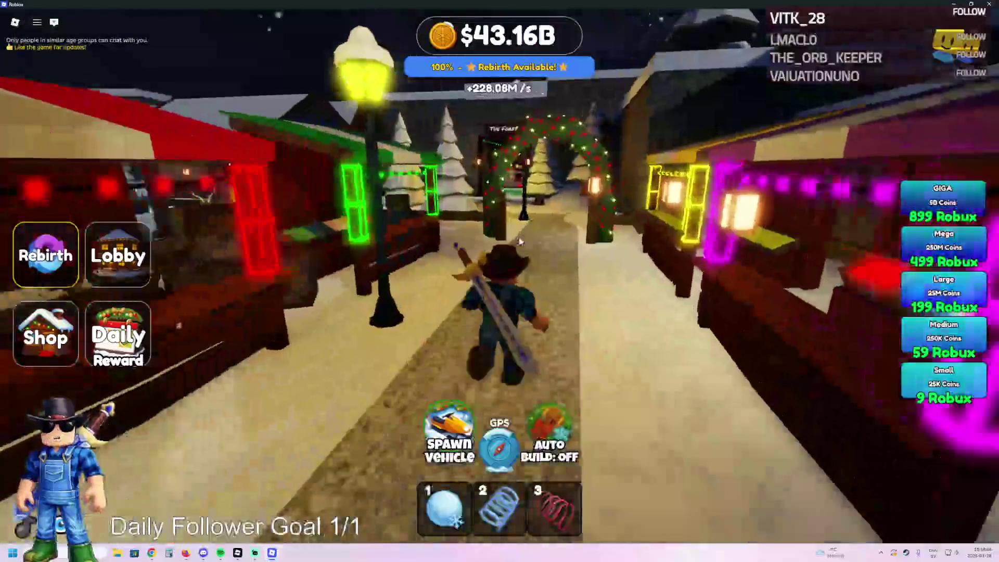
{"action": "key", "text": "w"}
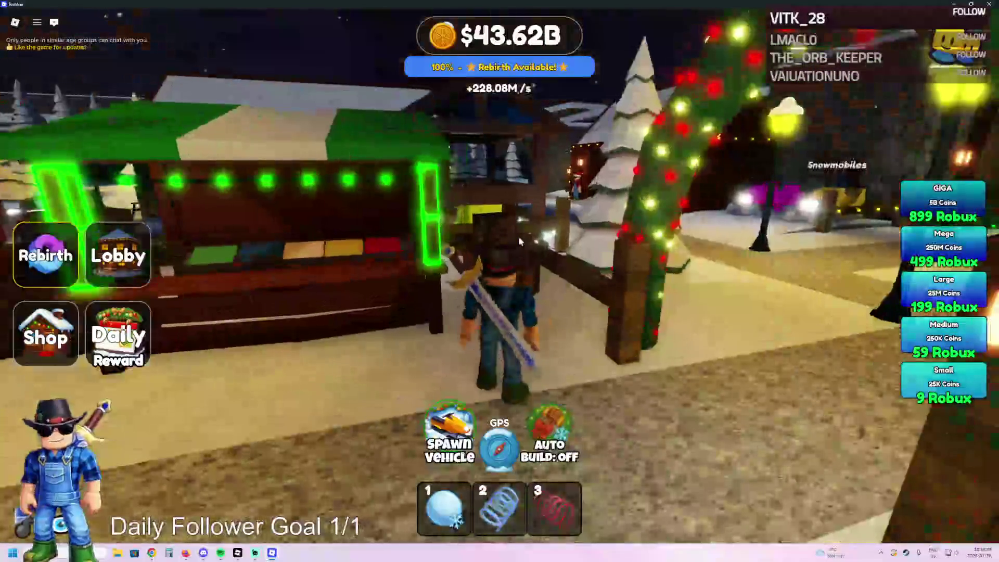
{"action": "key", "text": "w"}
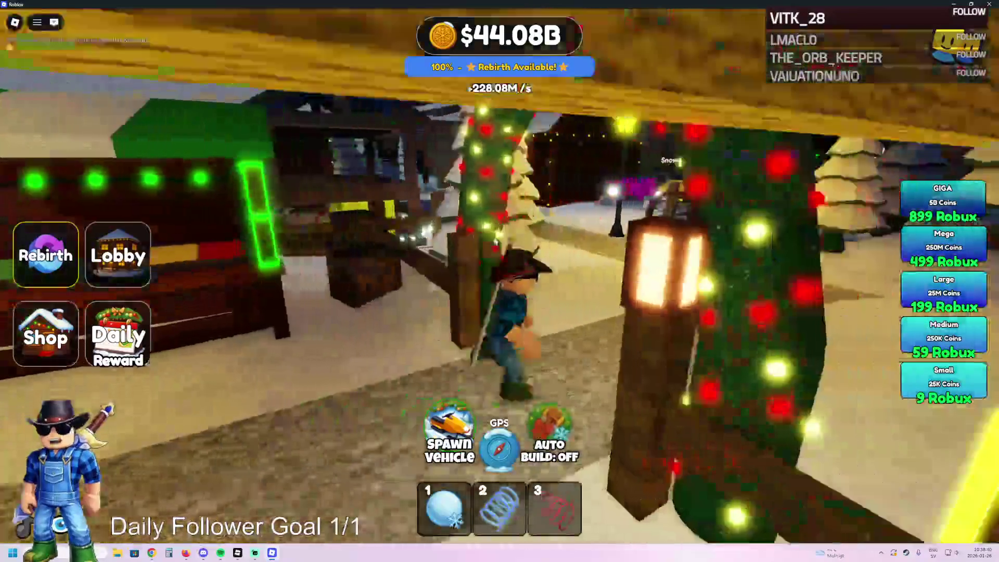
- Run past the Snowmobiles garage and through The Forest tunnel
{"action": "key", "text": "w"}
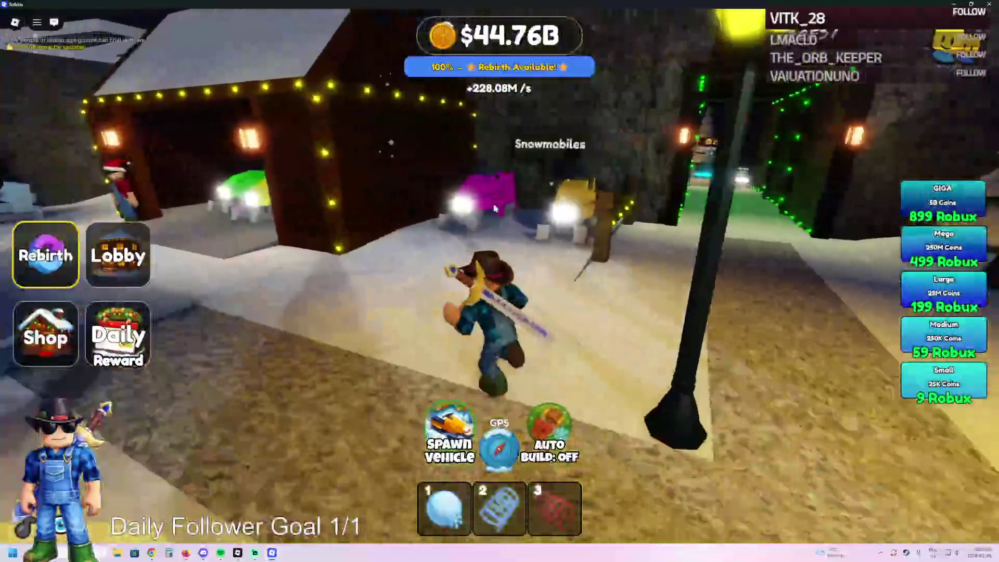
{"action": "key", "text": "w"}
{"action": "key", "text": "w"}
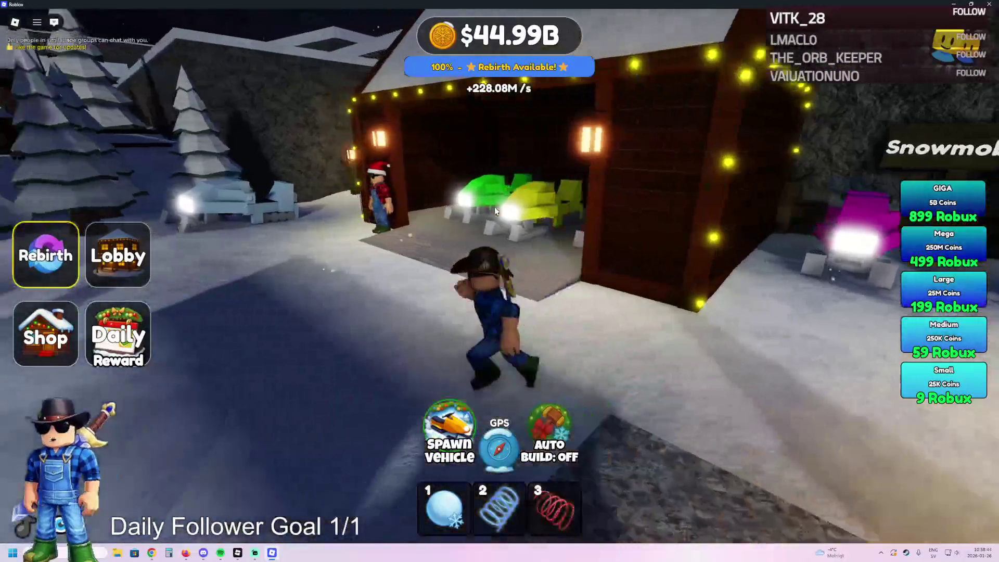
{"action": "key", "text": "w"}
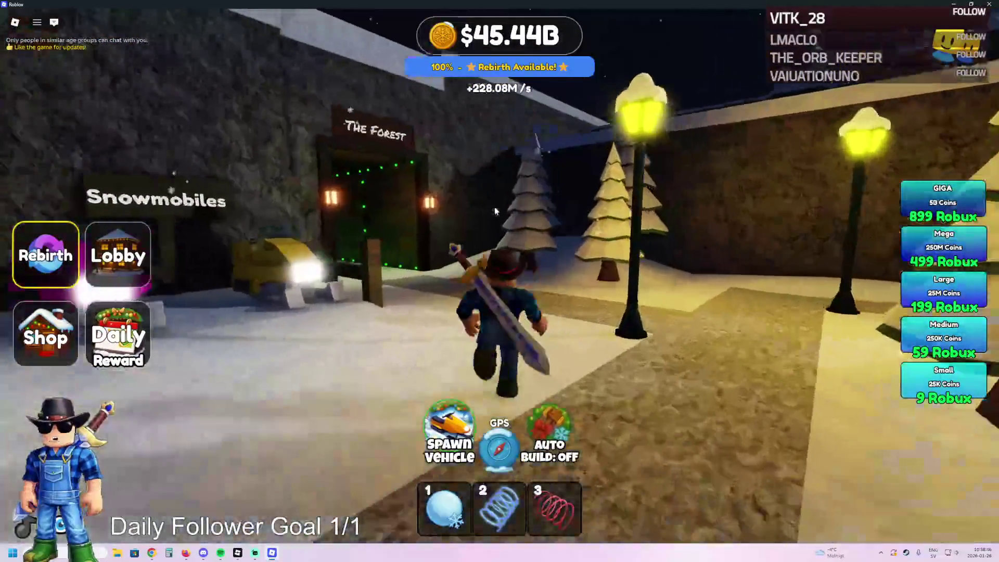
{"action": "key", "text": "w"}
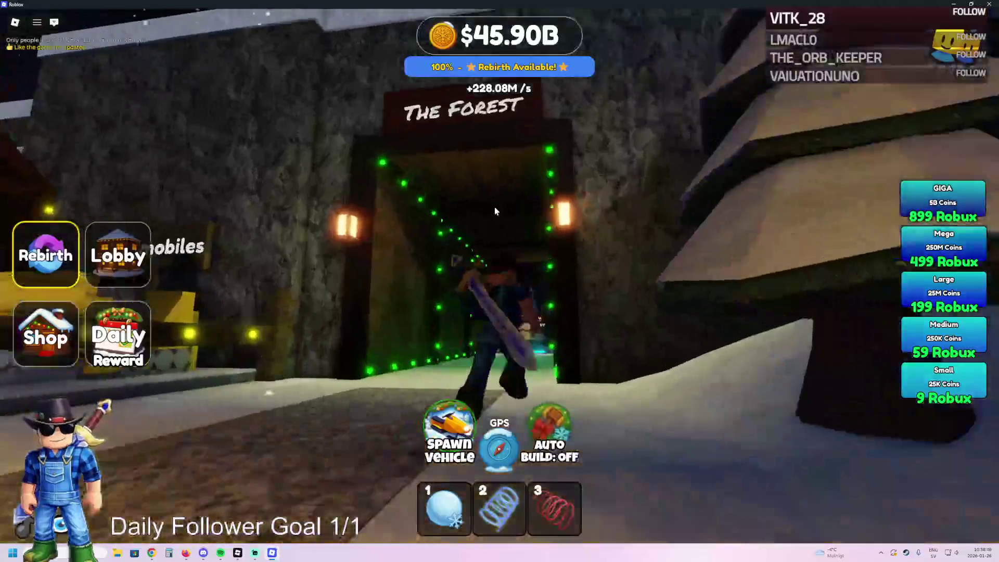
- Spawn a snowmobile, mount it, and drive it out into the forest trees
{"action": "key", "text": "w"}
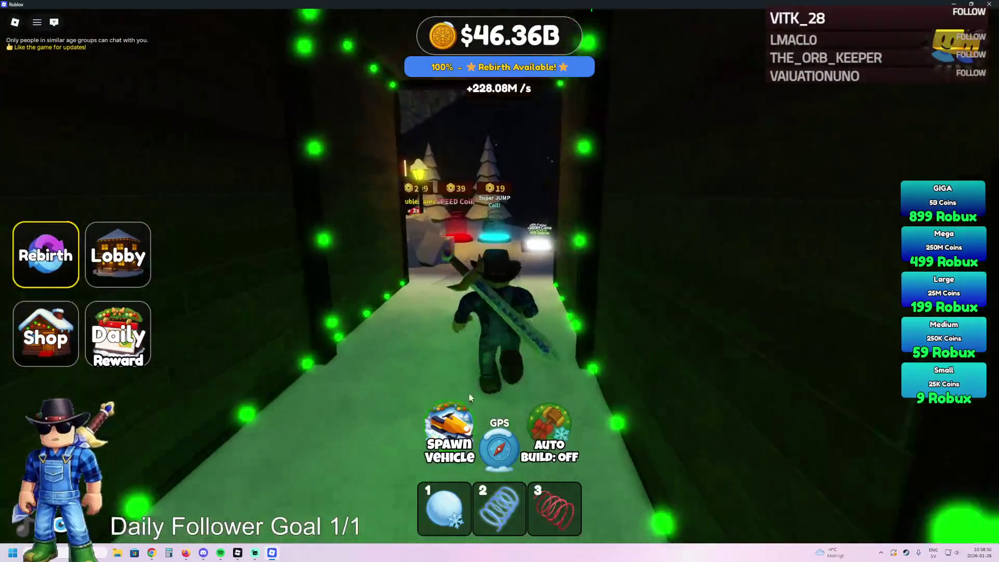
{"action": "key", "text": "v"}
{"action": "key", "text": "w"}
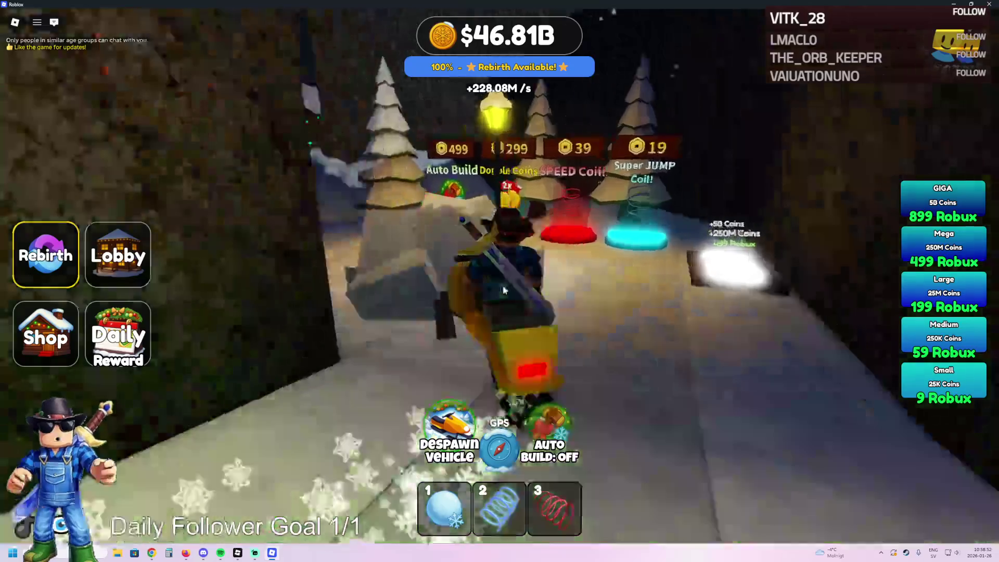
{"action": "key", "text": "a"}
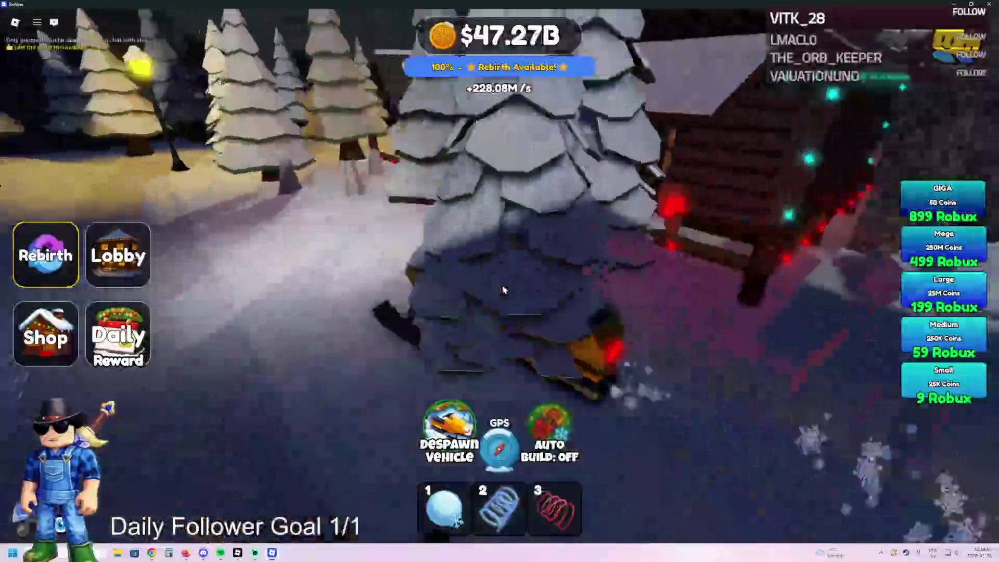
{"action": "key", "text": "a"}
{"action": "key", "text": "w"}
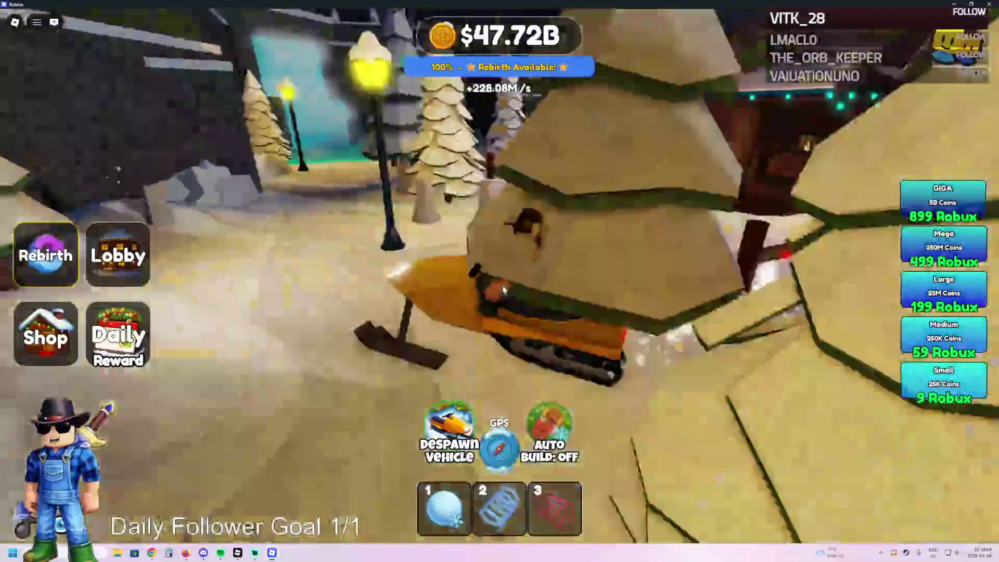
- Drive past the lamp post and snowman to the coin pads, then dismount
{"action": "key", "text": "w"}
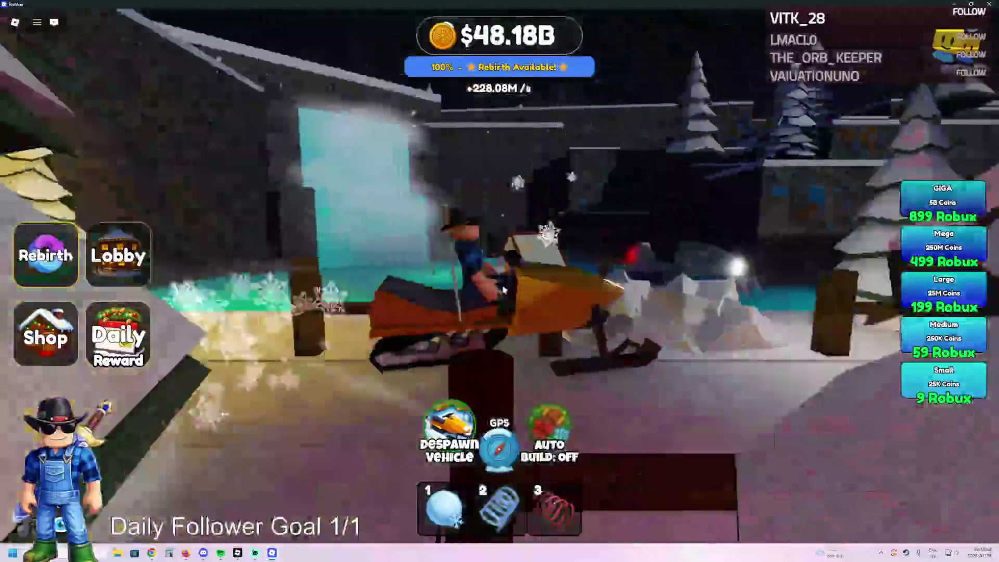
{"action": "key", "text": "w"}
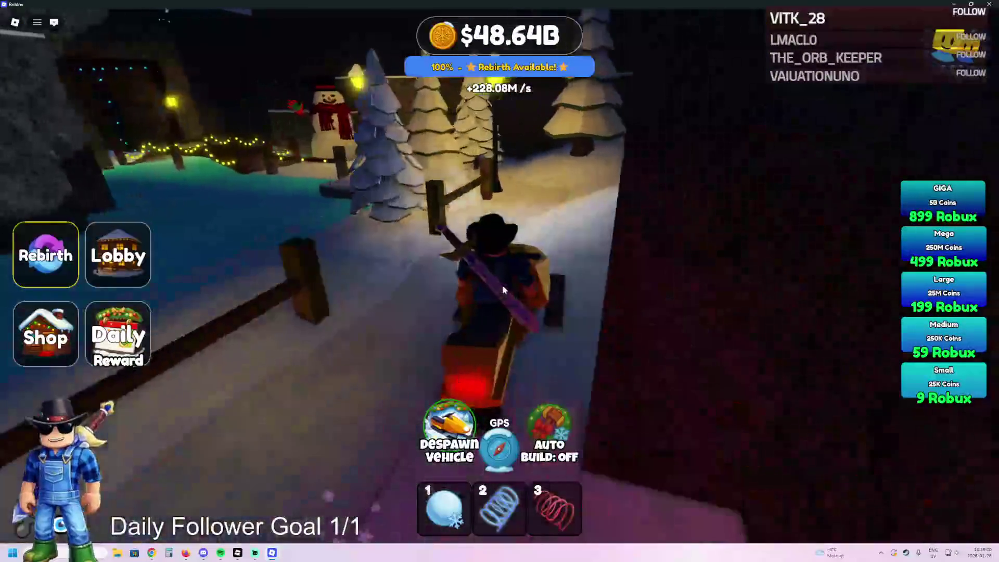
{"action": "key", "text": "w"}
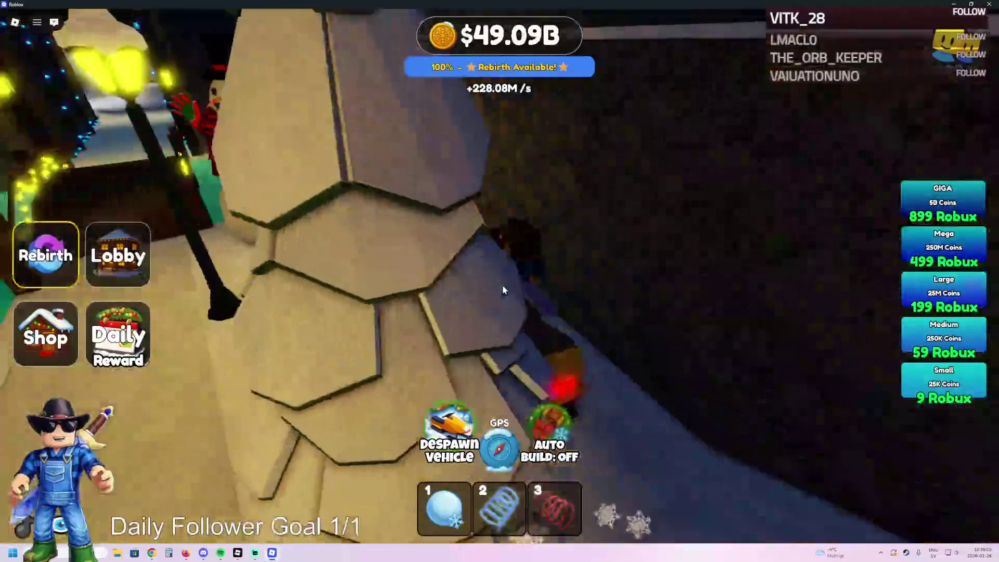
{"action": "key", "text": "w"}
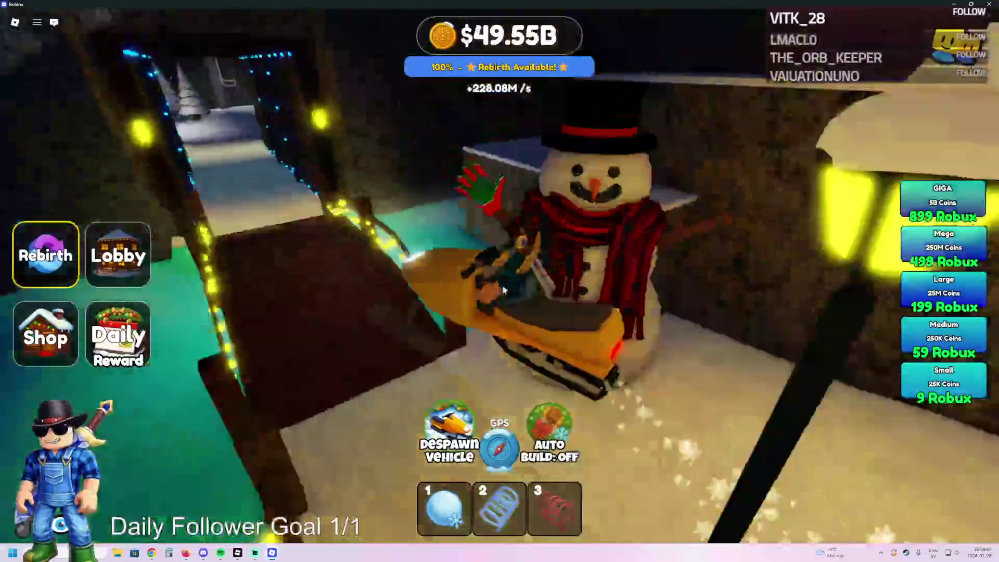
{"action": "key", "text": "w"}
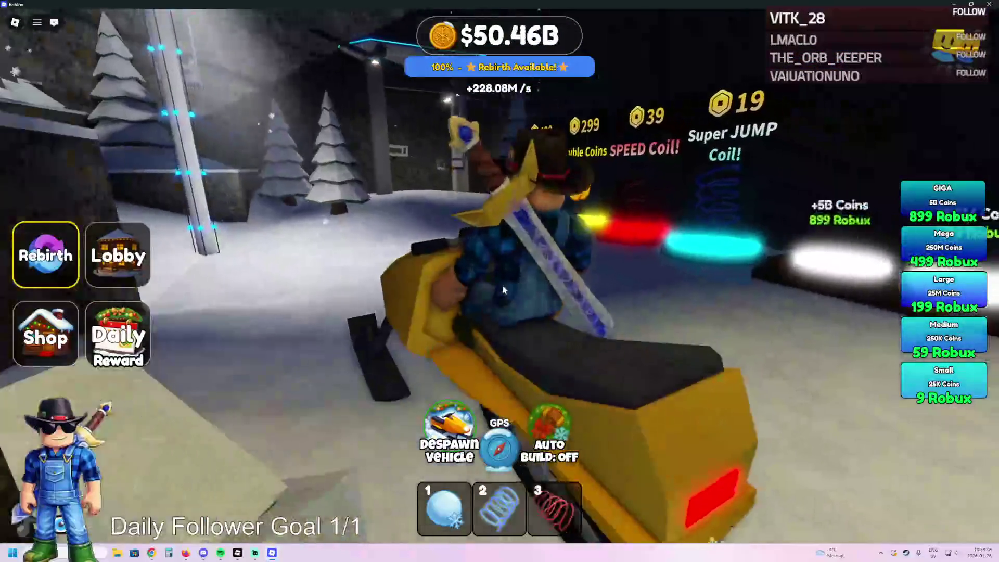
{"action": "key", "text": "space"}
- Walk from the parked snowmobile up the snowy slope and across to the log cabin
{"action": "key", "text": "w"}
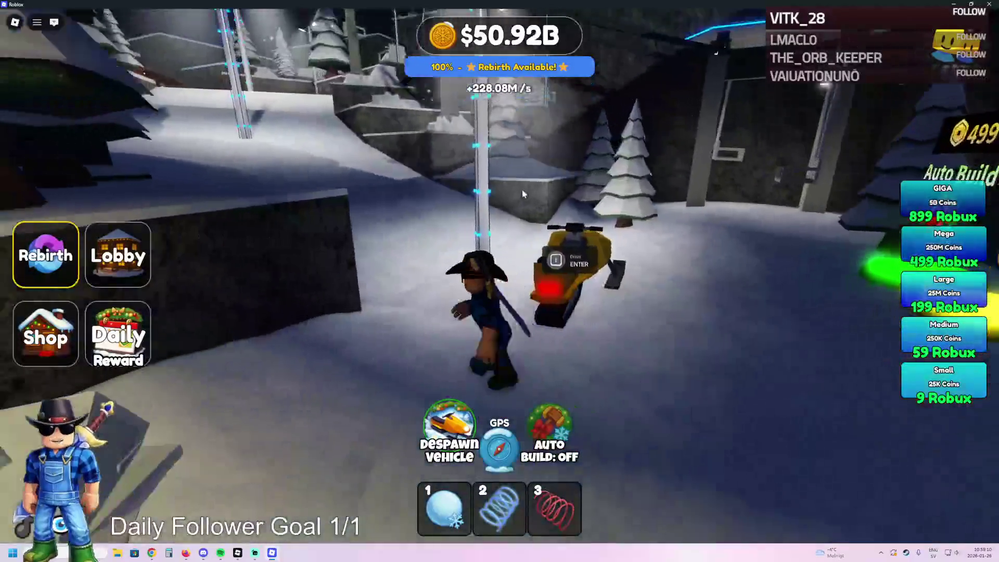
{"action": "key", "text": "w"}
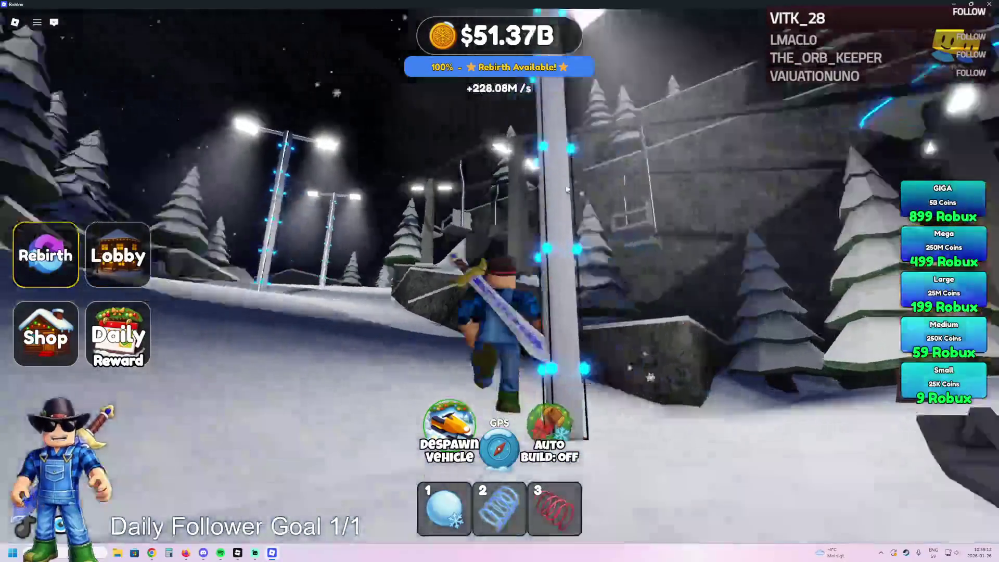
{"action": "key", "text": "w"}
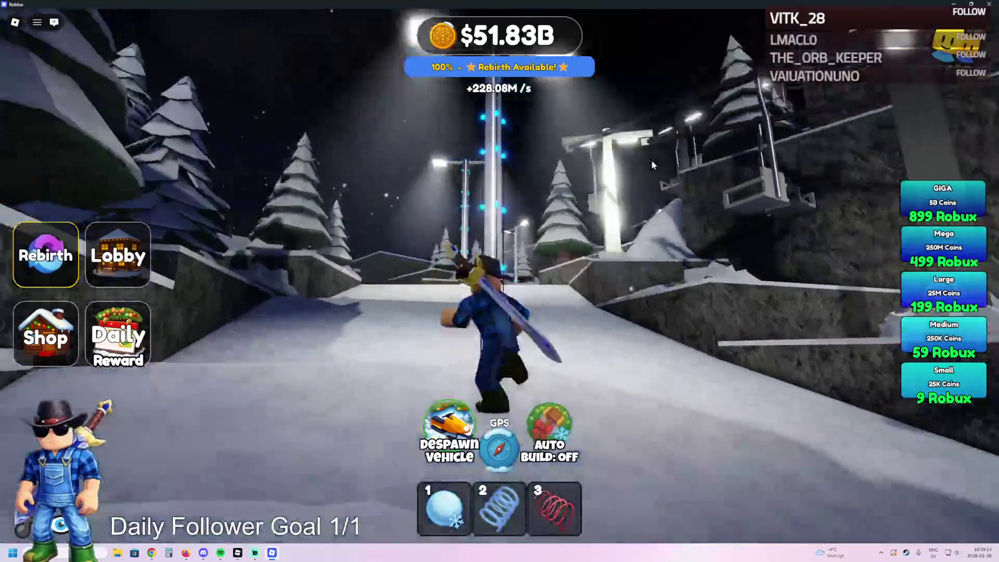
{"action": "key", "text": "w"}
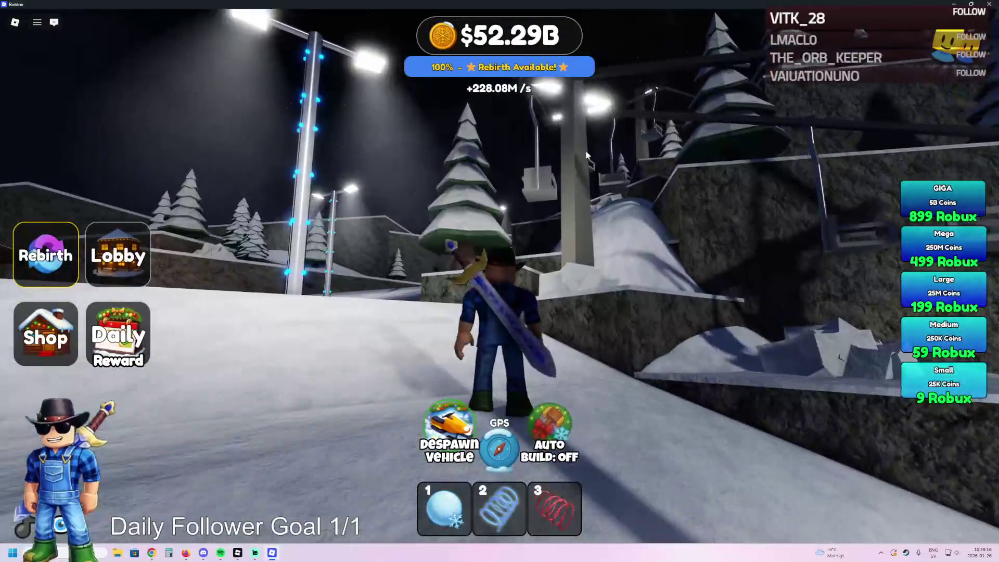
{"action": "key", "text": "w"}
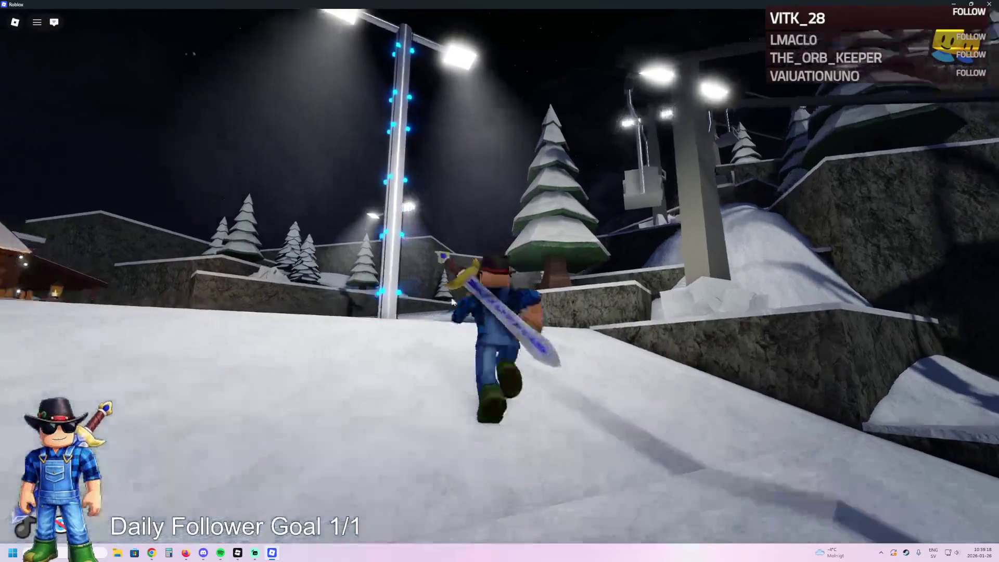
{"action": "key", "text": "w"}
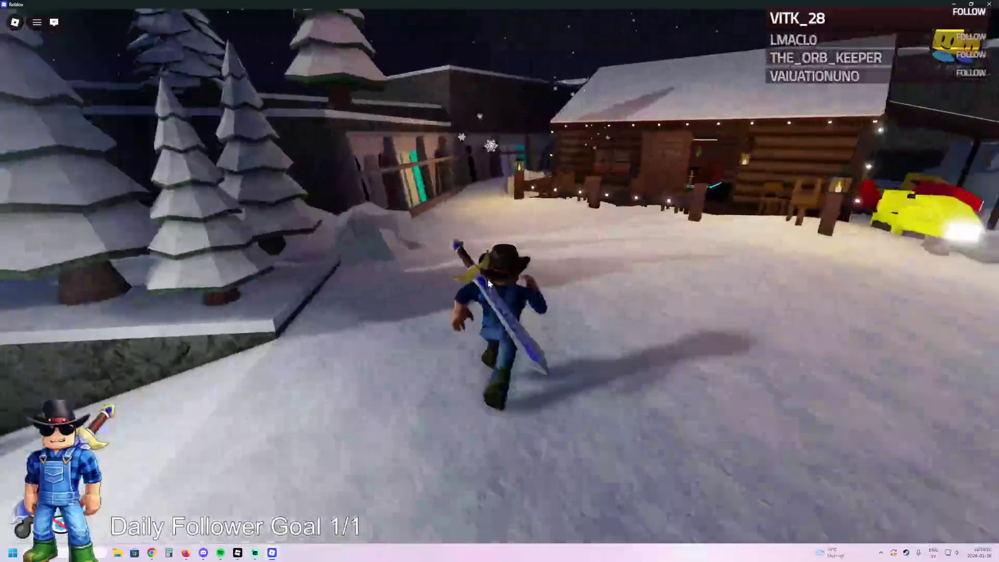
- Enter the cabin to the fireplace, turn the view around, then exit onto the snowy path
{"action": "key", "text": "w"}
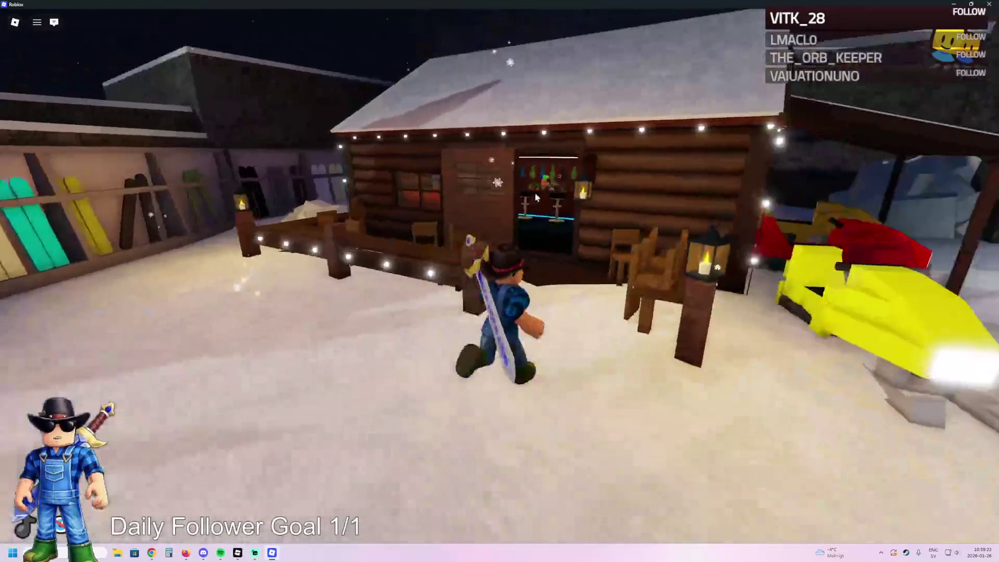
{"action": "key", "text": "w"}
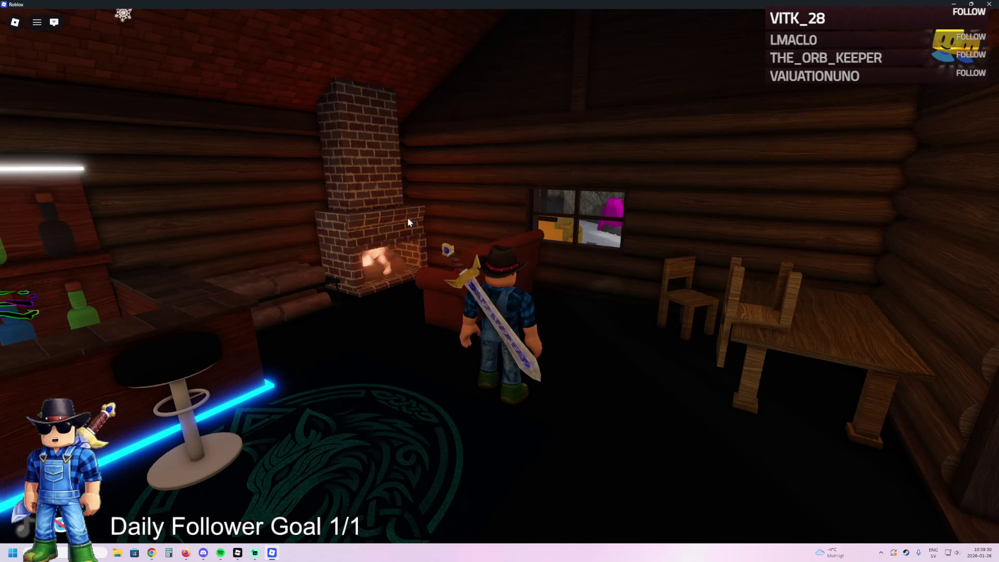
{"action": "key", "text": "Left"}
{"action": "key", "text": "w"}
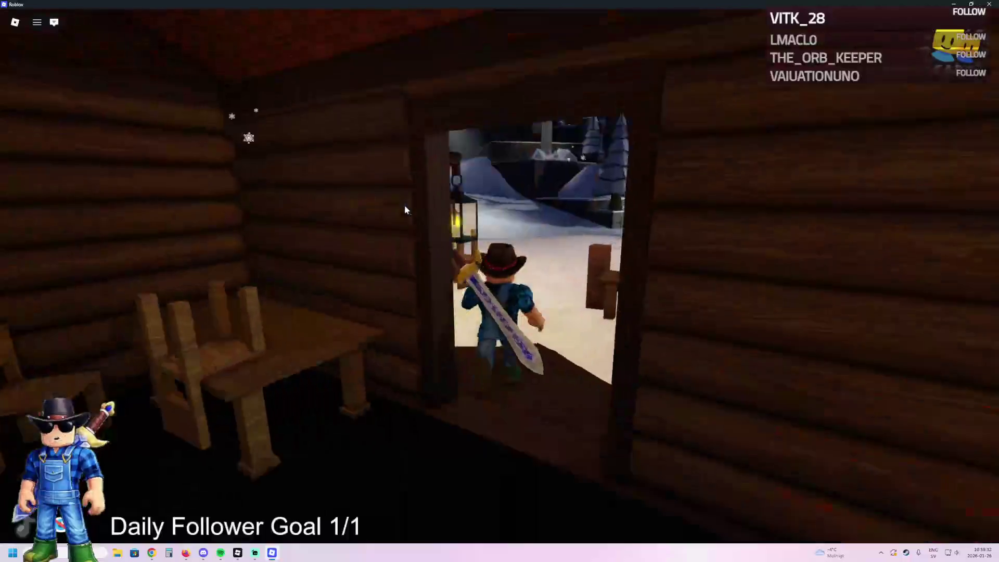
{"action": "key", "text": "w"}
{"action": "key", "text": "Left"}
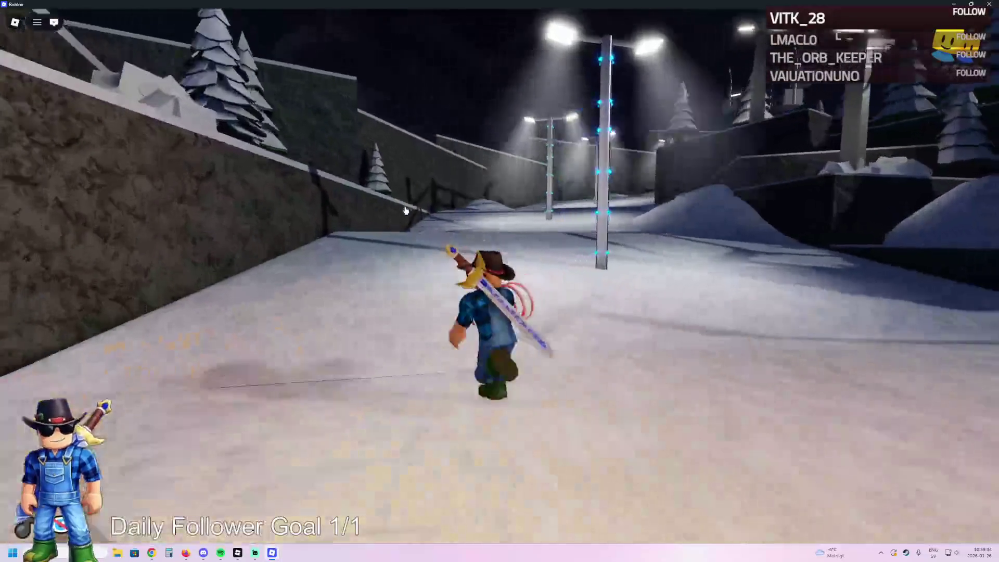
- Run up the snowy path around the dark wall and past the train
{"action": "key", "text": "w"}
{"action": "key", "text": "Right"}
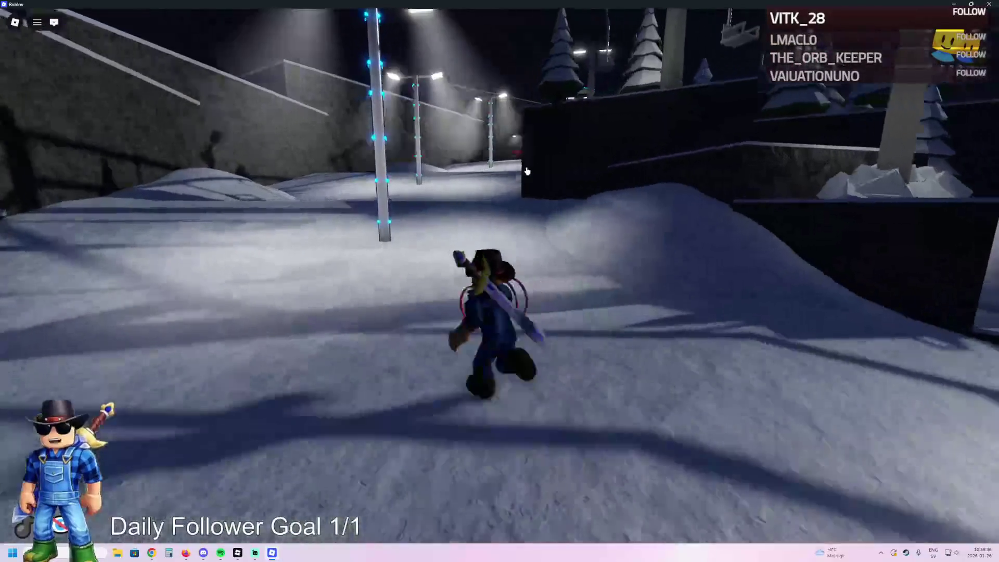
{"action": "key", "text": "w"}
{"action": "key", "text": "Right"}
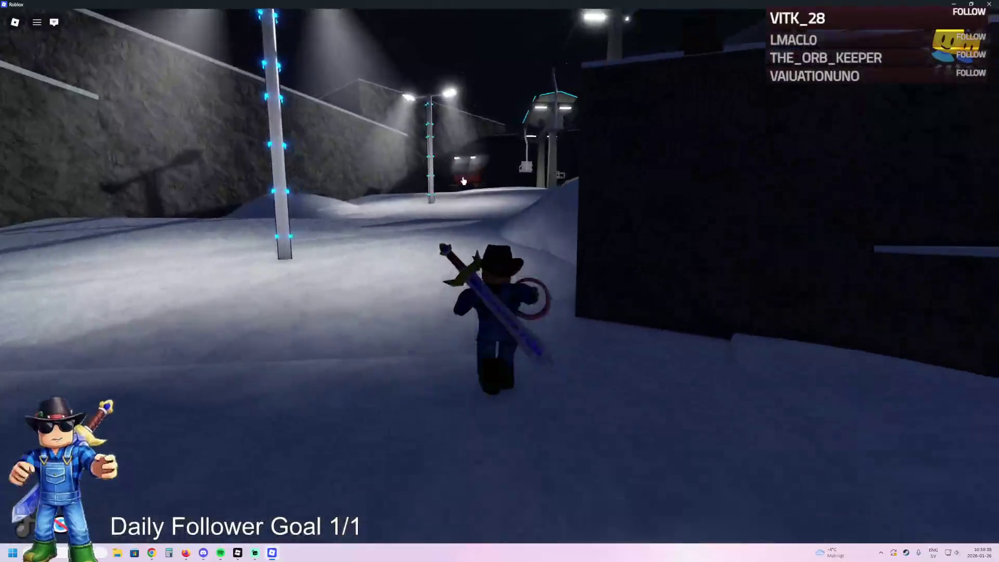
{"action": "key", "text": "w"}
{"action": "key", "text": "Right"}
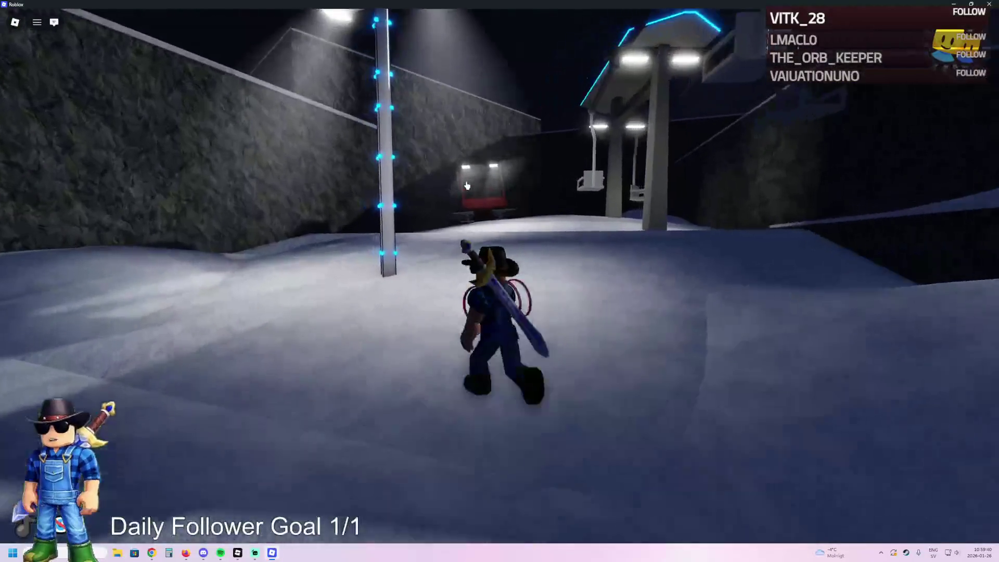
{"action": "key", "text": "w"}
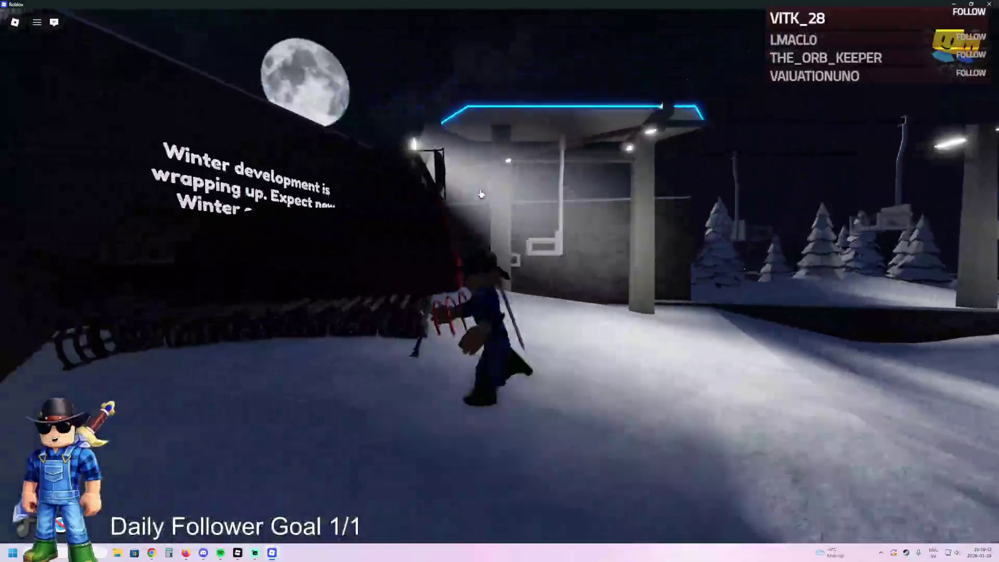
{"action": "key", "text": "w"}
{"action": "key", "text": "Right"}
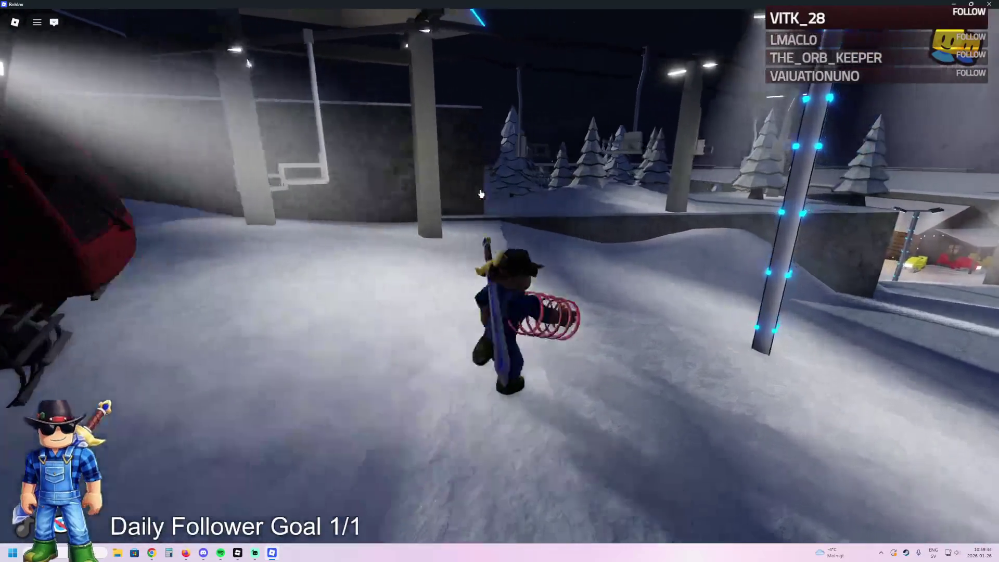
- Run past the lit station hut to the log cabin and jump onto its roof
{"action": "key", "text": "w"}
{"action": "key", "text": "Right"}
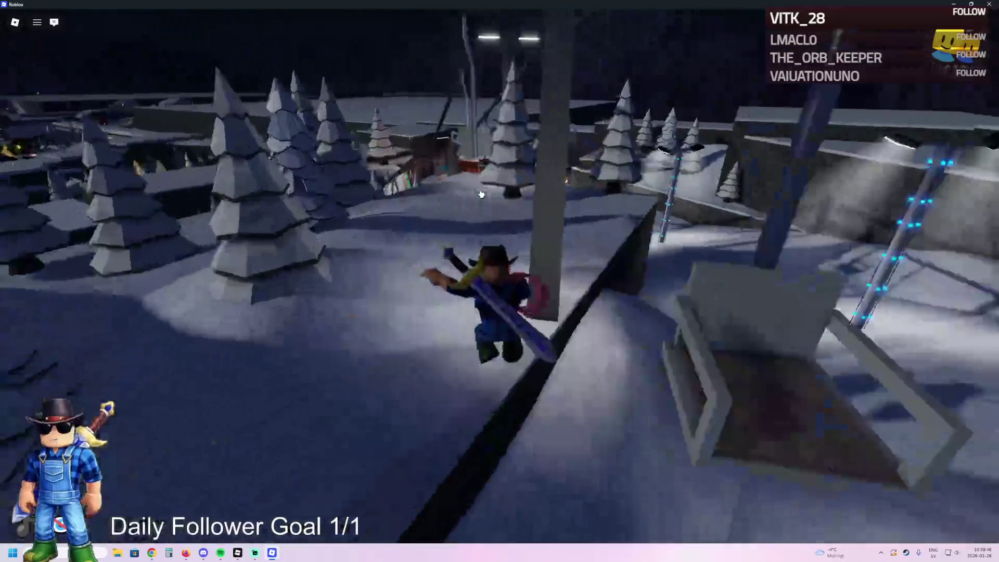
{"action": "key", "text": "w"}
{"action": "key", "text": "Left"}
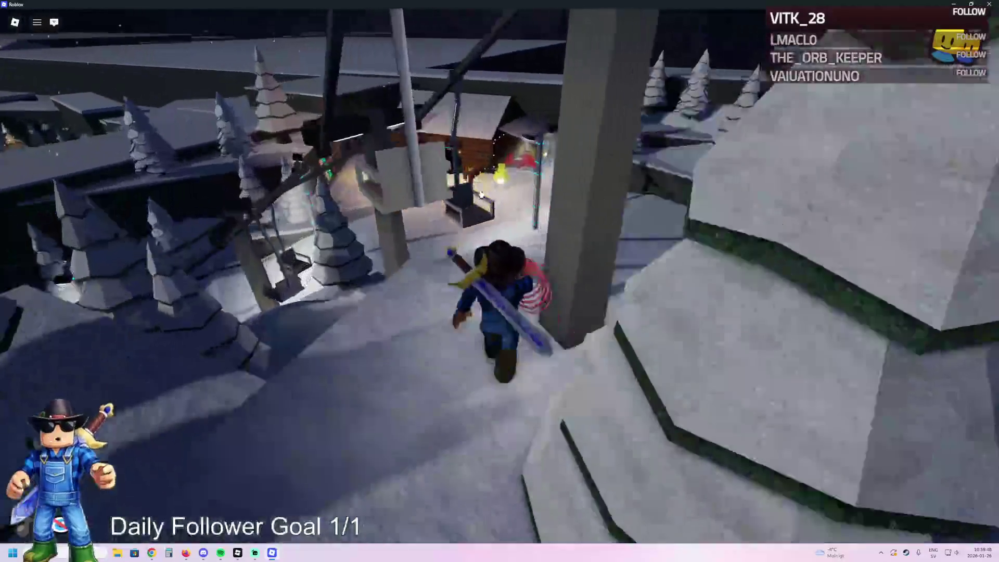
{"action": "key", "text": "w"}
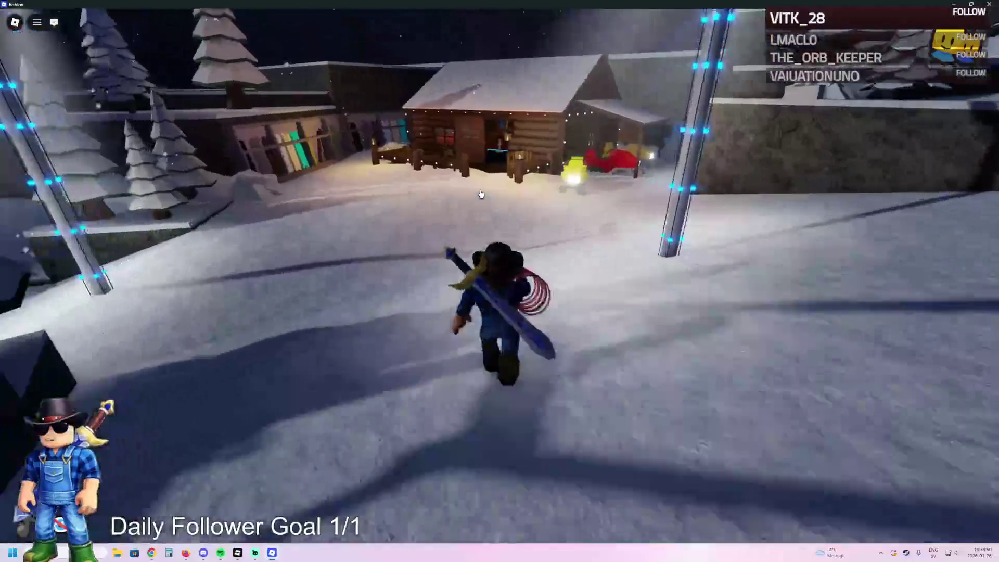
{"action": "key", "text": "w"}
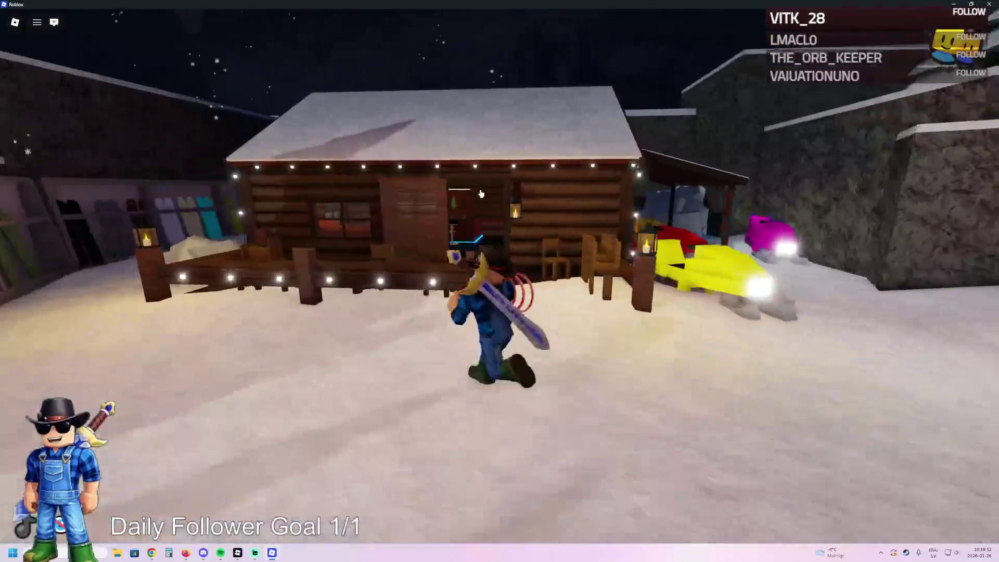
{"action": "key", "text": "w"}
{"action": "key", "text": "space"}
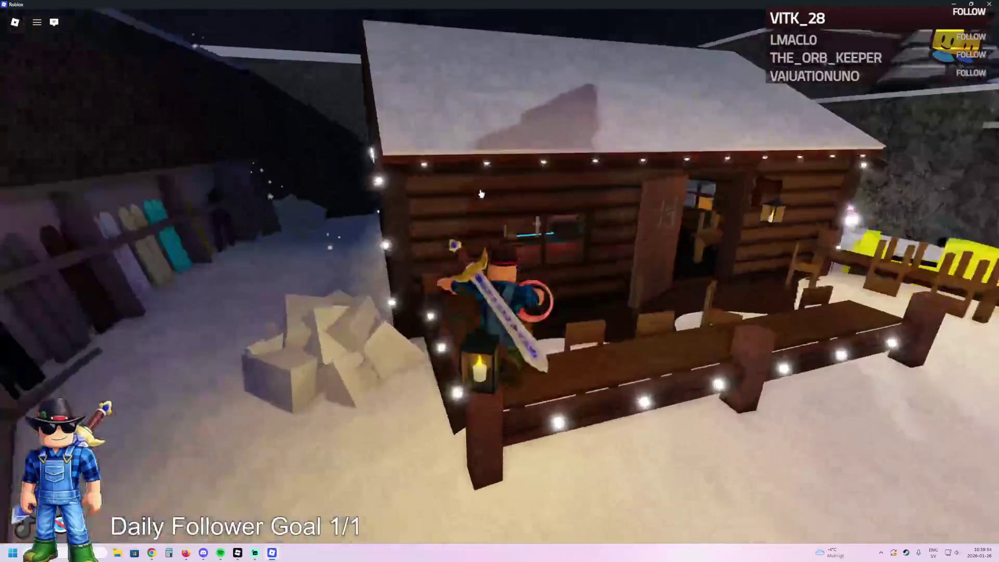
- Drop off the roof, run to the Auto Build area, and mount the yellow snowmobile
{"action": "key", "text": "w"}
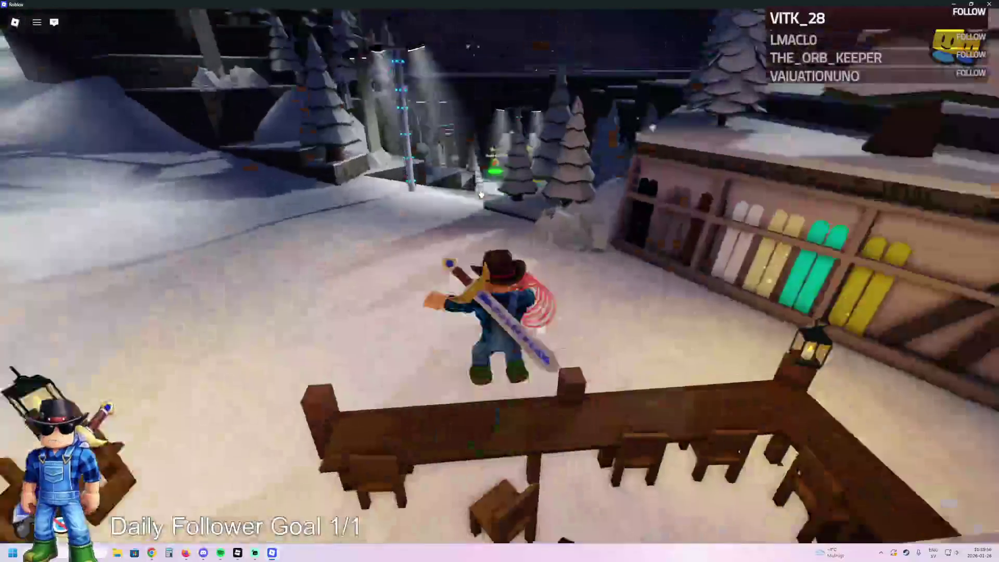
{"action": "key", "text": "w"}
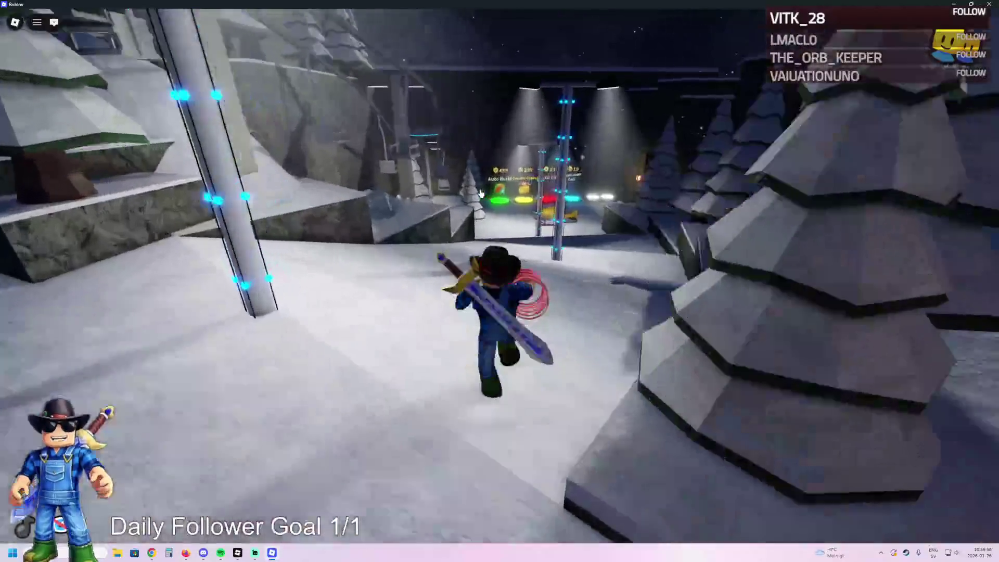
{"action": "key", "text": "w"}
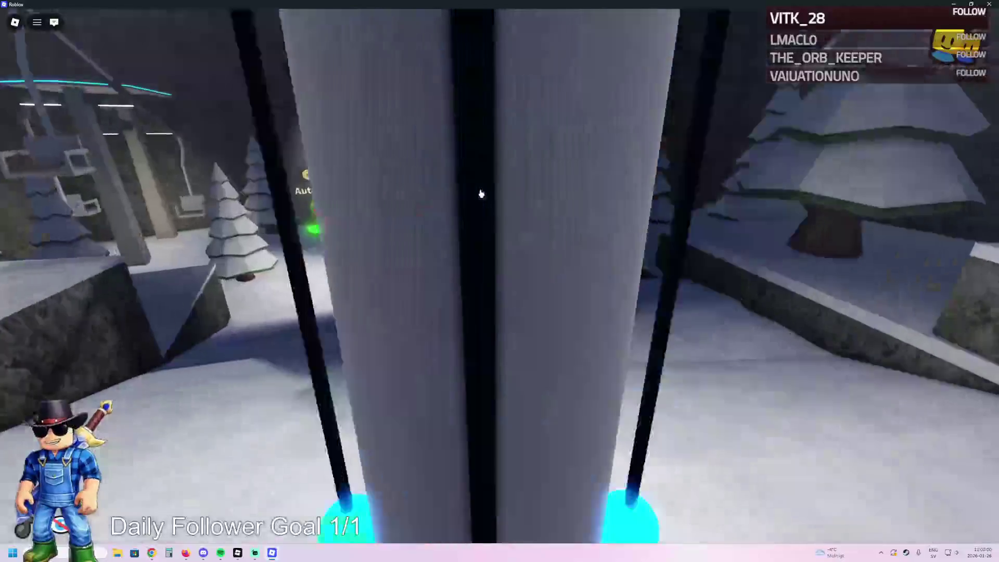
{"action": "key", "text": "e"}
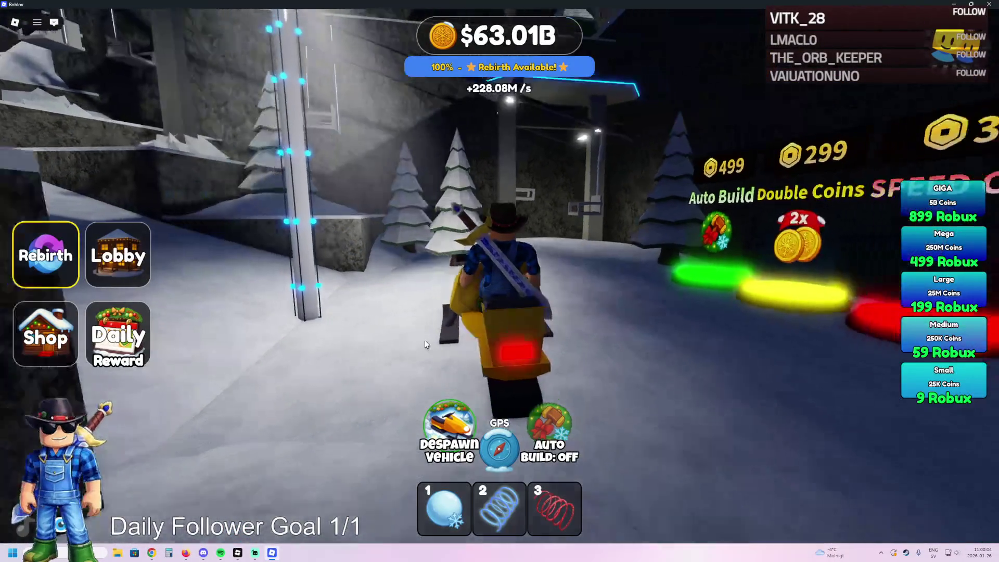
- Drive the snowmobile over the coin pads, up the ramp, and through the lit corridor onto ice
{"action": "key", "text": "w"}
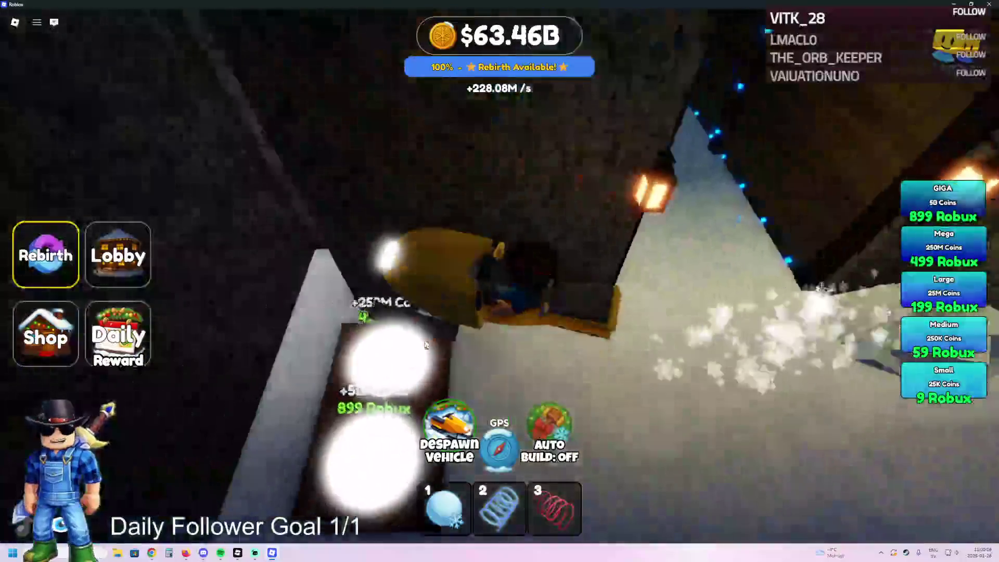
{"action": "key", "text": "w"}
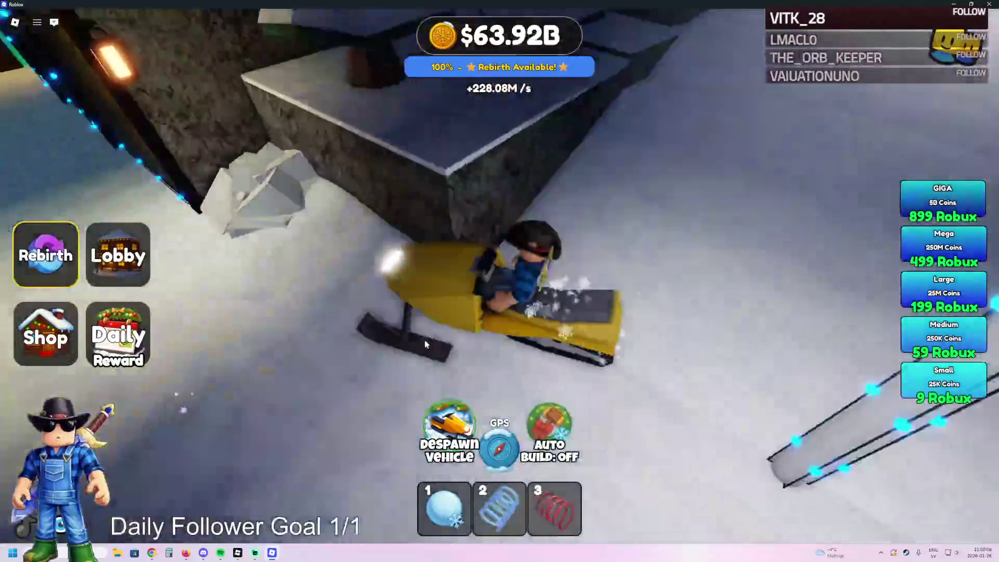
{"action": "key", "text": "w"}
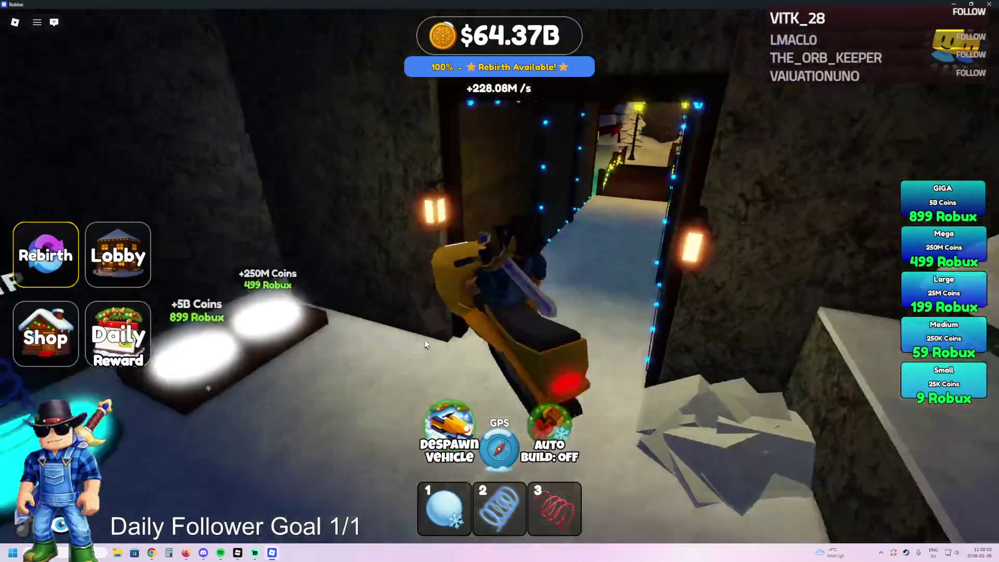
{"action": "key", "text": "w"}
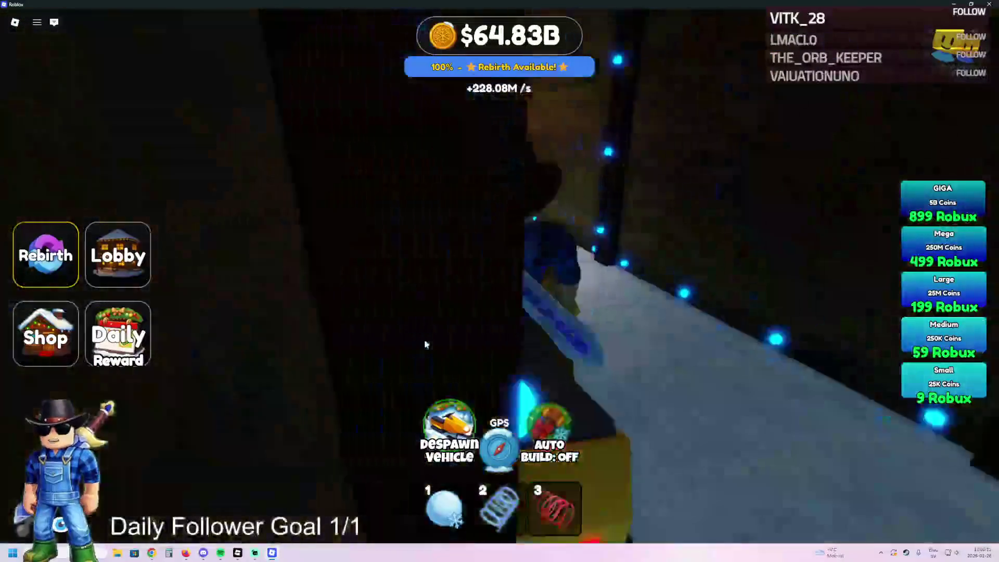
{"action": "key", "text": "w"}
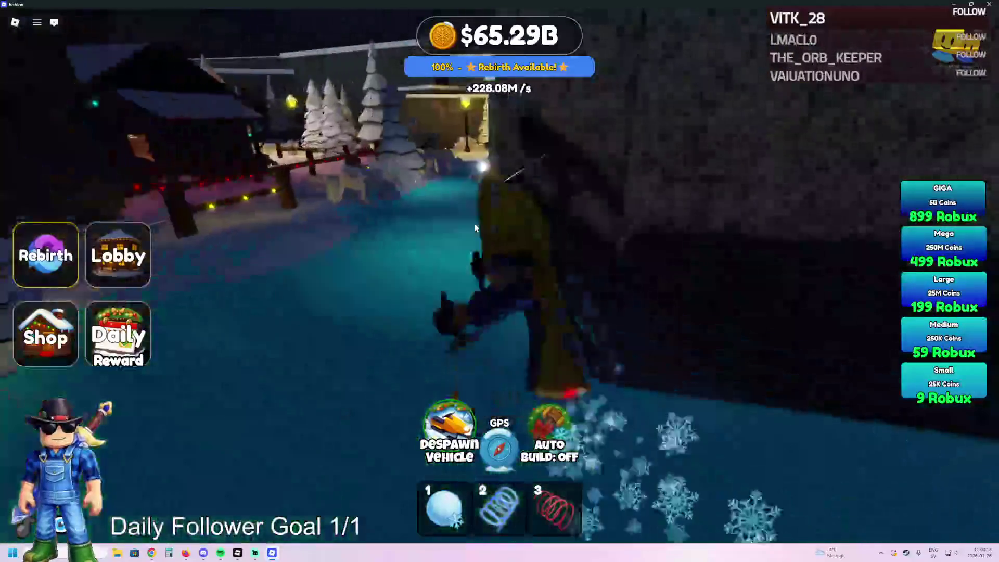
{"action": "key", "text": "w"}
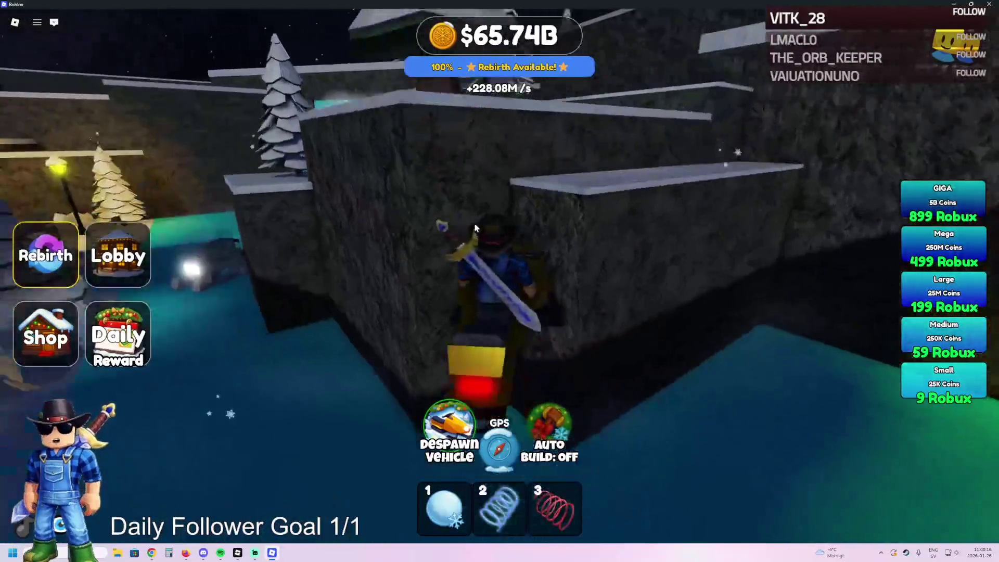
{"action": "key", "text": "w"}
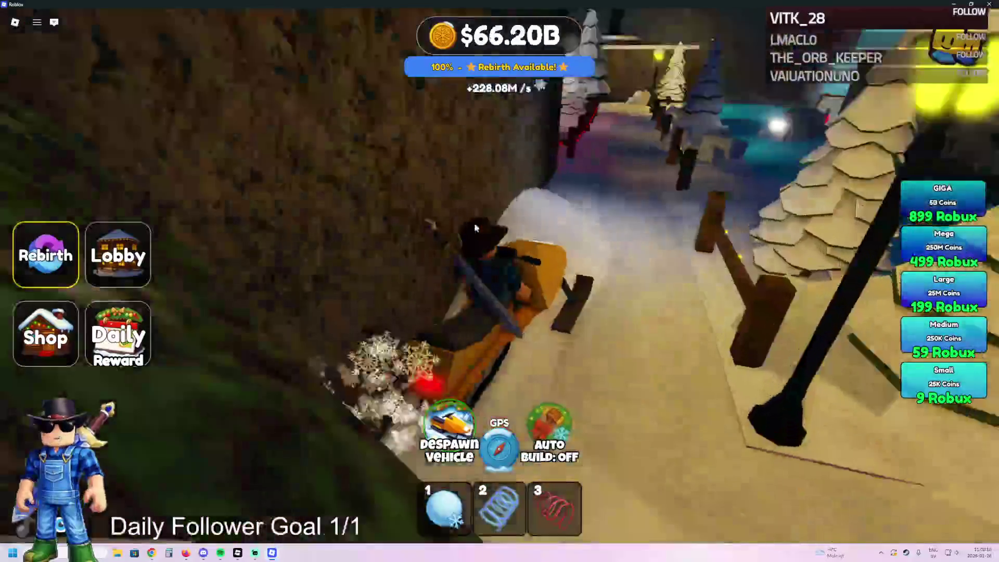
- Ride past the pine trees, through the dark corridor and plaza, into the lobby portal
{"action": "key", "text": "w"}
{"action": "key", "text": "w"}
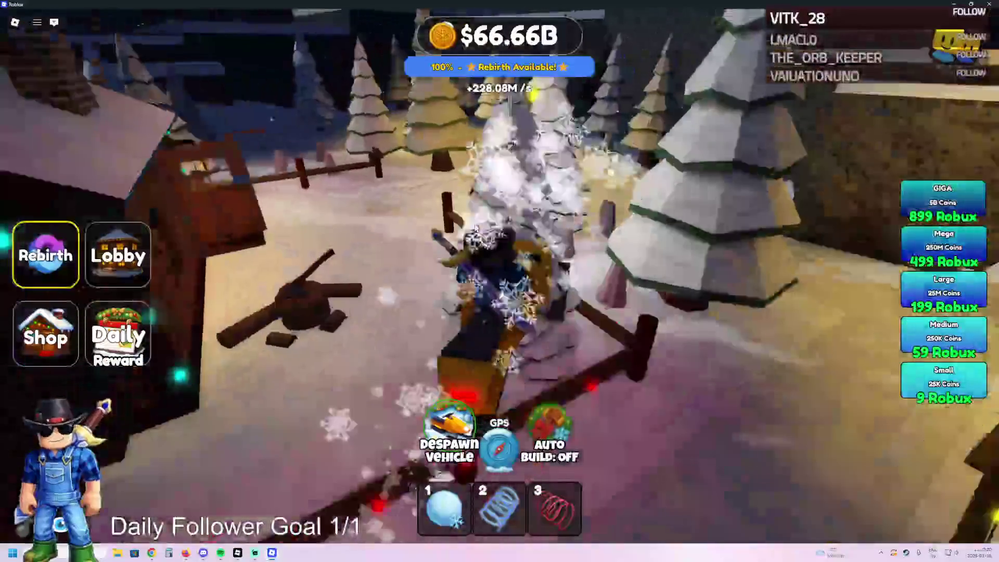
{"action": "key", "text": "w"}
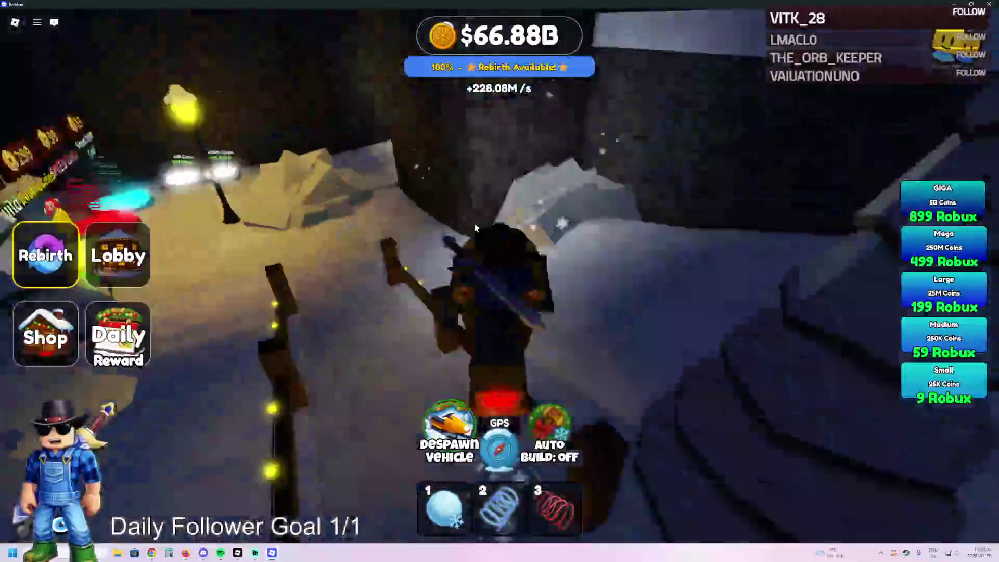
{"action": "key", "text": "w"}
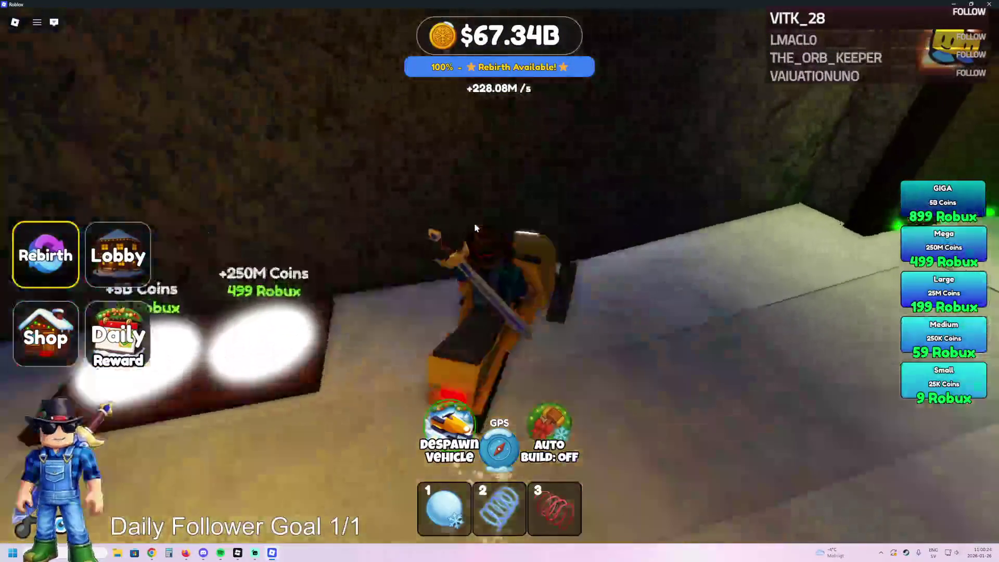
{"action": "key", "text": "w"}
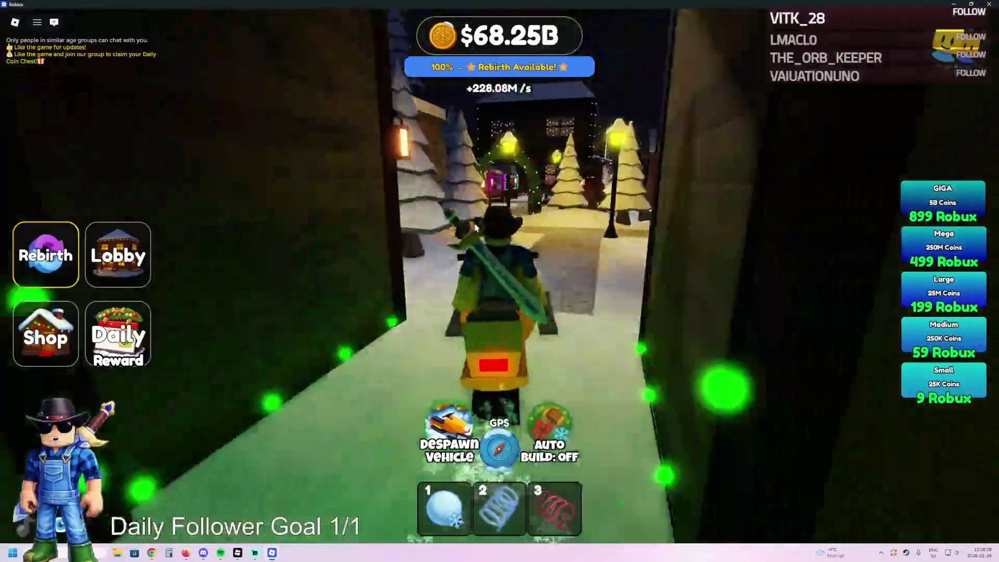
{"action": "key", "text": "w"}
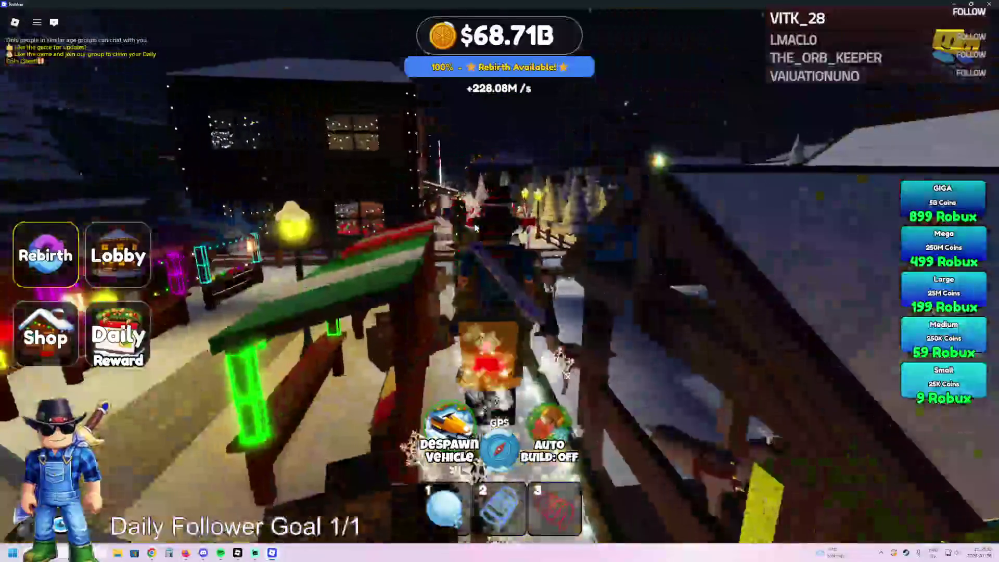
{"action": "key", "text": "w"}
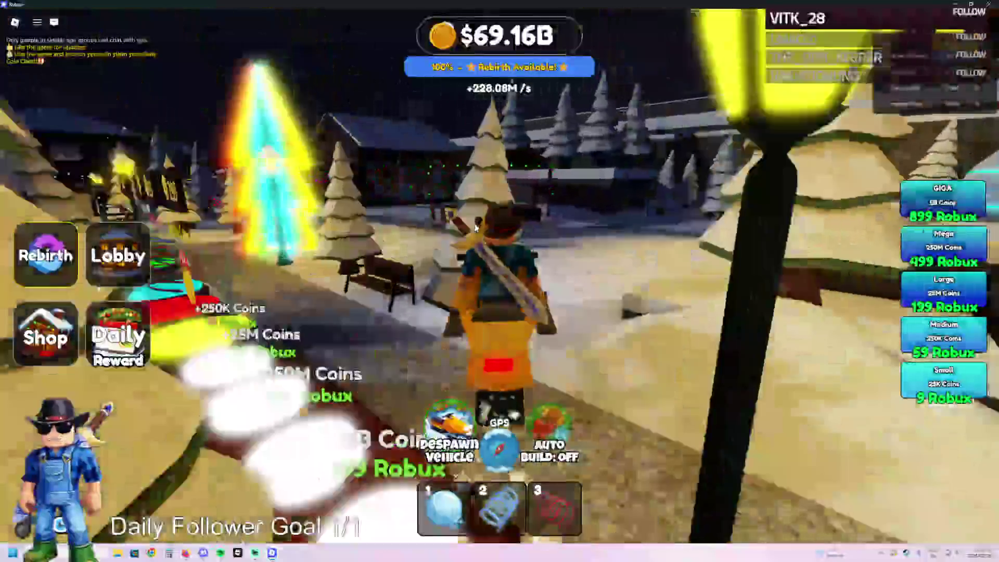
{"action": "key", "text": "w"}
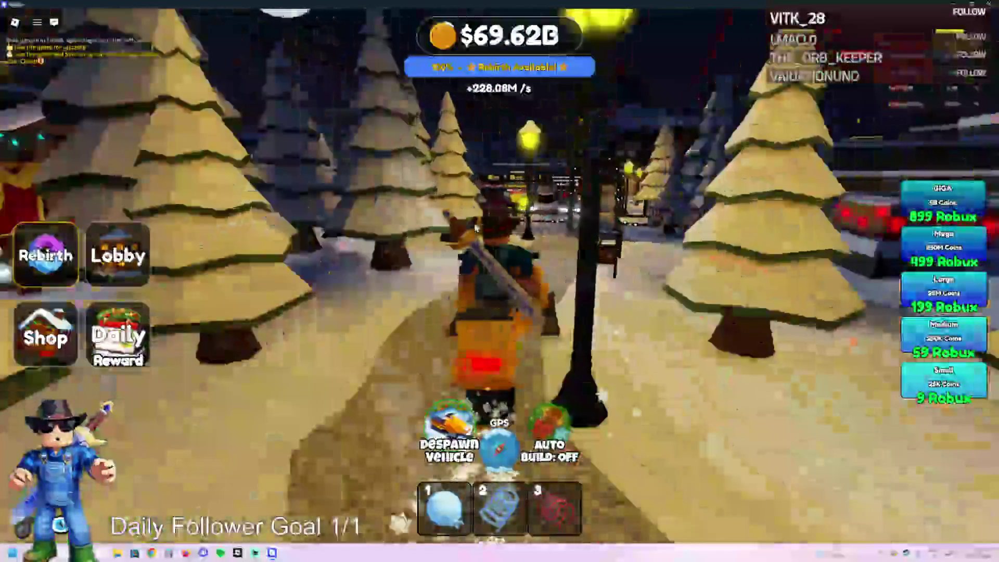
{"action": "key", "text": "w"}
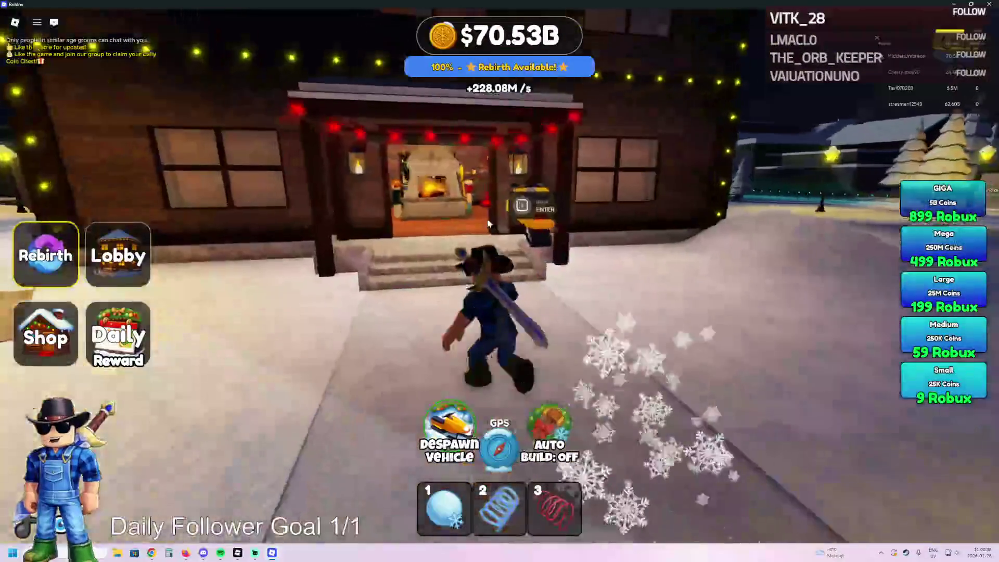
- Enter the lobby with the red spring item out and run across toward the Auto Build pad
{"action": "key", "text": "w"}
{"action": "key", "text": "3"}
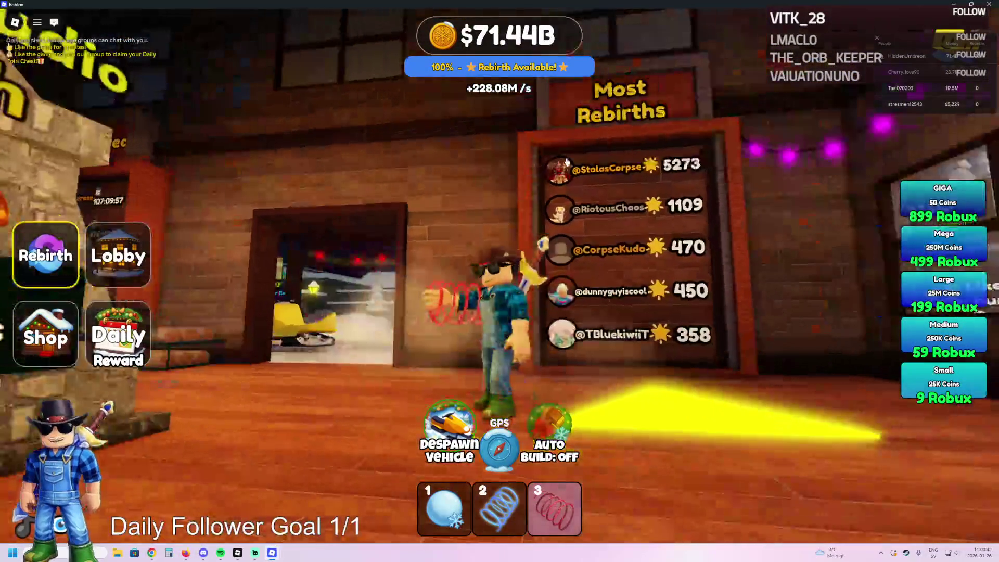
{"action": "key", "text": "w"}
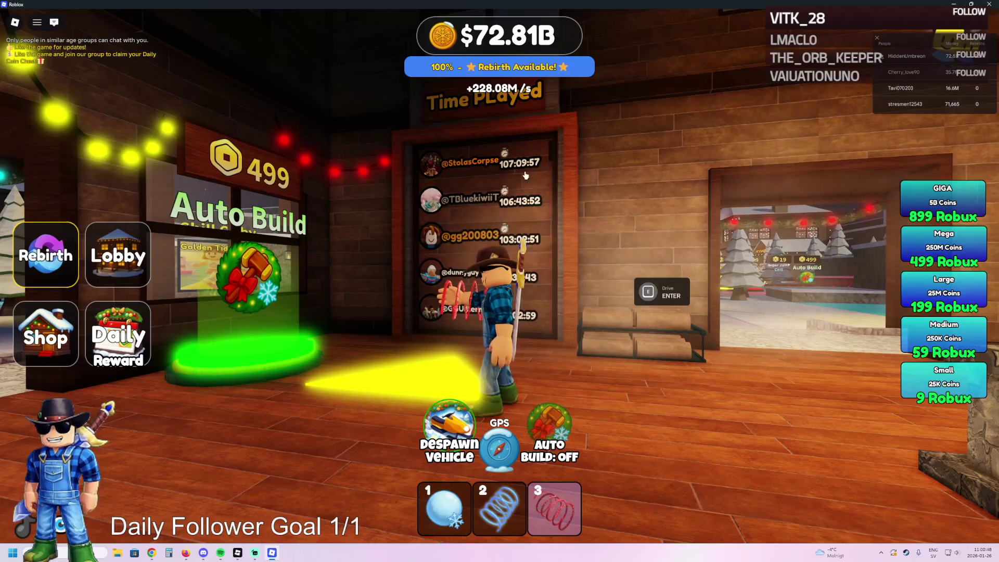
- Run past the clothing shop, Daily Group Chest and Play Our Games boards, then teleport into Cyber Tower Escape
{"action": "key", "text": "w"}
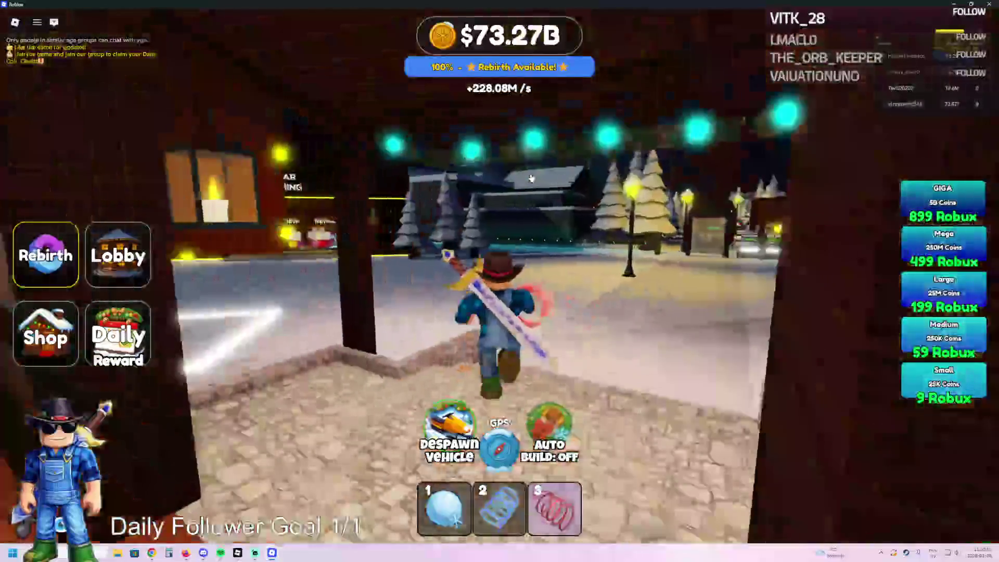
{"action": "key", "text": "w"}
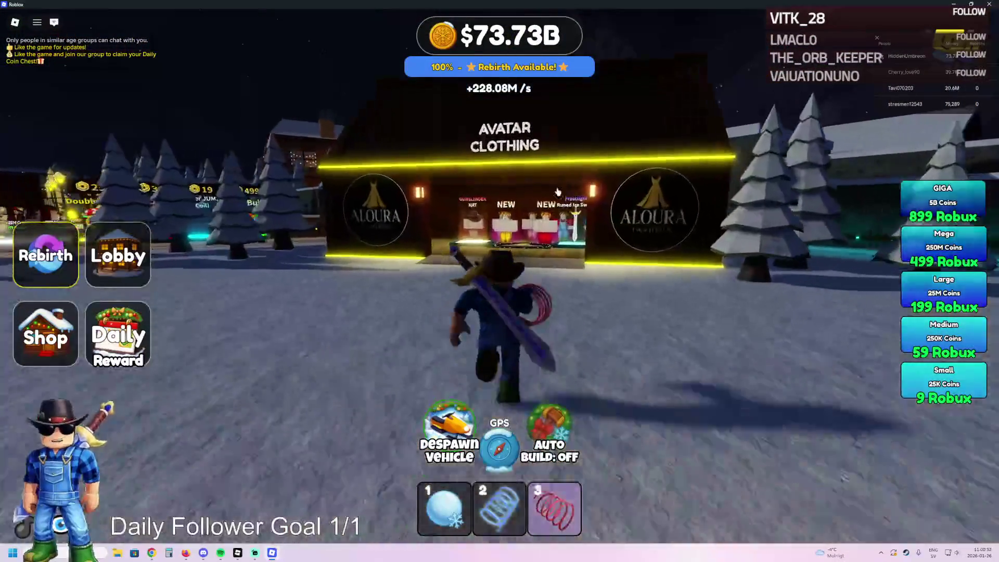
{"action": "key", "text": "a"}
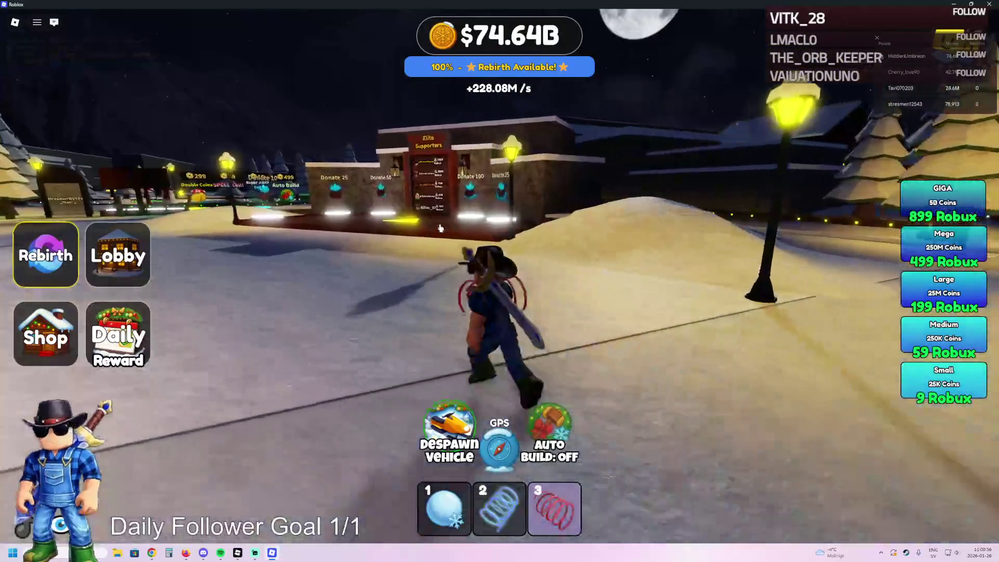
{"action": "key", "text": "a"}
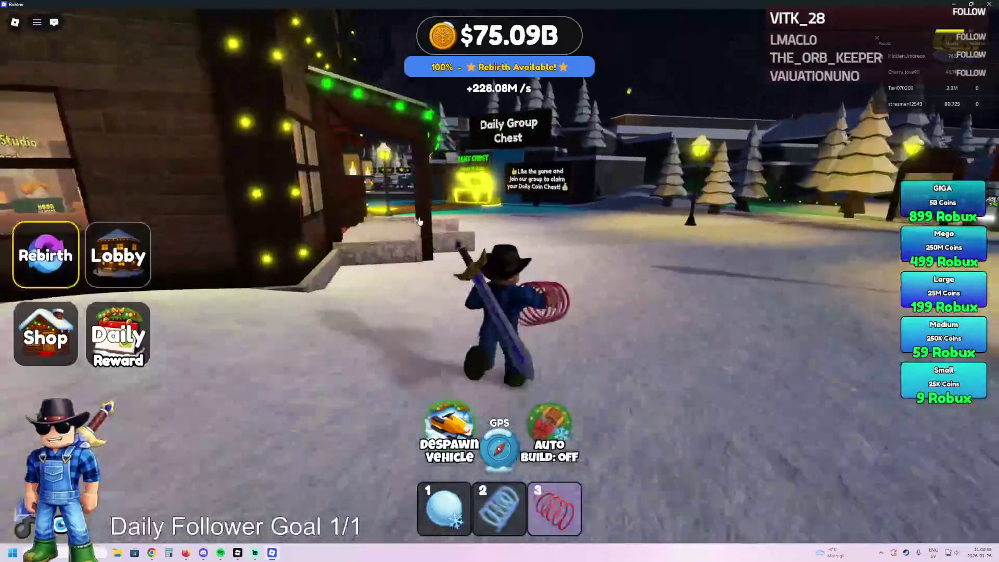
{"action": "key", "text": "w"}
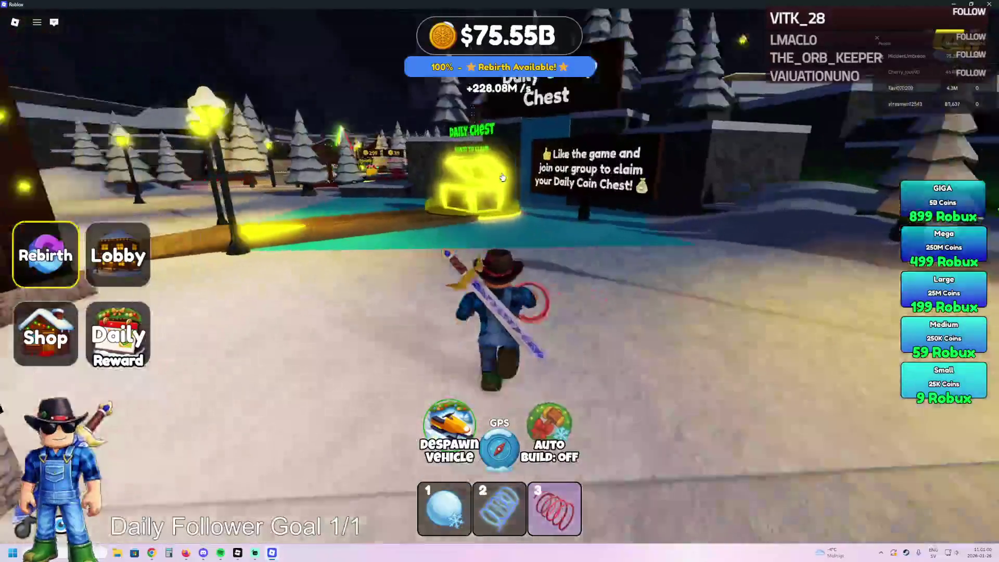
{"action": "key", "text": "a"}
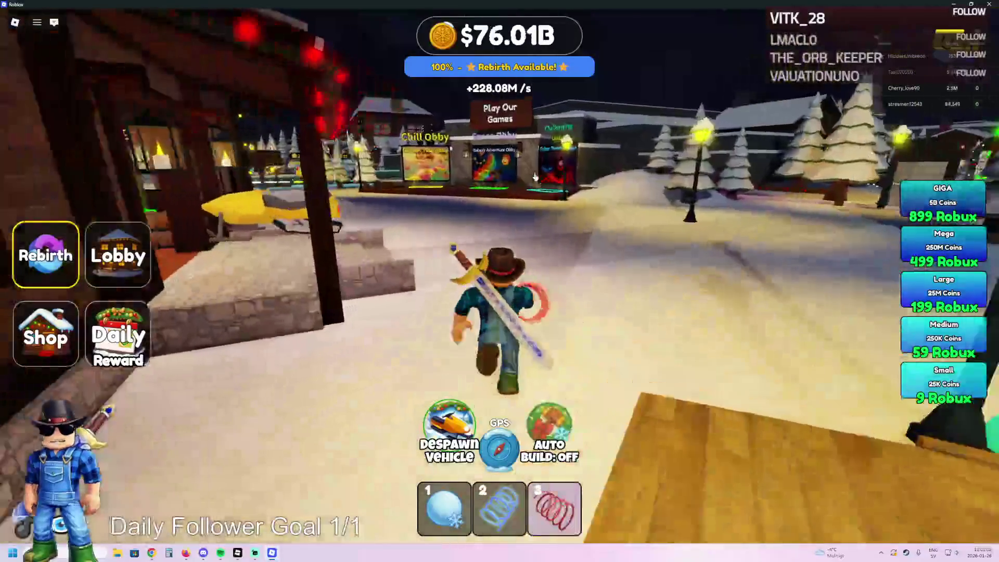
{"action": "key", "text": "w"}
{"action": "key", "text": "w"}
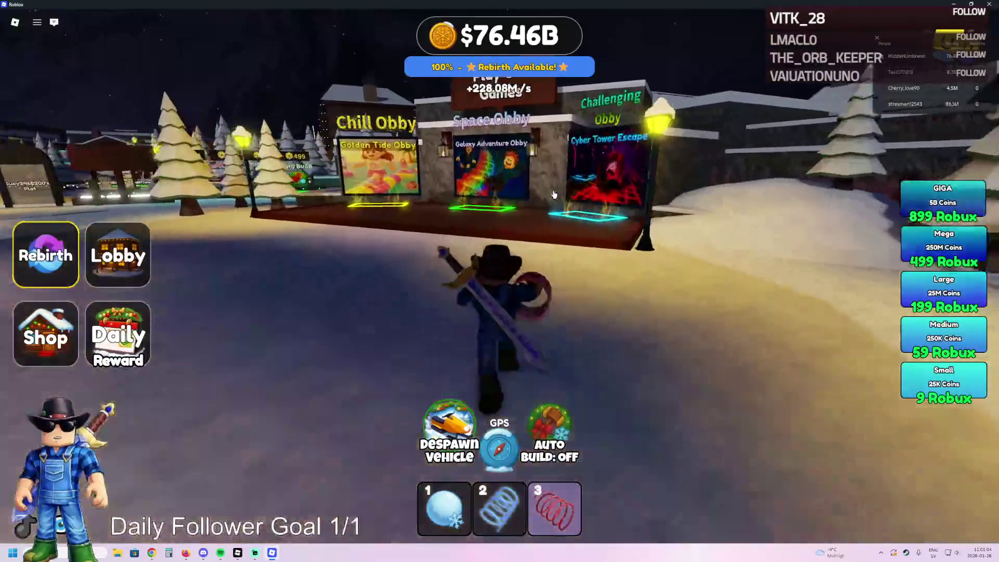
{"action": "key", "text": "w"}
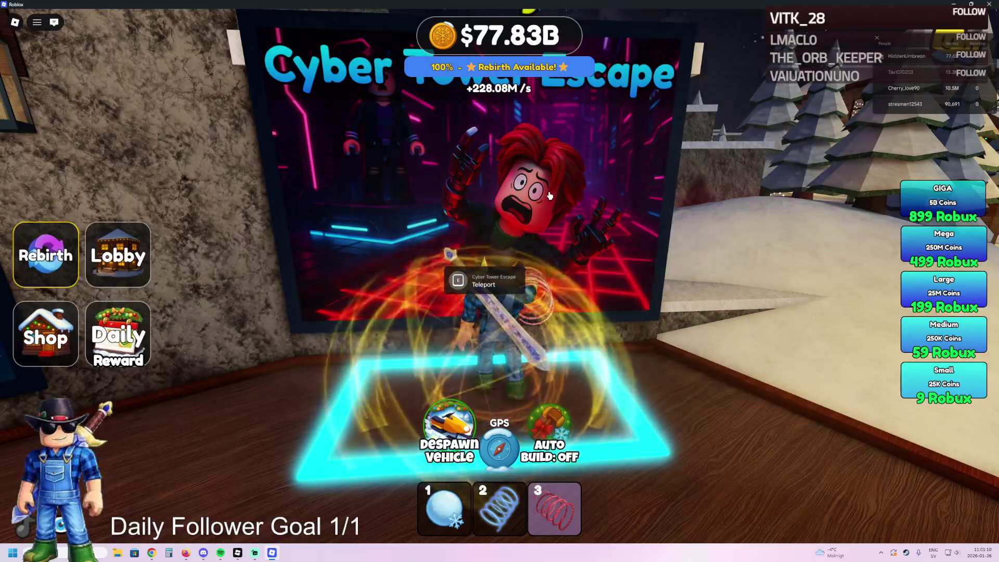
{"action": "key", "text": "e"}
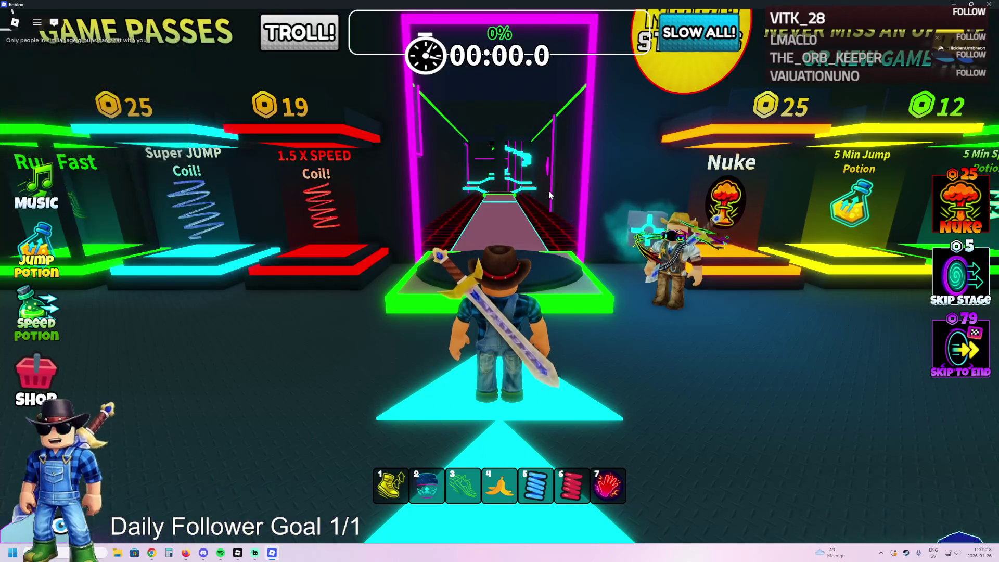
- Explore the Cyber Tower Escape lobby's game-pass and donation pedestals near START
{"action": "key", "text": "w"}
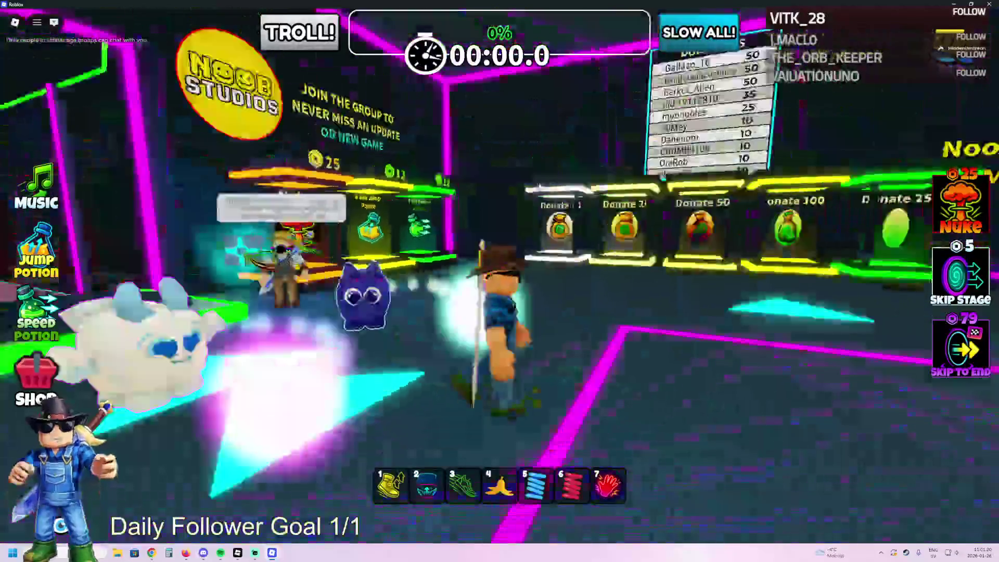
{"action": "key", "text": "w"}
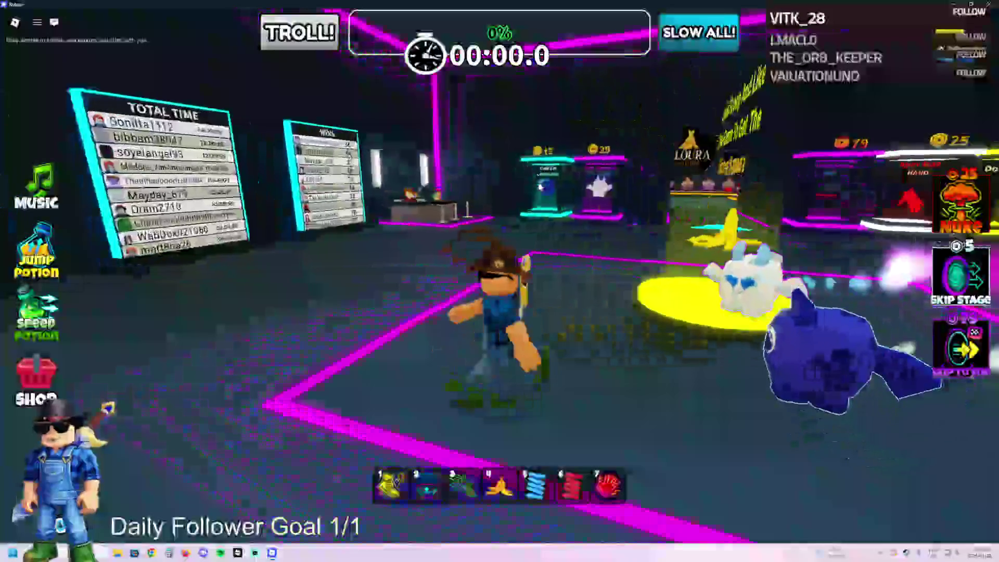
{"action": "key", "text": "w"}
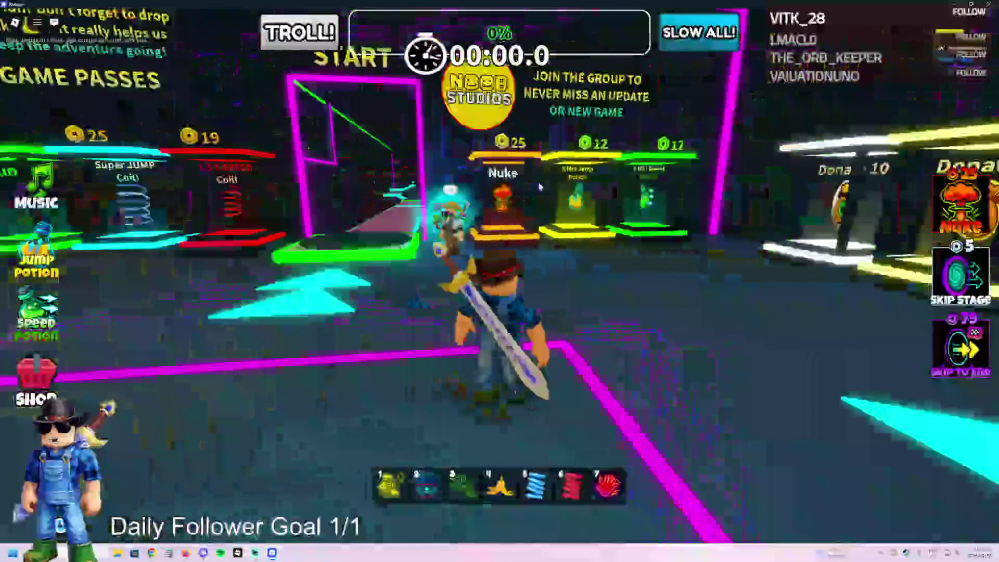
{"action": "key", "text": "w"}
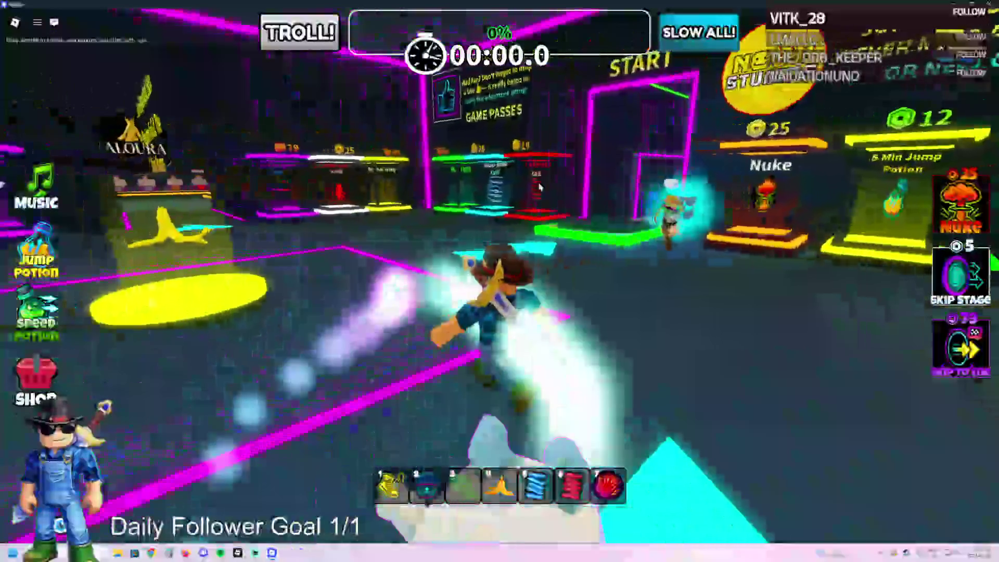
{"action": "key", "text": "w"}
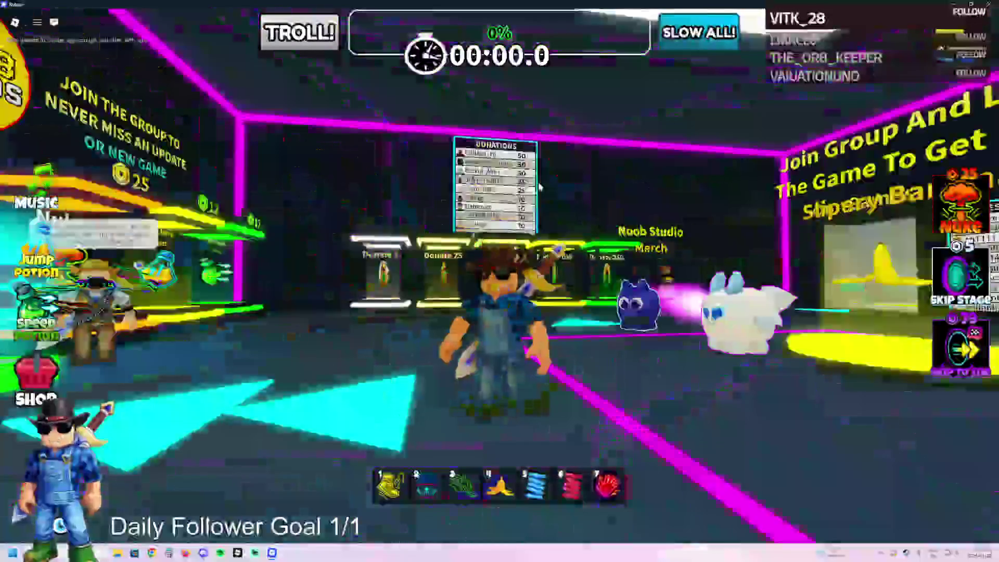
{"action": "key", "text": "w"}
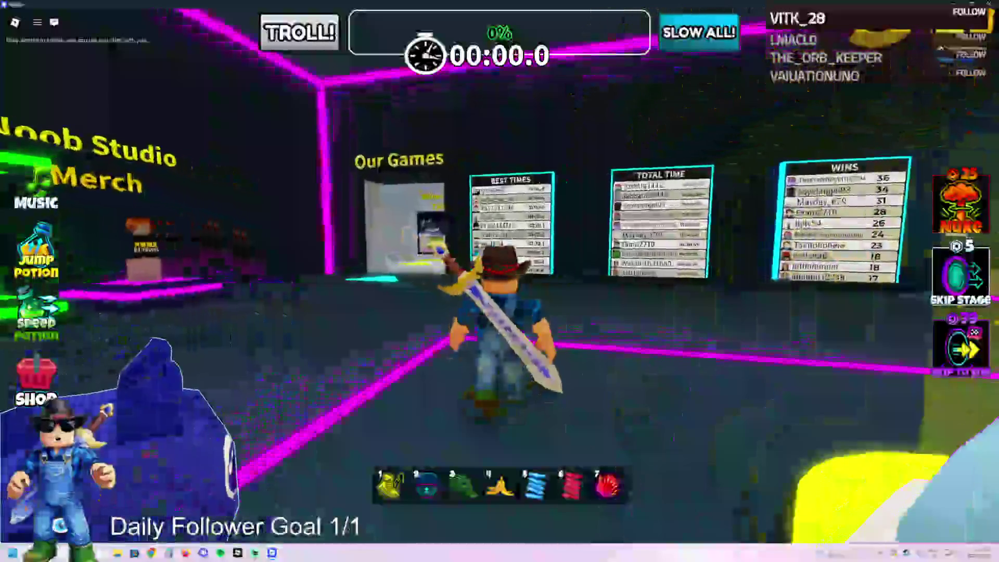
{"action": "key", "text": "w"}
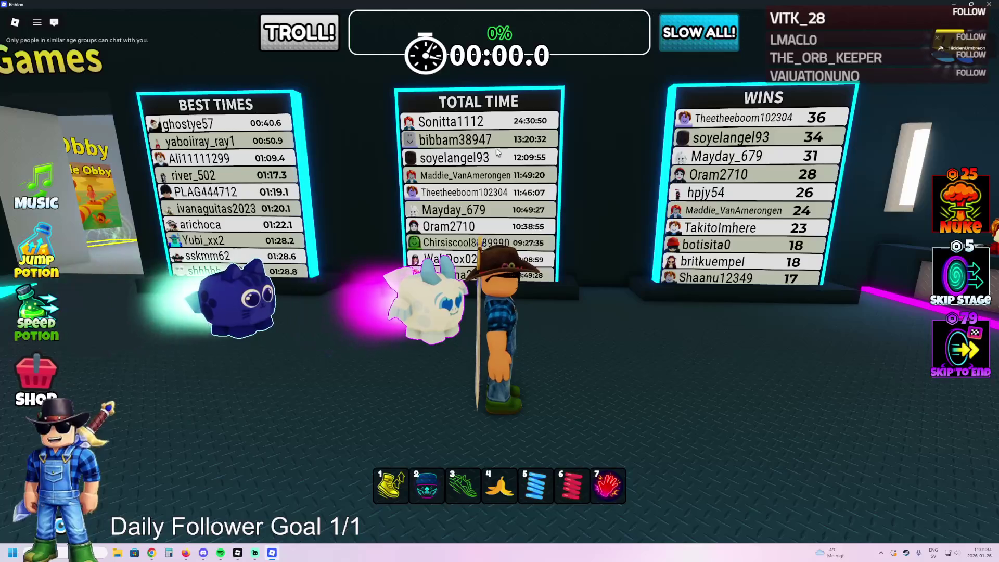
- Walk past the leaderboards onto the Slipery Banana pad, then close the Roblox game
{"action": "key", "text": "w"}
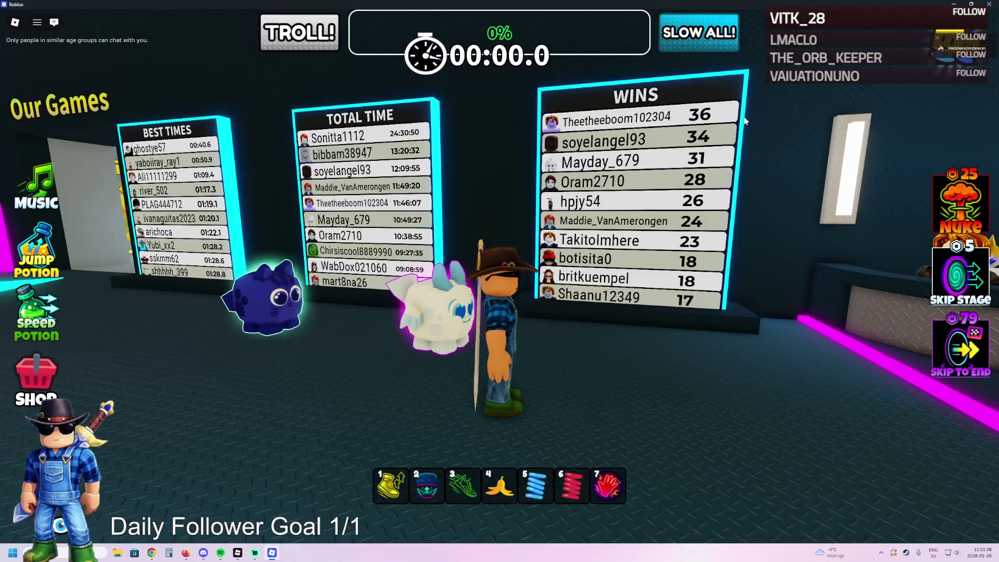
{"action": "key", "text": "w"}
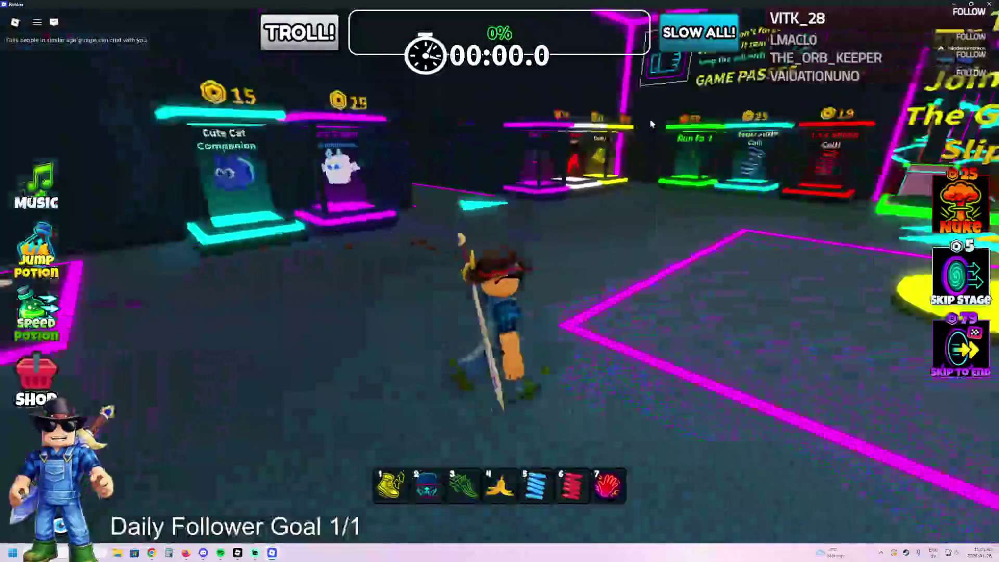
{"action": "key", "text": "w"}
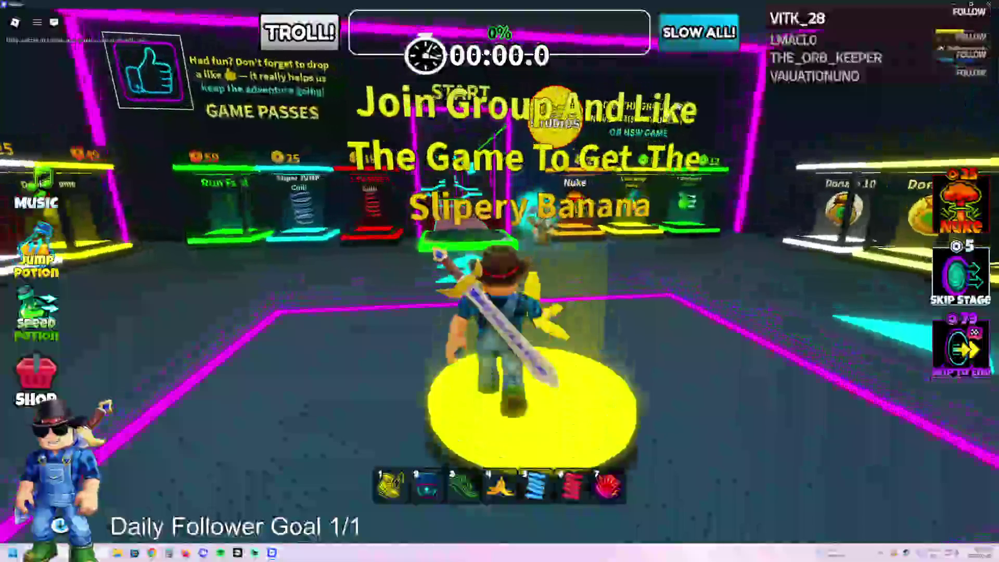
{"action": "key", "text": "w"}
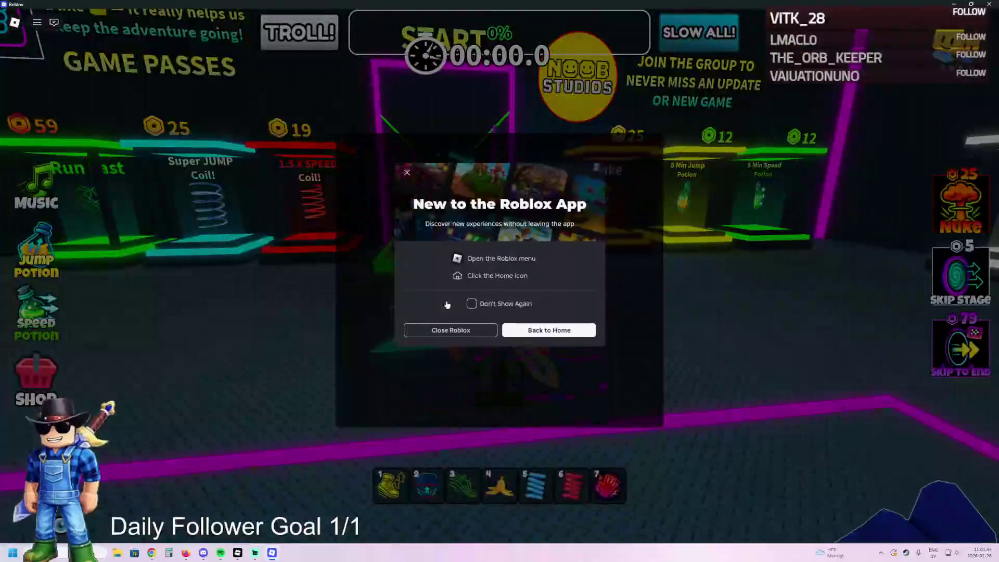
{"action": "left_click", "coordinate": [451, 331]}
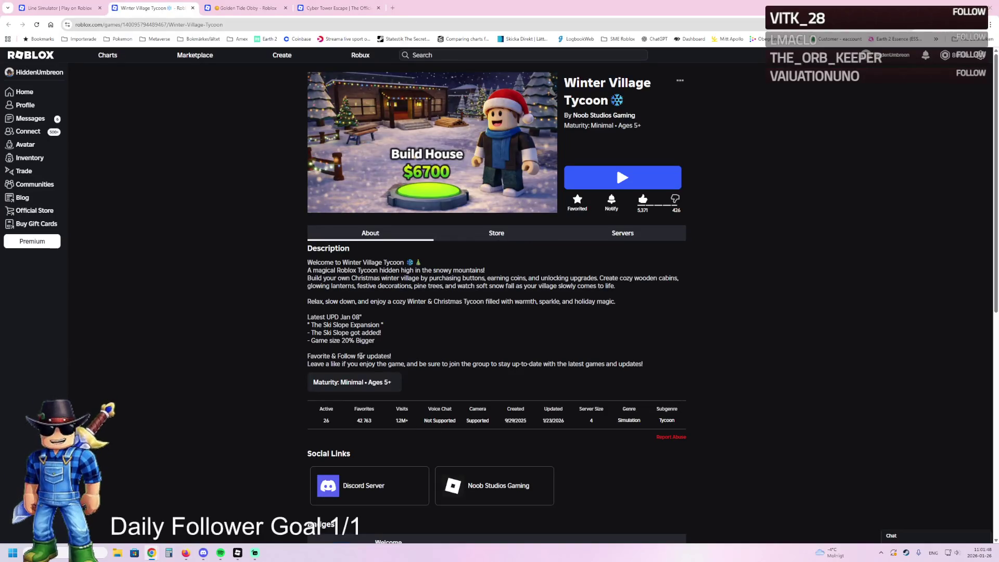
- Switch to the Line Simulator game page tab in Chrome
{"action": "key", "text": "ctrl+shift+Tab"}
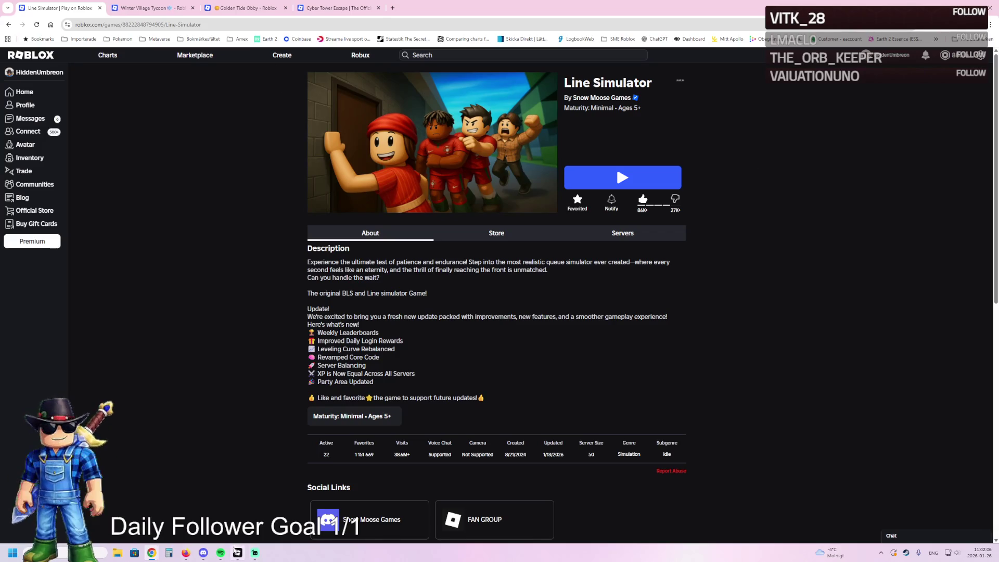
- Return to Roblox Studio and fly the camera over the plot floor to the wall doorway
{"action": "left_click", "coordinate": [238, 552]}
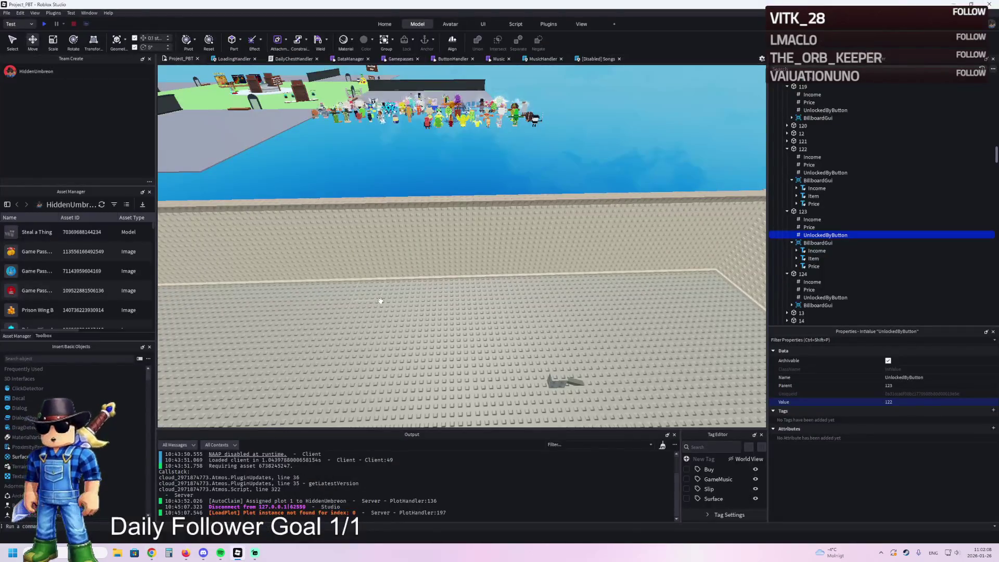
{"action": "key", "text": "w"}
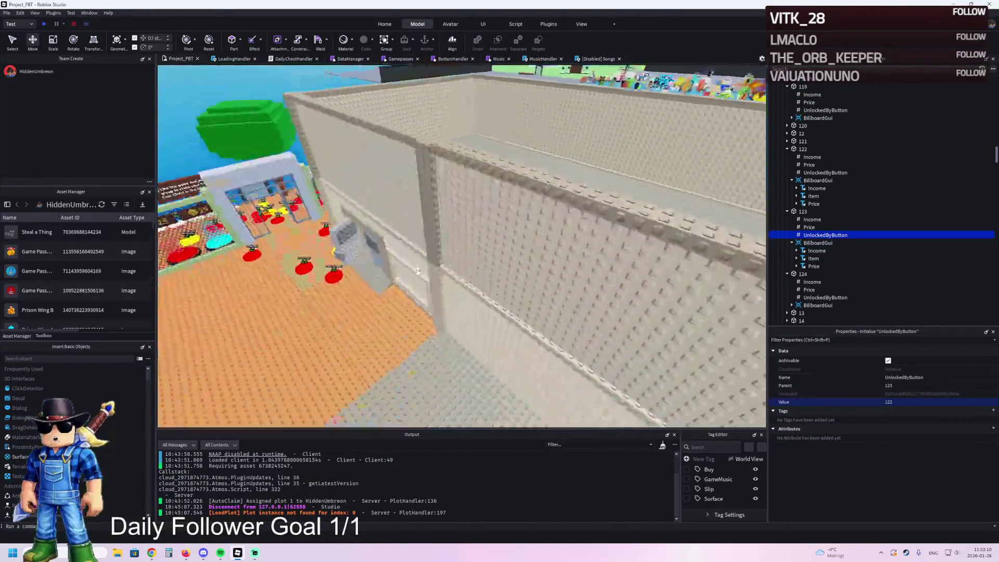
{"action": "key", "text": "w"}
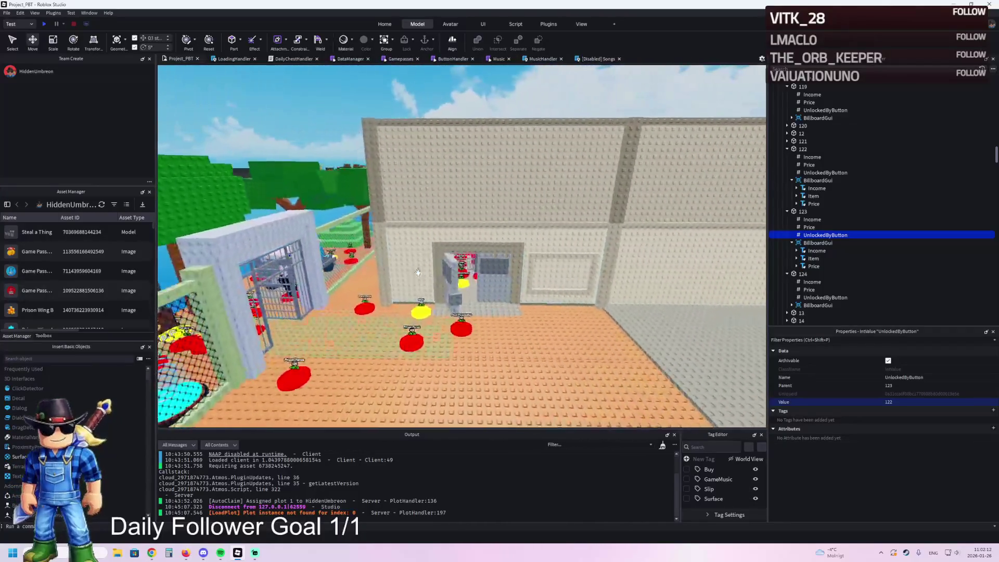
{"action": "key", "text": "w"}
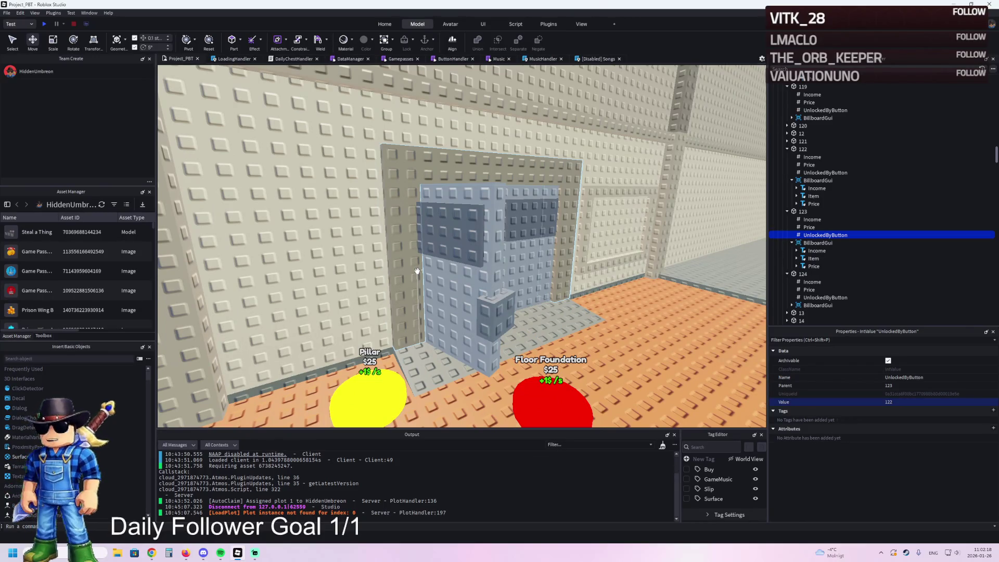
{"action": "scroll", "coordinate": [416, 271], "scroll_direction": "down", "scroll_amount": 5}
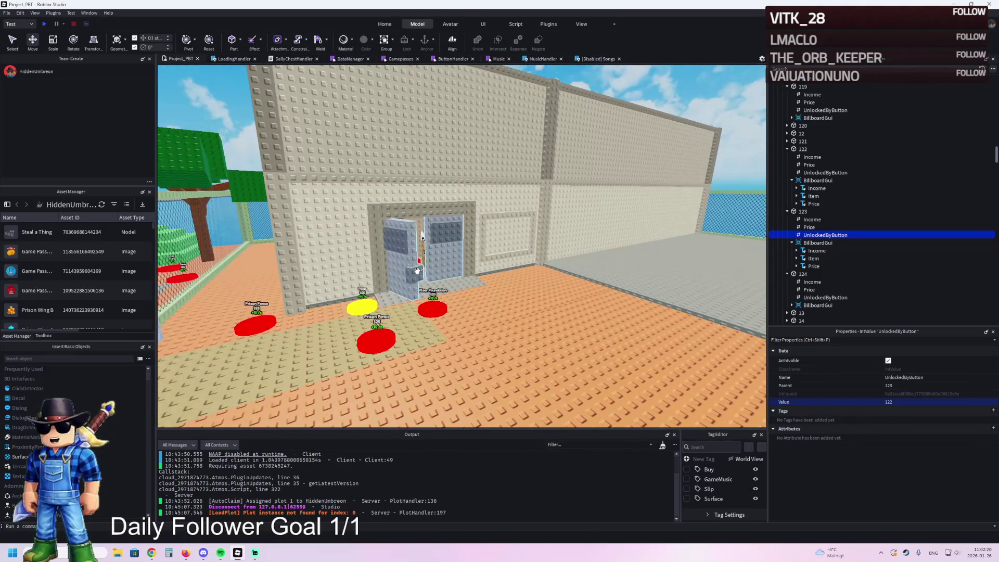
{"action": "key", "text": "d"}
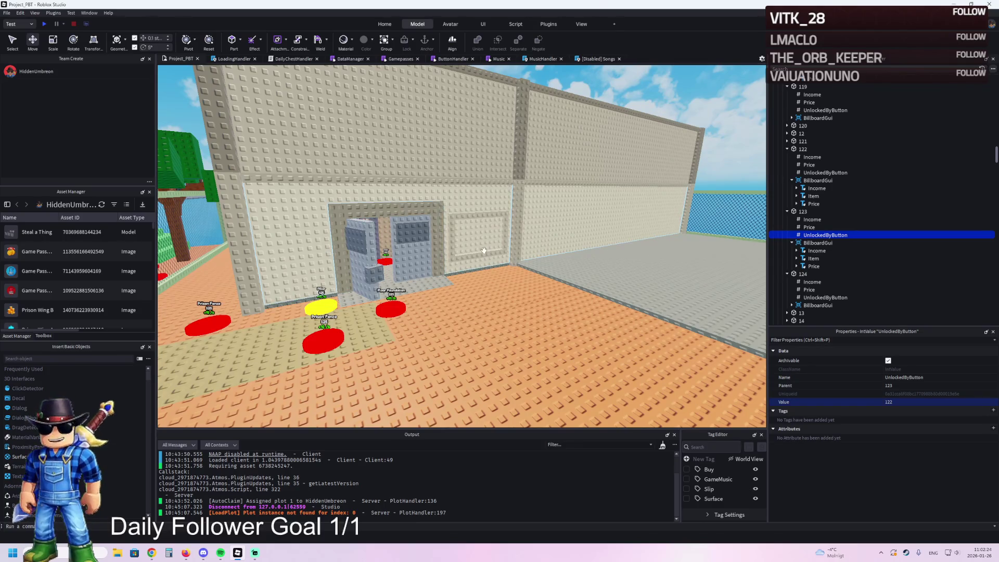
{"action": "key", "text": "d"}
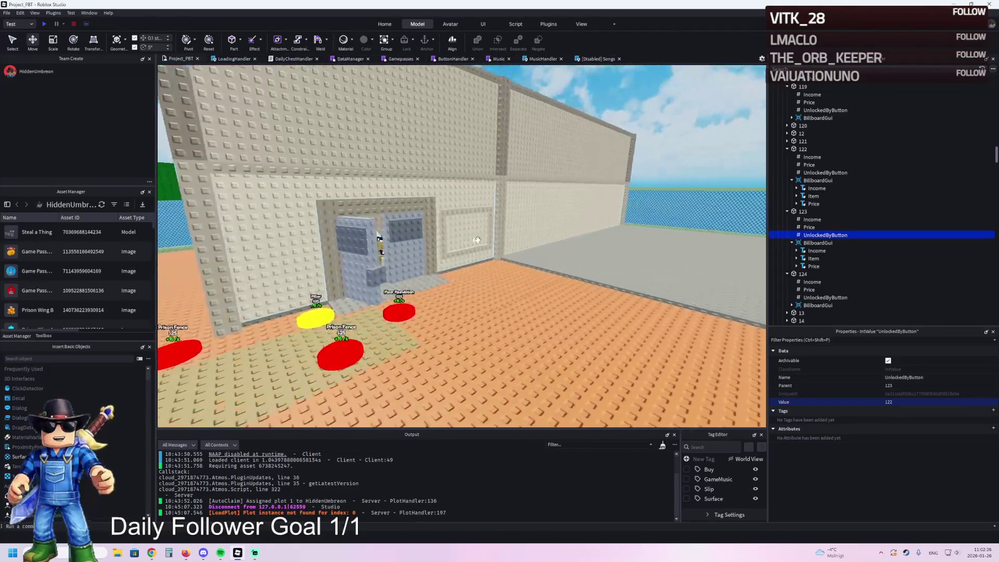
- Fly through the doorway and cell corridor into the bed pit and select the Trippi_Troppi model
{"action": "key", "text": "w"}
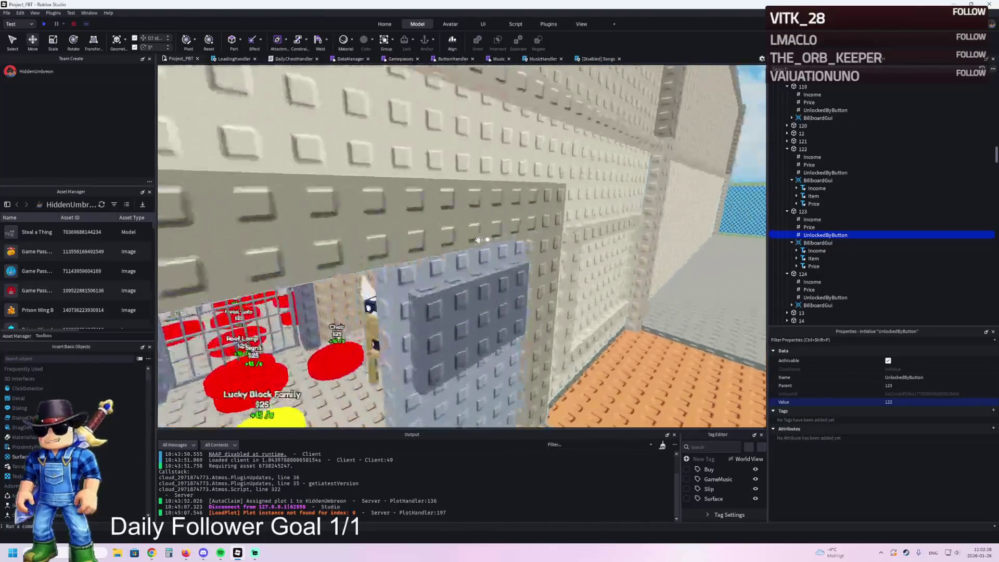
{"action": "key", "text": "s"}
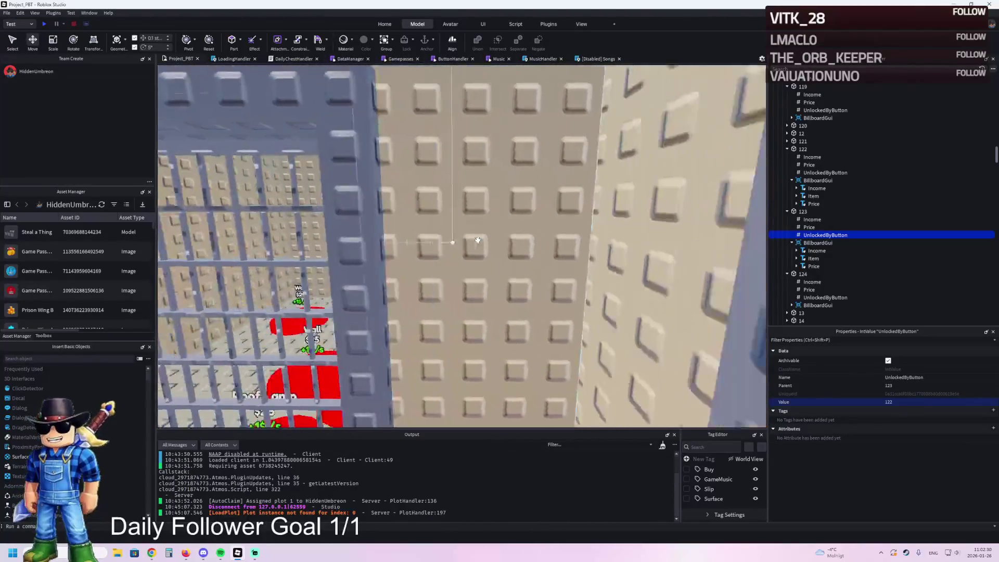
{"action": "key", "text": "w"}
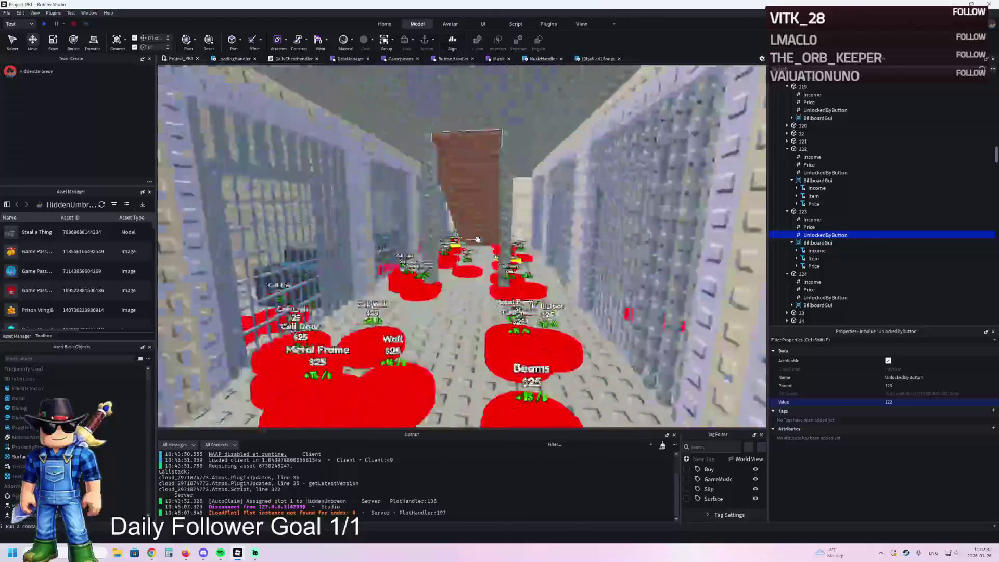
{"action": "key", "text": "a"}
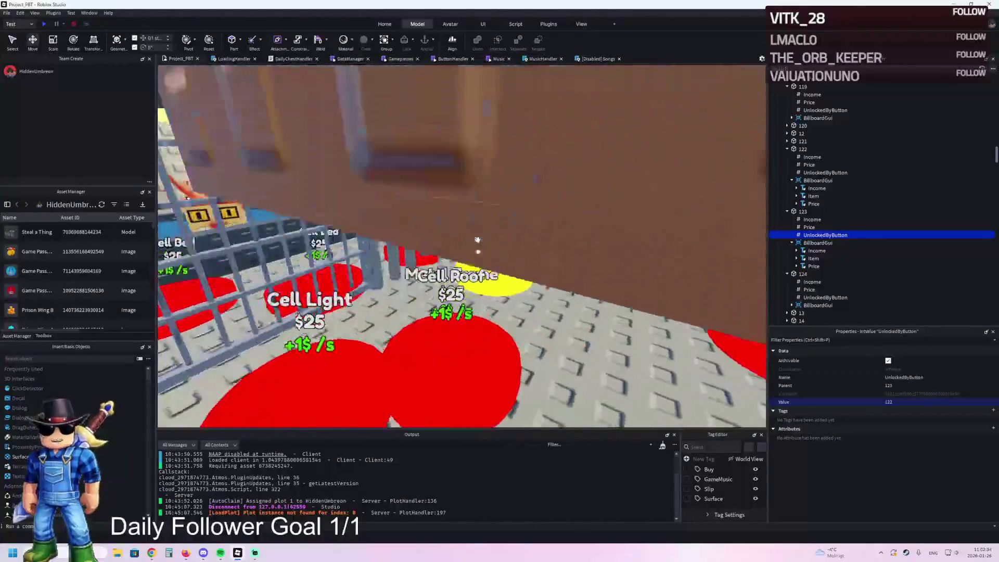
{"action": "key", "text": "w"}
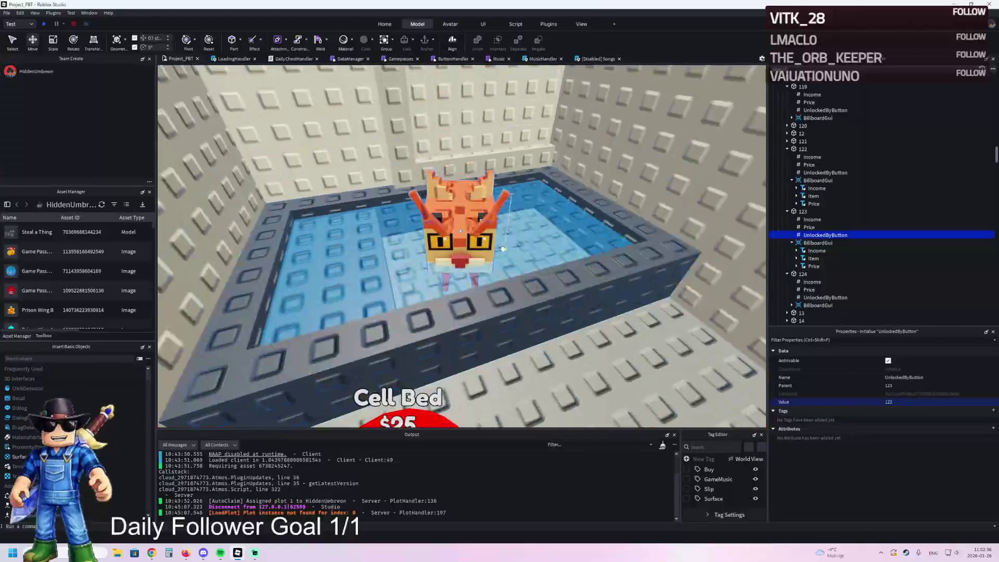
{"action": "left_click", "coordinate": [461, 239]}
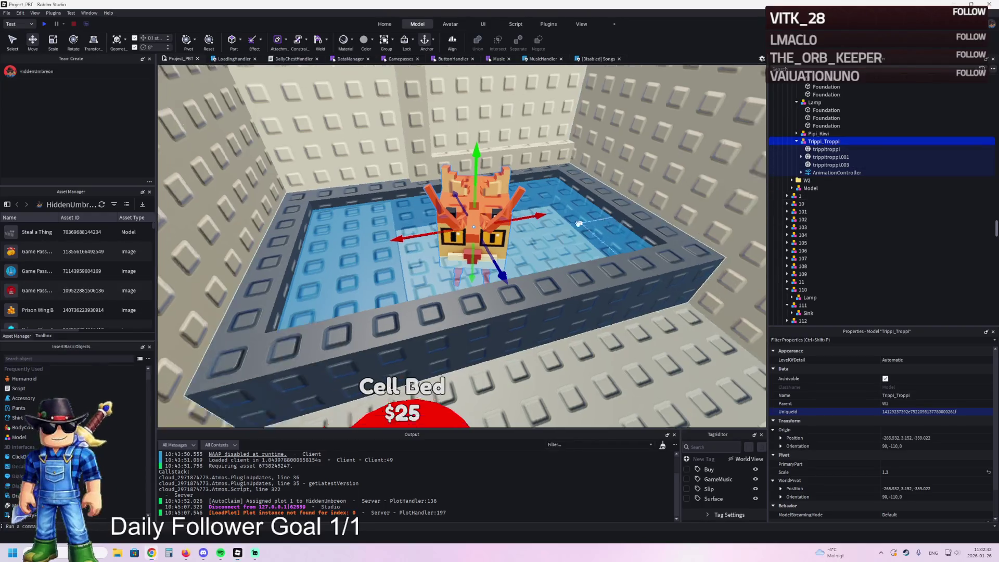
- Select the red Cell Bed pad, Part 124, then the neighbouring pad, Part 123
{"action": "scroll", "coordinate": [453, 292], "scroll_direction": "up", "scroll_amount": 5}
{"action": "left_click", "coordinate": [453, 292]}
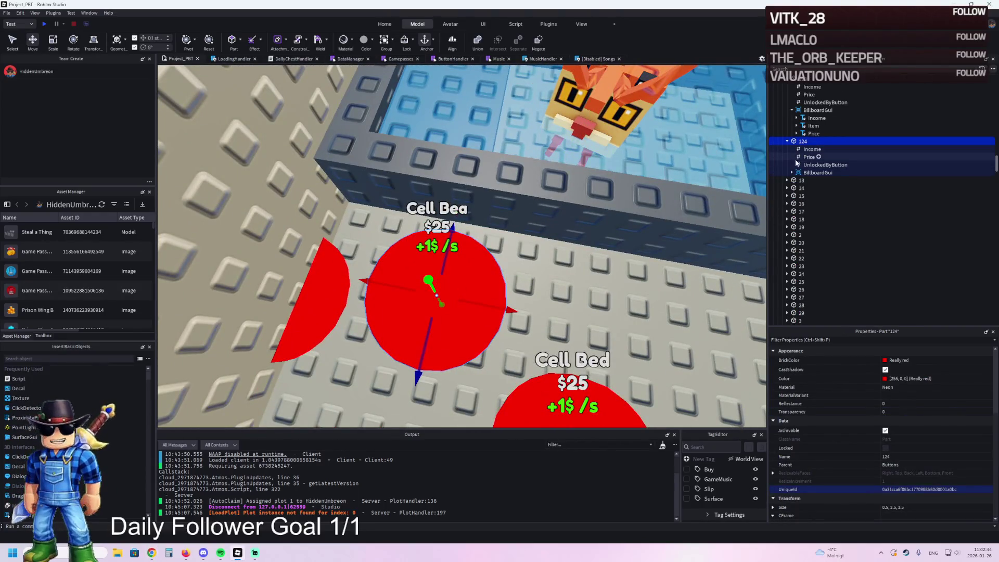
{"action": "left_click", "coordinate": [598, 112]}
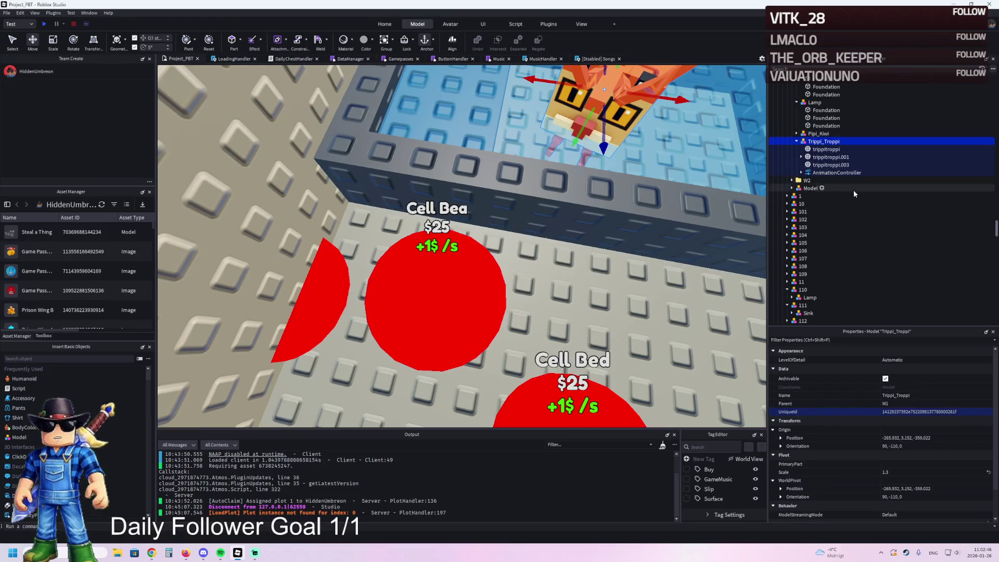
{"action": "key", "text": "ctrl+z"}
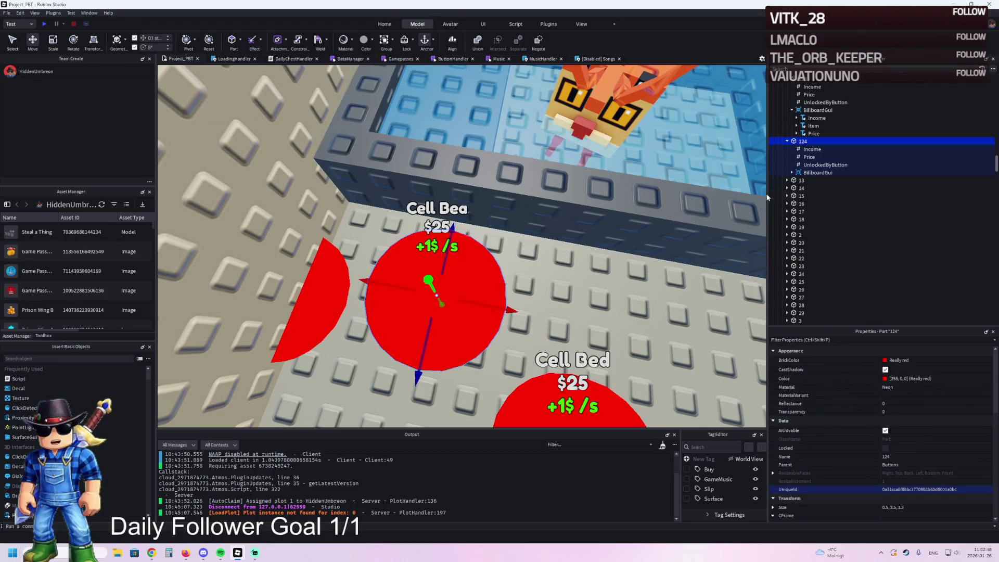
{"action": "left_click", "coordinate": [812, 79]}
- Focus the camera on pad 123, then select and focus pad 124
{"action": "key", "text": "f"}
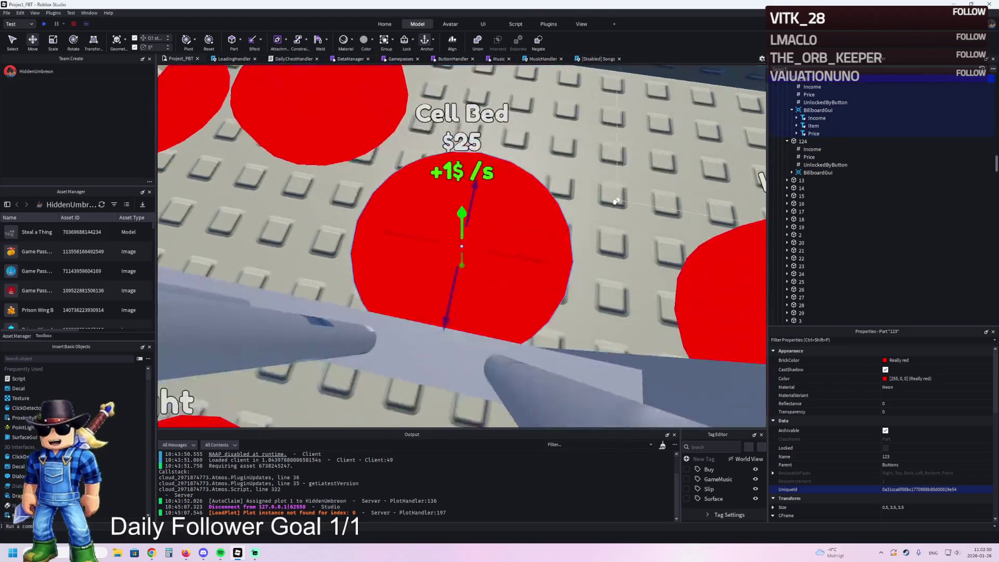
{"action": "scroll", "coordinate": [614, 201], "scroll_direction": "down", "scroll_amount": 5}
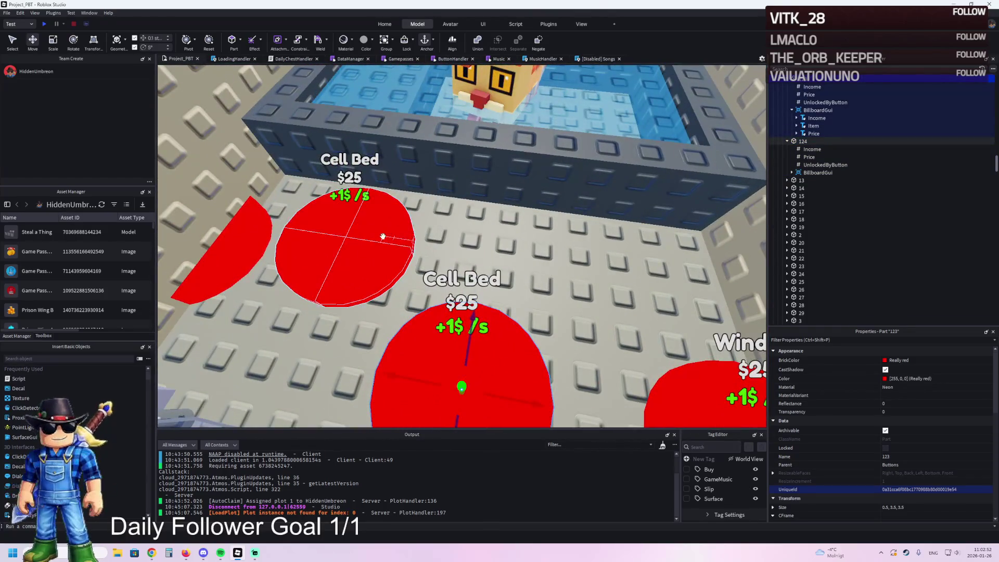
{"action": "left_click", "coordinate": [383, 237]}
{"action": "key", "text": "f"}
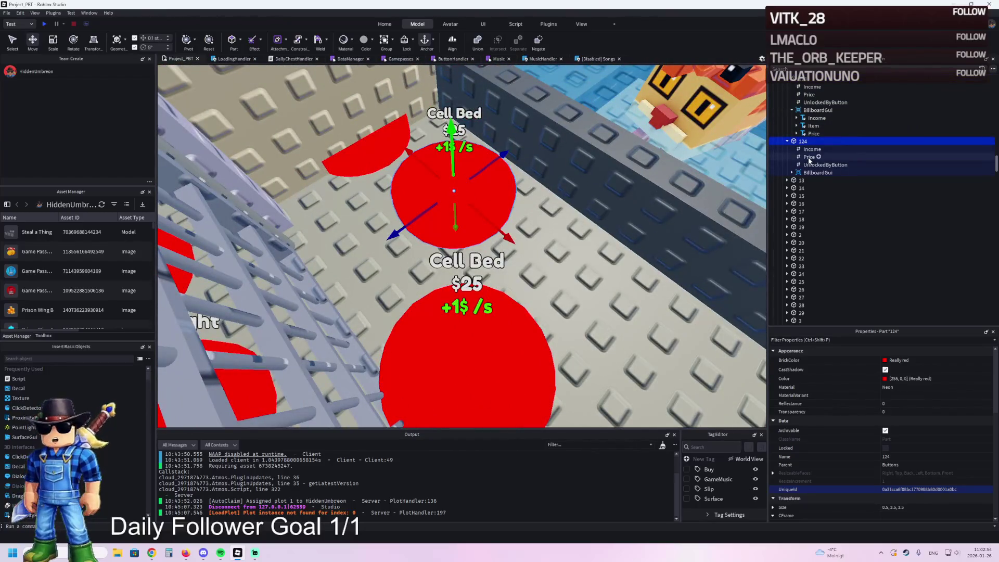
- Set the Text of part 124's BillboardGui Item label to Trippi_Troppi
{"action": "left_click", "coordinate": [791, 172]}
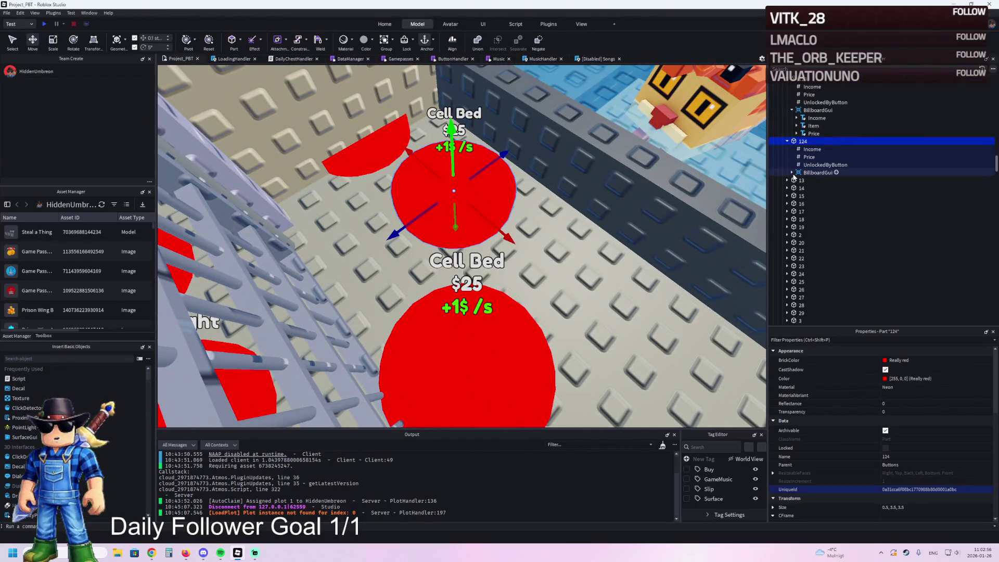
{"action": "left_click", "coordinate": [813, 188]}
{"action": "scroll", "coordinate": [939, 419], "scroll_direction": "down", "scroll_amount": 10}
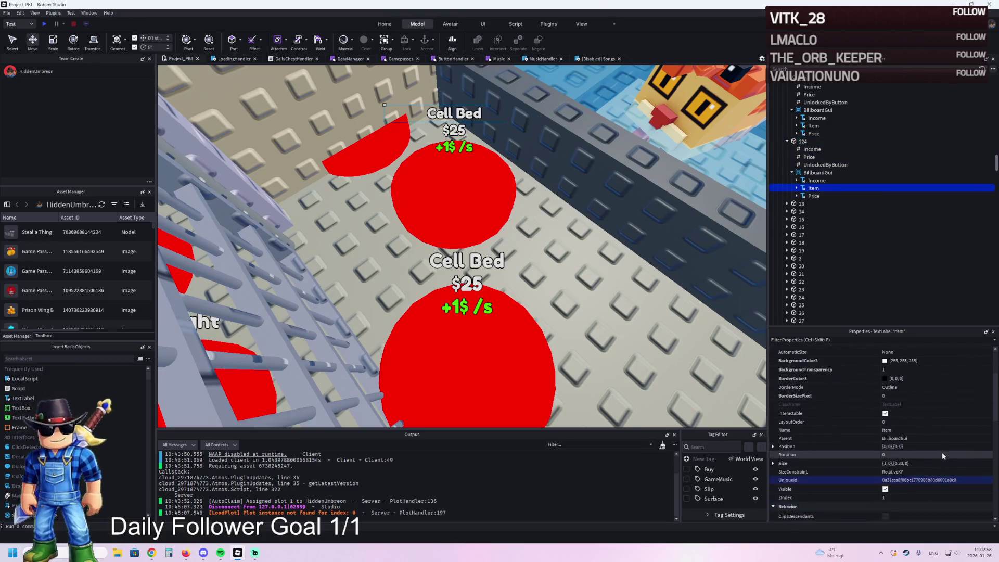
{"action": "scroll", "coordinate": [929, 482], "scroll_direction": "down", "scroll_amount": 3}
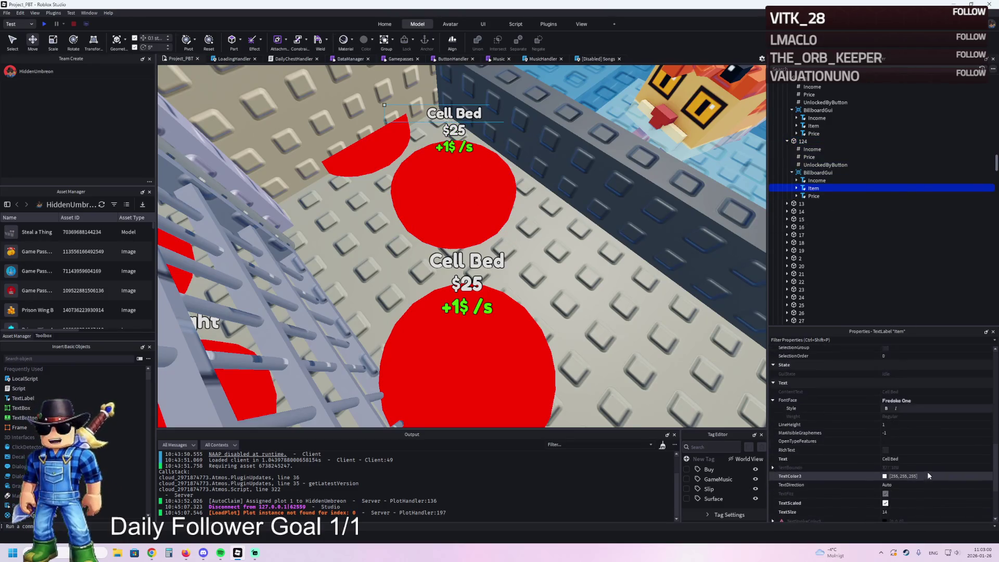
{"action": "left_click", "coordinate": [925, 458]}
{"action": "type", "text": "Trippi_Troppi"}
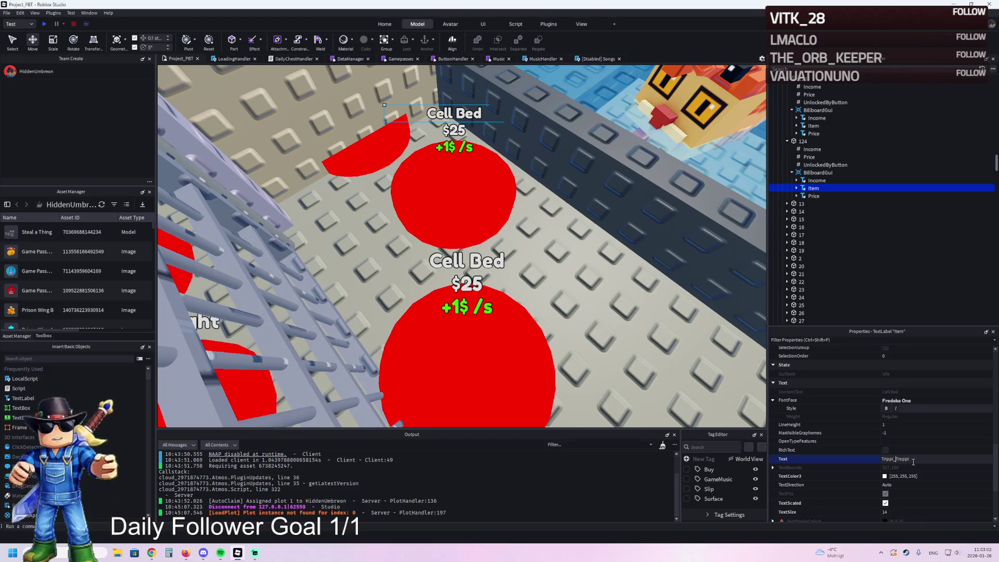
{"action": "key", "text": "Return"}
- Select and focus pad 122 and check its UnlockedByButton value of 121
{"action": "left_click", "coordinate": [454, 190]}
{"action": "scroll", "coordinate": [816, 130], "scroll_direction": "up", "scroll_amount": 5}
{"action": "left_click", "coordinate": [804, 126]}
{"action": "key", "text": "f"}
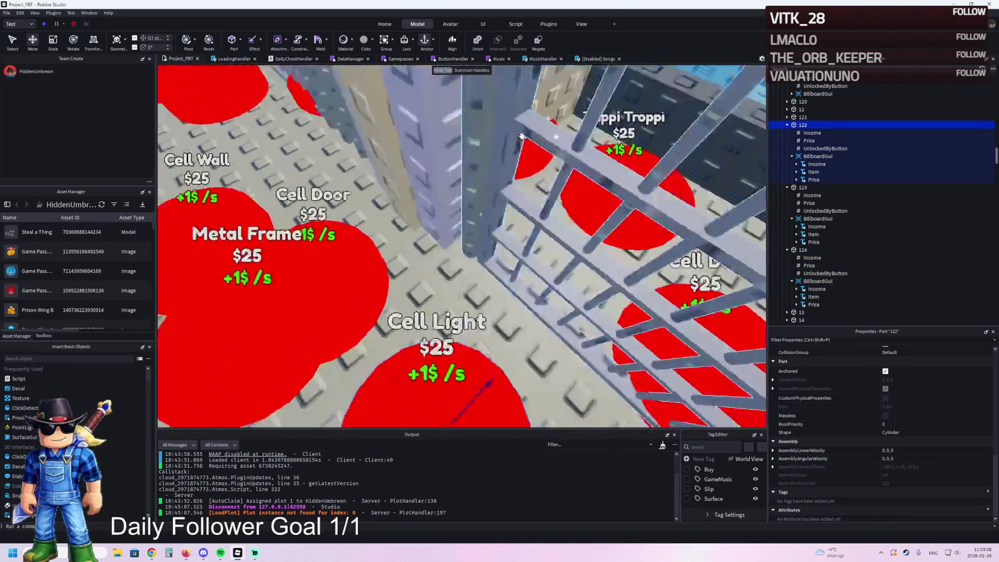
{"action": "left_click", "coordinate": [819, 149]}
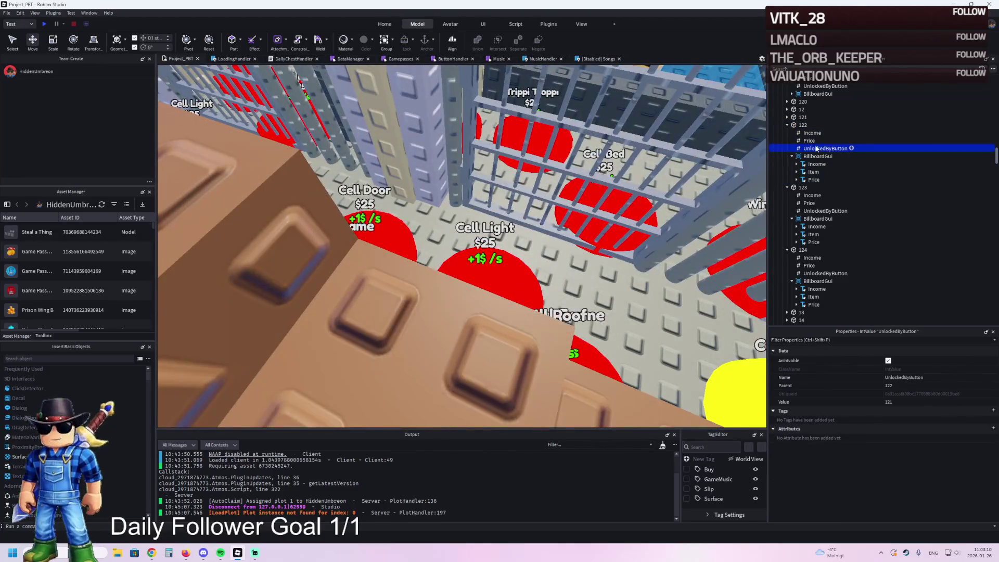
{"action": "left_click", "coordinate": [803, 125]}
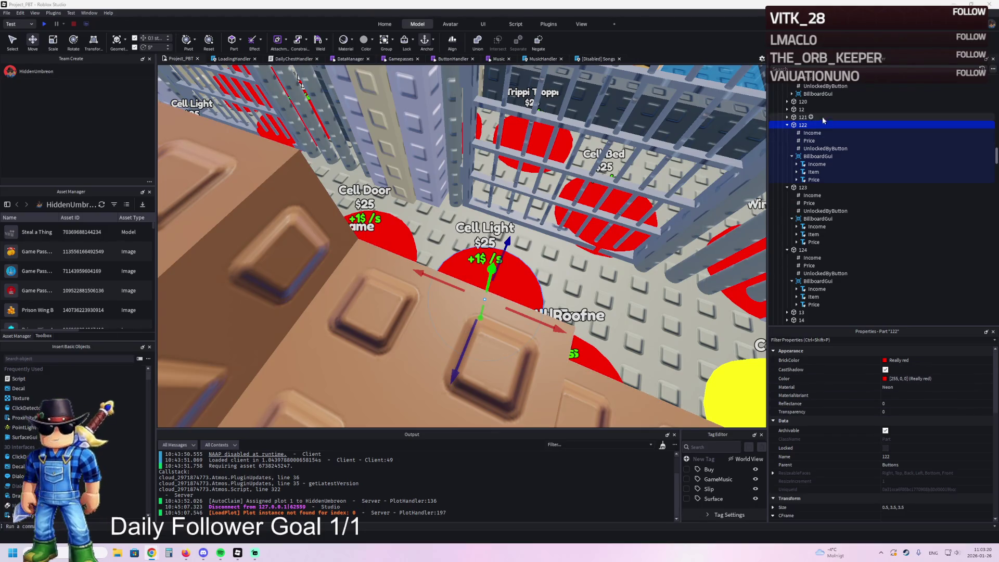
- Check pad 122's 11500 price, then set pad 123's Price value to 12000
{"action": "left_click", "coordinate": [808, 141]}
{"action": "left_click", "coordinate": [919, 402]}
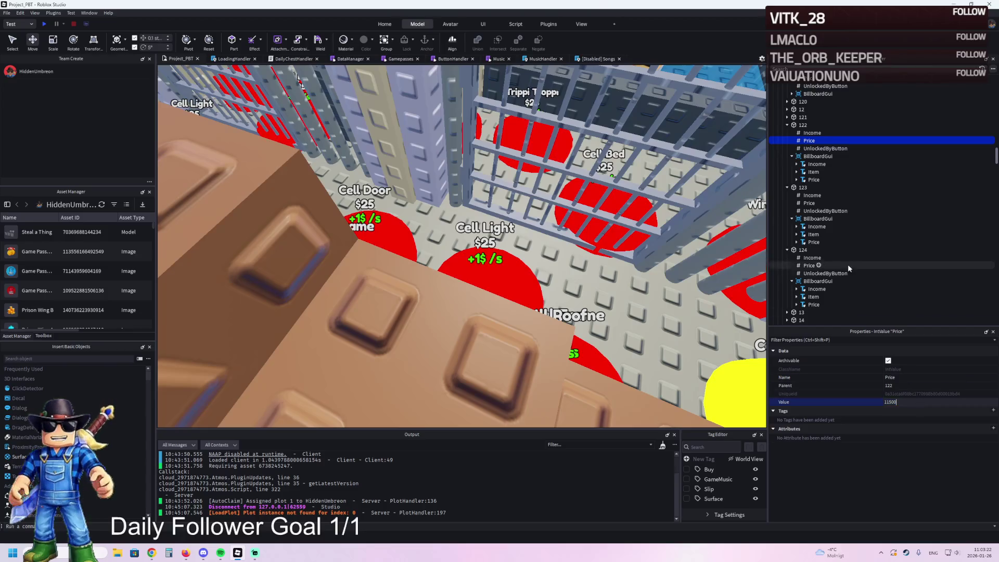
{"action": "left_click", "coordinate": [809, 204]}
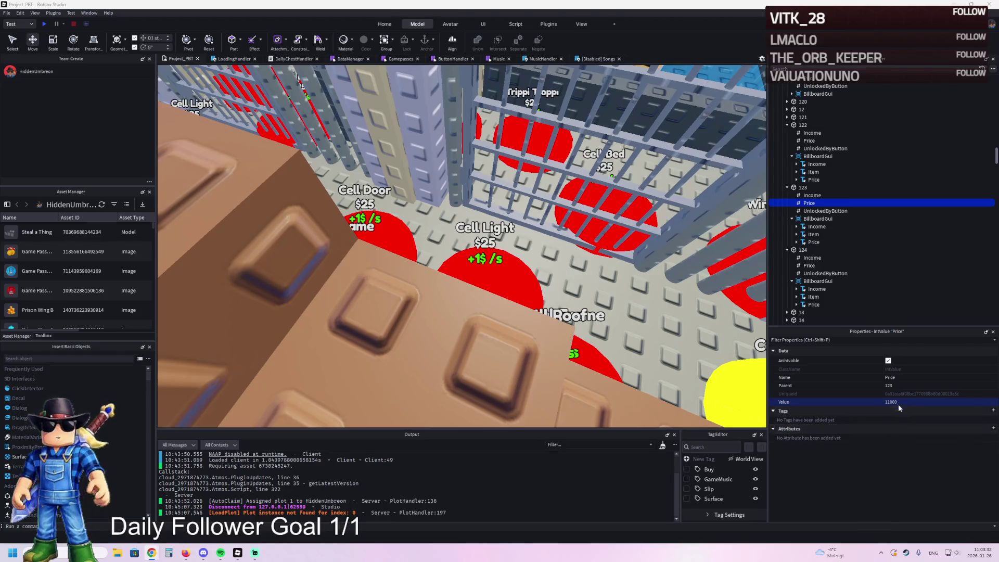
{"action": "key", "text": "ctrl+a"}
{"action": "type", "text": "12000"}
{"action": "key", "text": "Return"}
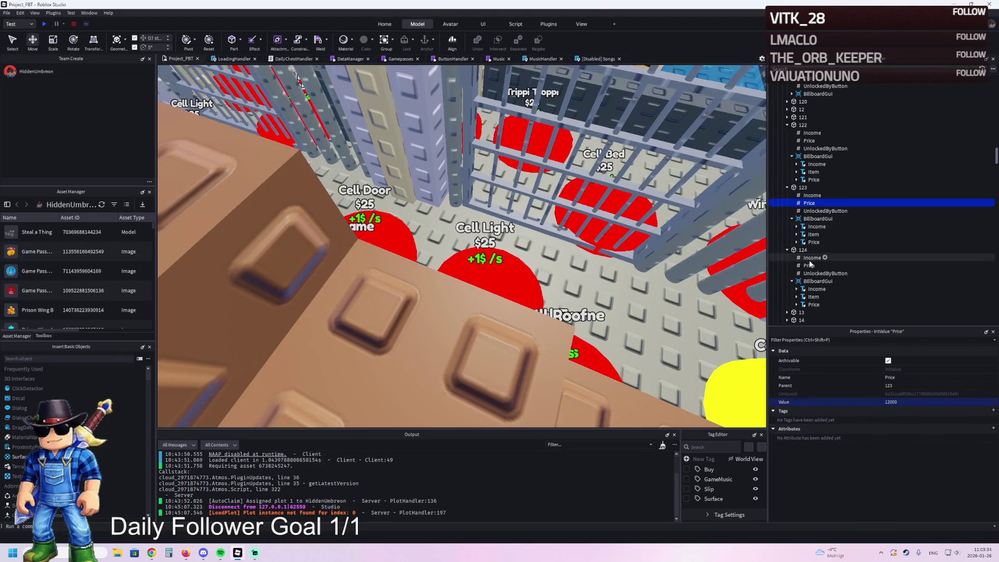
- Set pad 124's Price value to 12500
{"action": "left_click", "coordinate": [820, 267]}
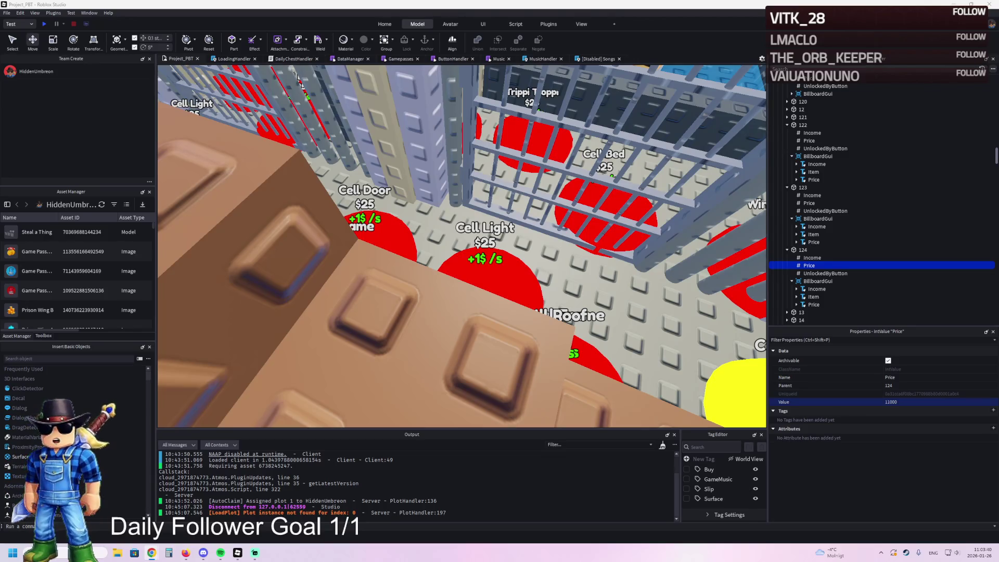
{"action": "left_click", "coordinate": [924, 401]}
{"action": "type", "text": "v"}
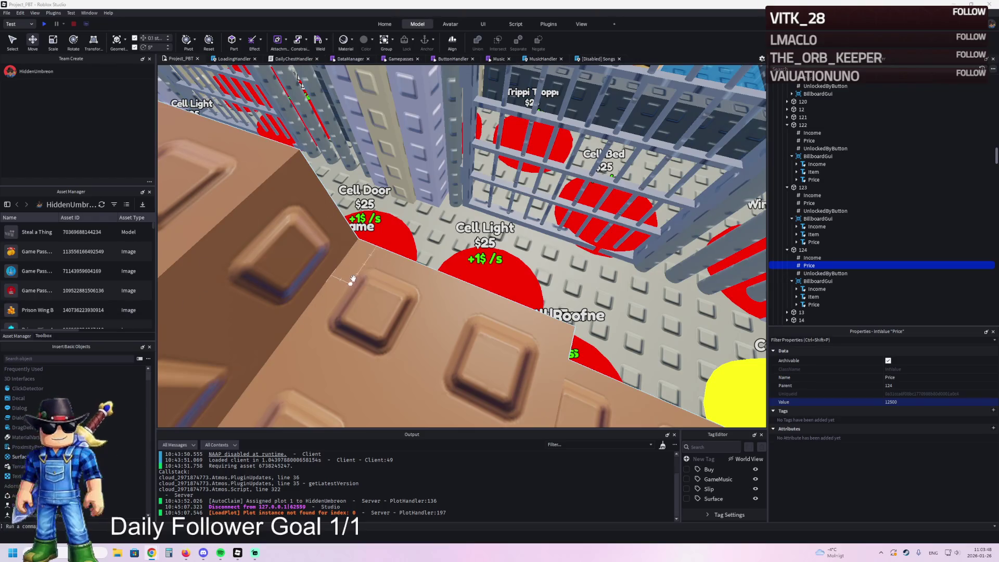
- Fly the camera back over the pit and select the red Trippi Troppi pad, part 124
{"action": "key", "text": "w"}
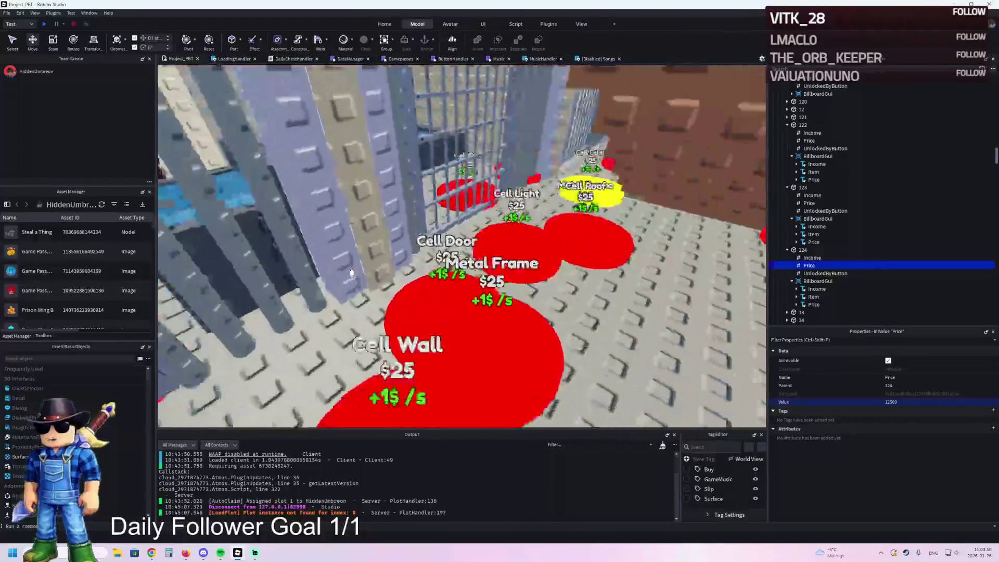
{"action": "key", "text": "w"}
{"action": "key", "text": "w"}
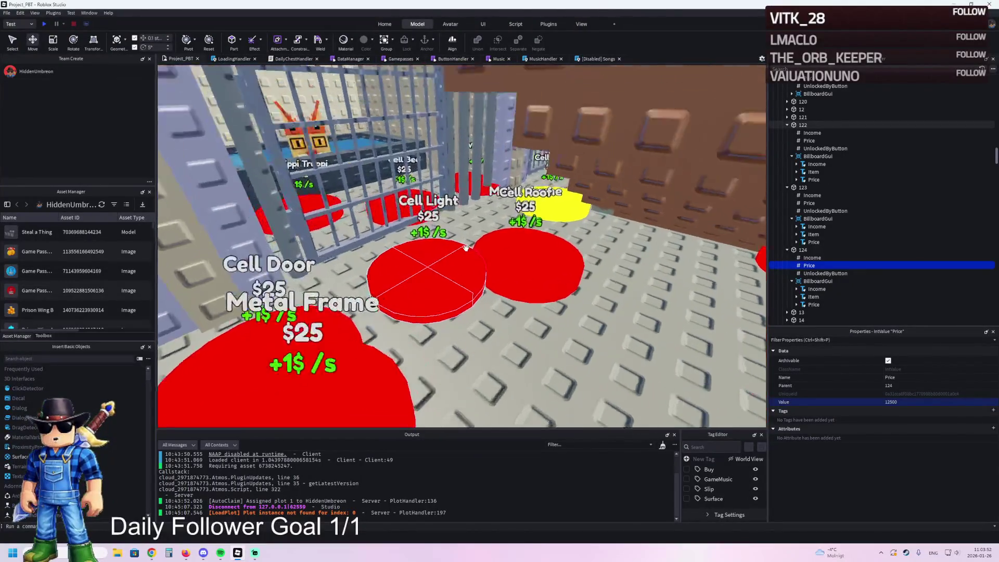
{"action": "key", "text": "w"}
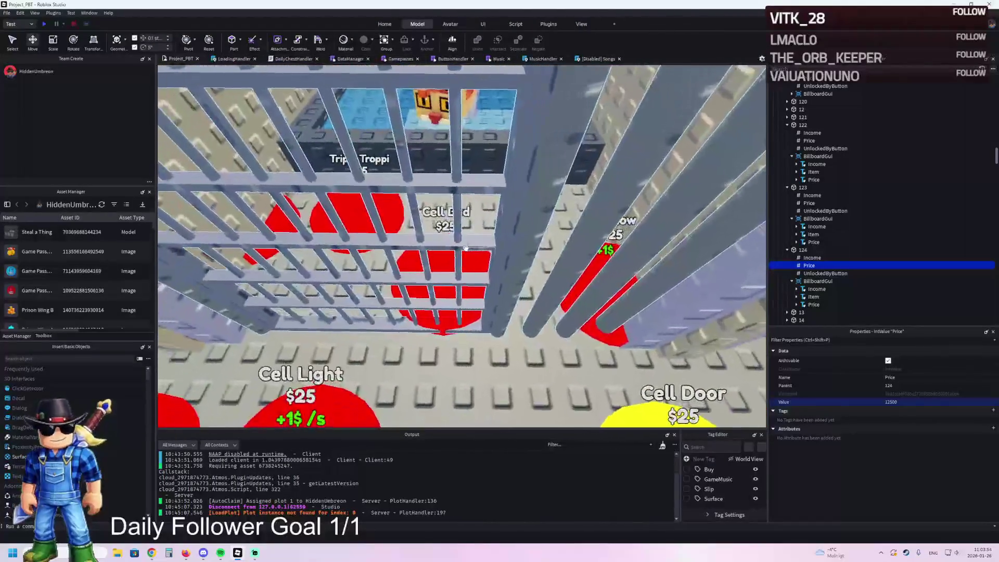
{"action": "key", "text": "s"}
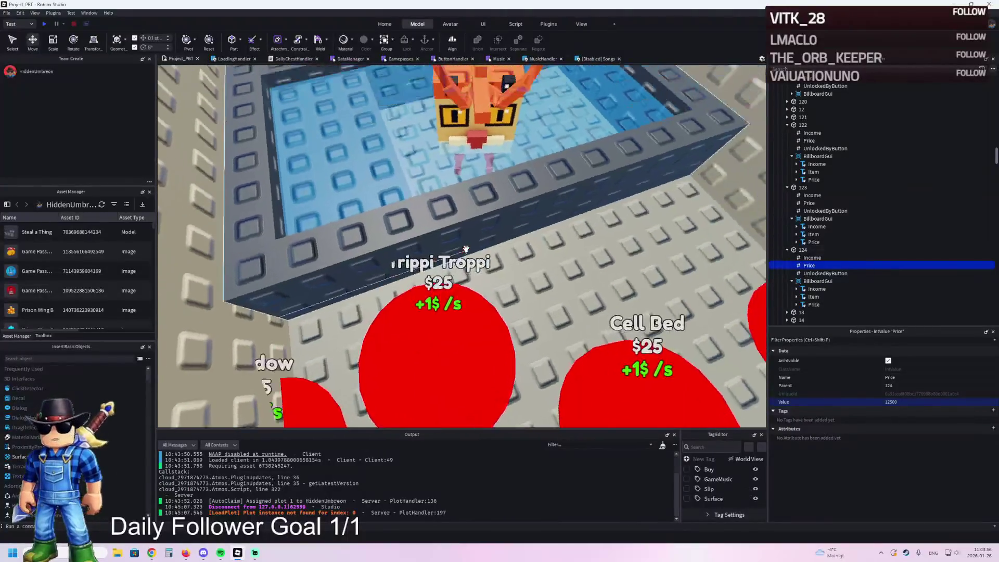
{"action": "key", "text": "w"}
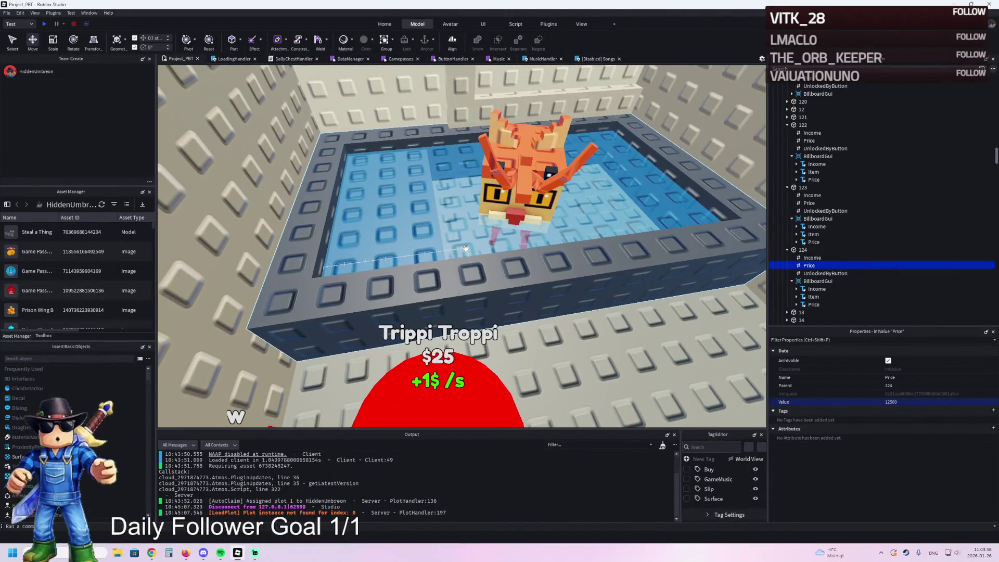
{"action": "key", "text": "w"}
{"action": "key", "text": "s"}
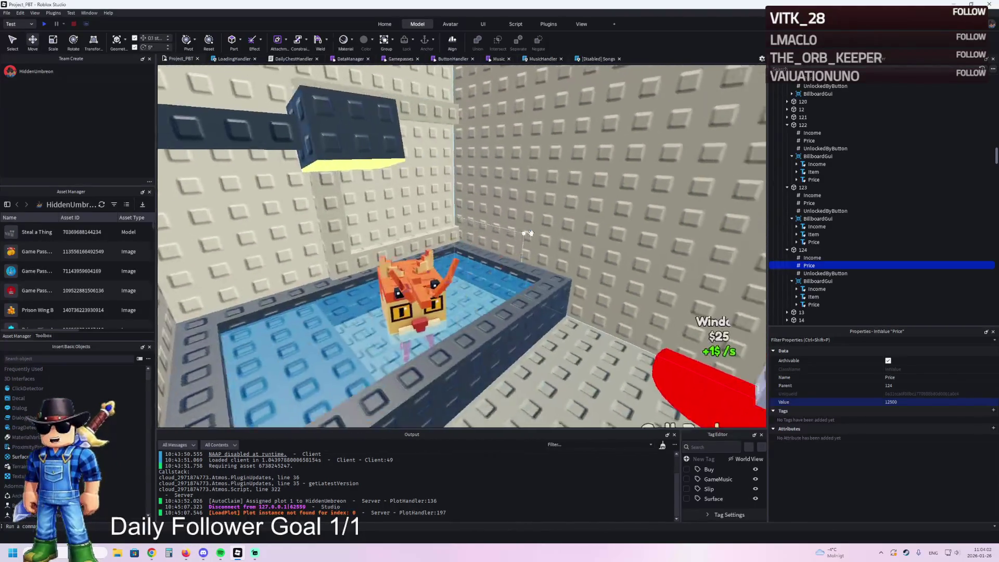
{"action": "key", "text": "d"}
{"action": "key", "text": "w"}
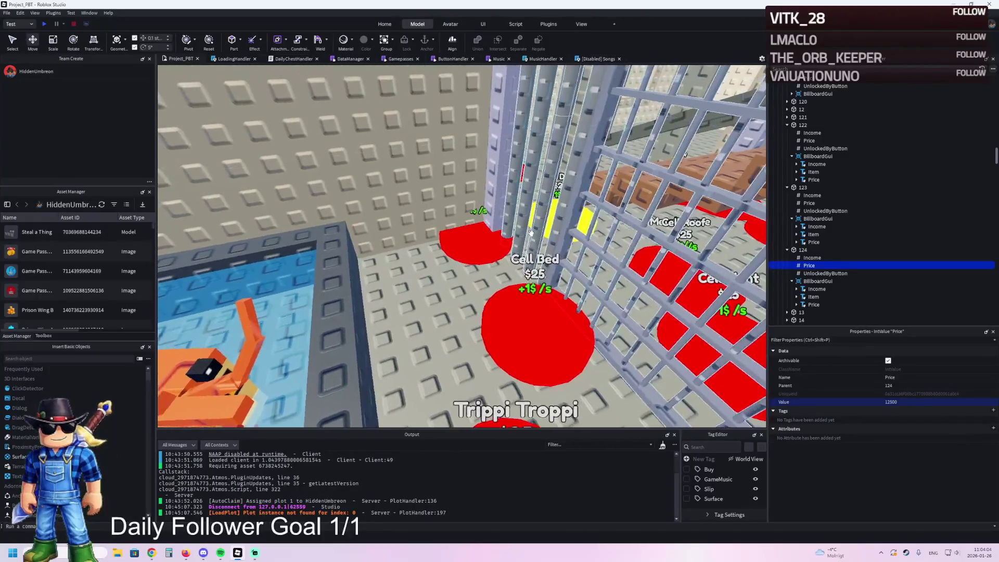
{"action": "key", "text": "s"}
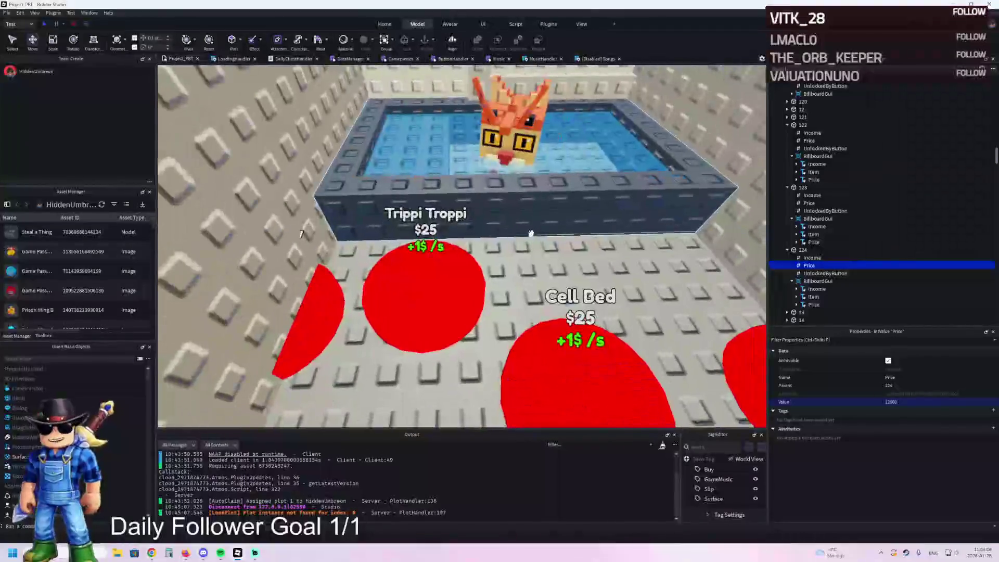
{"action": "left_click", "coordinate": [452, 285]}
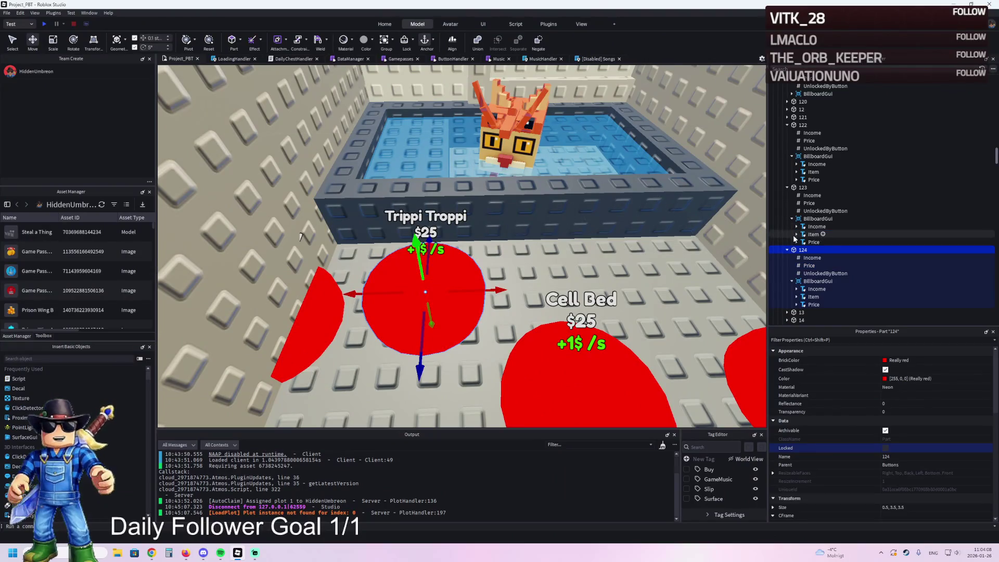
- Check which button unlocks pad 124, then go up to its Buttons folder
{"action": "left_click", "coordinate": [815, 273]}
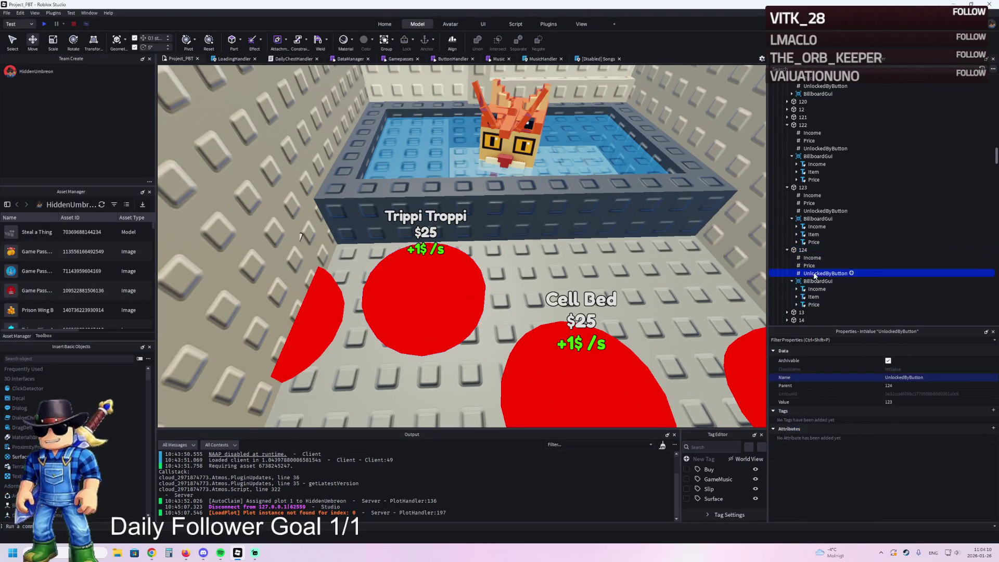
{"action": "left_click", "coordinate": [801, 251]}
{"action": "key", "text": "Left"}
{"action": "key", "text": "Left"}
{"action": "key", "text": "Left"}
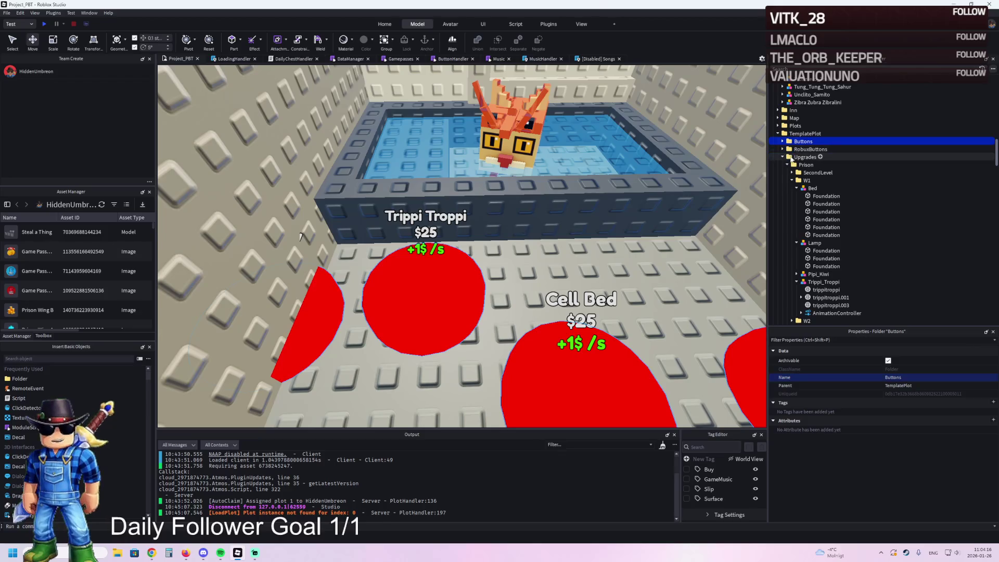
- Collapse W1's Bed, Lamp and Trippi_Troppi models and drag them under button 124
{"action": "left_click", "coordinate": [796, 188]}
{"action": "left_click", "coordinate": [796, 195]}
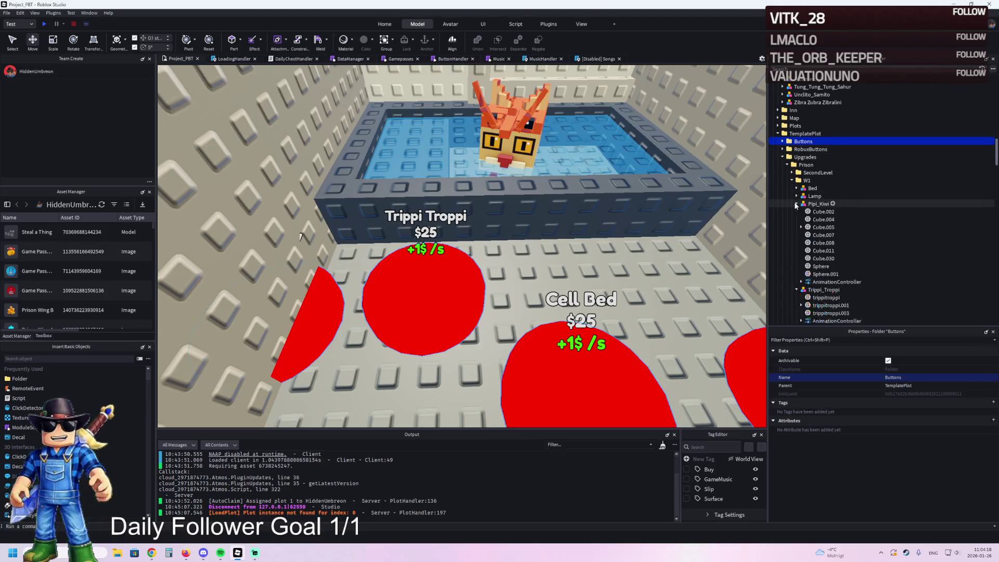
{"action": "left_click", "coordinate": [796, 211]}
{"action": "left_click", "coordinate": [822, 211]}
{"action": "left_click", "coordinate": [815, 196], "text": "ctrl"}
{"action": "left_click", "coordinate": [820, 189], "text": "ctrl"}
{"action": "mouse_move", "coordinate": [815, 190]}
{"action": "left_mouse_down"}
{"action": "mouse_move", "coordinate": [843, 229]}
{"action": "mouse_move", "coordinate": [802, 288]}
{"action": "left_mouse_up"}
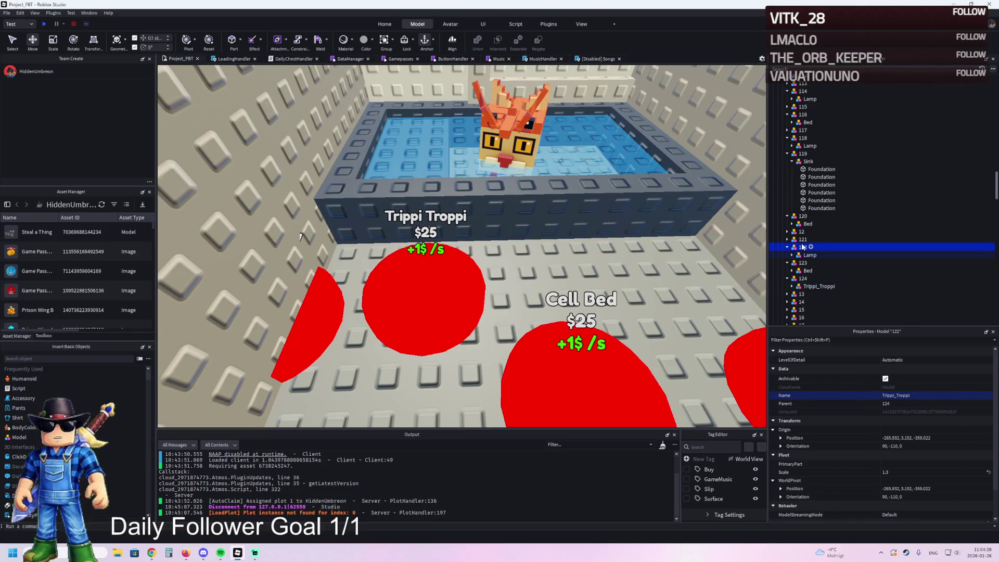
{"action": "scroll", "coordinate": [809, 234], "scroll_direction": "up", "scroll_amount": 10}
{"action": "double_click", "coordinate": [797, 118]}
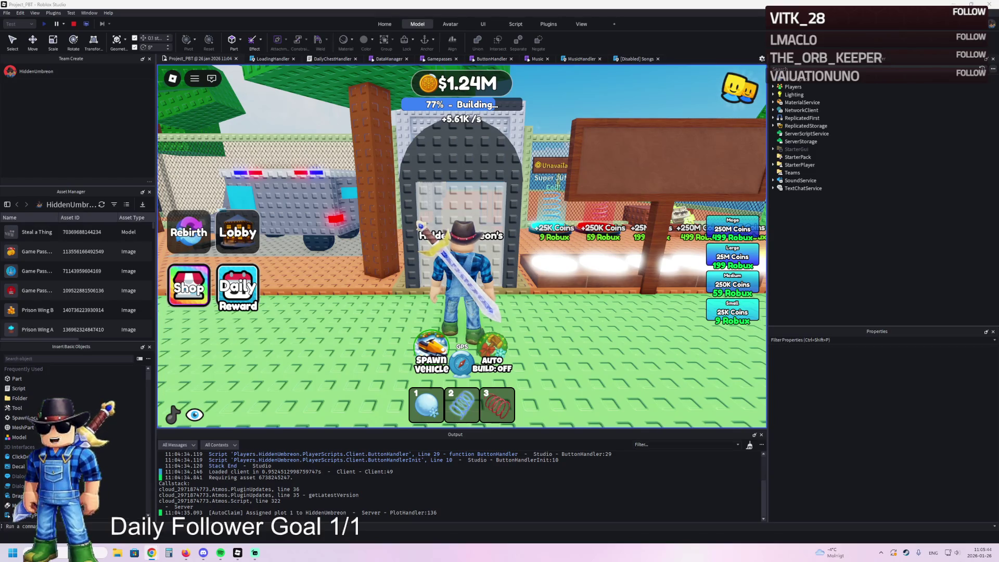
- Switch from the Studio playtest to the browser showing the PASSWORD RUN!! page
{"action": "key", "text": "alt+Tab"}
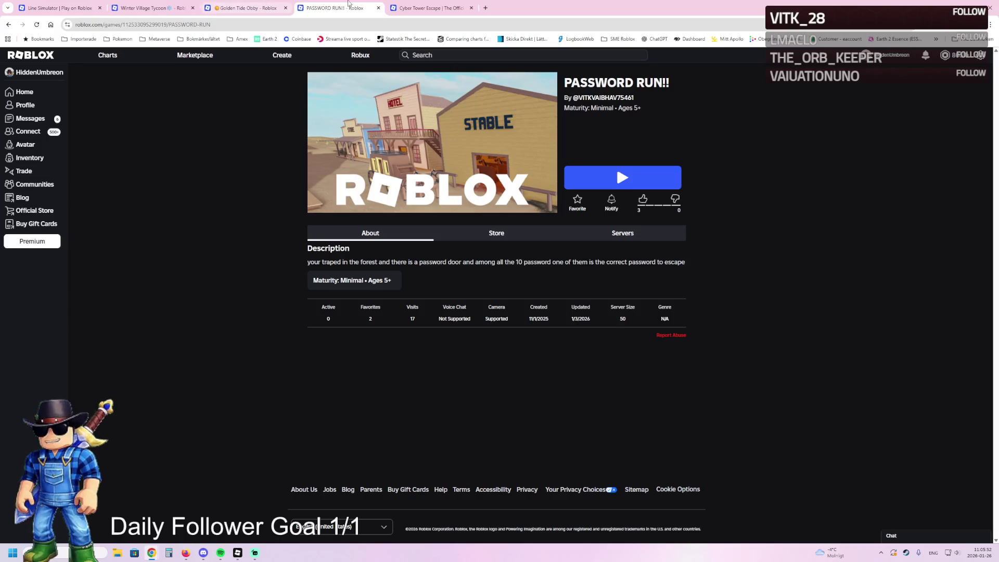
- Open the creator's profile in a new tab, cycle through their games, and flip between tabs
{"action": "middle_click", "coordinate": [11, 25]}
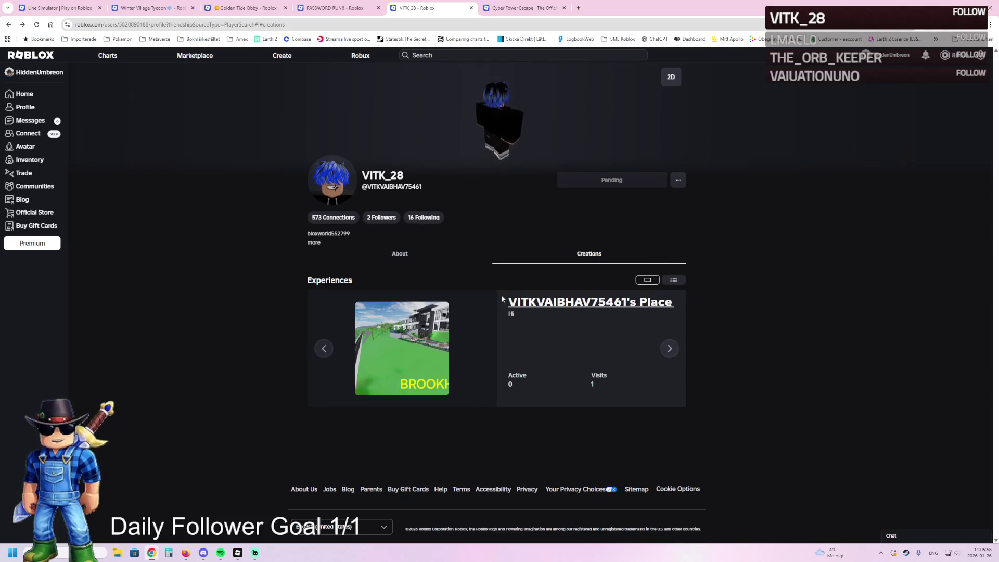
{"action": "left_click", "coordinate": [677, 354]}
{"action": "left_click", "coordinate": [675, 356]}
{"action": "left_click", "coordinate": [675, 357]}
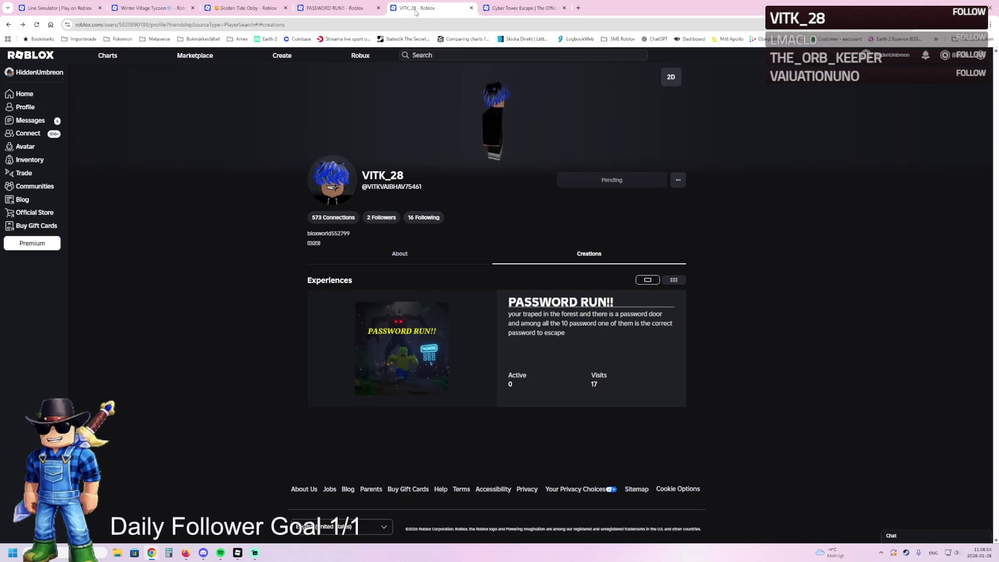
{"action": "left_click", "coordinate": [523, 8]}
{"action": "left_click", "coordinate": [363, 4]}
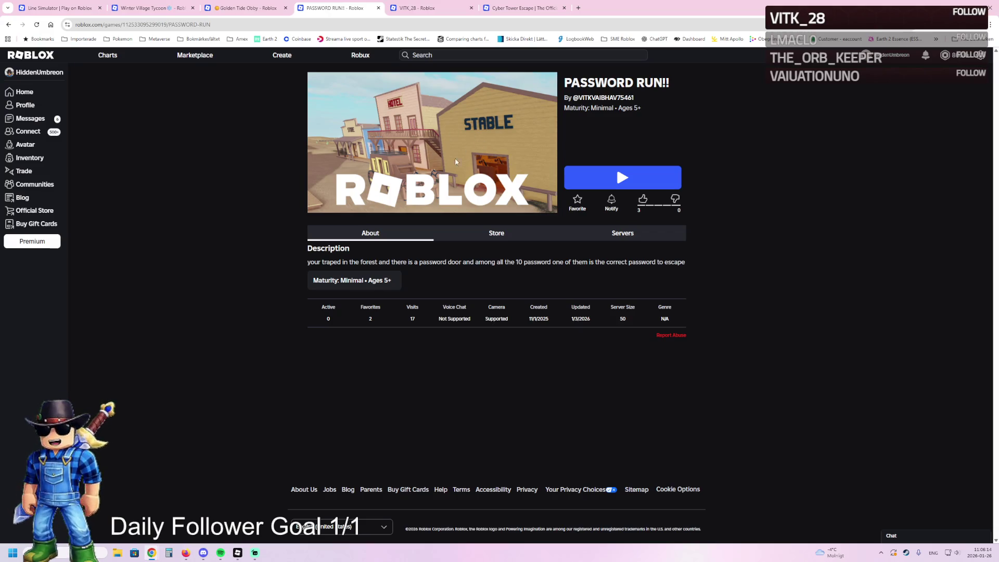
{"action": "key", "text": "ctrl+shift+Tab"}
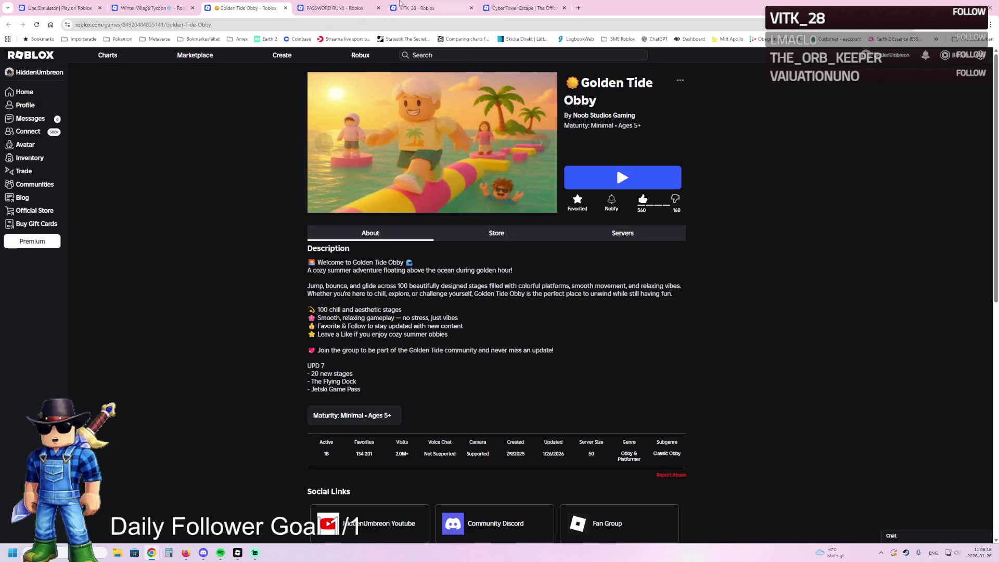
{"action": "key", "text": "ctrl+Tab"}
{"action": "key", "text": "ctrl+Tab"}
{"action": "left_click", "coordinate": [349, 3]}
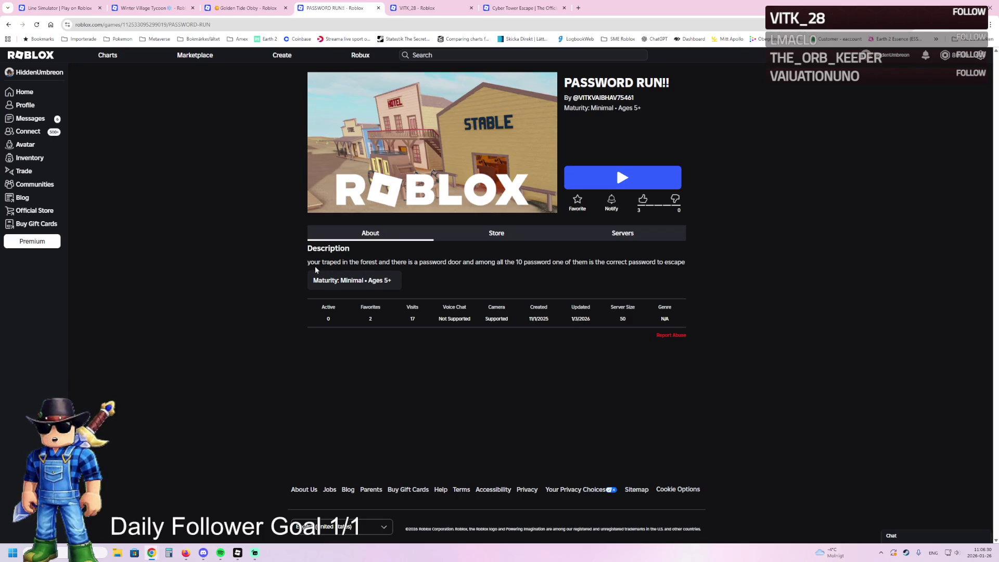
- Highlight the game description, then close the PASSWORD RUN!! and creator profile tabs
{"action": "left_click_drag", "start_coordinate": [306, 265], "coordinate": [692, 271]}
{"action": "left_click", "coordinate": [349, 269]}
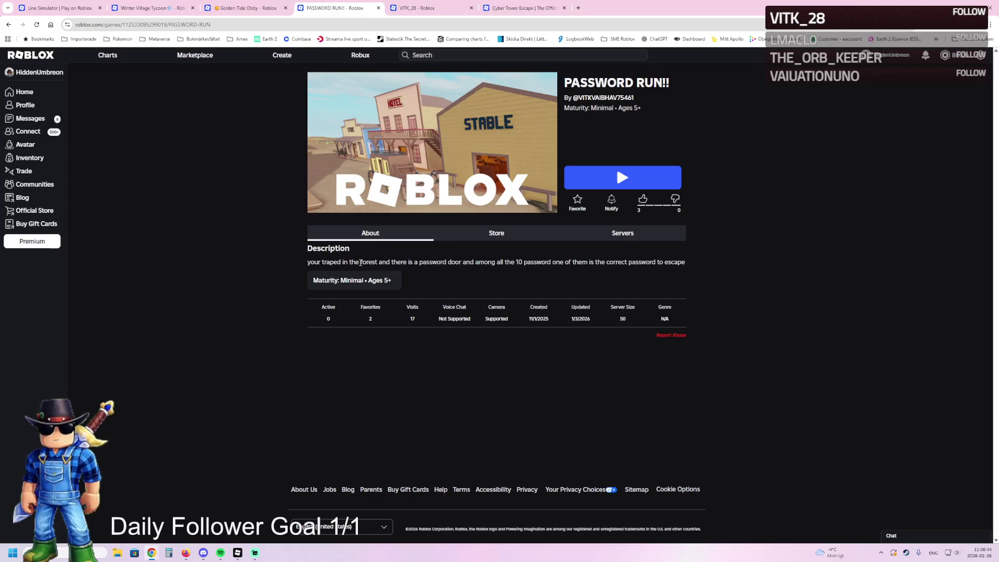
{"action": "middle_click", "coordinate": [334, 4]}
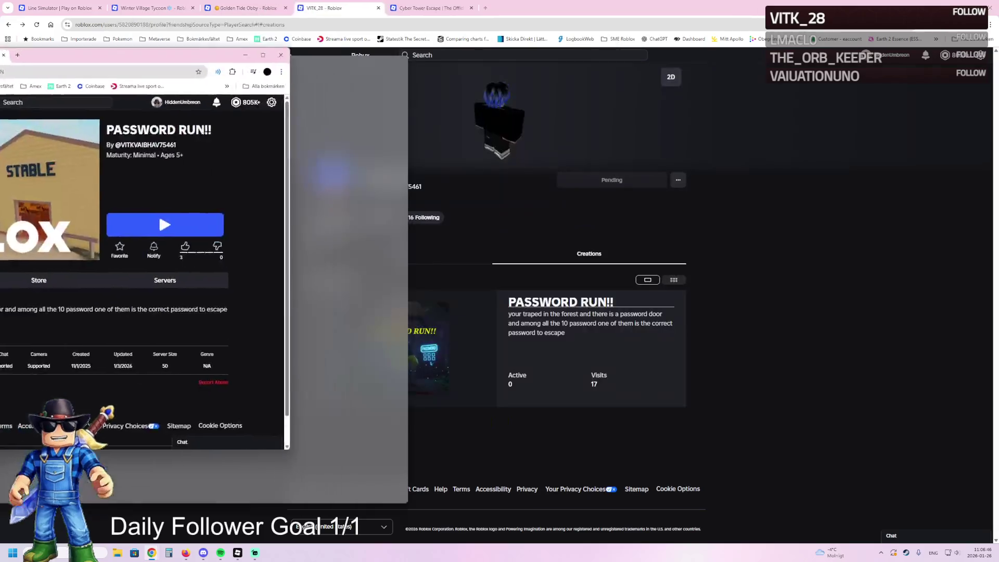
{"action": "left_click", "coordinate": [378, 8]}
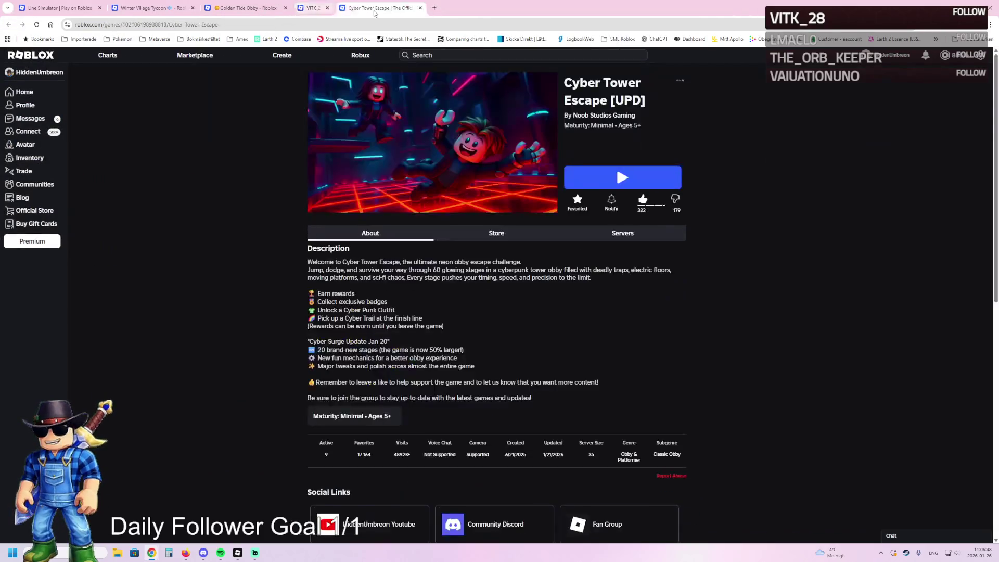
- Bring up the other browser window and launch PASSWORD RUN in the Roblox player
{"action": "left_click", "coordinate": [186, 553]}
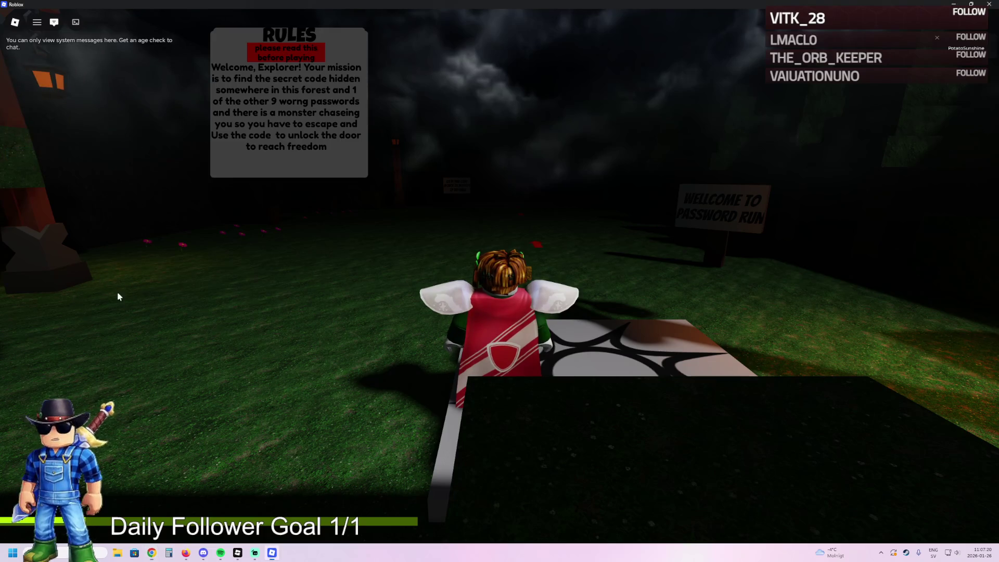
- Walk onto the patterned platform toward the welcome sign and glance at the game settings
{"action": "key", "text": "w"}
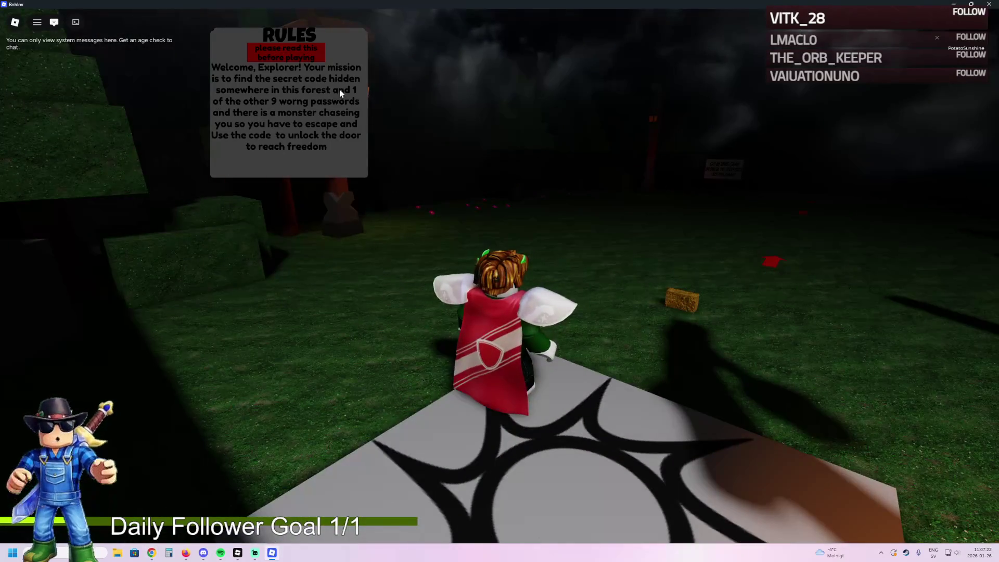
{"action": "key", "text": "Right"}
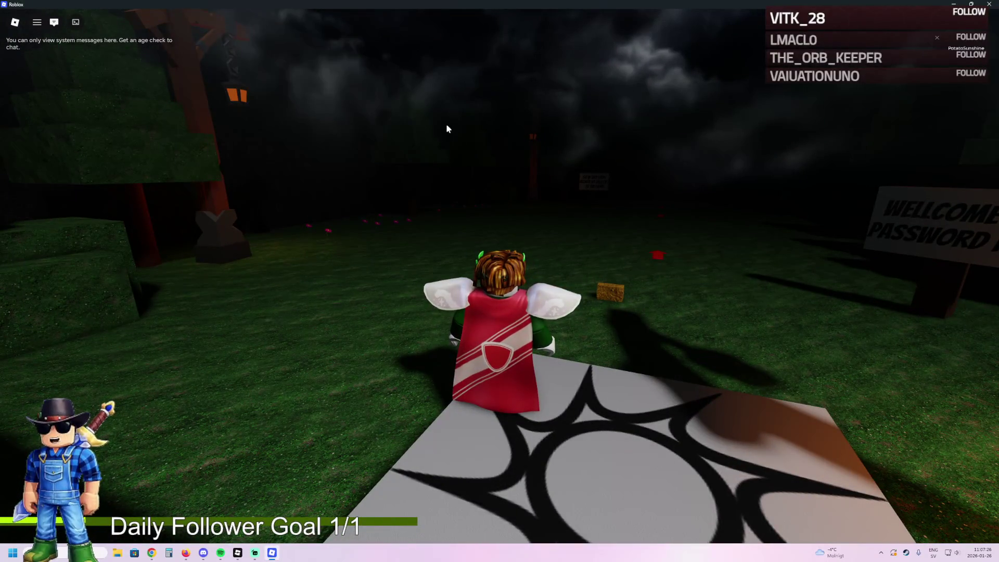
{"action": "key", "text": "Right"}
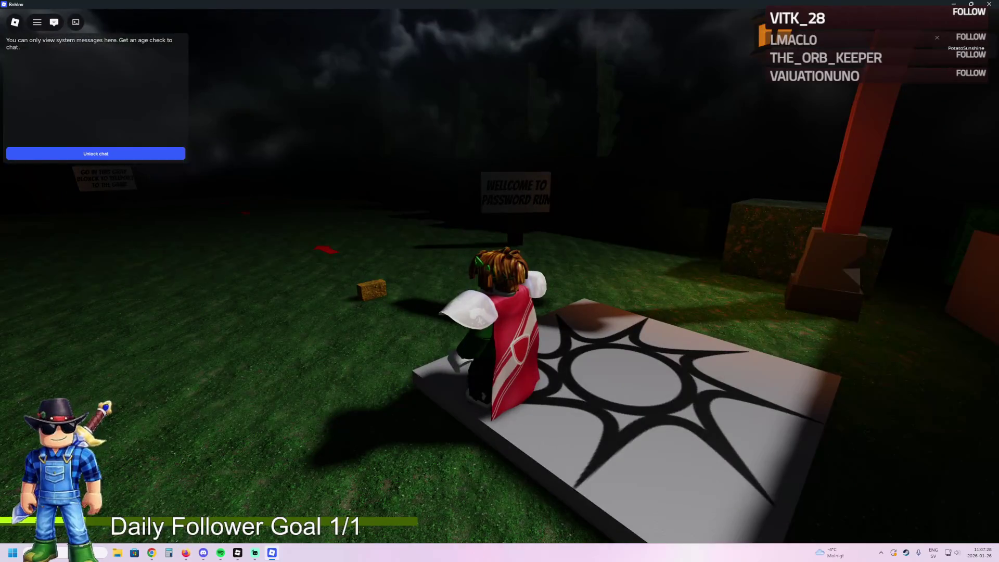
{"action": "key", "text": "w"}
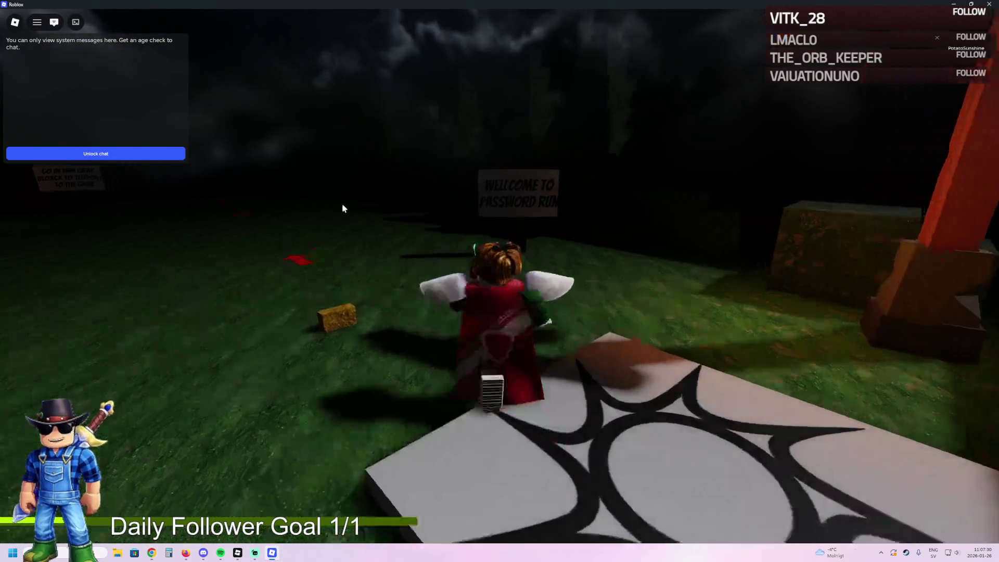
{"action": "key", "text": "Escape"}
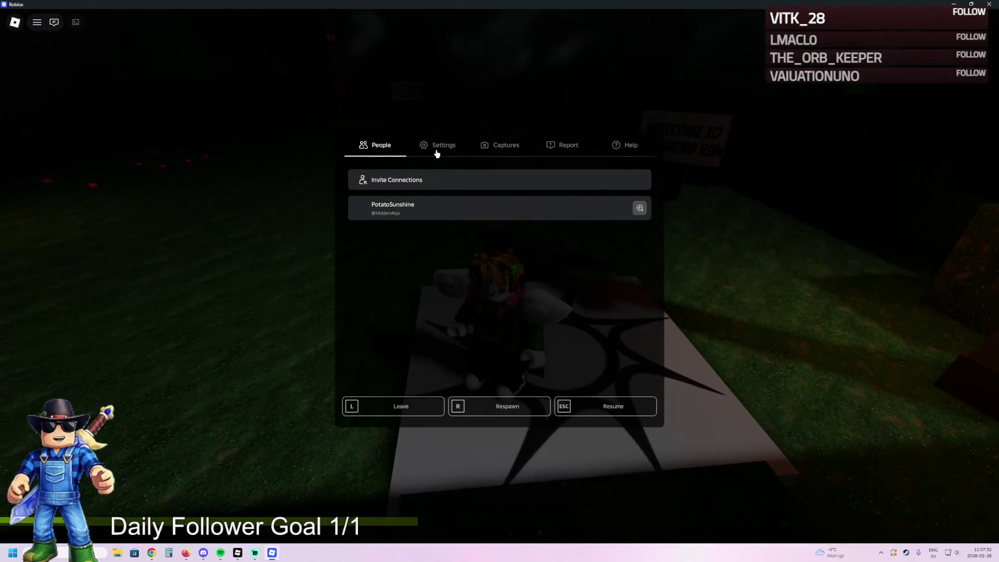
{"action": "left_click", "coordinate": [437, 151]}
{"action": "scroll", "coordinate": [520, 271], "scroll_direction": "down", "scroll_amount": 3}
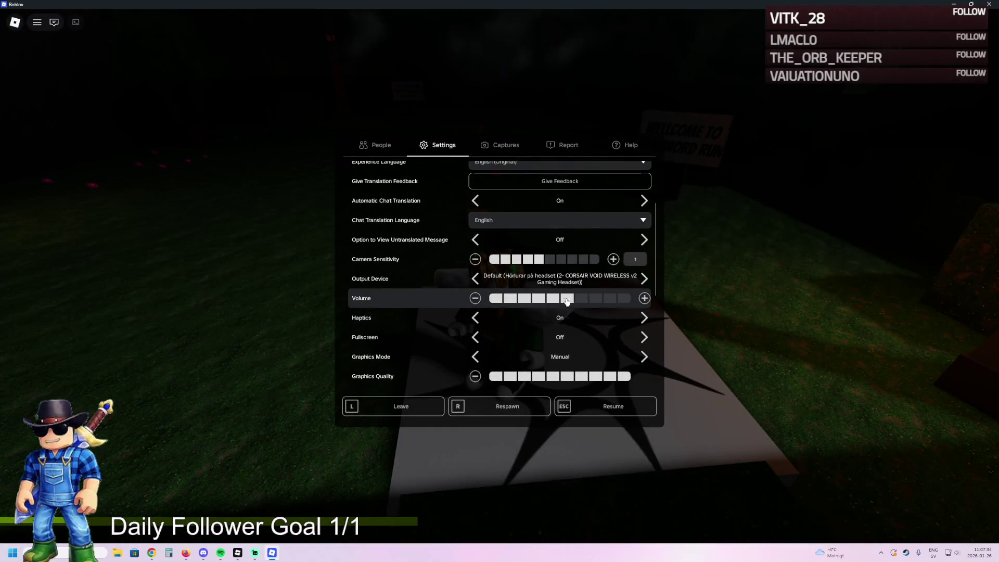
{"action": "key", "text": "Escape"}
- Walk the avatar across the grass to the dark stone block, then return to Roblox Studio
{"action": "key", "text": "w"}
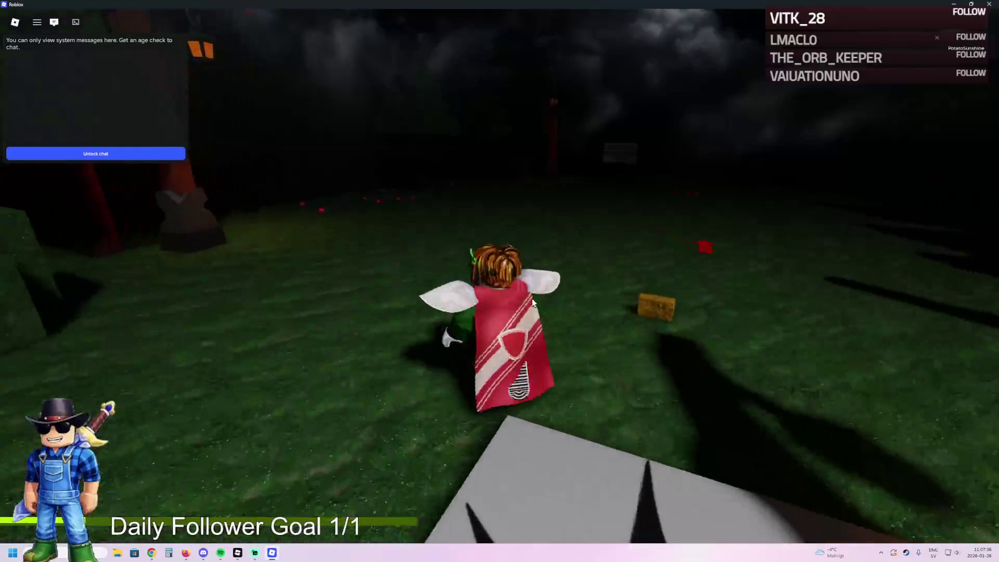
{"action": "key", "text": "w"}
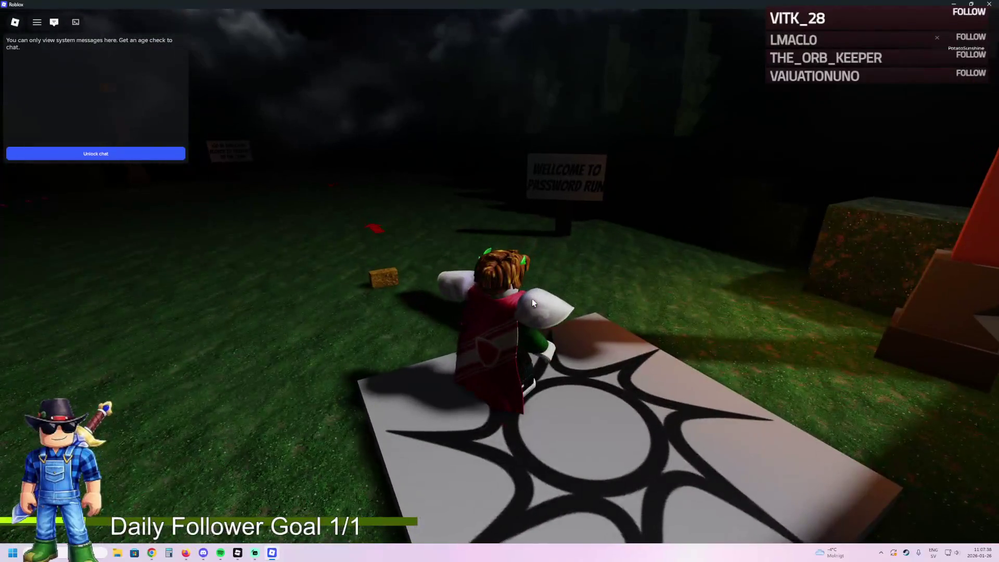
{"action": "key", "text": "Left"}
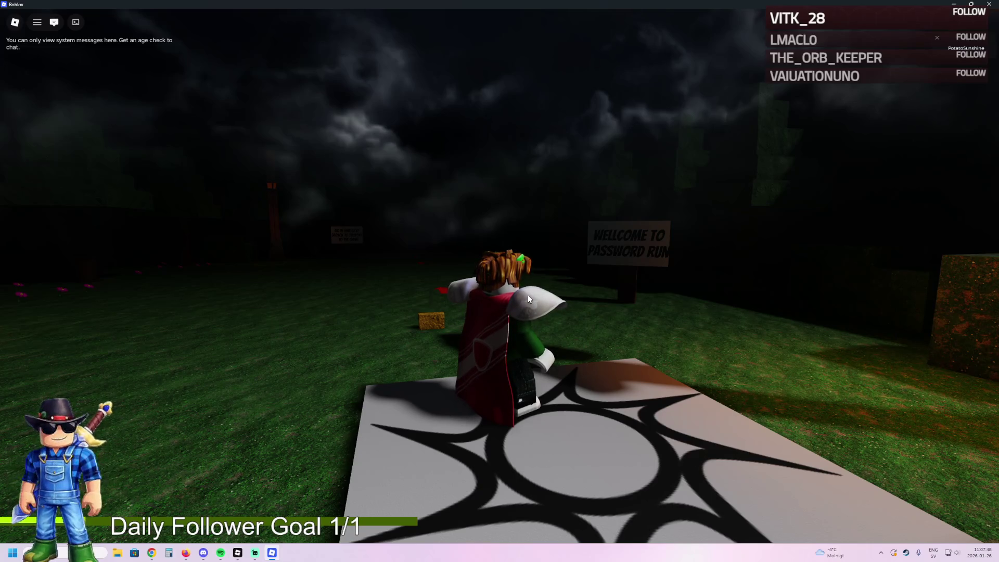
{"action": "key", "text": "w"}
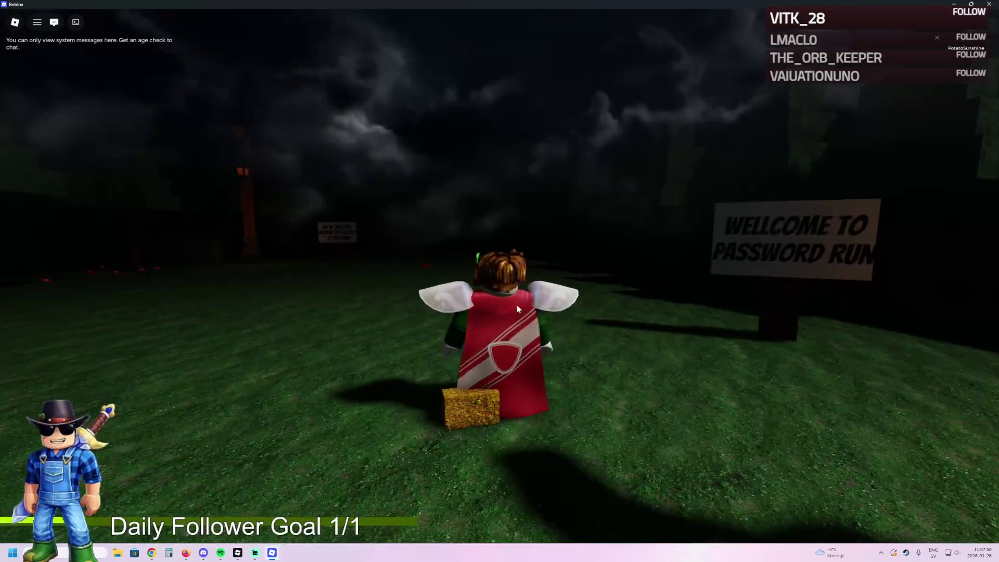
{"action": "key", "text": "d"}
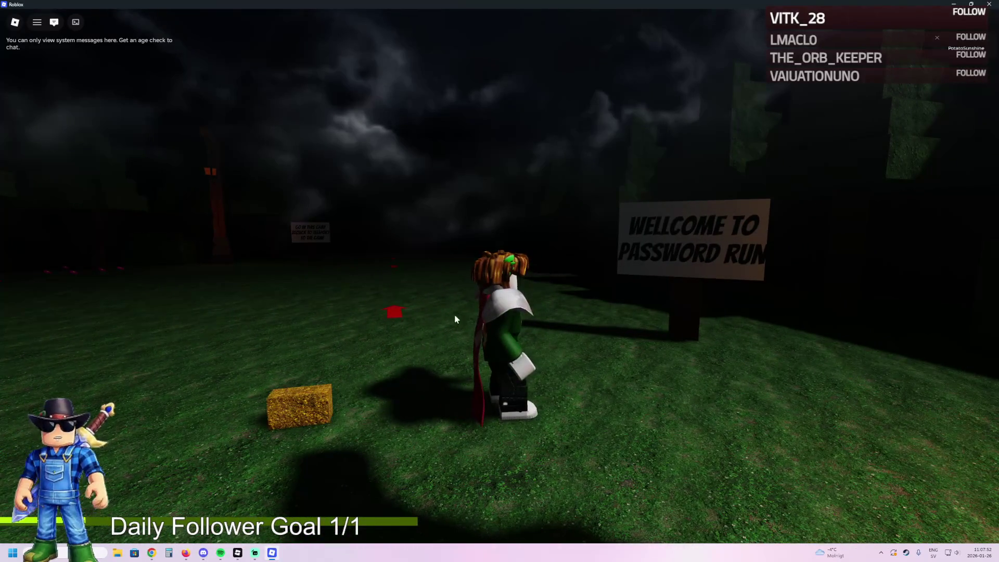
{"action": "key", "text": "w"}
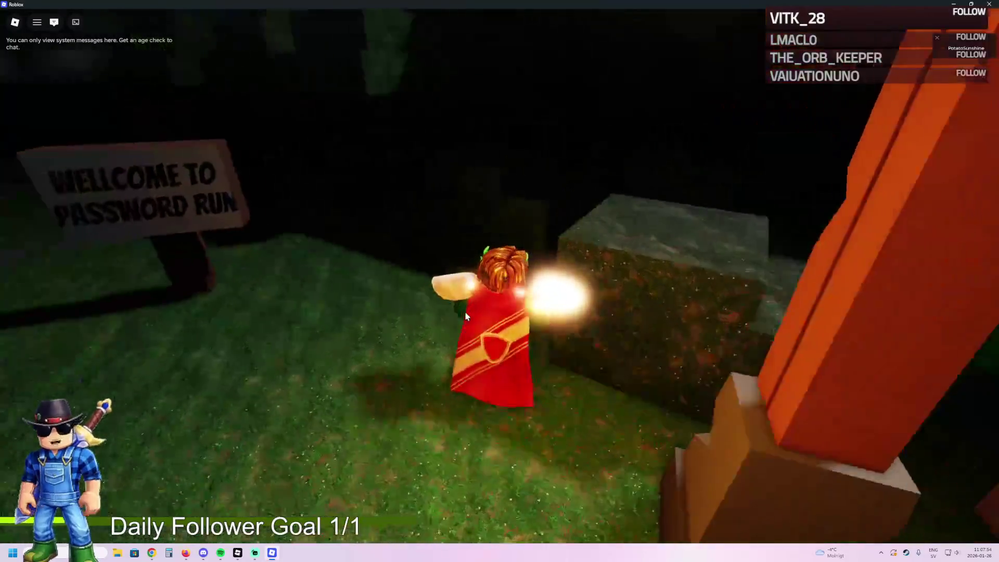
{"action": "key", "text": "w"}
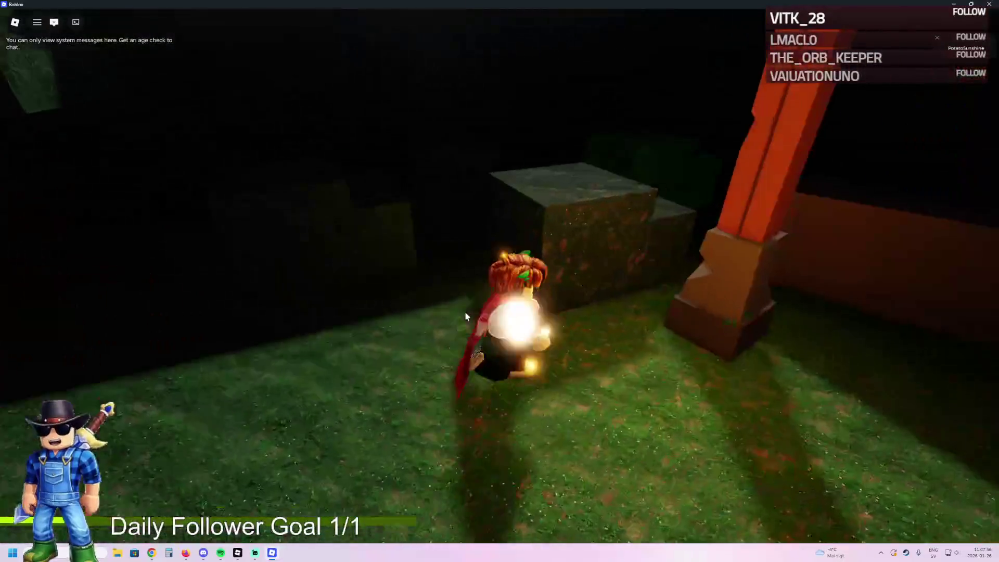
{"action": "key", "text": "w"}
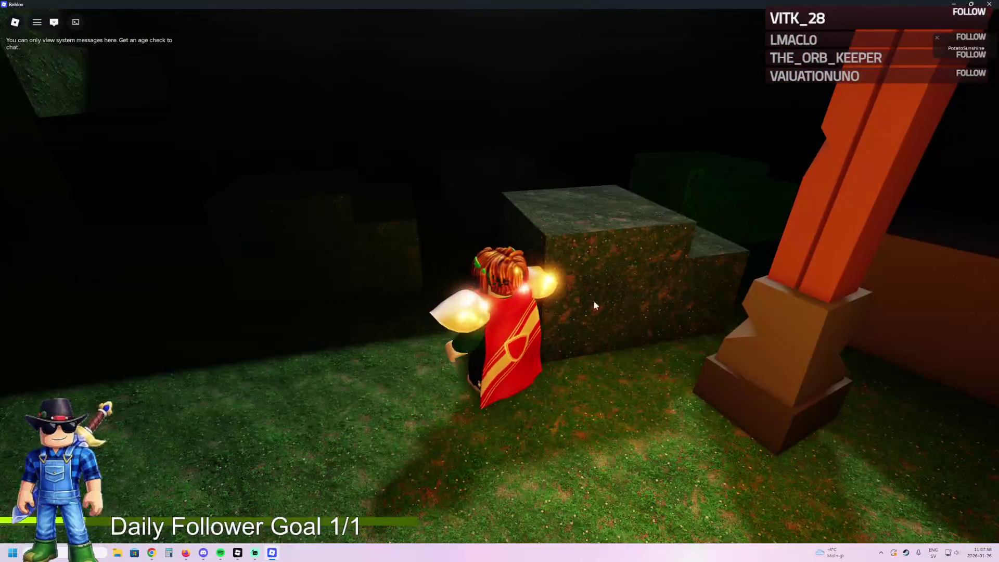
{"action": "key", "text": "alt+Tab"}
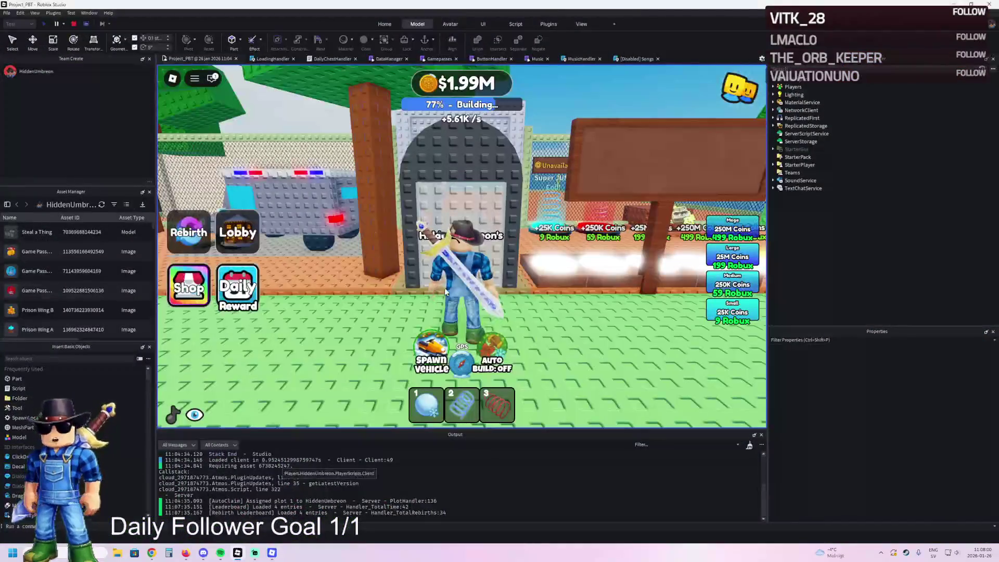
- Stop the playtest, move TemplatePlot into Workspace, and slide plot 88's Foundation wall about 35 studs back
{"action": "key", "text": "shift+F5"}
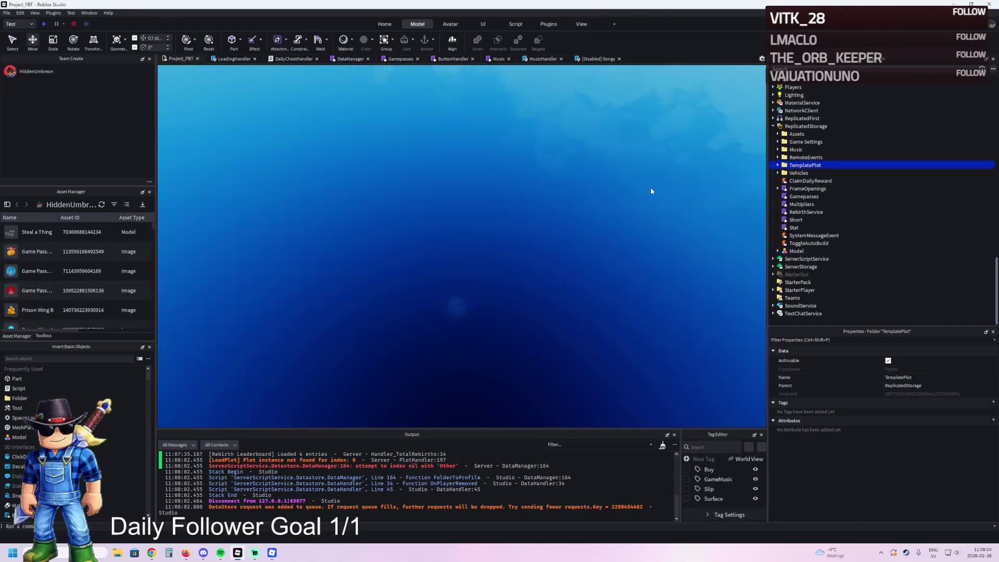
{"action": "left_click_drag", "start_coordinate": [757, 170], "coordinate": [490, 199]}
{"action": "left_click", "coordinate": [461, 256]}
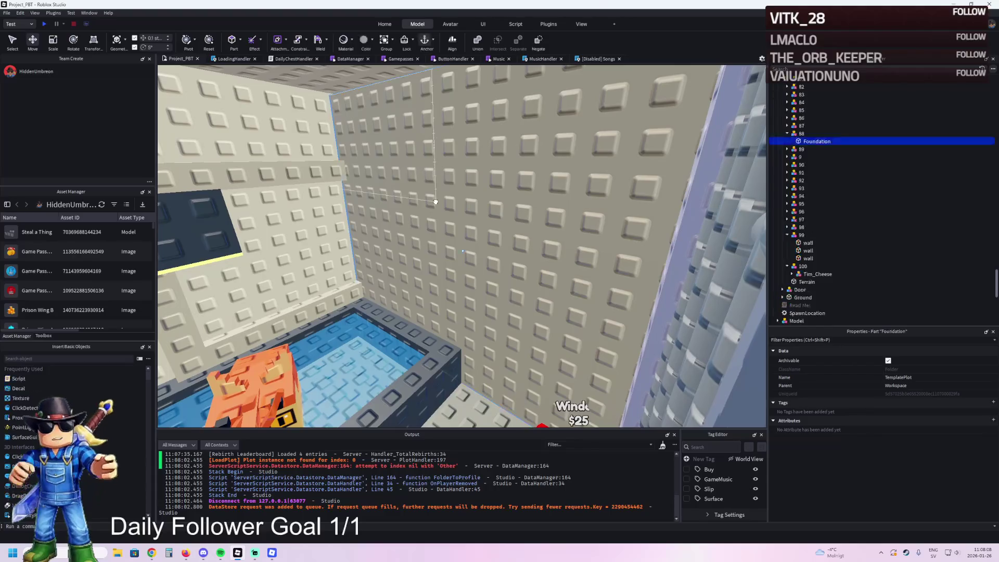
{"action": "mouse_move", "coordinate": [461, 256]}
{"action": "left_mouse_down"}
{"action": "mouse_move", "coordinate": [419, 242]}
{"action": "mouse_move", "coordinate": [322, 281]}
{"action": "mouse_move", "coordinate": [231, 271]}
{"action": "mouse_move", "coordinate": [317, 256]}
{"action": "left_mouse_up"}
- Duplicate the Foundation wall and nudge the copy and the wall slightly sideways, about 1.2 studs
{"action": "key", "text": "ctrl+d"}
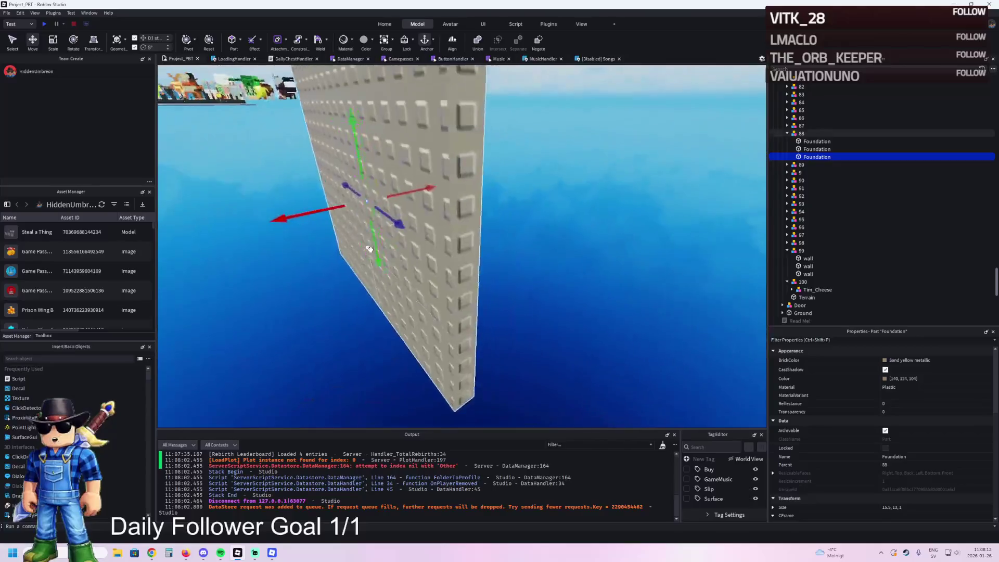
{"action": "left_click_drag", "start_coordinate": [424, 193], "coordinate": [434, 206]}
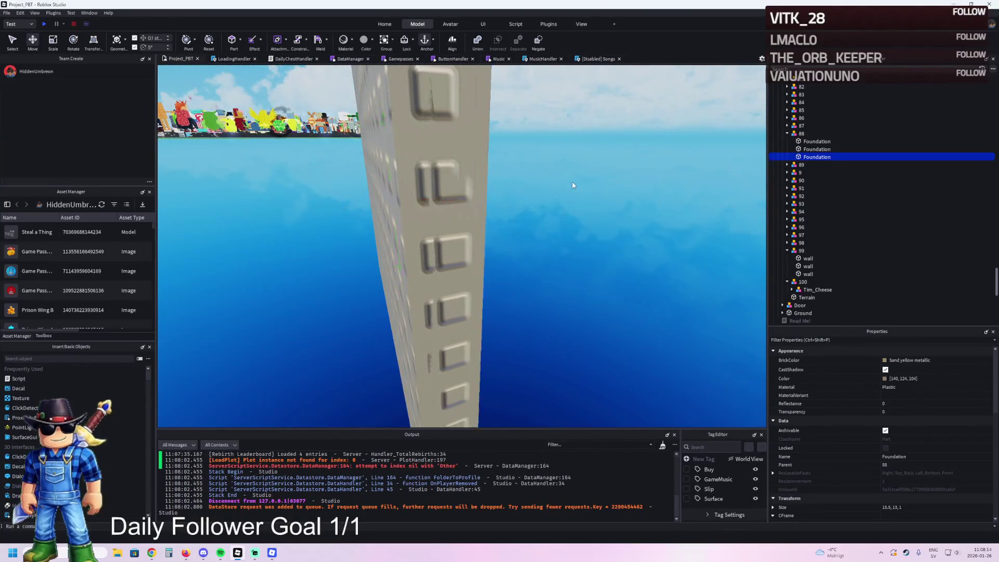
{"action": "left_click", "coordinate": [575, 183]}
{"action": "left_click", "coordinate": [471, 193]}
{"action": "mouse_move", "coordinate": [457, 202]}
{"action": "left_mouse_down"}
{"action": "mouse_move", "coordinate": [436, 202]}
{"action": "mouse_move", "coordinate": [448, 205]}
{"action": "left_mouse_up"}
{"action": "left_click", "coordinate": [636, 198]}
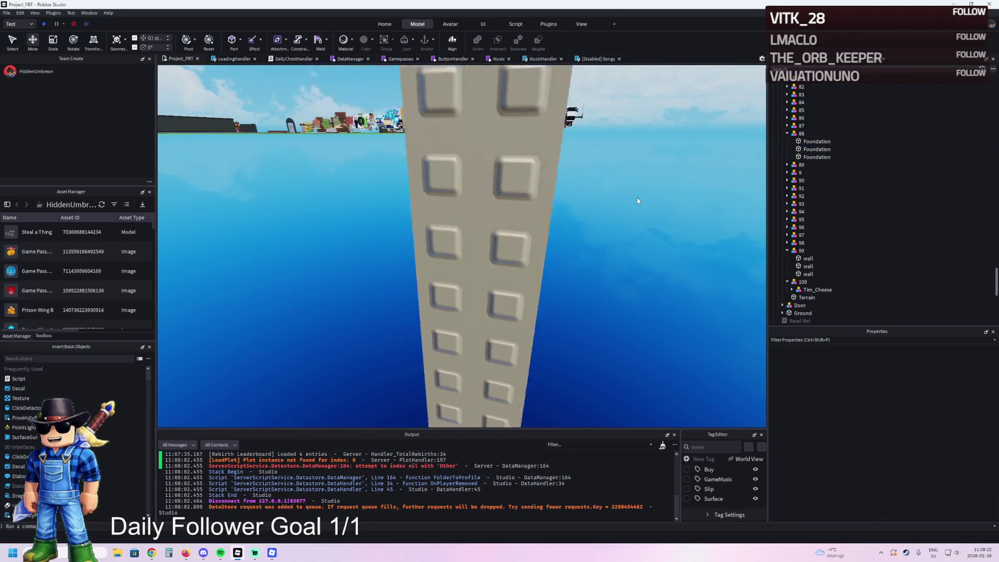
{"action": "left_click", "coordinate": [591, 207]}
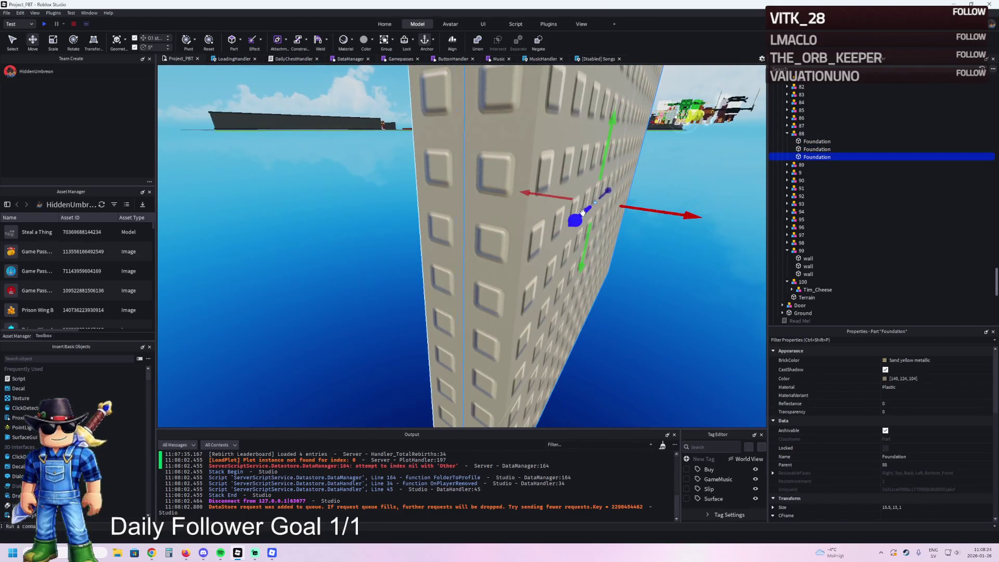
{"action": "left_click_drag", "start_coordinate": [613, 211], "coordinate": [638, 217]}
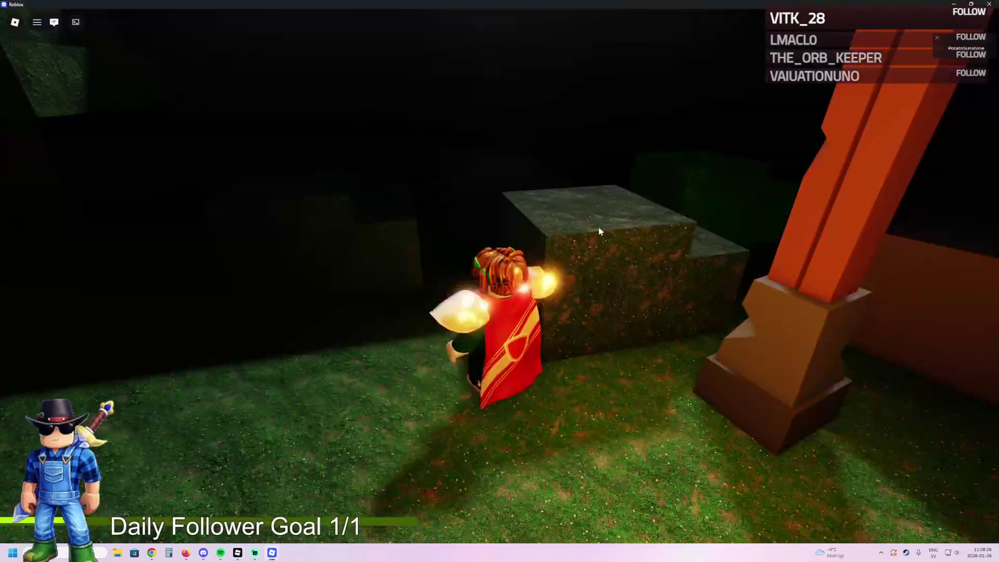
- Walk the avatar right and forward, jump onto the stone block by the lantern post, then return to Studio
{"action": "key", "text": "d"}
{"action": "key", "text": "w"}
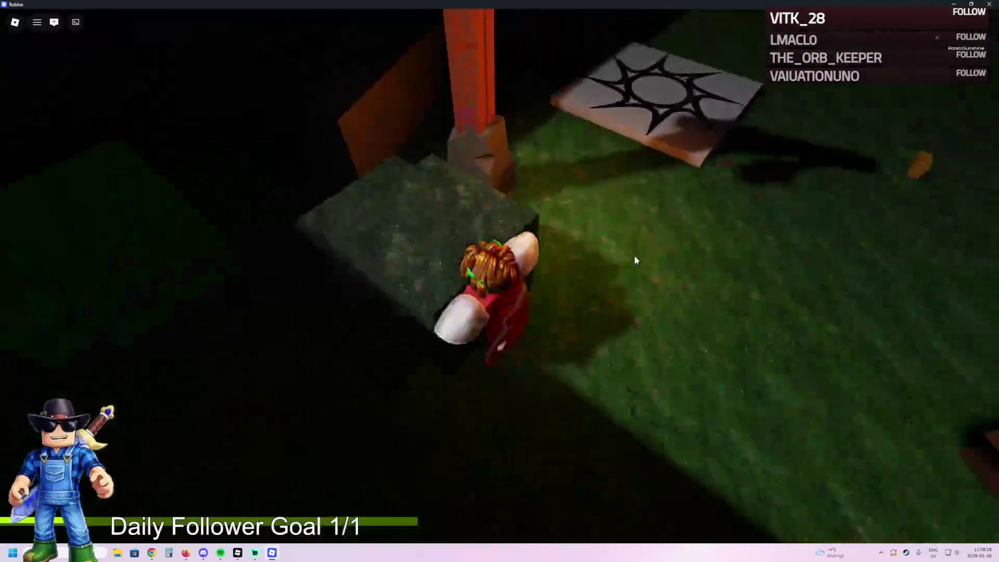
{"action": "key", "text": "space"}
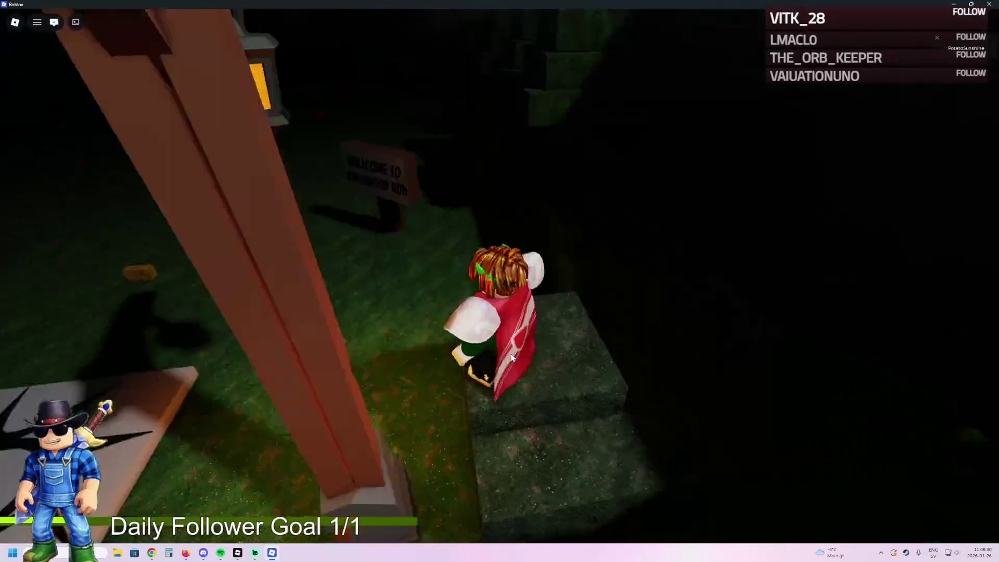
{"action": "key", "text": "alt+Tab"}
{"action": "key", "text": "alt+Tab"}
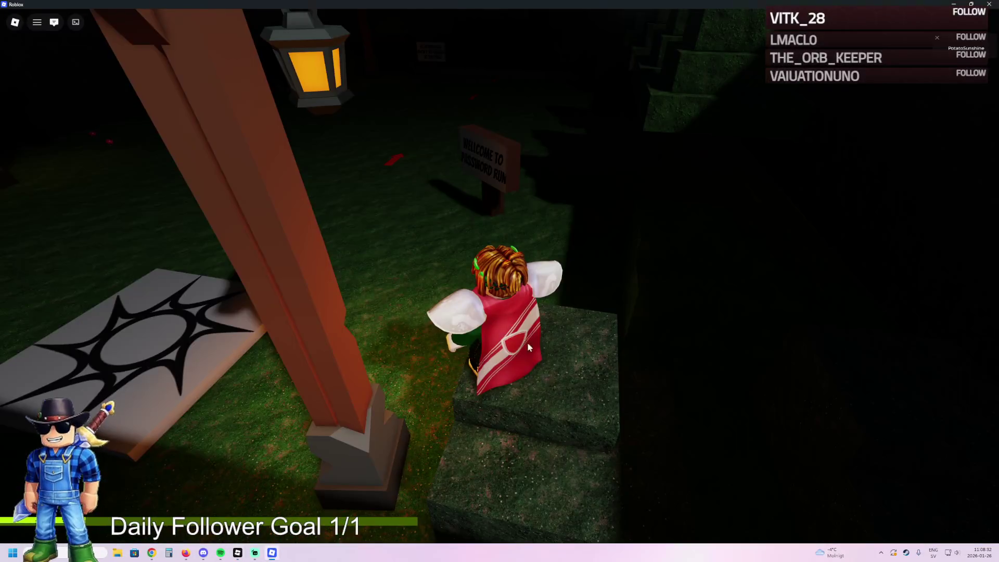
{"action": "key", "text": "alt+Tab"}
- Nudge the Foundation wall into place by about 0.7 and 1.2 studs sideways
{"action": "key", "text": "a"}
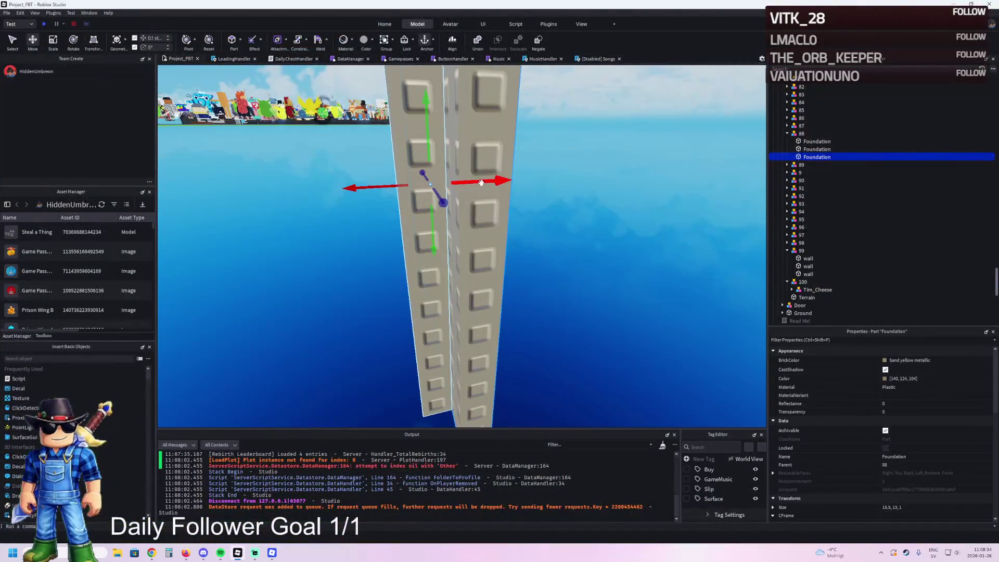
{"action": "left_click_drag", "start_coordinate": [482, 182], "coordinate": [494, 180]}
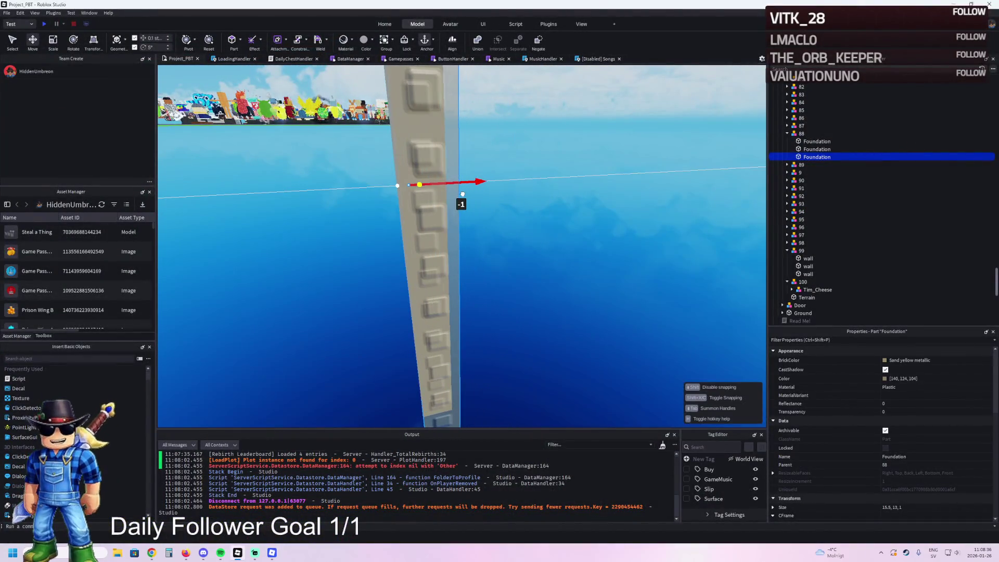
{"action": "key", "text": "w"}
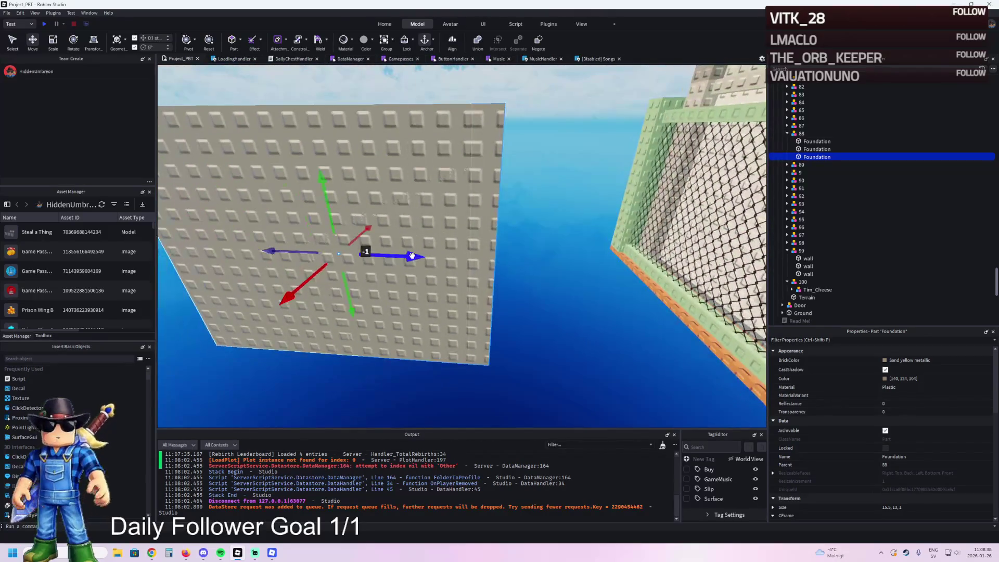
{"action": "left_click_drag", "start_coordinate": [380, 257], "coordinate": [382, 256]}
{"action": "key", "text": "s"}
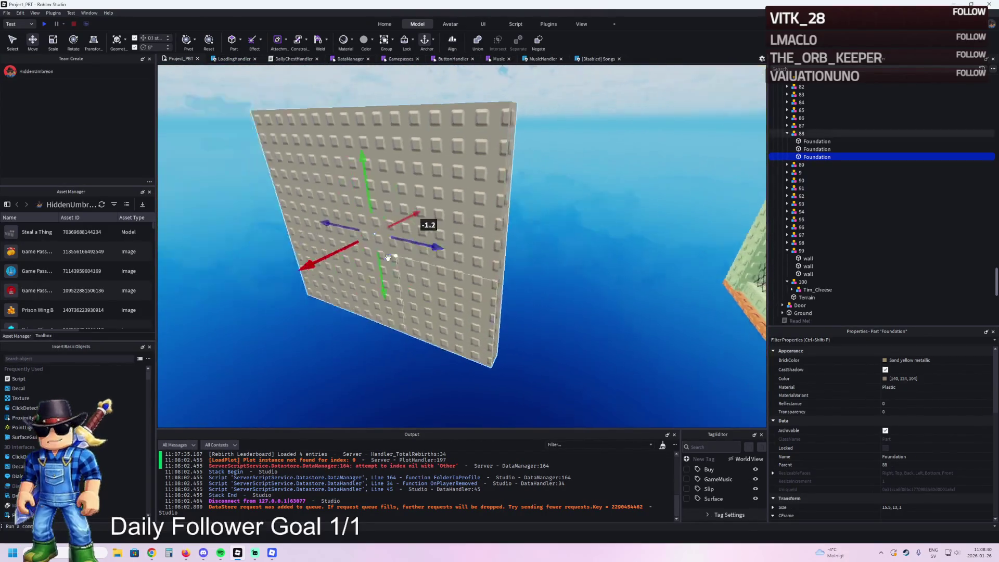
- Resize the other Foundation with the Scale tool to roughly 15 × 11 × 9.6, then return to the game
{"action": "key", "text": "ctrl+3"}
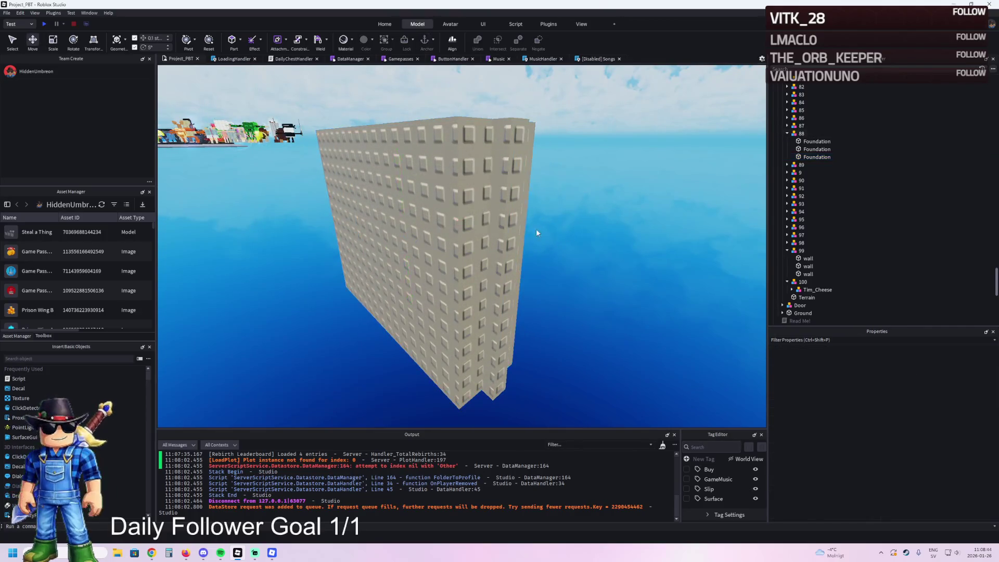
{"action": "key", "text": "e"}
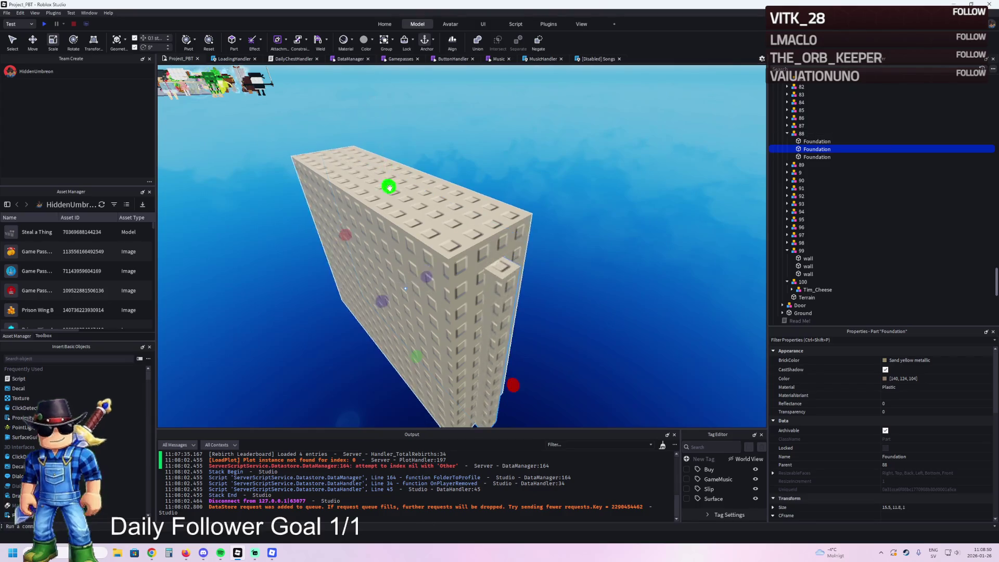
{"action": "key", "text": "e"}
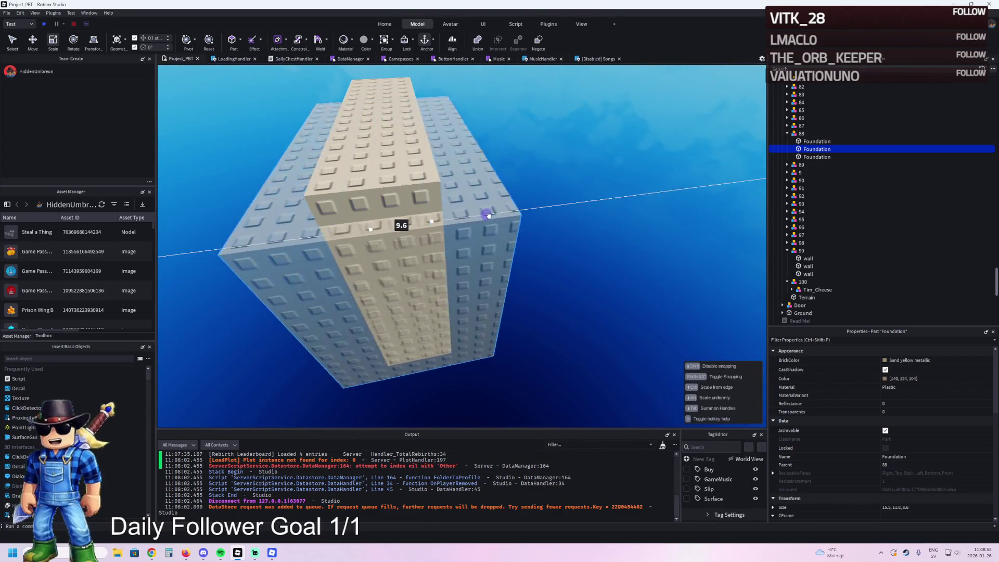
{"action": "left_click", "coordinate": [514, 204]}
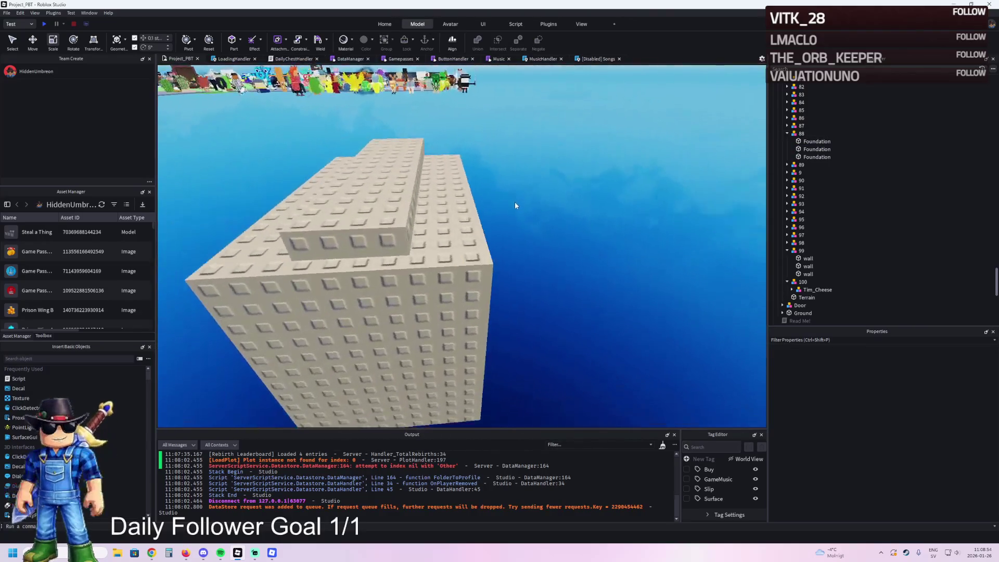
{"action": "key", "text": "alt+Tab"}
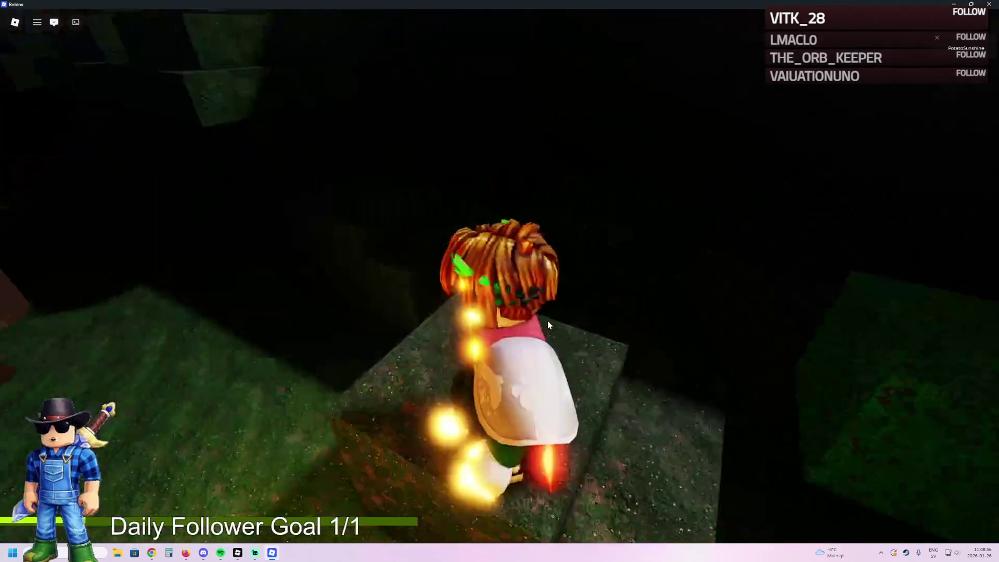
- Walk off the stone block to the gray teleport block and teleport into the game area
{"action": "key", "text": "w"}
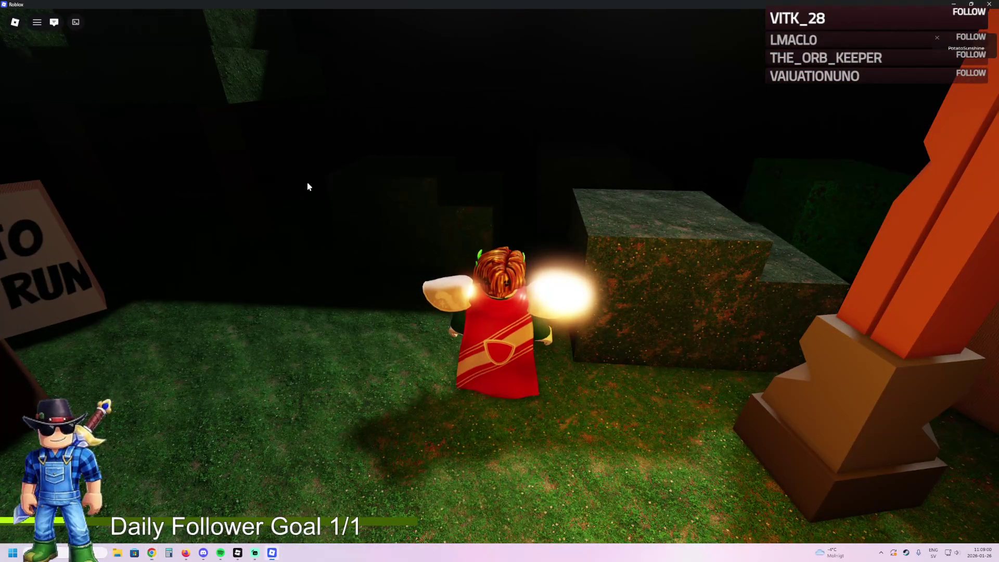
{"action": "key", "text": "Left"}
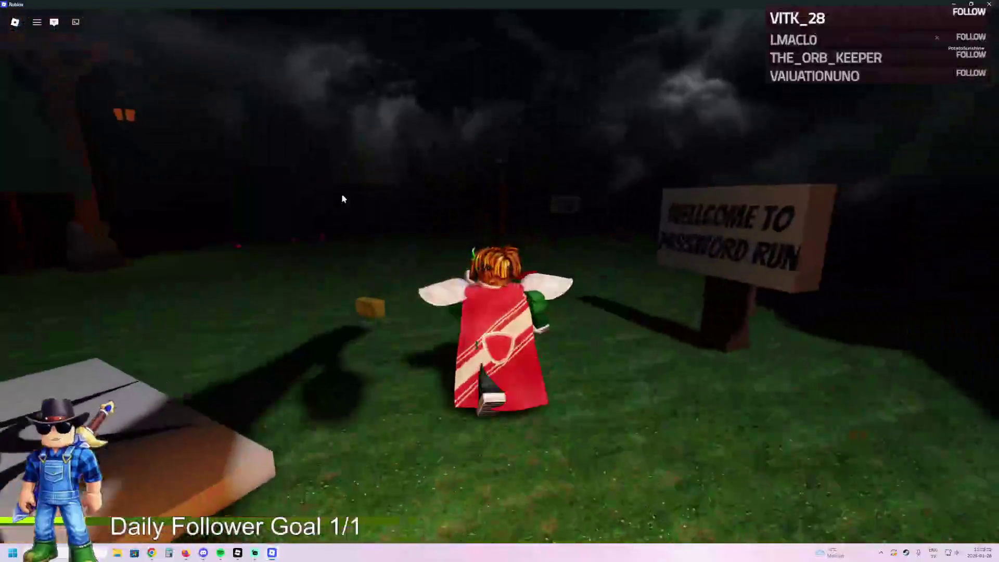
{"action": "key", "text": "Left"}
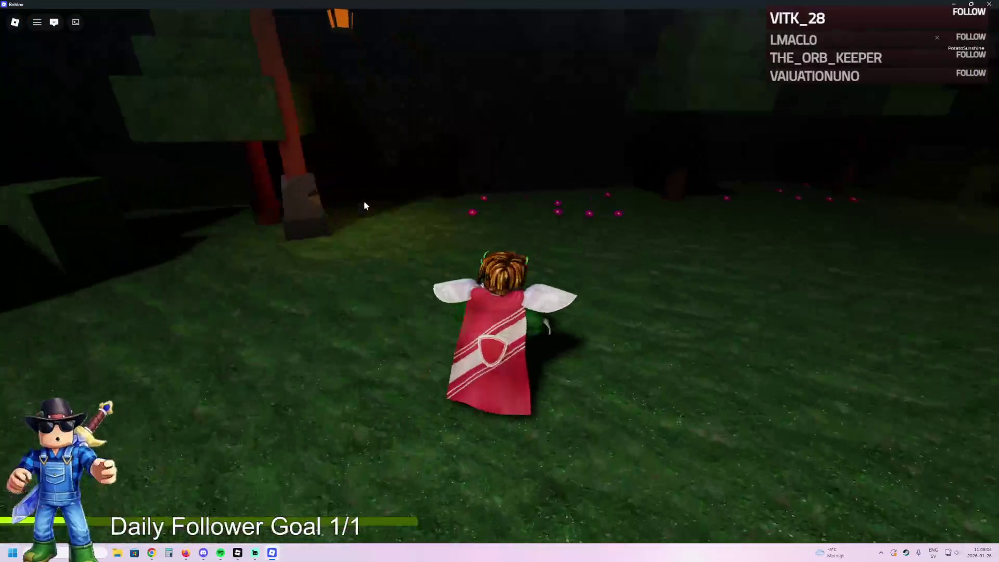
{"action": "key", "text": "w"}
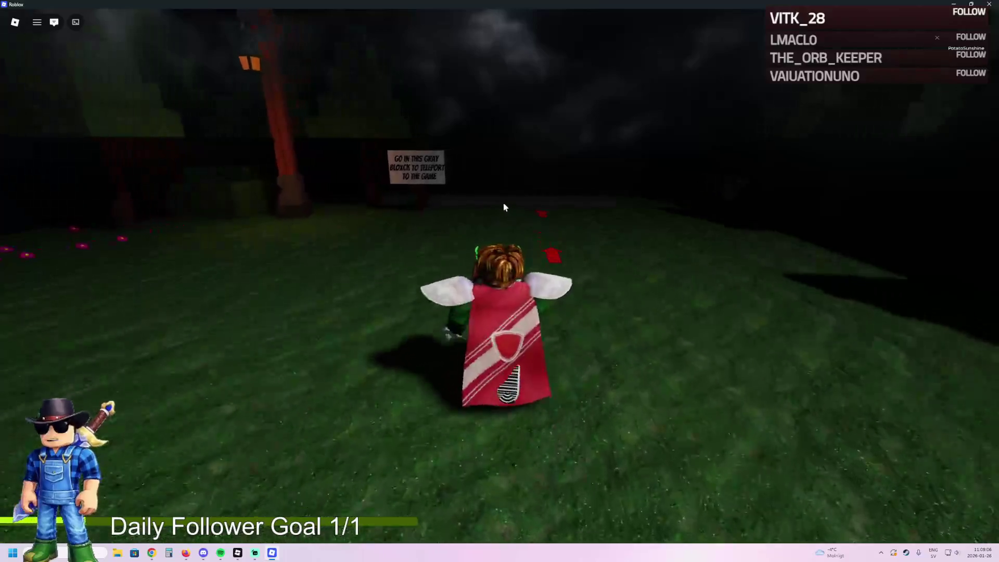
{"action": "key", "text": "w"}
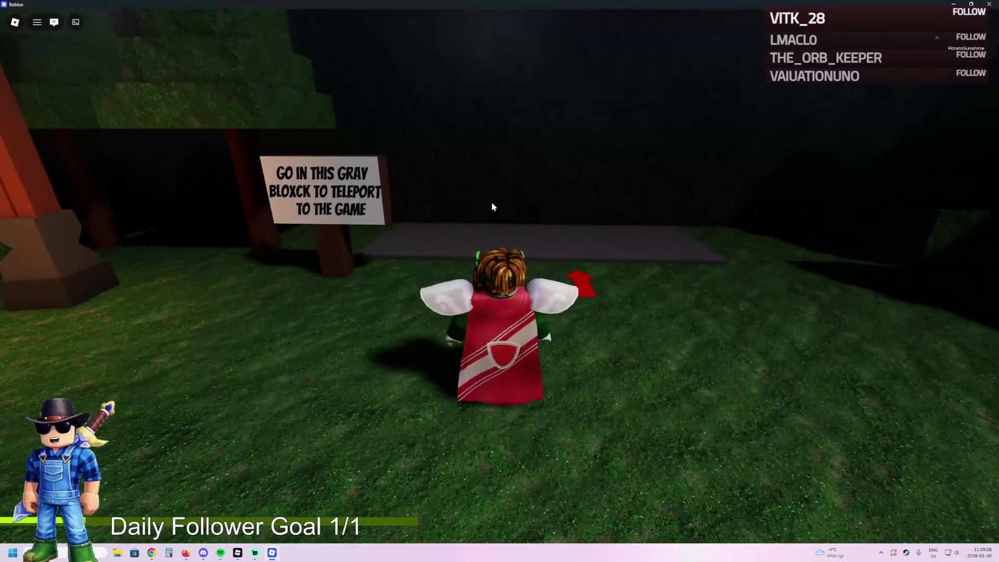
{"action": "key", "text": "w"}
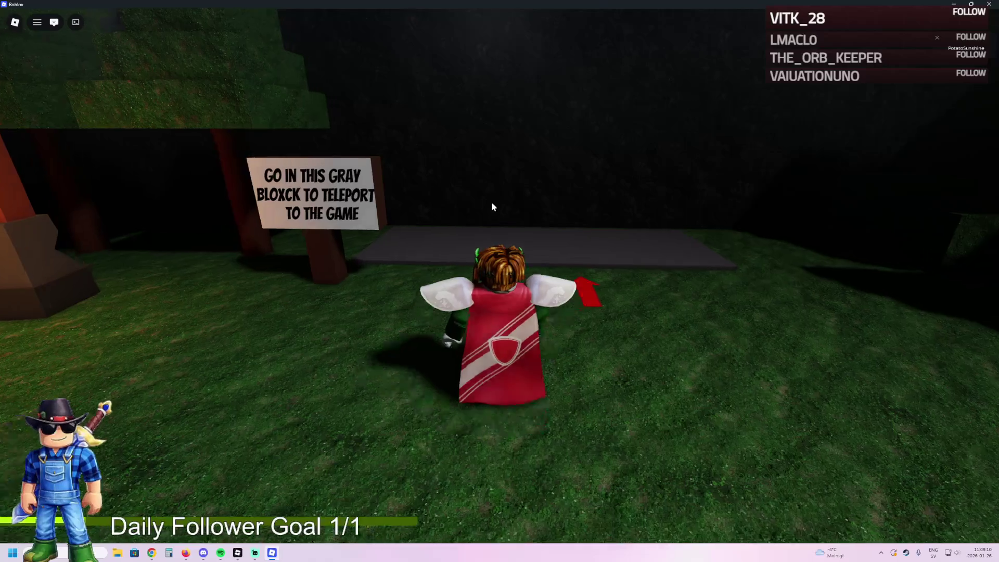
{"action": "key", "text": "w"}
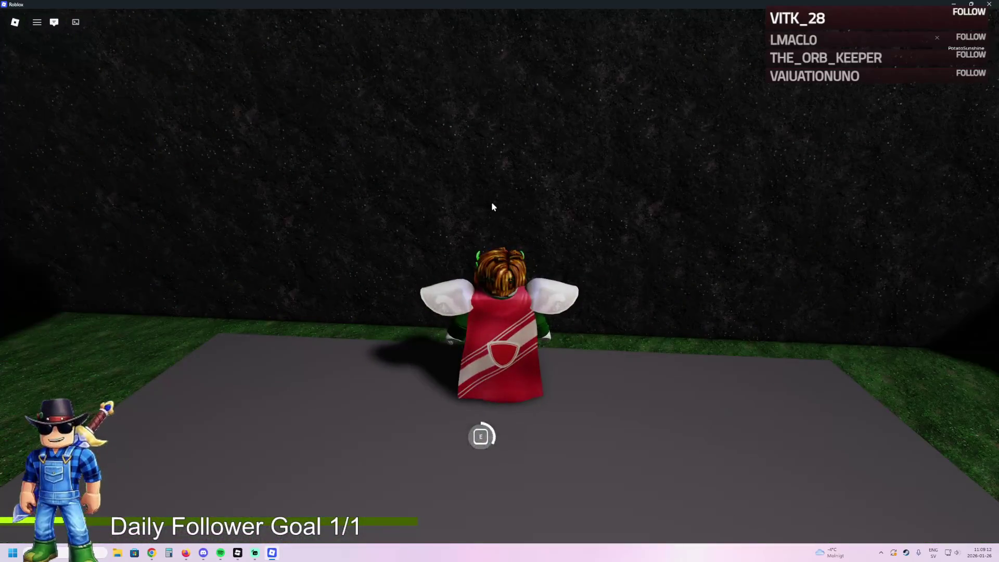
{"action": "key", "text": "e"}
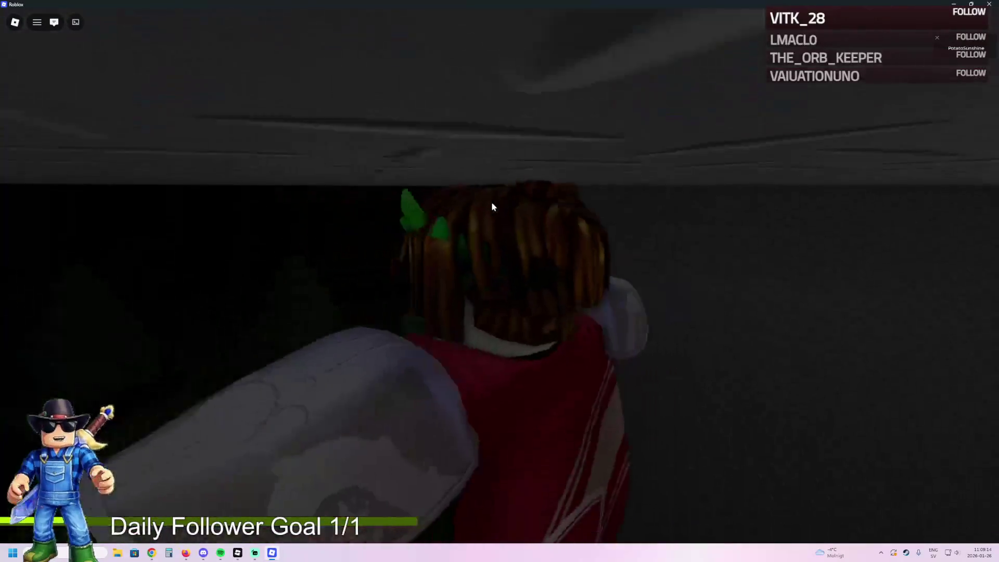
{"action": "key", "text": "e"}
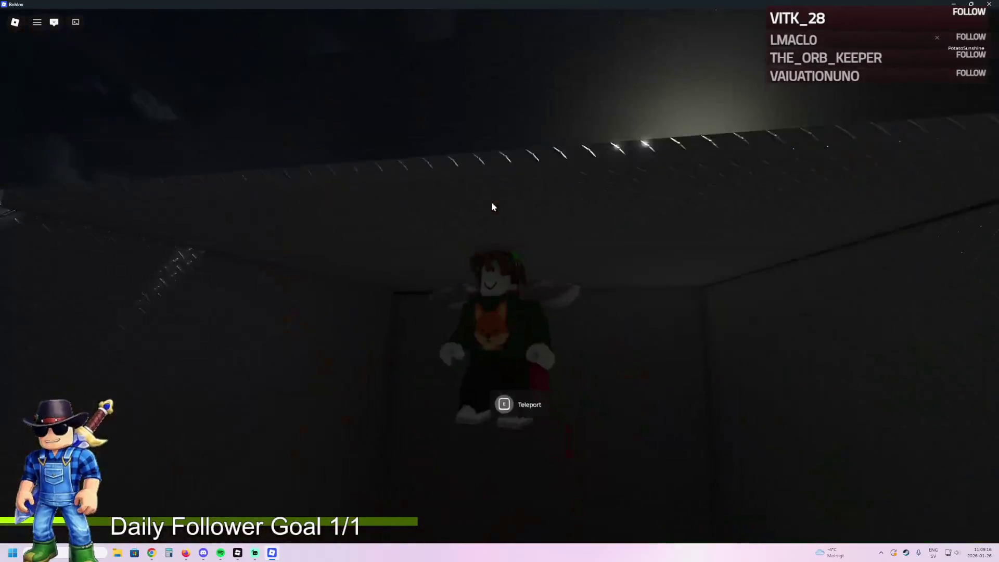
{"action": "key", "text": "e"}
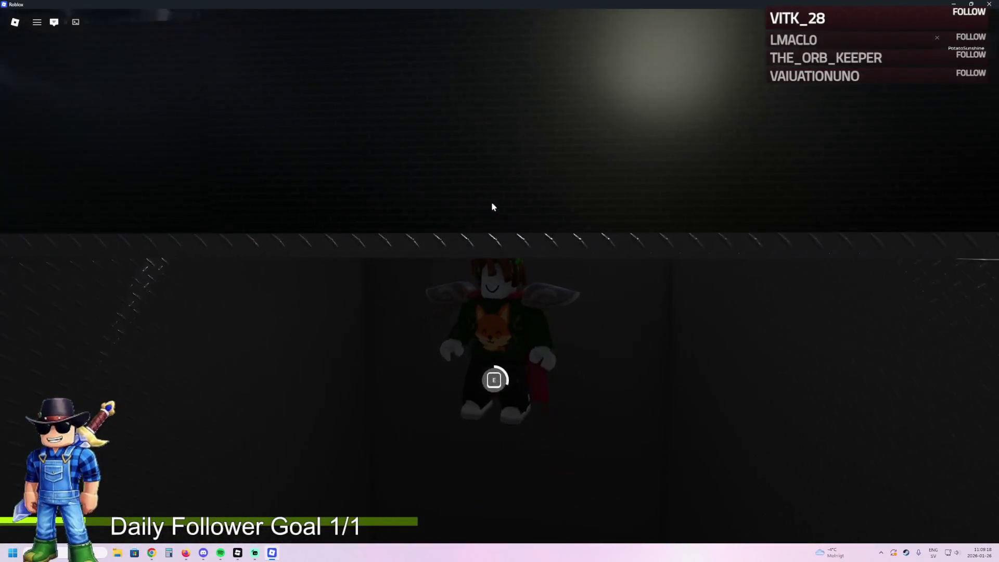
{"action": "key", "text": "e"}
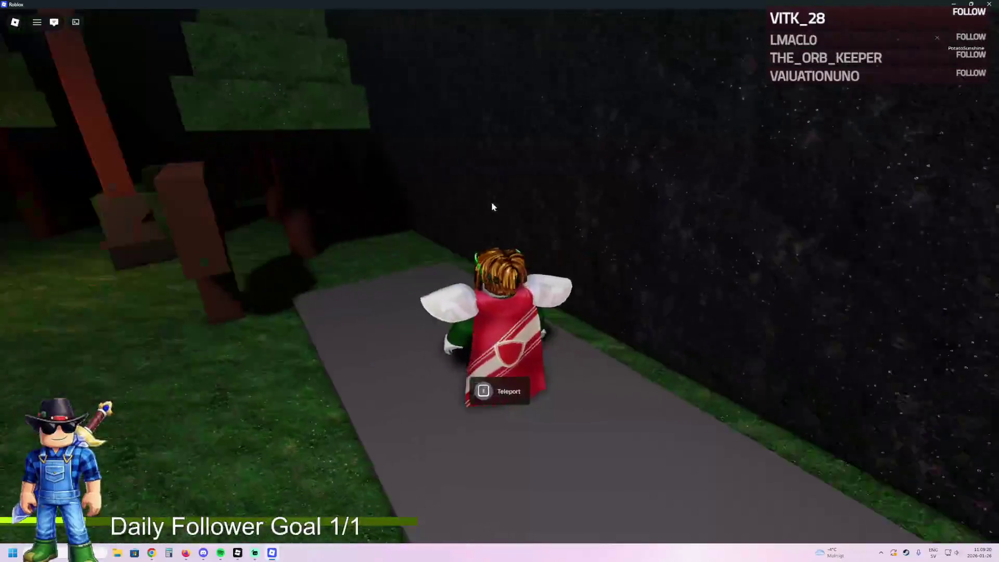
{"action": "key", "text": "e"}
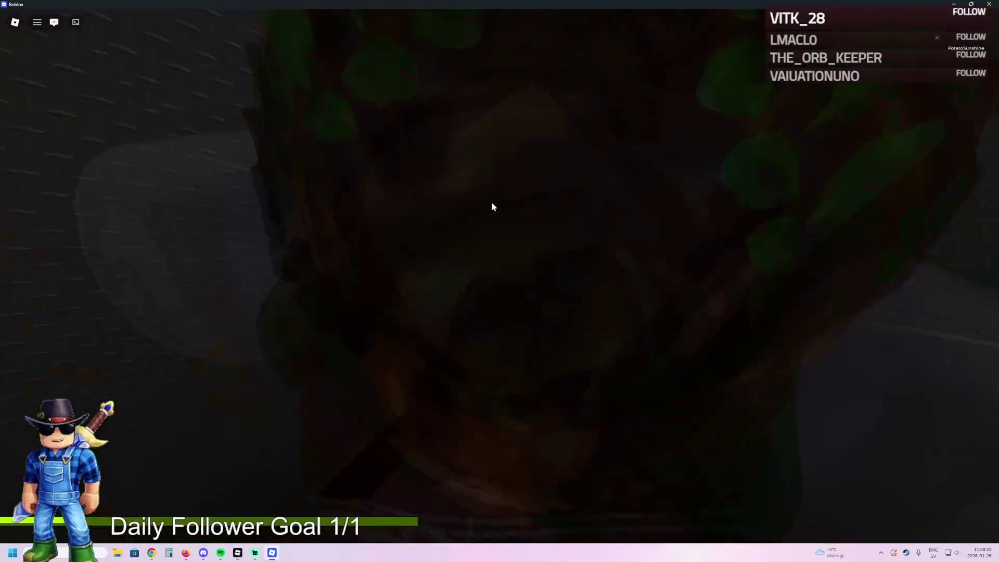
{"action": "key", "text": "e"}
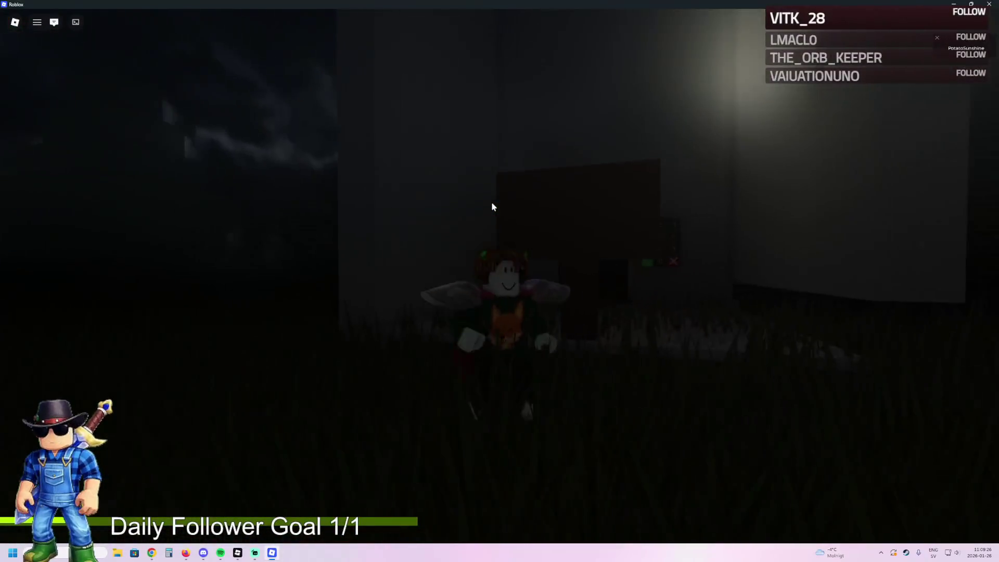
- Walk between the keypad door and the sign by the trees, reading that the code is in the forest
{"action": "key", "text": "w"}
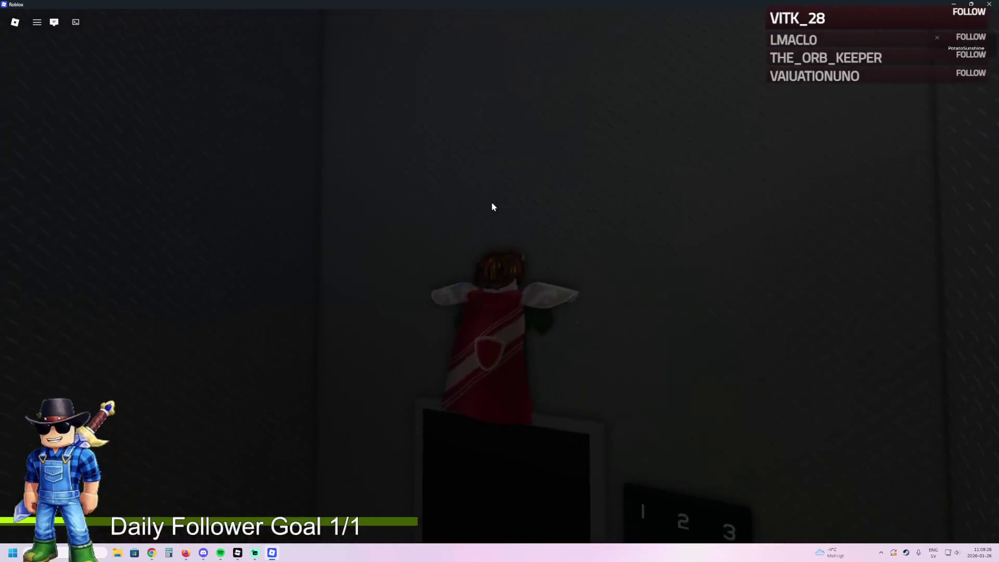
{"action": "key", "text": "s"}
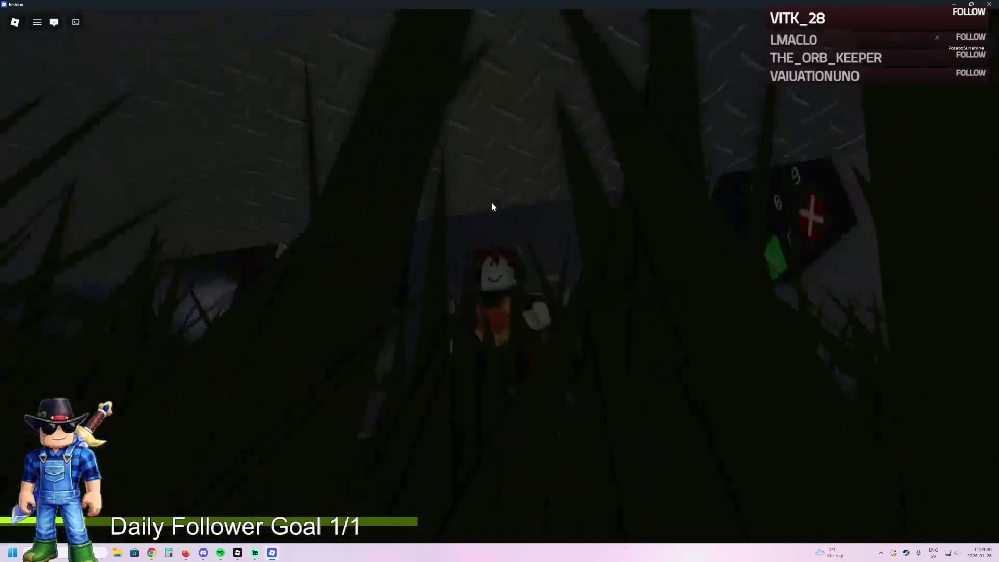
{"action": "key", "text": "w"}
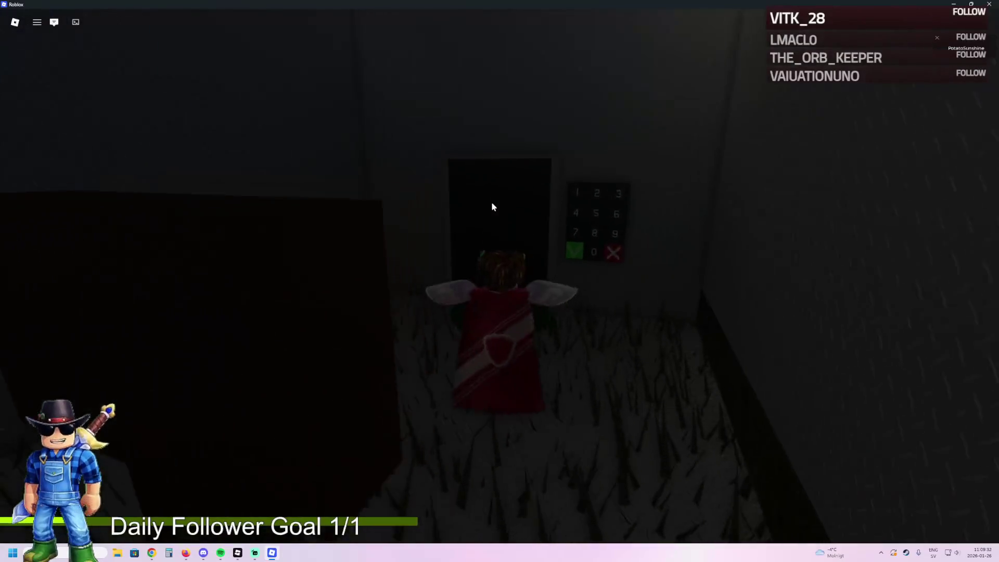
{"action": "key", "text": "s"}
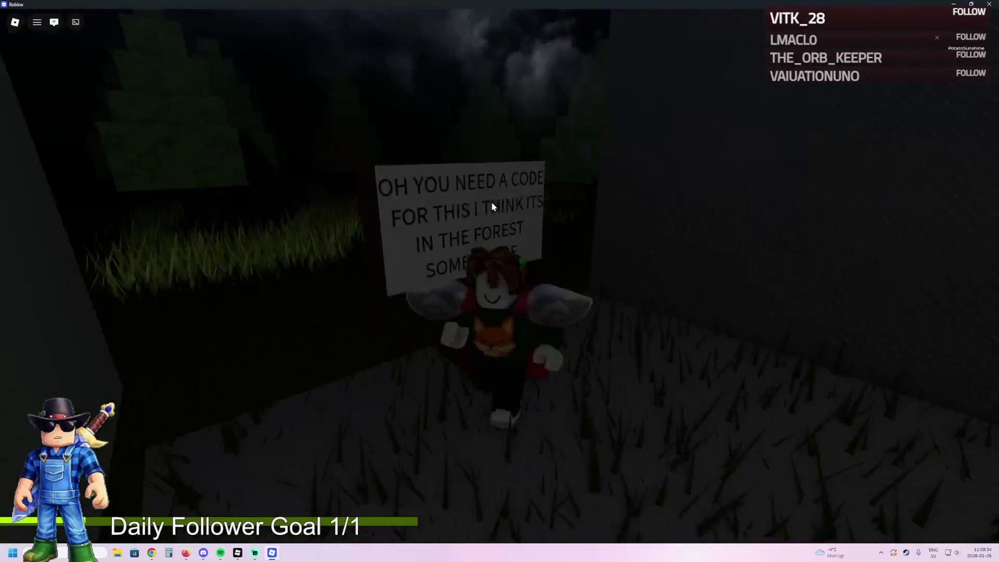
{"action": "key", "text": "d"}
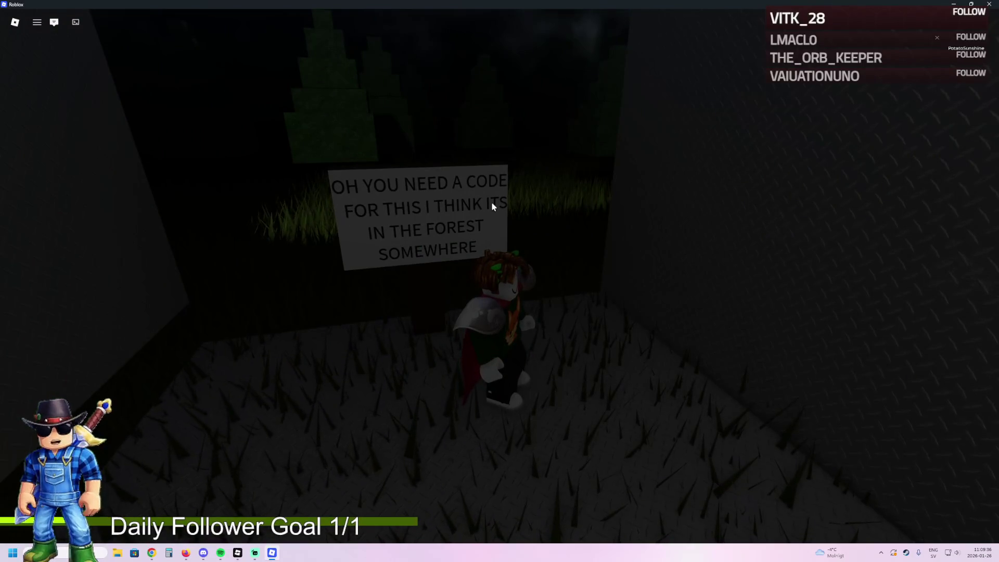
{"action": "key", "text": "s"}
{"action": "key", "text": "d"}
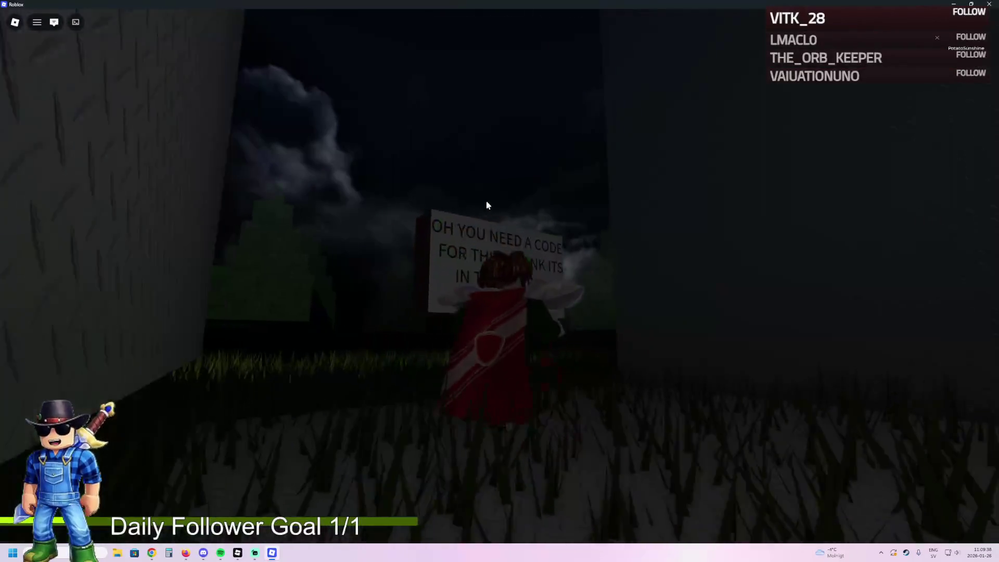
{"action": "key", "text": "s"}
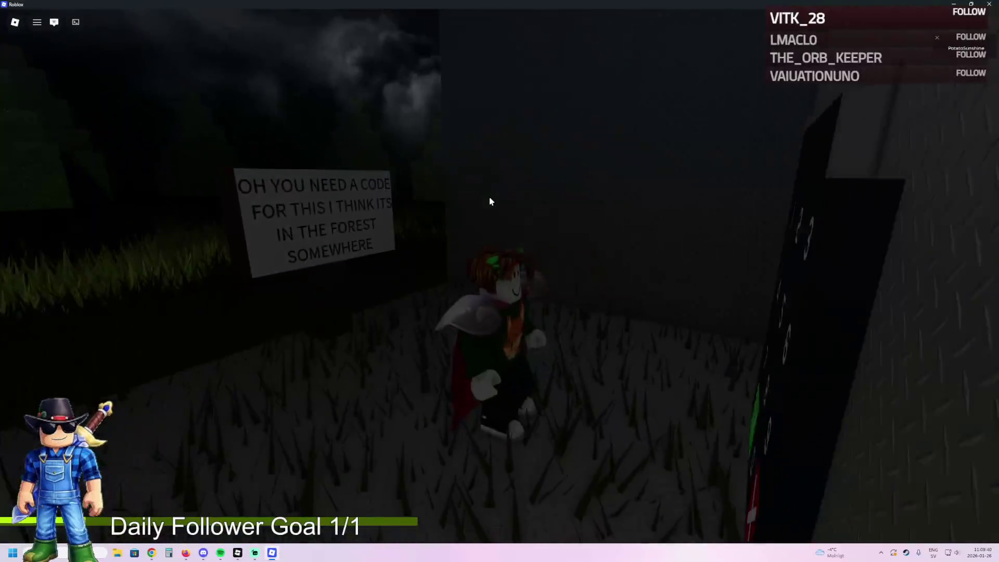
{"action": "key", "text": "w"}
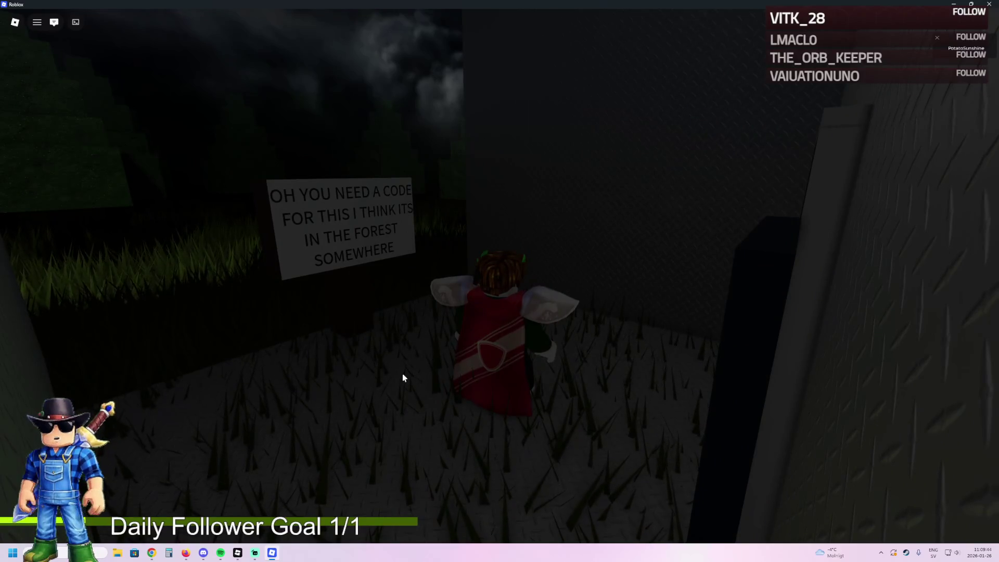
{"action": "key", "text": "d"}
{"action": "key", "text": "s"}
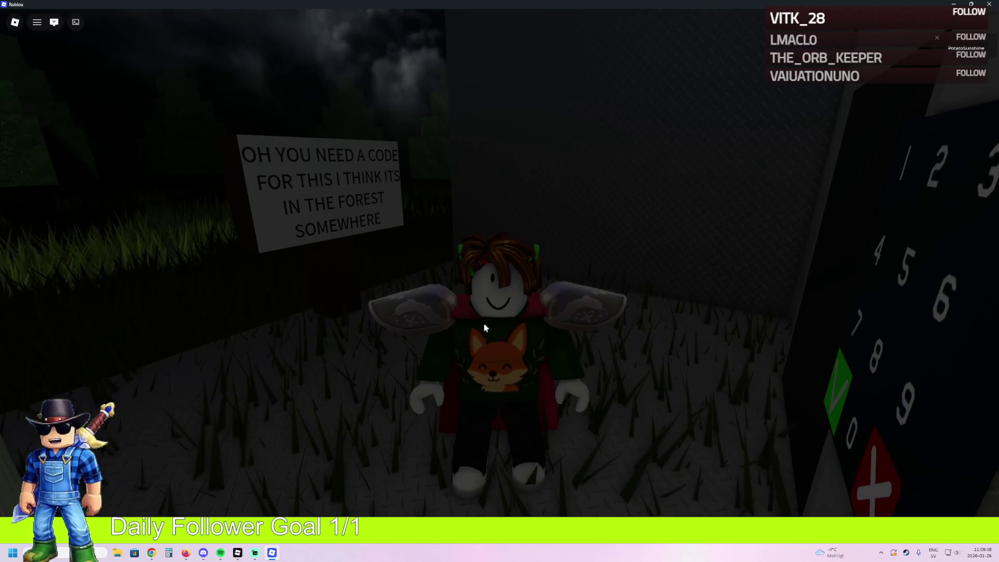
- Return to the door keypad, try a code without unlocking it, and turn back toward the grass
{"action": "key", "text": "w"}
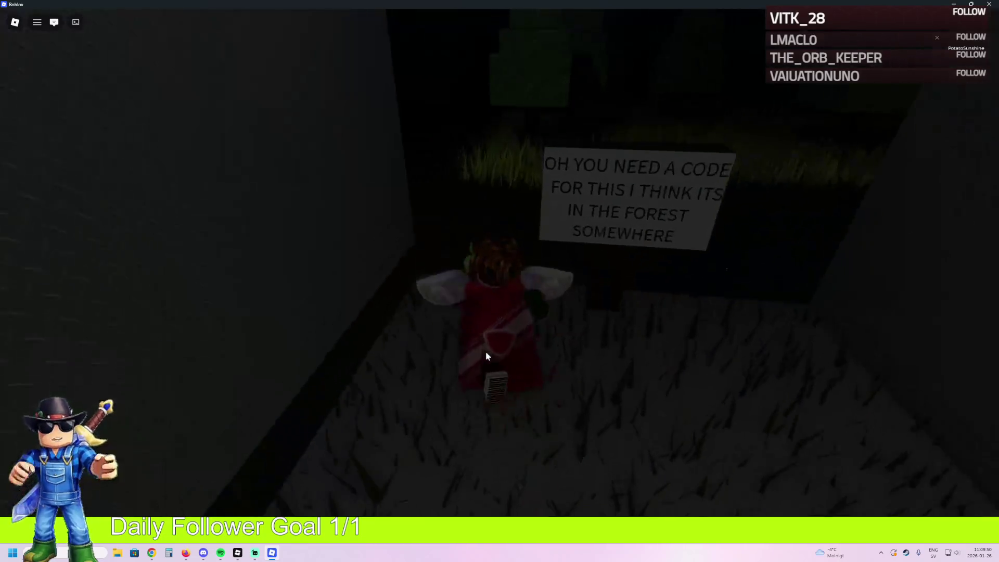
{"action": "key", "text": "s"}
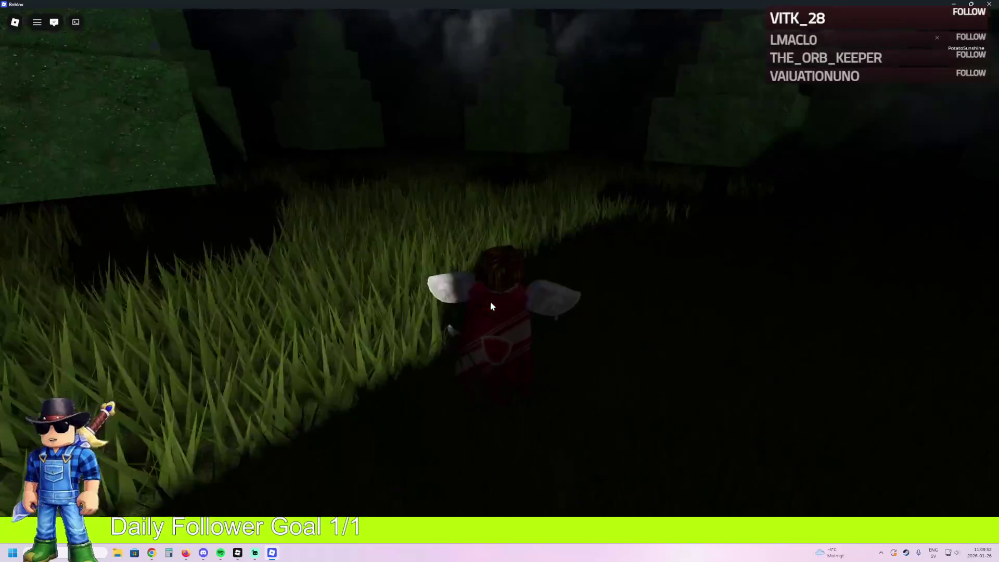
{"action": "key", "text": "w"}
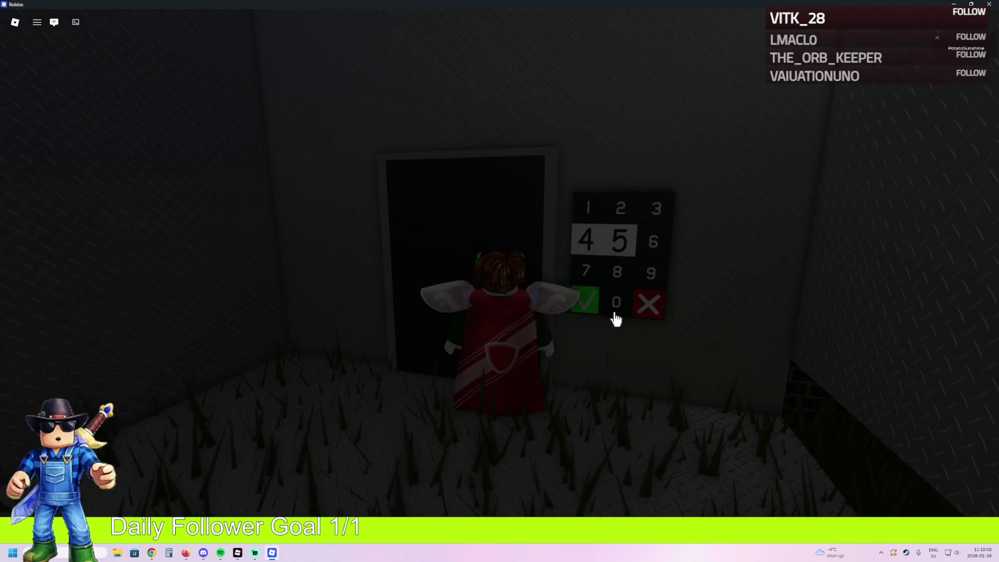
{"action": "key", "text": "s"}
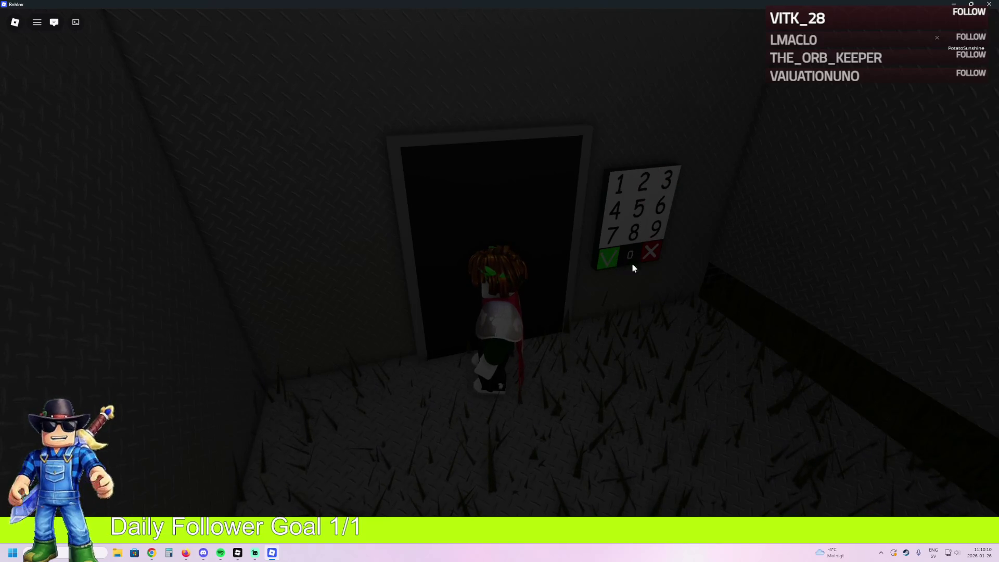
{"action": "left_click", "coordinate": [613, 269]}
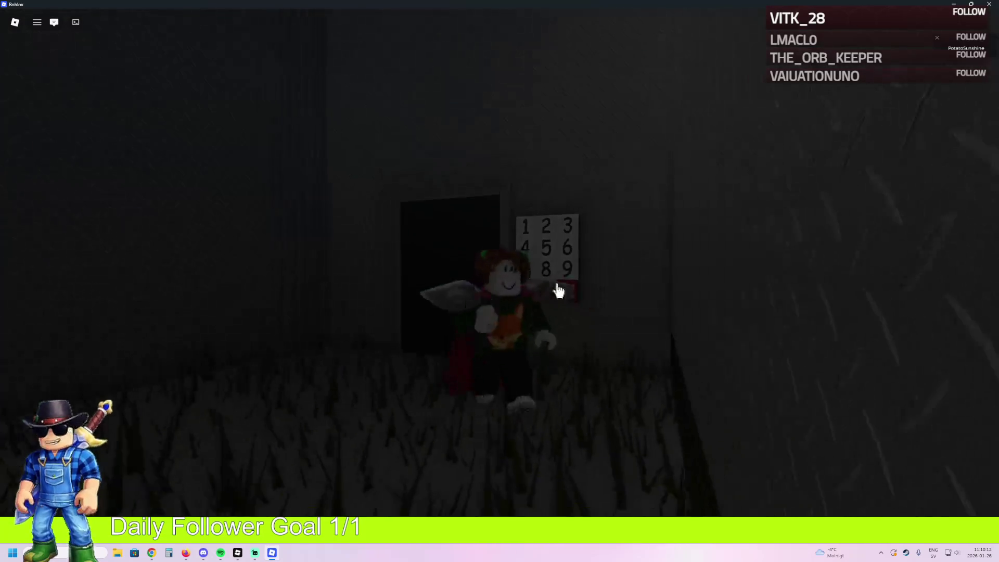
{"action": "key", "text": "a"}
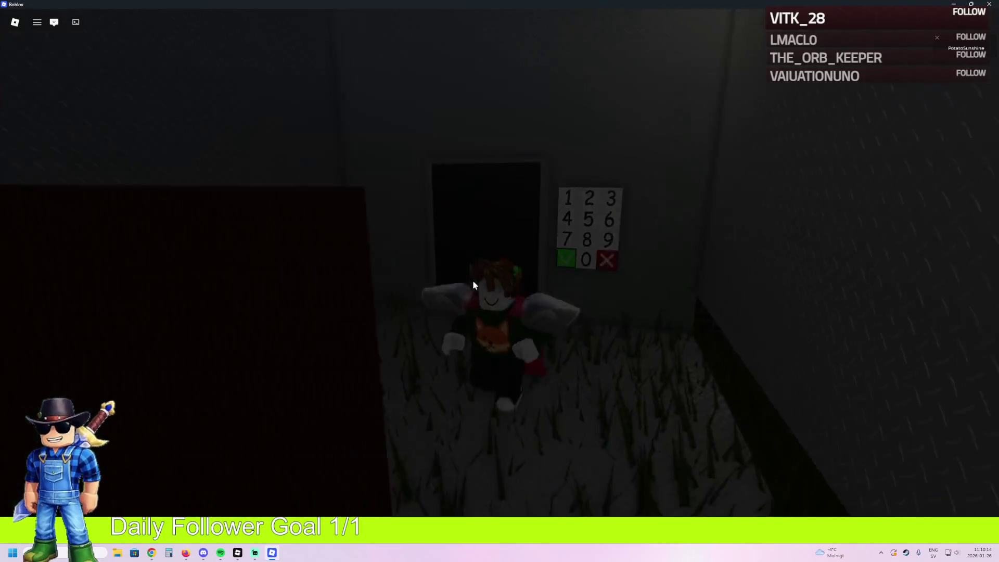
{"action": "key", "text": "slash"}
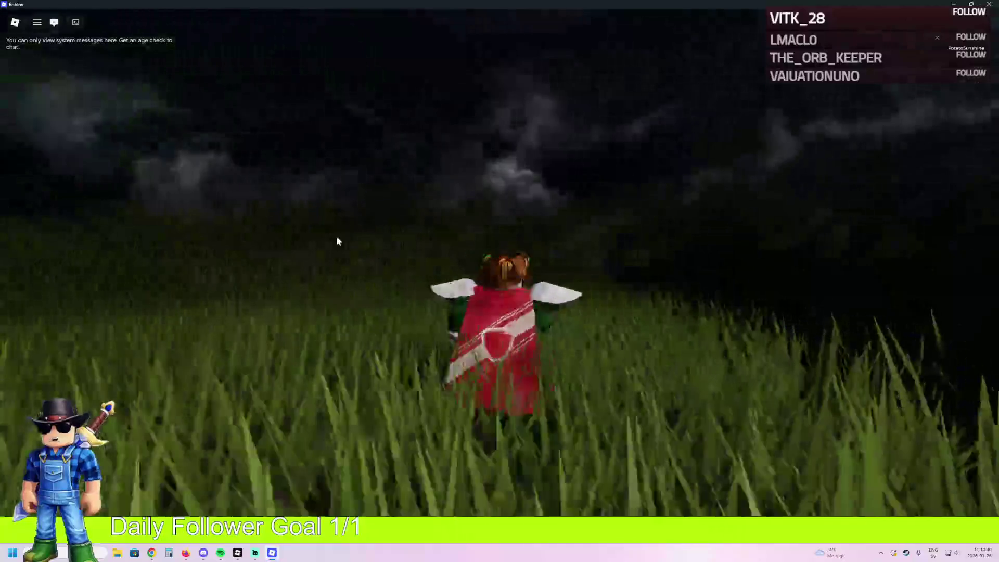
- Climb the grassy hill past the 5672 sign toward the tall green pillar
{"action": "key", "text": "w"}
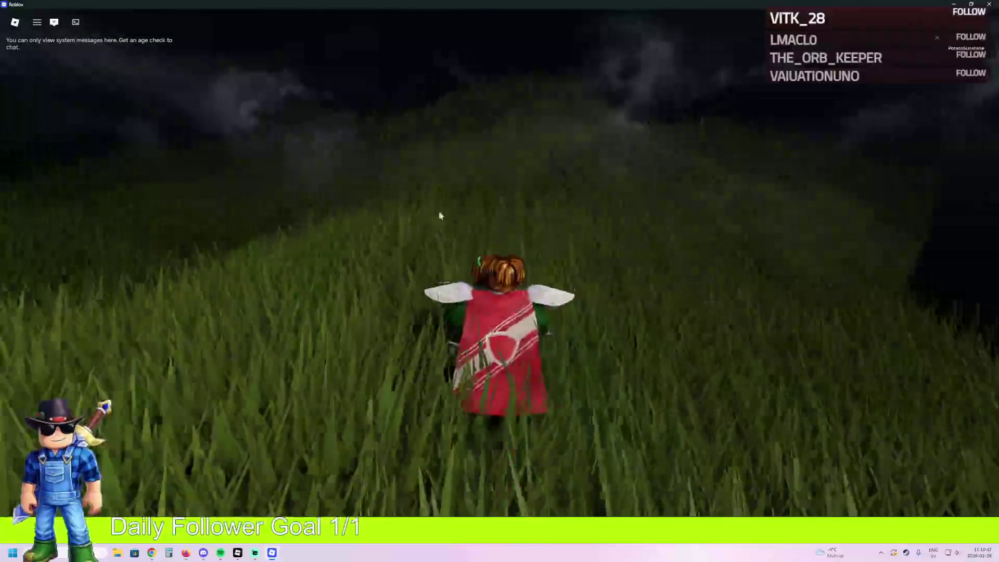
{"action": "key", "text": "w"}
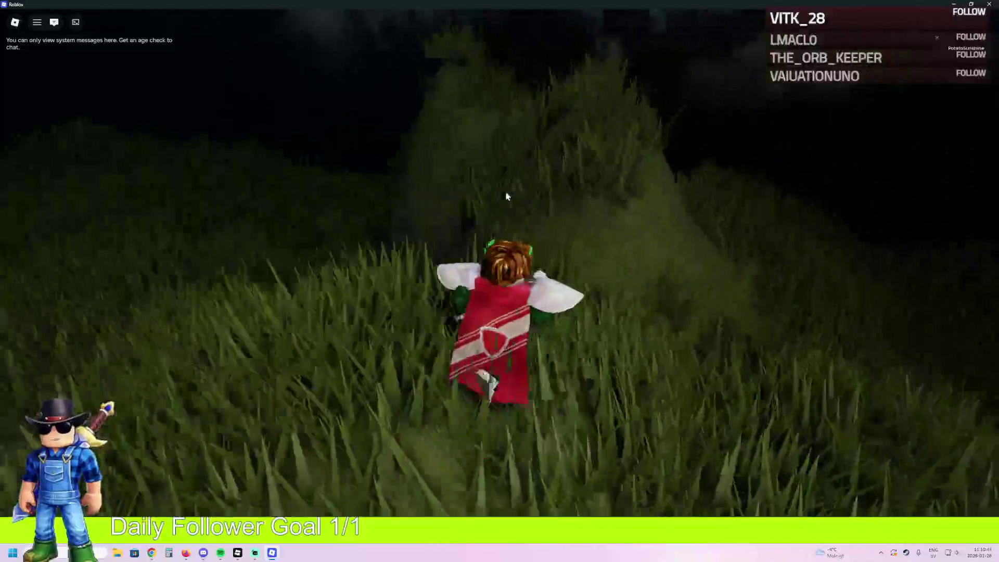
{"action": "key", "text": "w"}
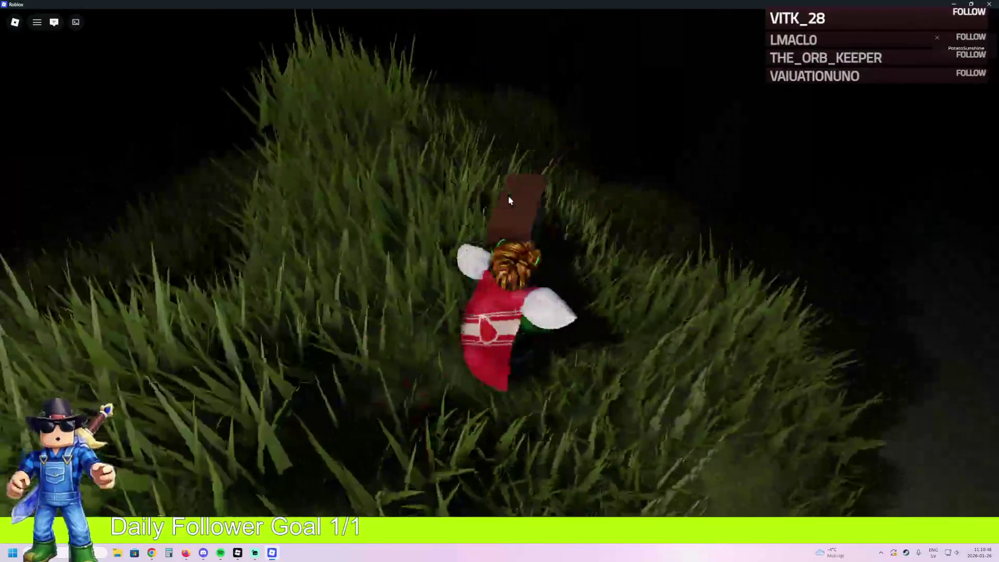
{"action": "key", "text": "w"}
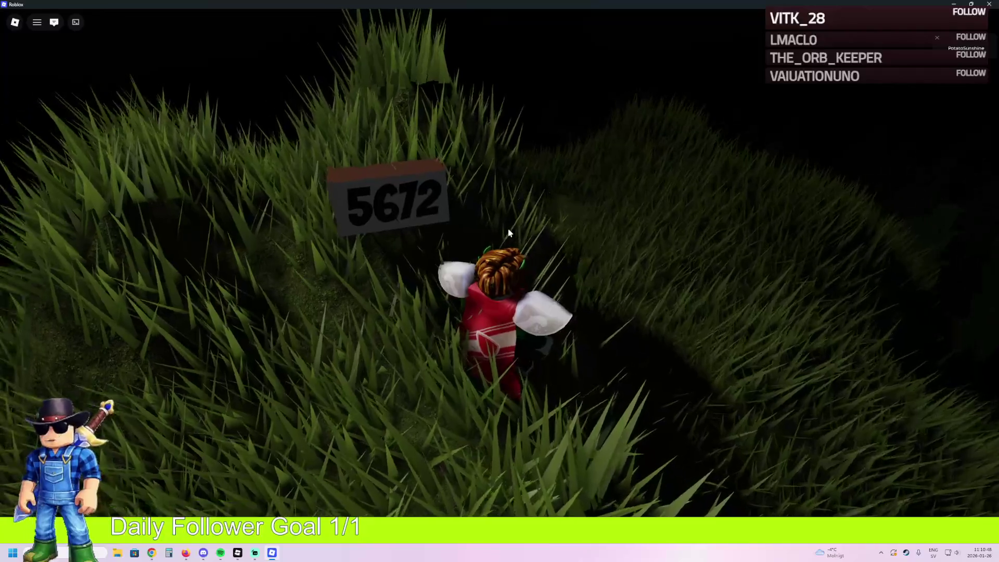
{"action": "key", "text": "w"}
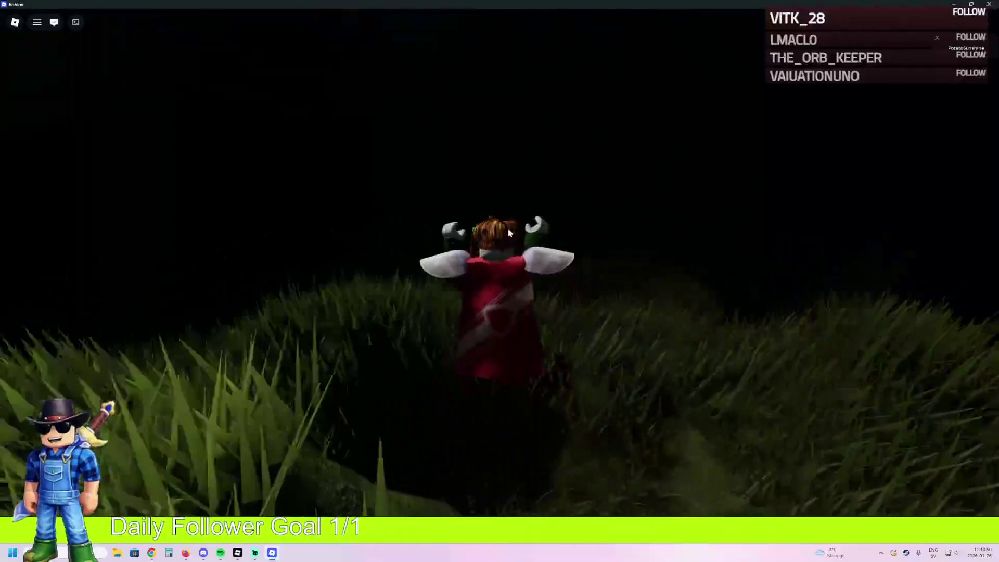
{"action": "key", "text": "w"}
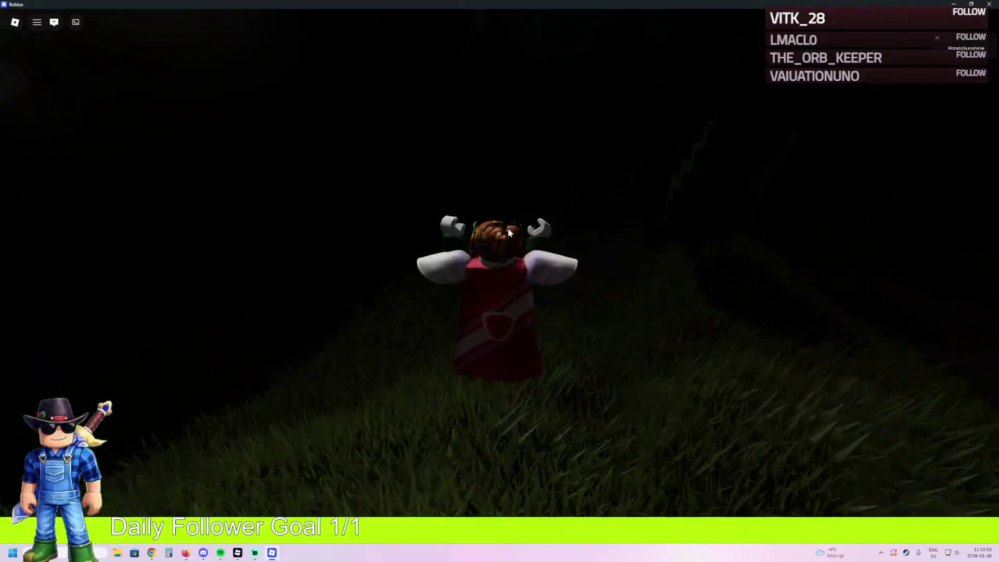
{"action": "key", "text": "w"}
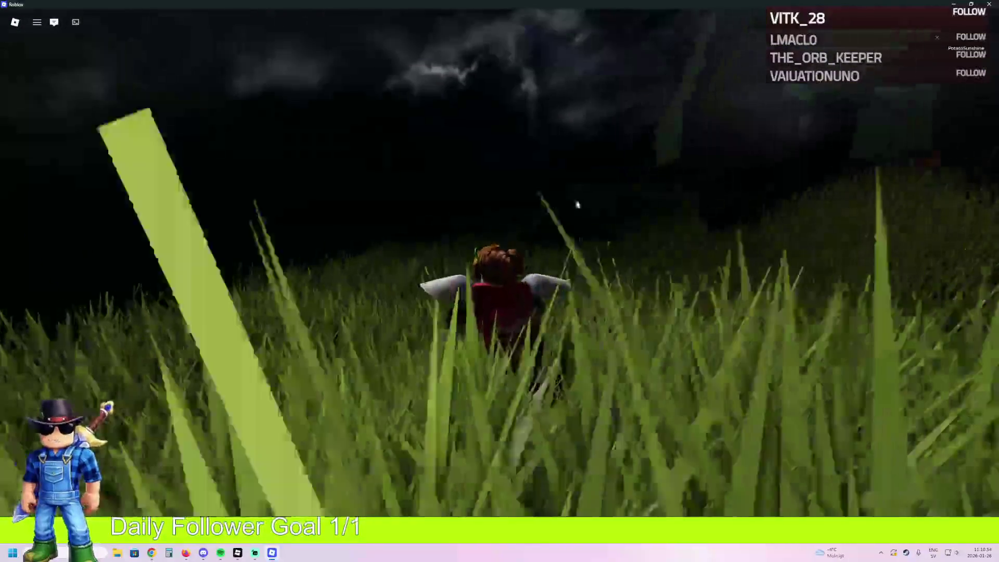
{"action": "key", "text": "w"}
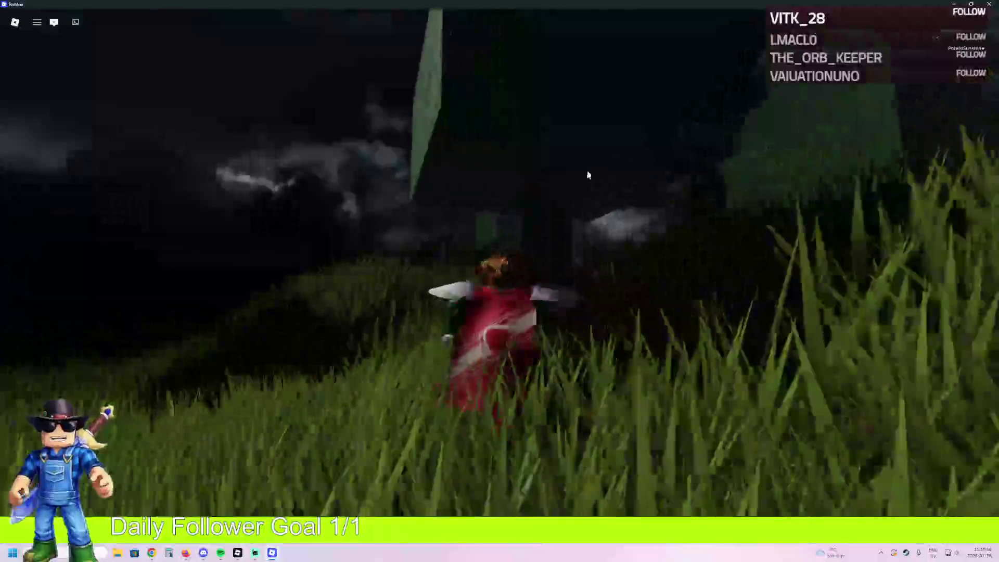
- Run from the killer through the tall grass past the brick wall to the door keypad
{"action": "key", "text": "w"}
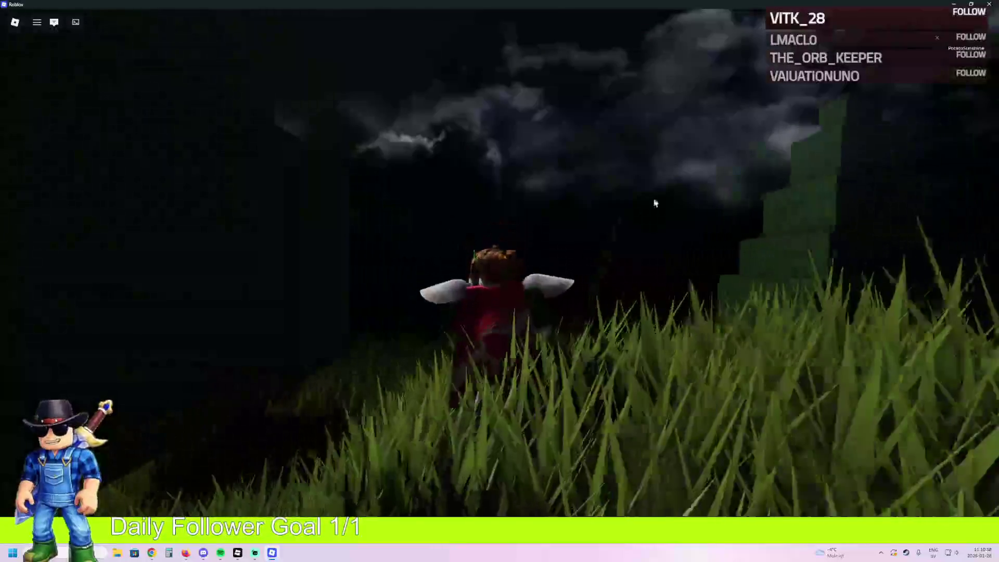
{"action": "key", "text": "w"}
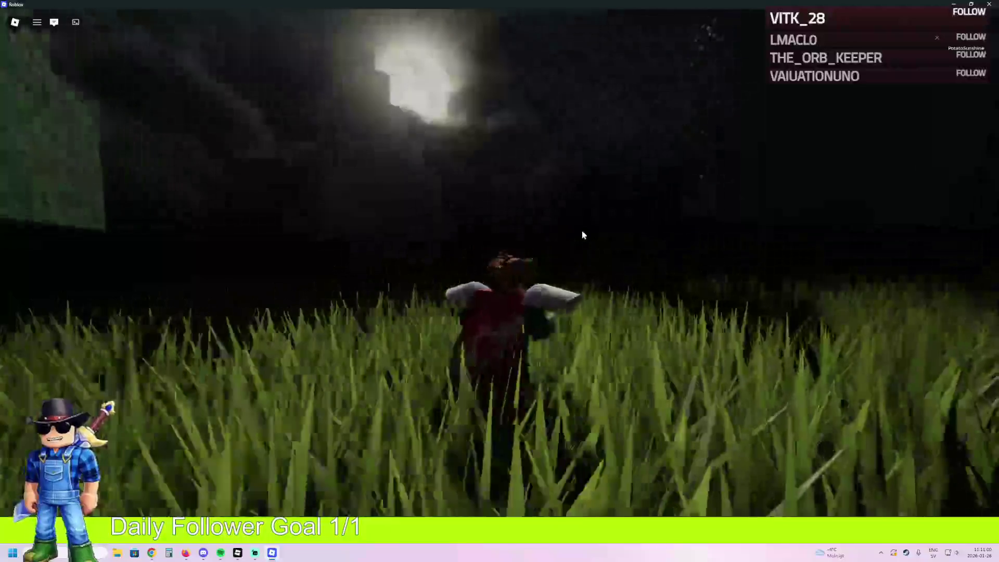
{"action": "key", "text": "w"}
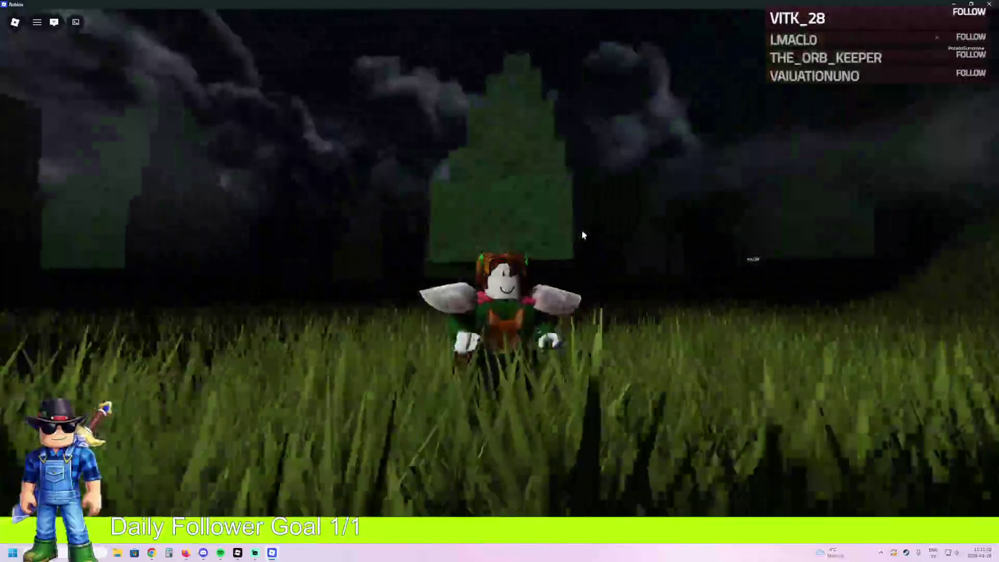
{"action": "key", "text": "w"}
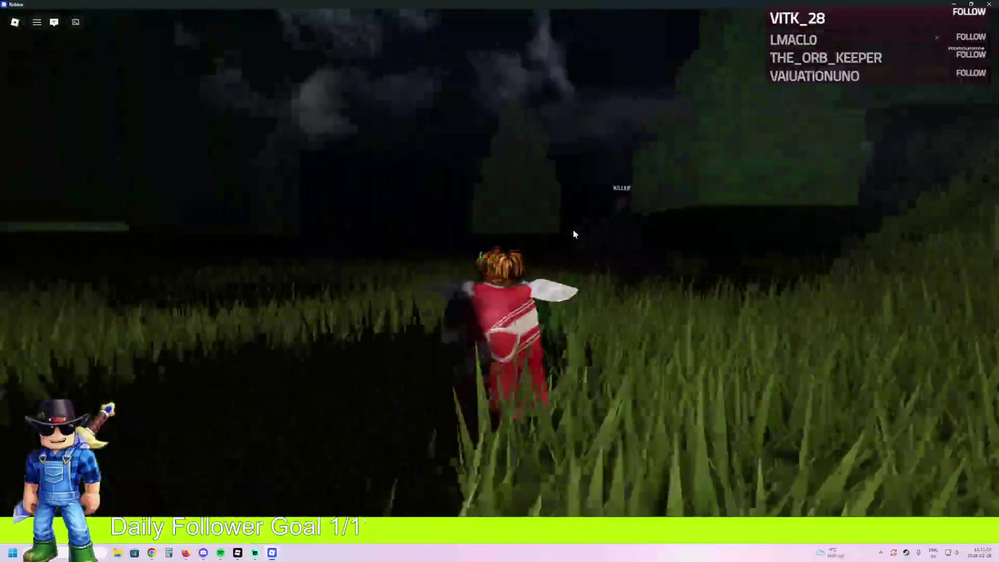
{"action": "key", "text": "w"}
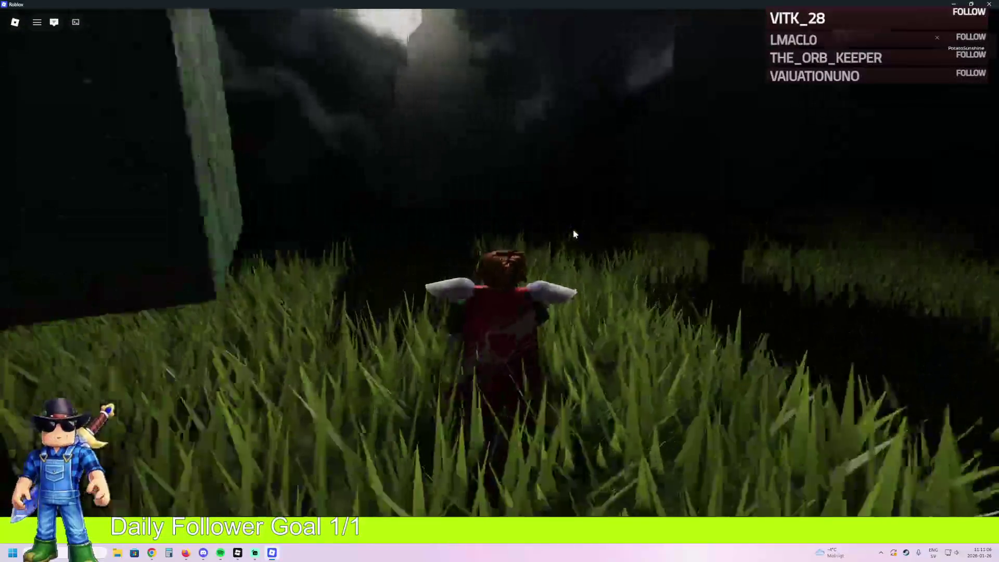
{"action": "key", "text": "w"}
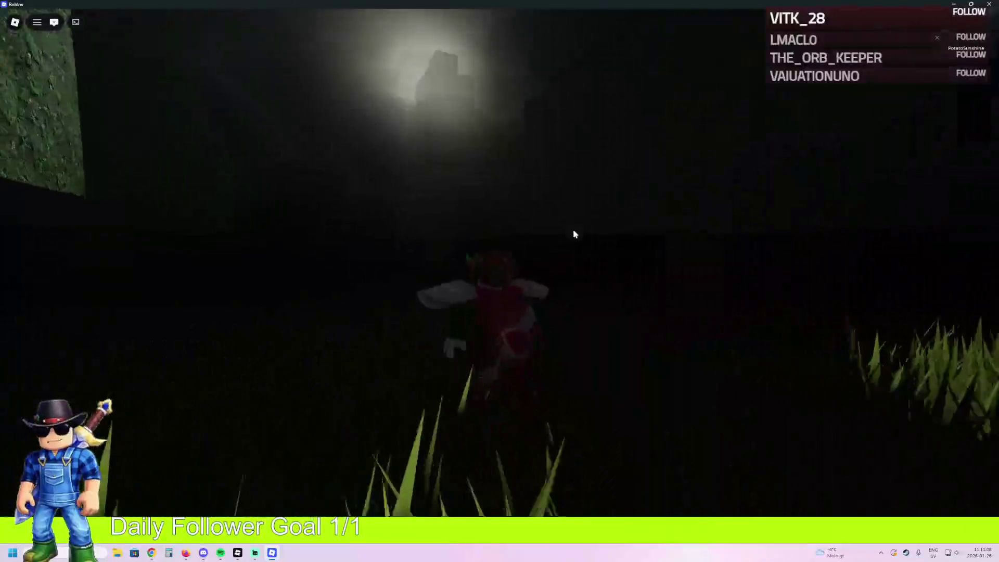
{"action": "key", "text": "w"}
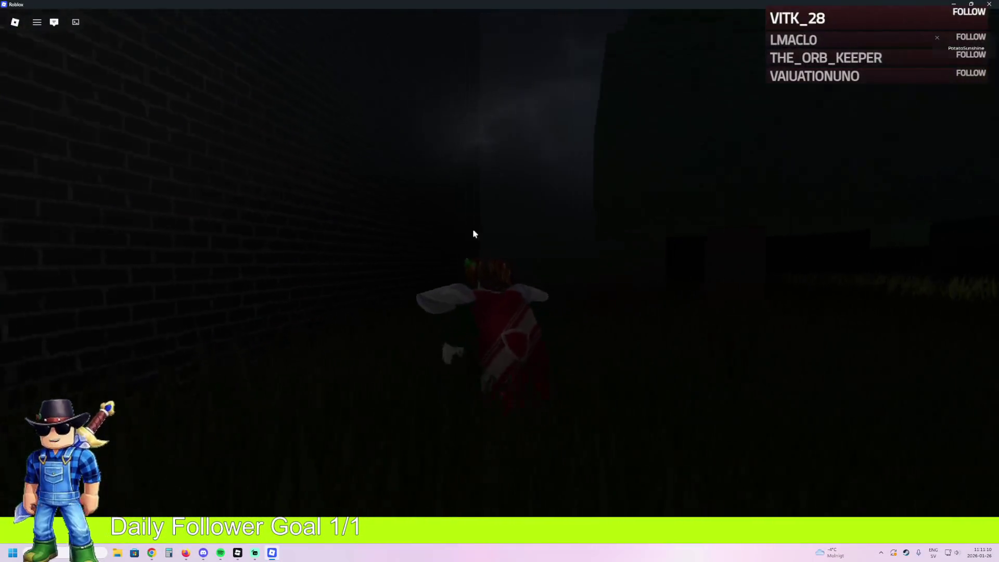
{"action": "key", "text": "w"}
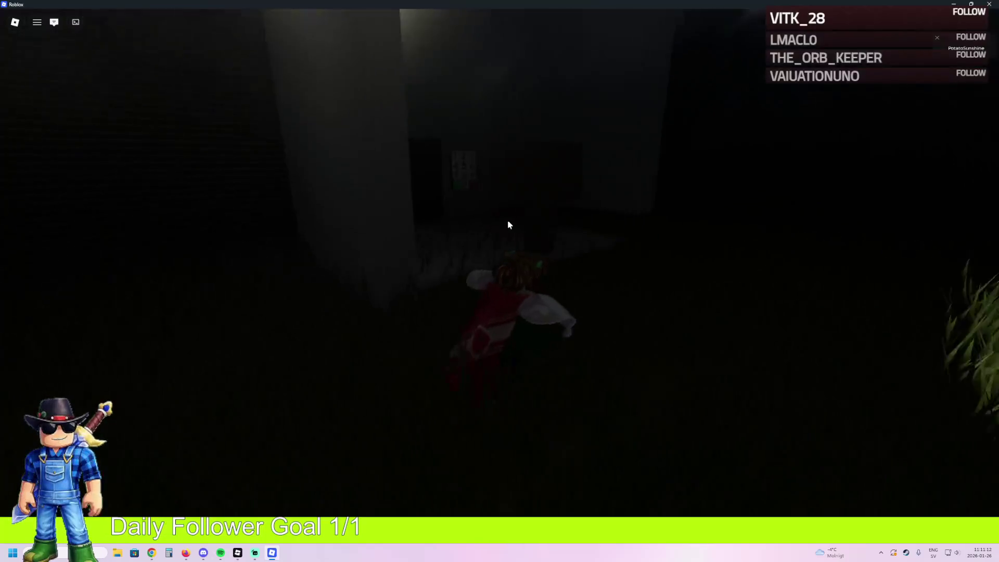
{"action": "key", "text": "w"}
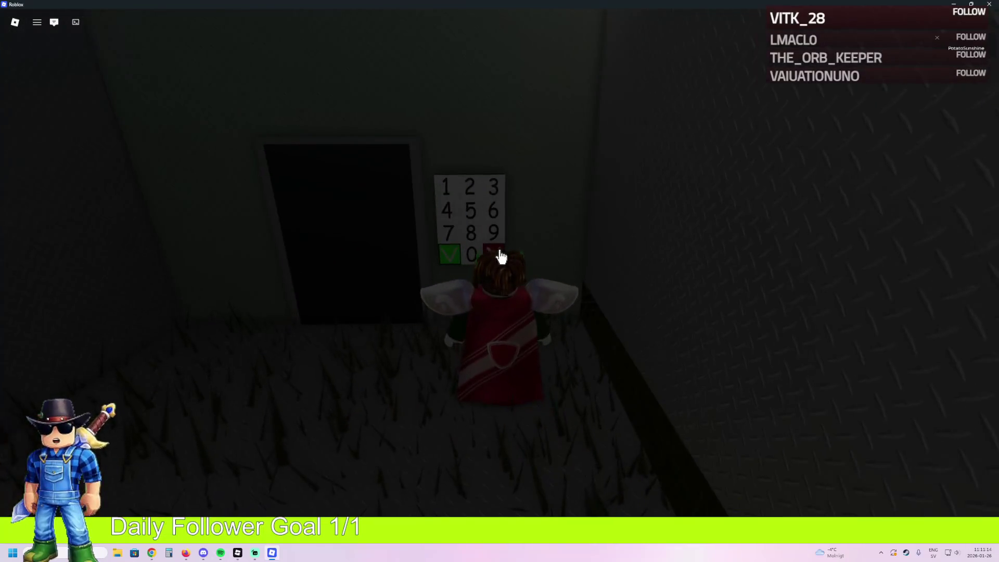
- Inspect the door keypad up close, press a digit, then clear it with the red X
{"action": "key", "text": "w"}
{"action": "scroll", "coordinate": [498, 260], "scroll_direction": "up", "scroll_amount": 5}
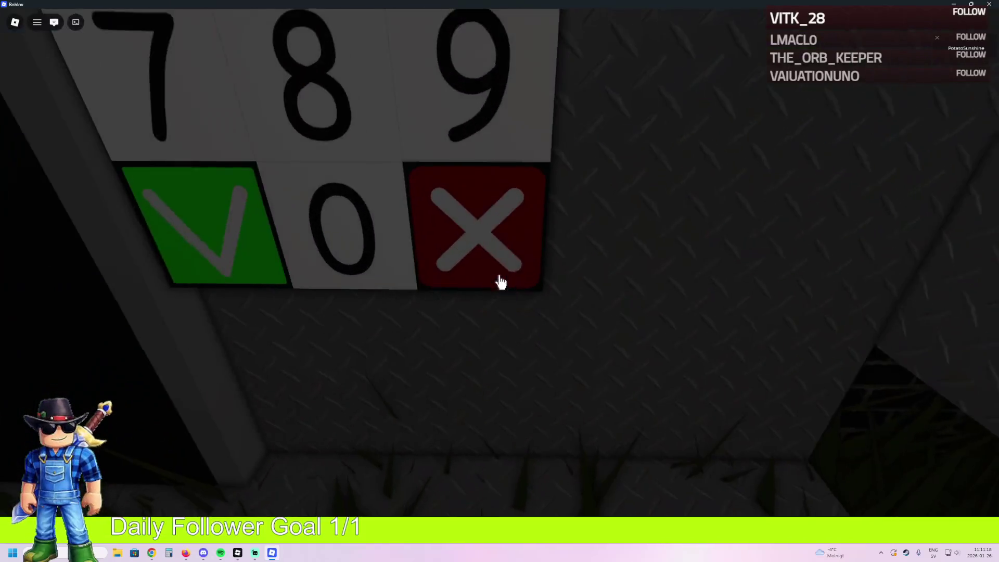
{"action": "key", "text": "w"}
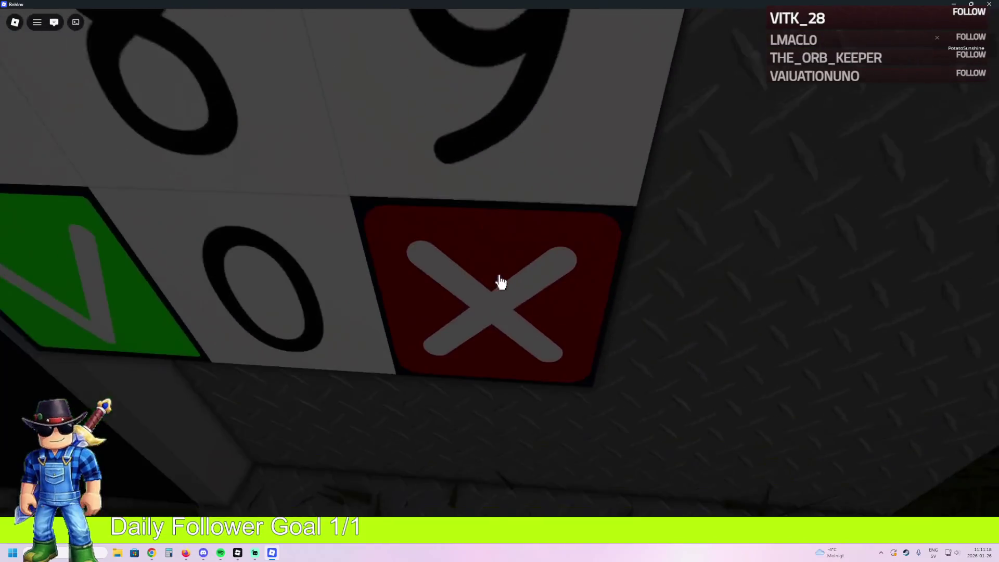
{"action": "key", "text": "s"}
{"action": "scroll", "coordinate": [498, 275], "scroll_direction": "down", "scroll_amount": 5}
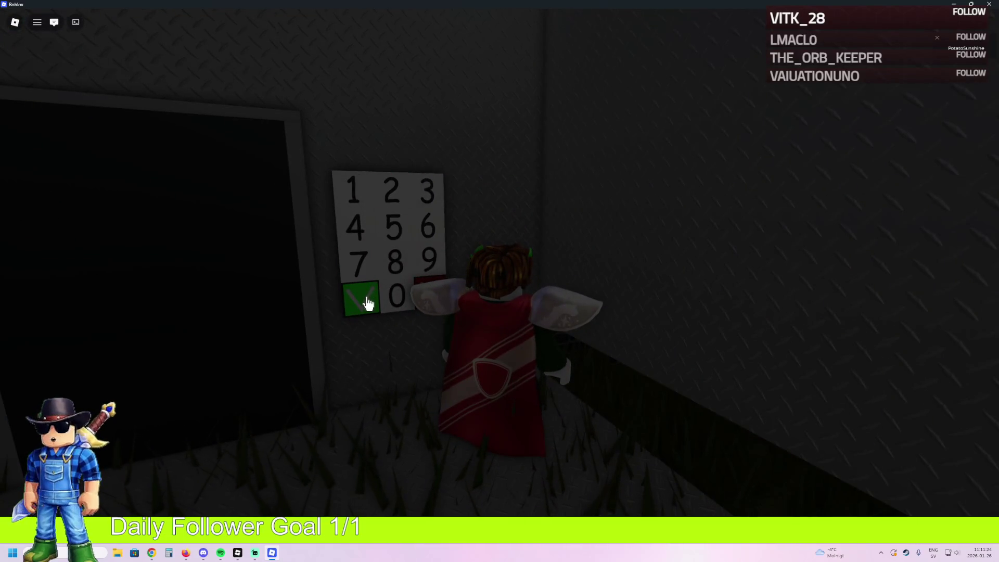
{"action": "key", "text": "s"}
{"action": "key", "text": "w"}
{"action": "key", "text": "s"}
{"action": "key", "text": "w"}
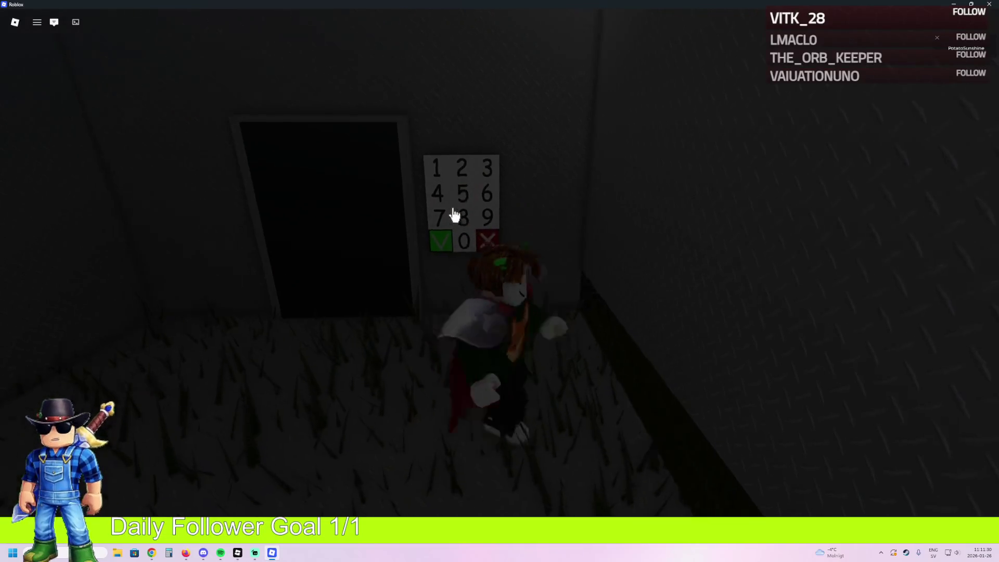
{"action": "left_click", "coordinate": [488, 236]}
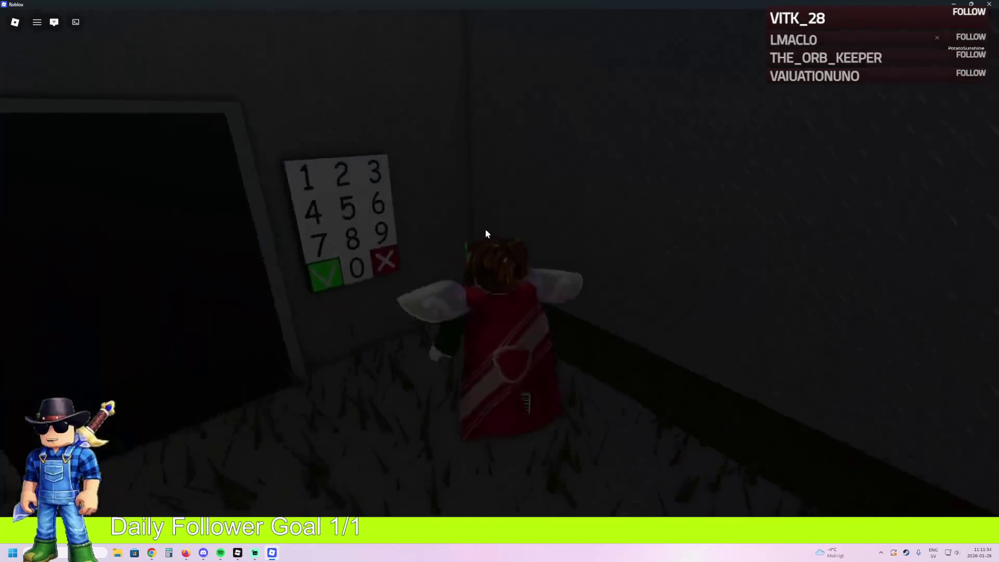
{"action": "key", "text": "d"}
{"action": "key", "text": "a"}
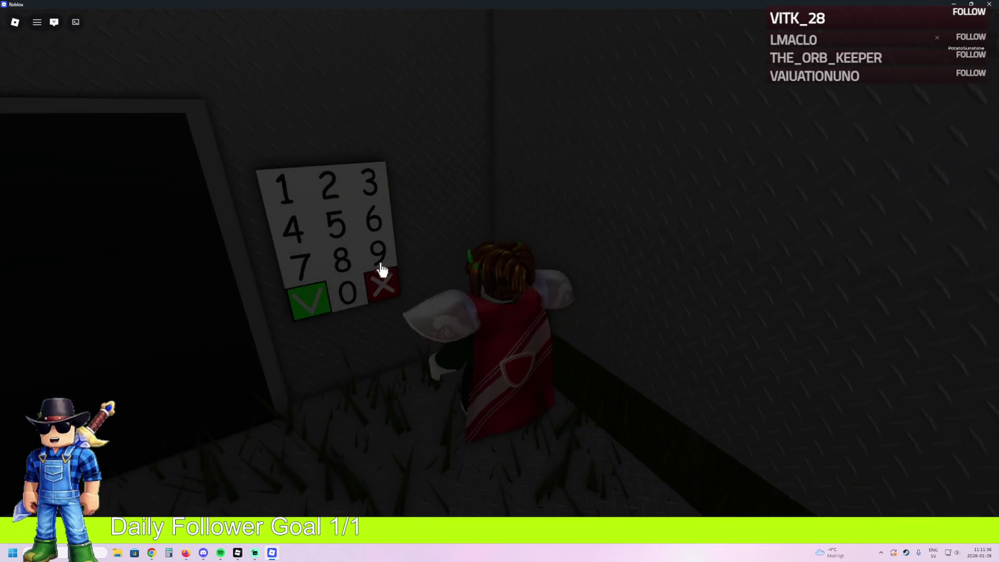
{"action": "left_click", "coordinate": [394, 284]}
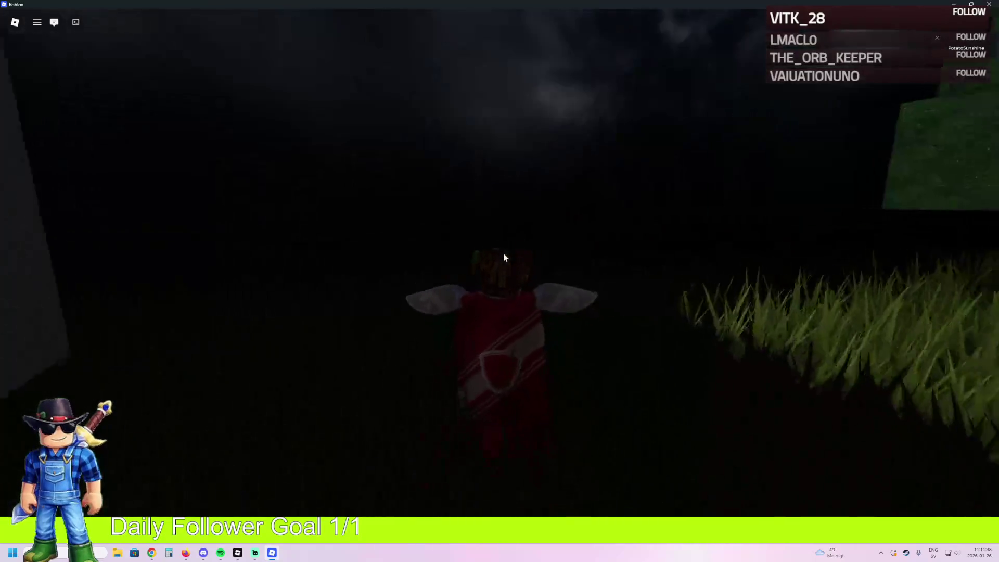
- Walk along the brick wall past the 2354 marking and through the dark doorway
{"action": "key", "text": "a"}
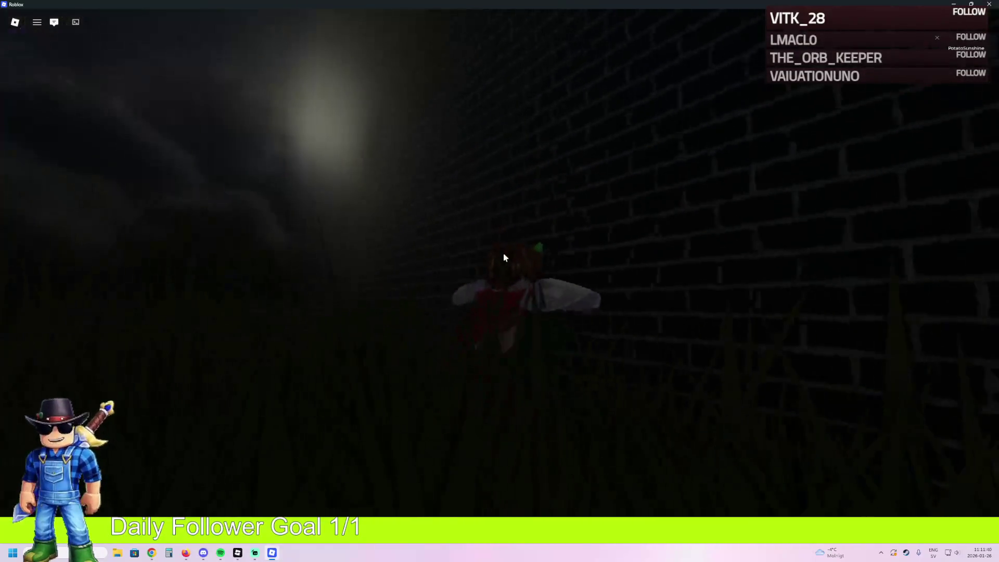
{"action": "key", "text": "w"}
{"action": "key", "text": "w"}
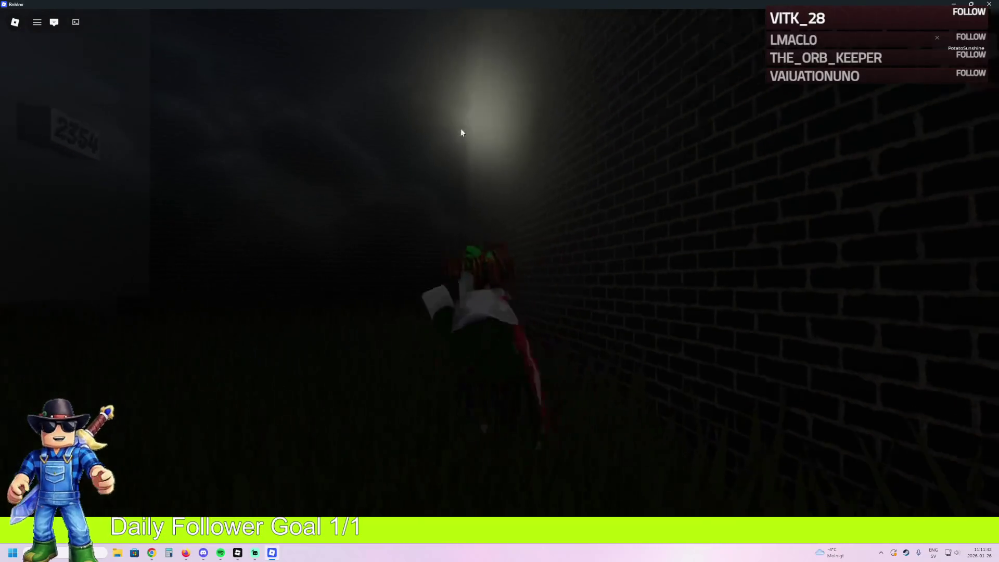
{"action": "key", "text": "w"}
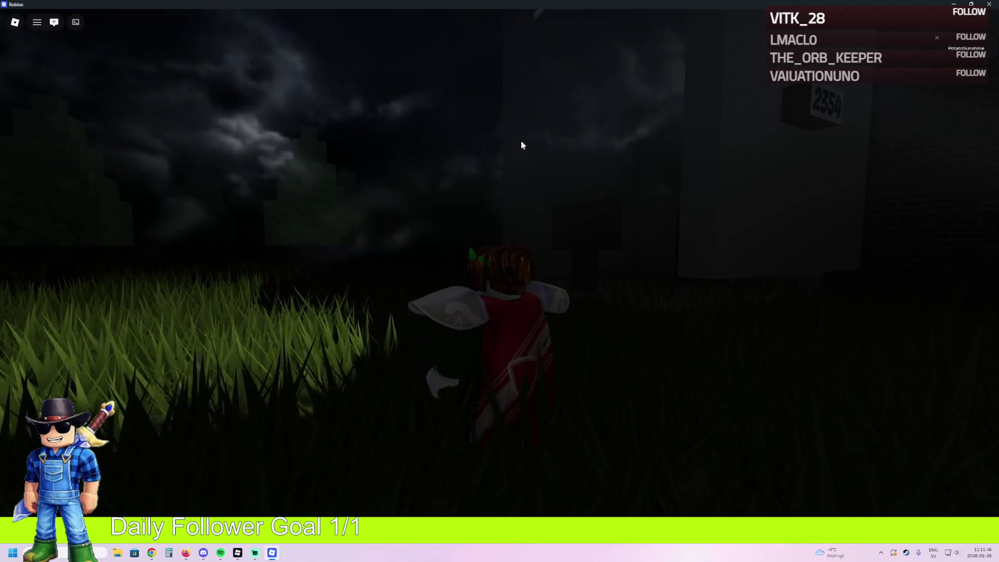
{"action": "key", "text": "w"}
{"action": "key", "text": "w"}
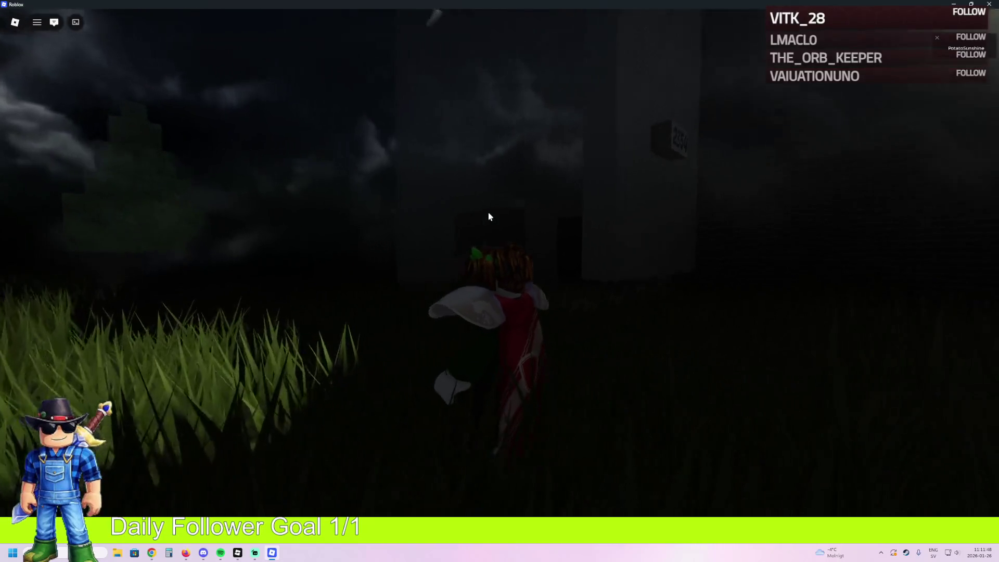
{"action": "key", "text": "w"}
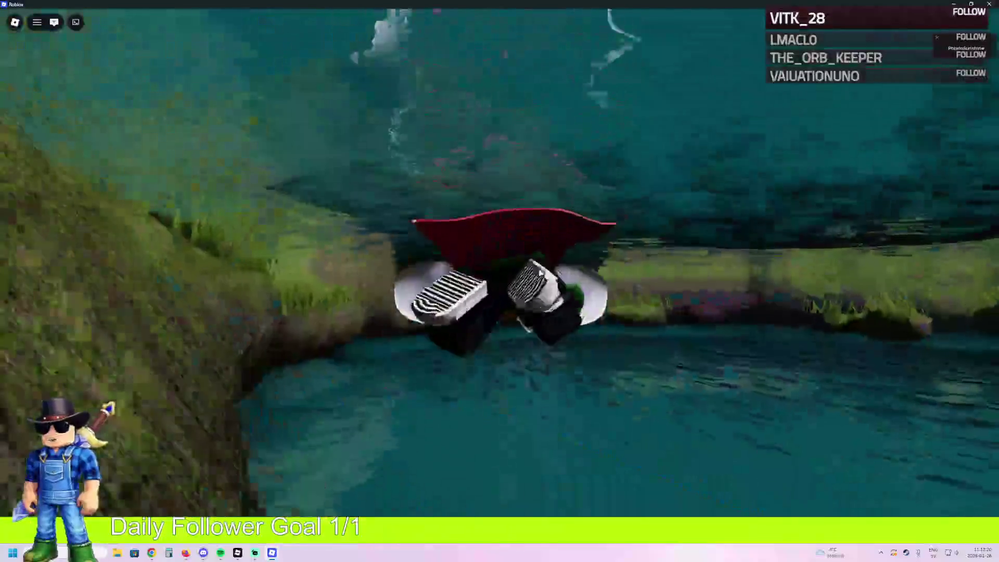
{"action": "key", "text": "w"}
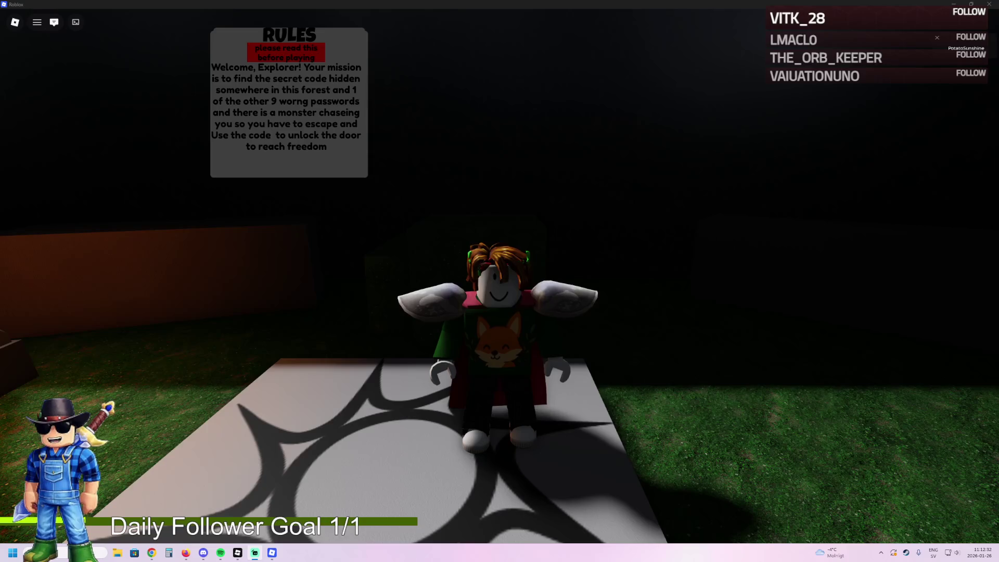
- Cross the lobby to the gray teleport block, return to the forest, then close Roblox
{"action": "key", "text": "w"}
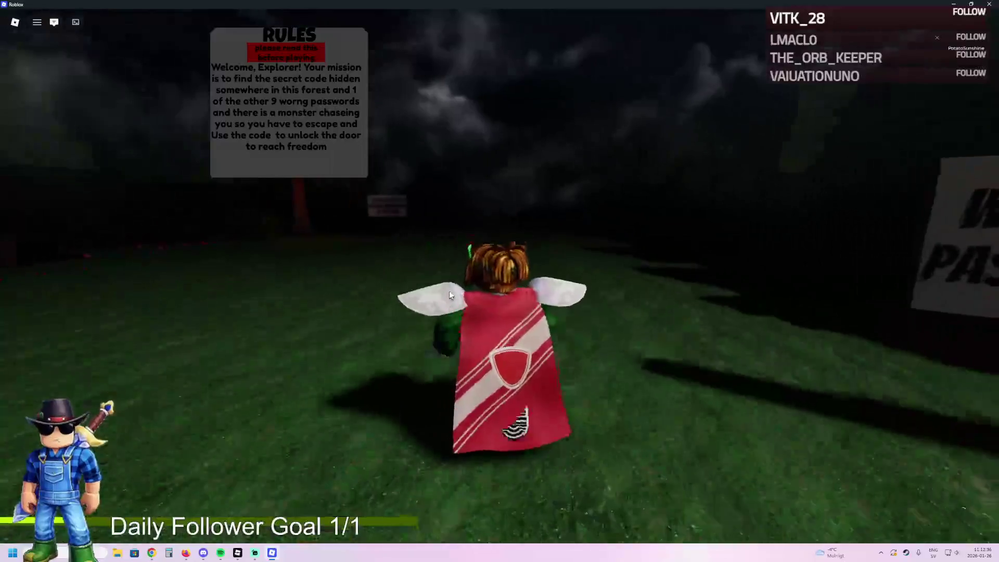
{"action": "key", "text": "a"}
{"action": "key", "text": "w"}
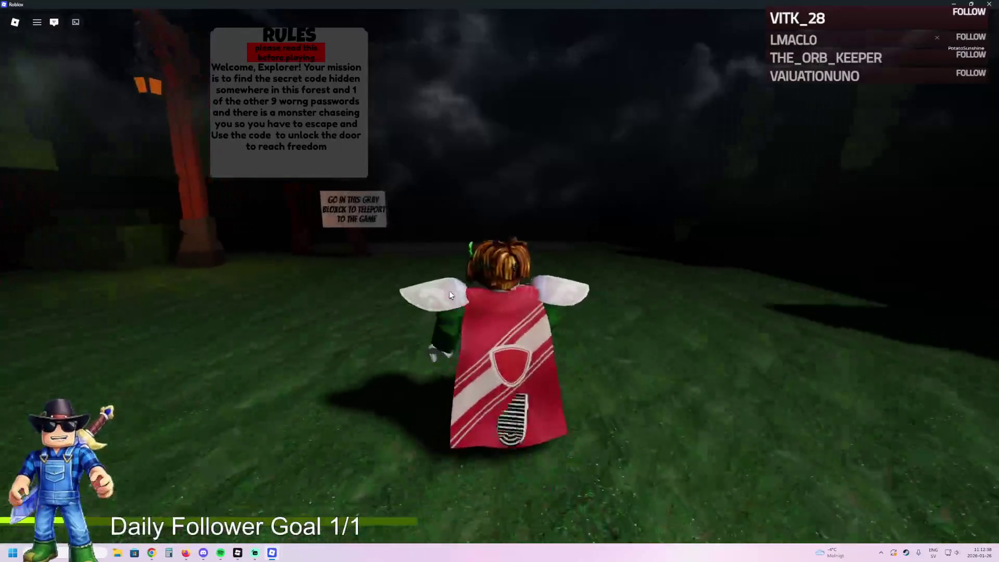
{"action": "key", "text": "d"}
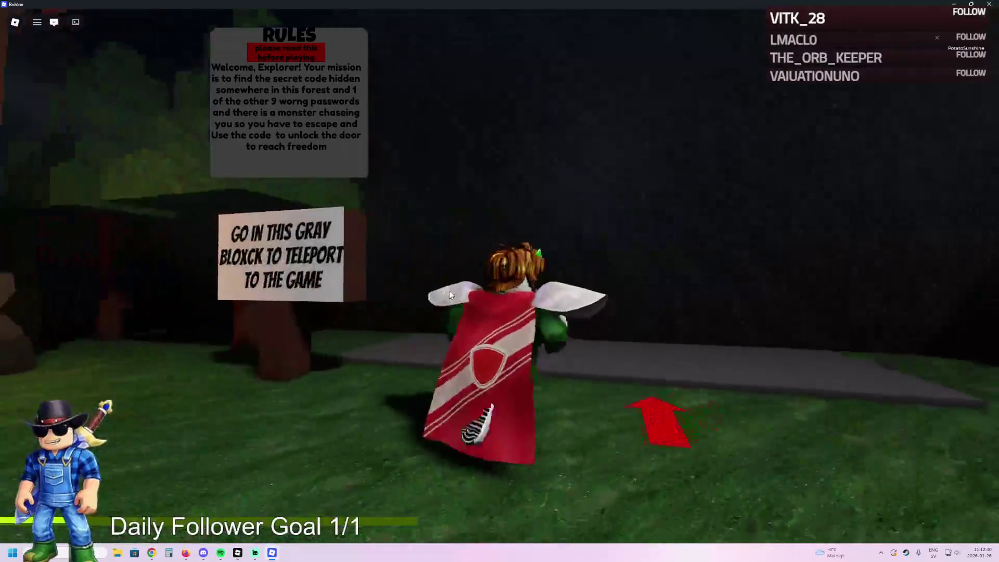
{"action": "key", "text": "w"}
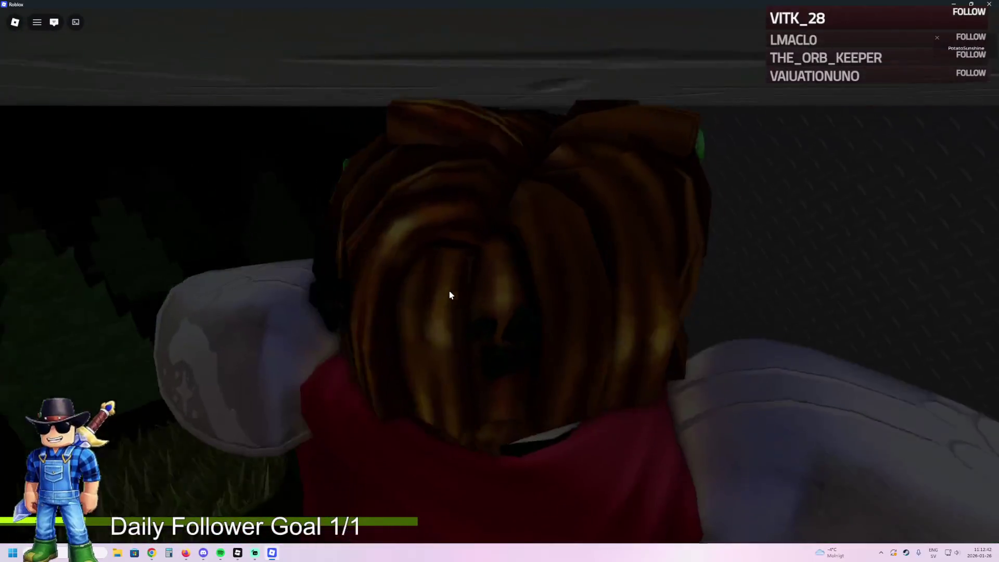
{"action": "key", "text": "s"}
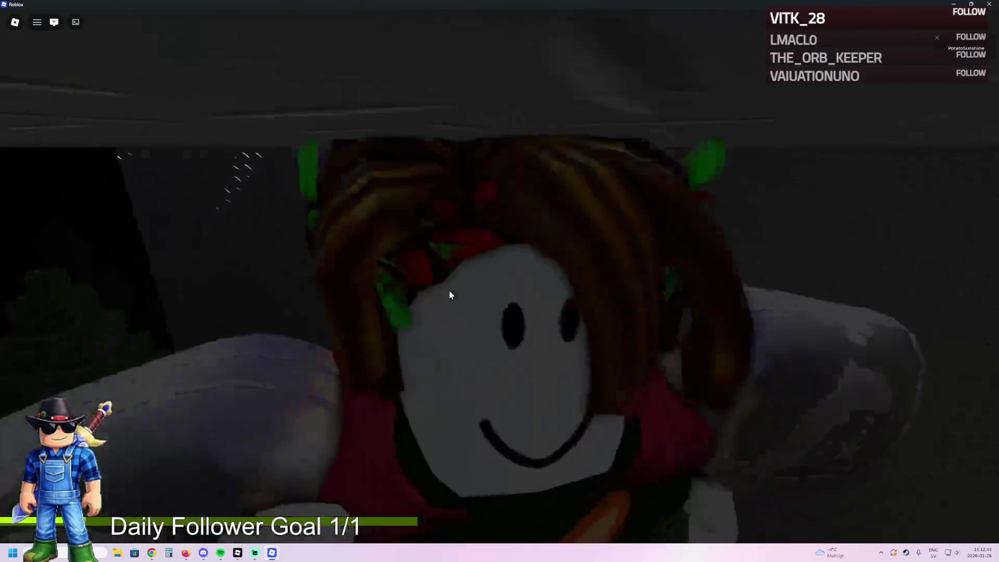
{"action": "key", "text": "w"}
{"action": "key", "text": "w"}
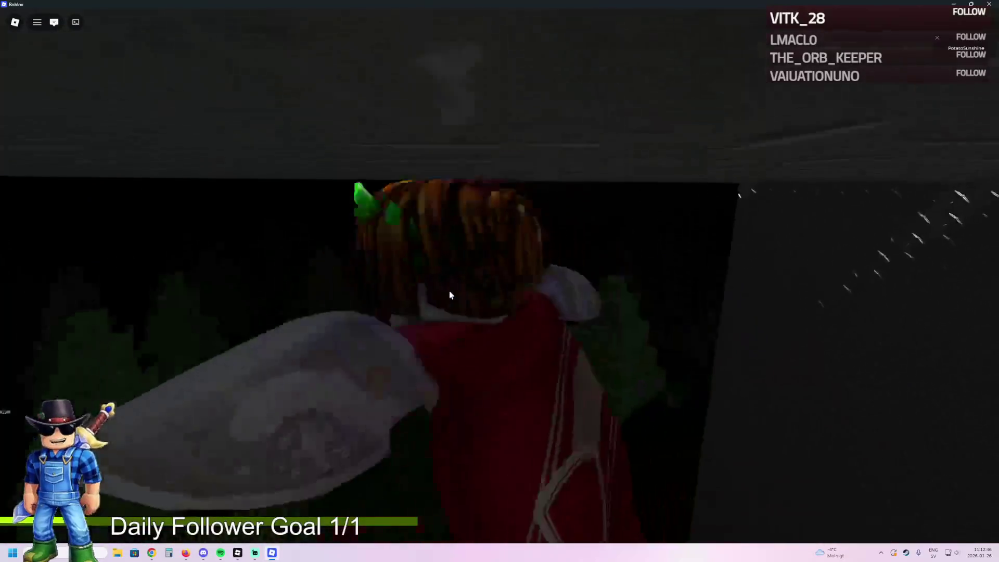
{"action": "key", "text": "w"}
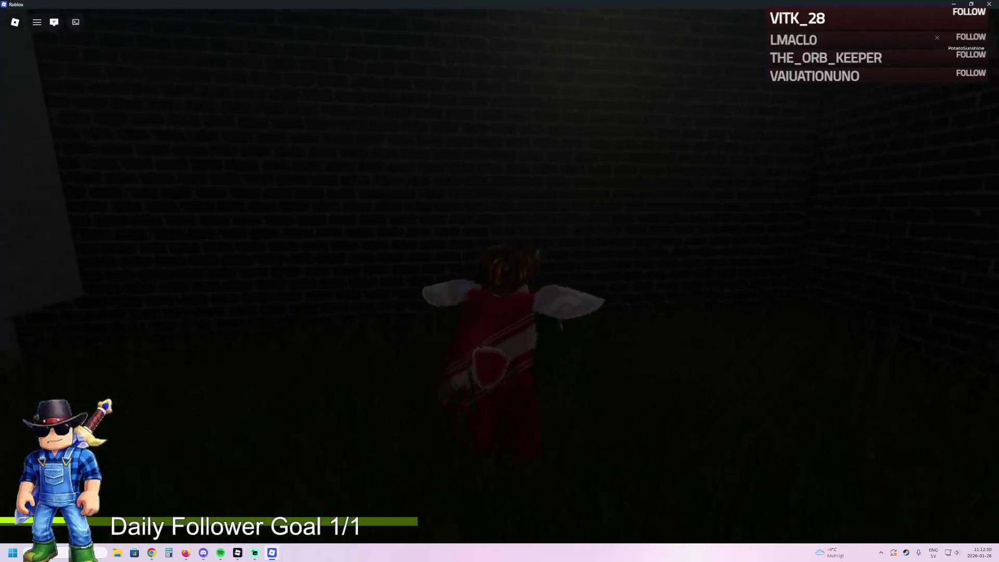
{"action": "mouse_move", "coordinate": [76, 112]}
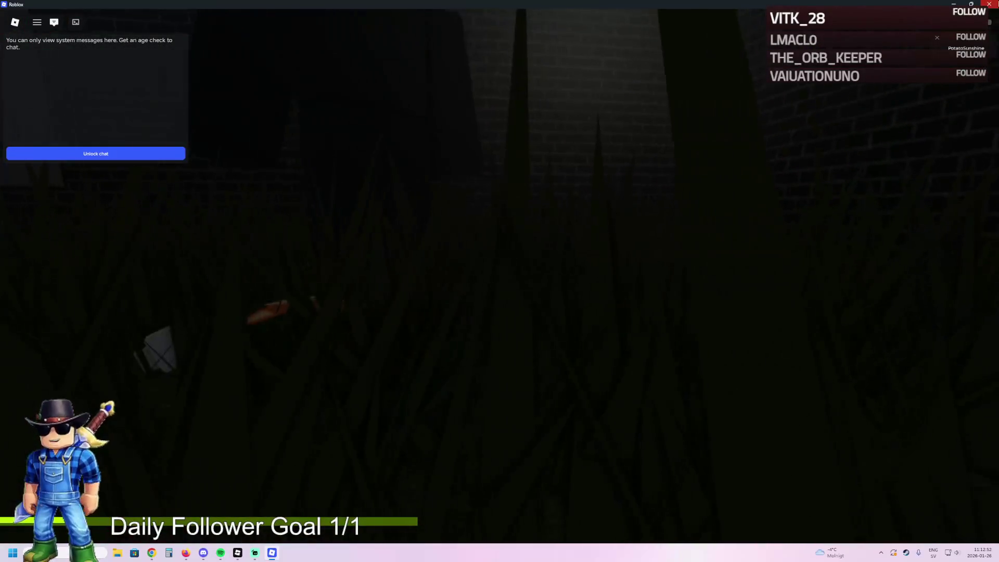
{"action": "left_click", "coordinate": [989, 3]}
- Delete the two Foundation parts from plot 88
{"action": "left_click", "coordinate": [447, 326]}
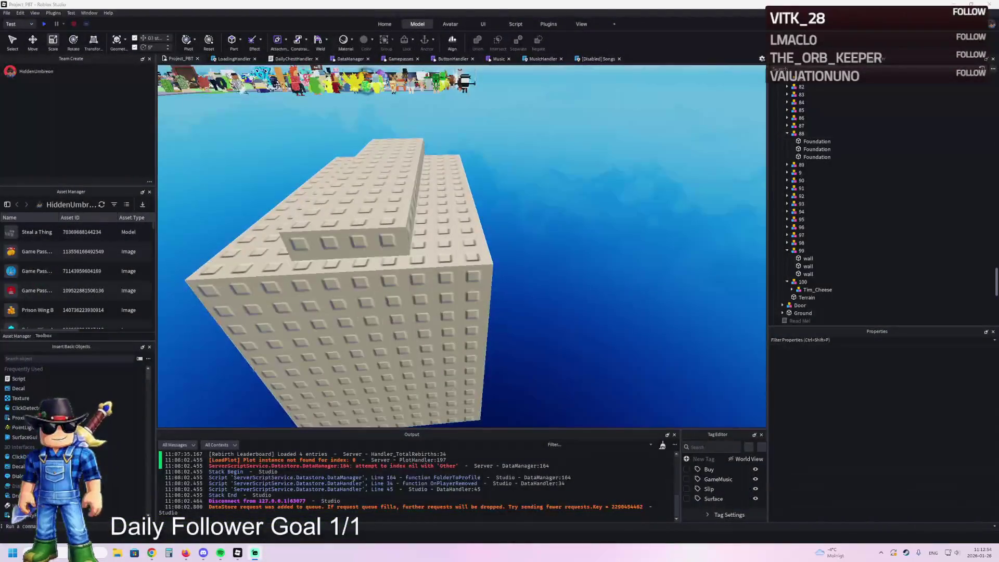
{"action": "left_click", "coordinate": [374, 156]}
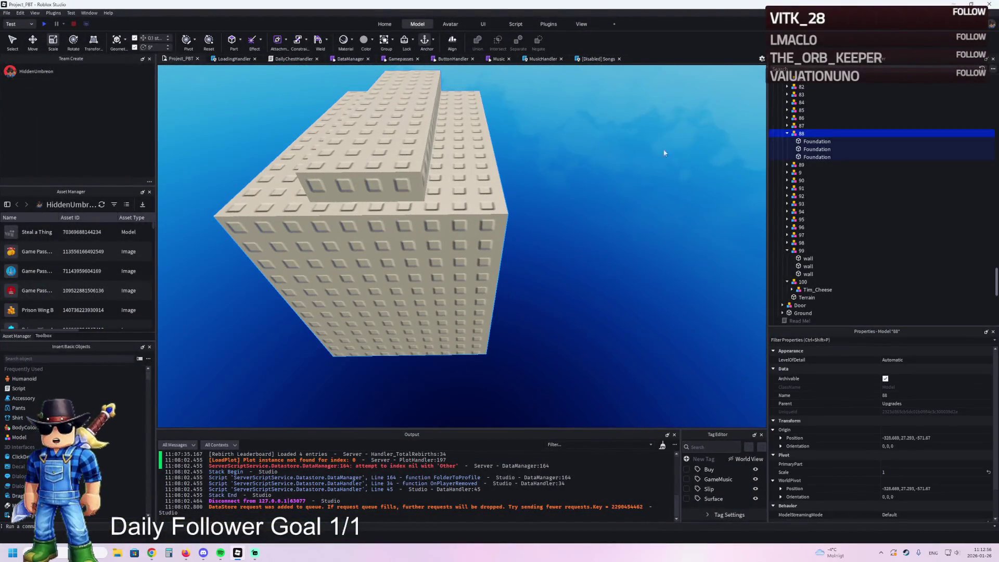
{"action": "left_click", "coordinate": [424, 156]}
{"action": "left_click", "coordinate": [494, 144], "text": "ctrl"}
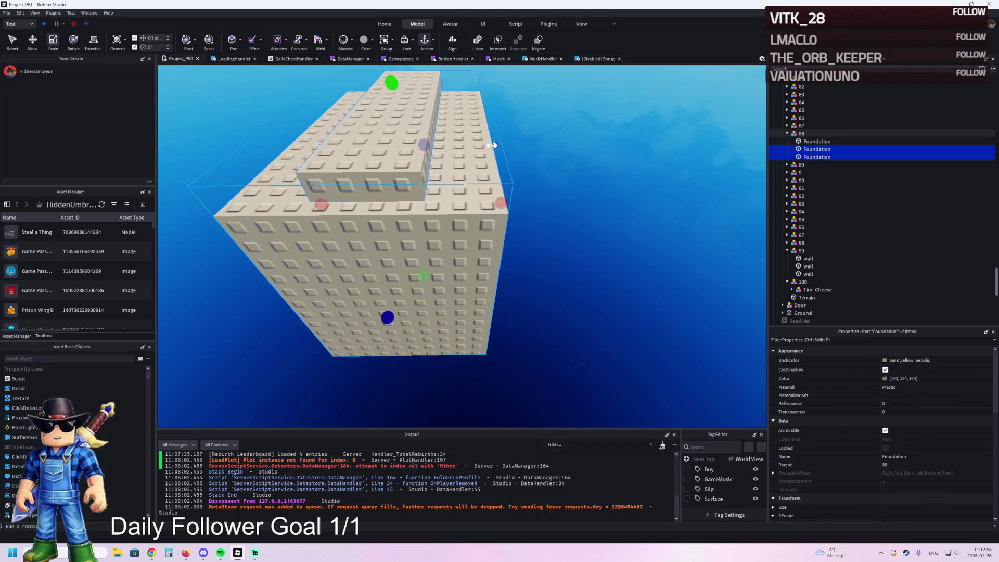
{"action": "key", "text": "Delete"}
- Move the TemplatePlot folder into ReplicatedStorage in the Explorer
{"action": "scroll", "coordinate": [553, 146], "scroll_direction": "up", "scroll_amount": 5}
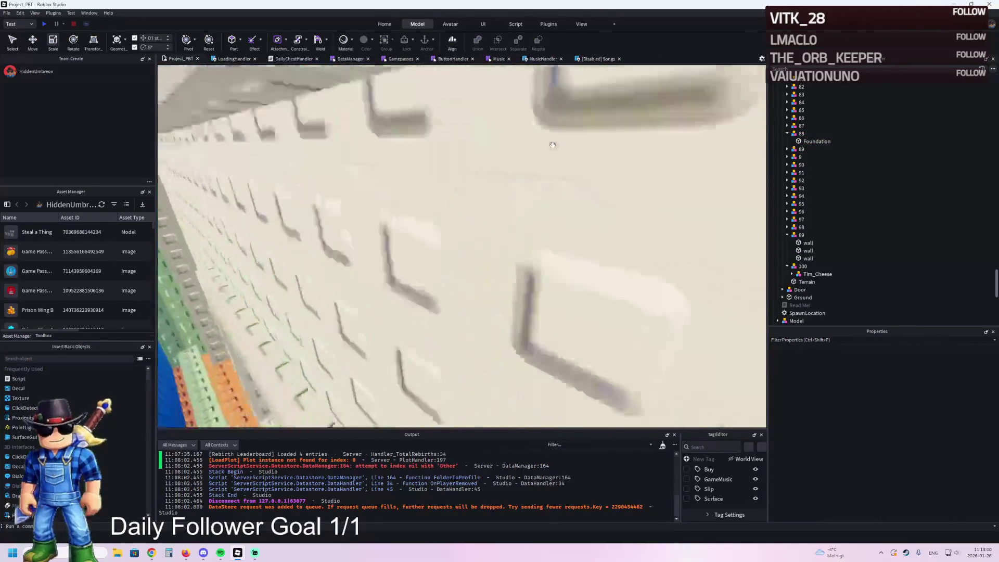
{"action": "scroll", "coordinate": [553, 145], "scroll_direction": "down", "scroll_amount": 10}
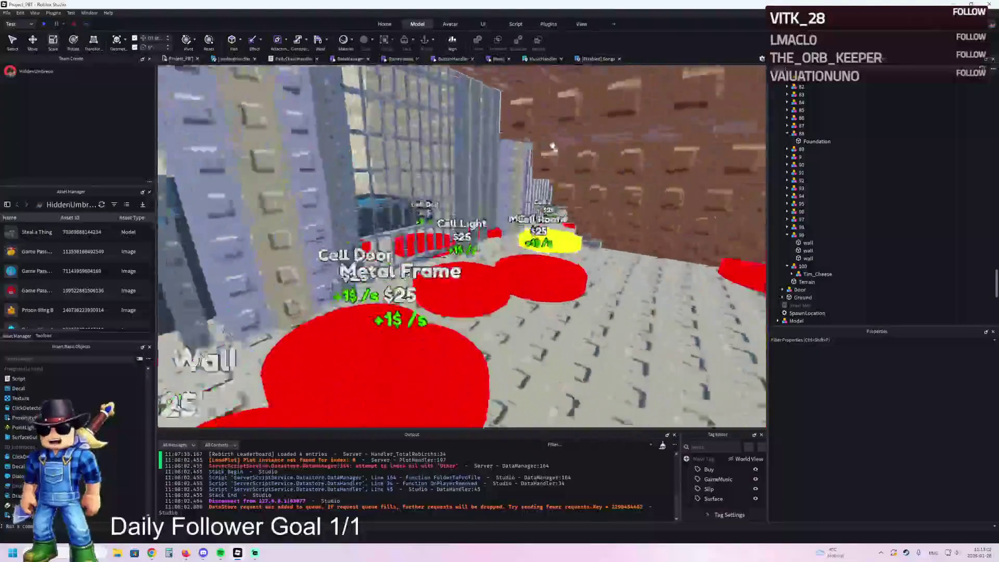
{"action": "scroll", "coordinate": [553, 146], "scroll_direction": "up", "scroll_amount": 5}
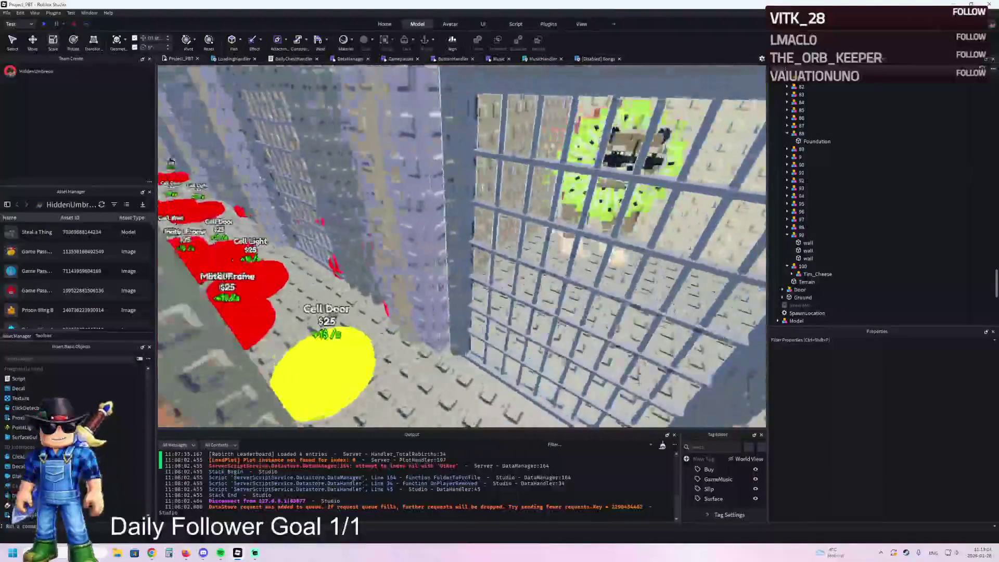
{"action": "scroll", "coordinate": [462, 245], "scroll_direction": "up", "scroll_amount": 5}
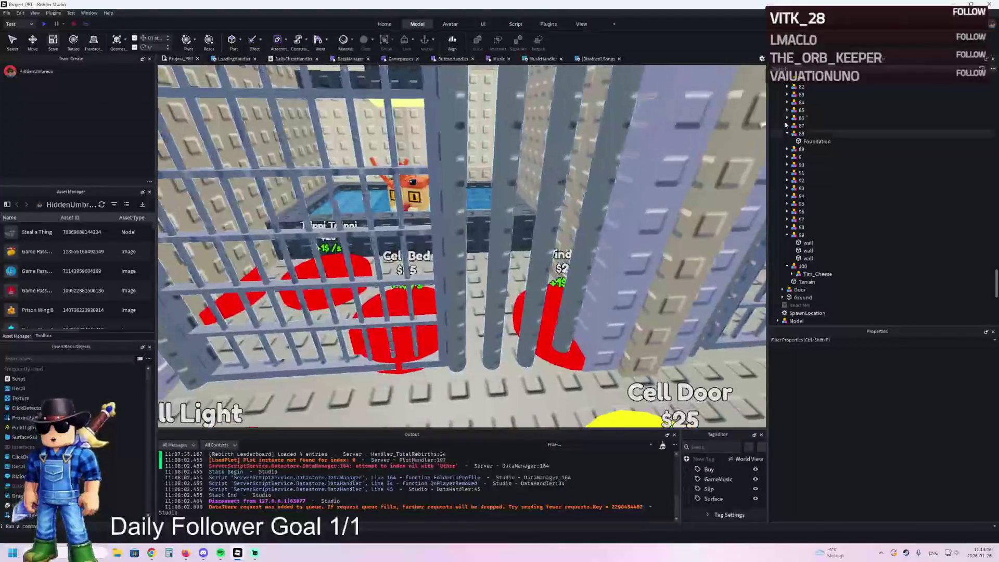
{"action": "left_click", "coordinate": [799, 134]}
{"action": "mouse_move", "coordinate": [800, 133]}
{"action": "left_mouse_down"}
{"action": "mouse_move", "coordinate": [806, 208]}
{"action": "mouse_move", "coordinate": [806, 196]}
{"action": "left_mouse_up"}
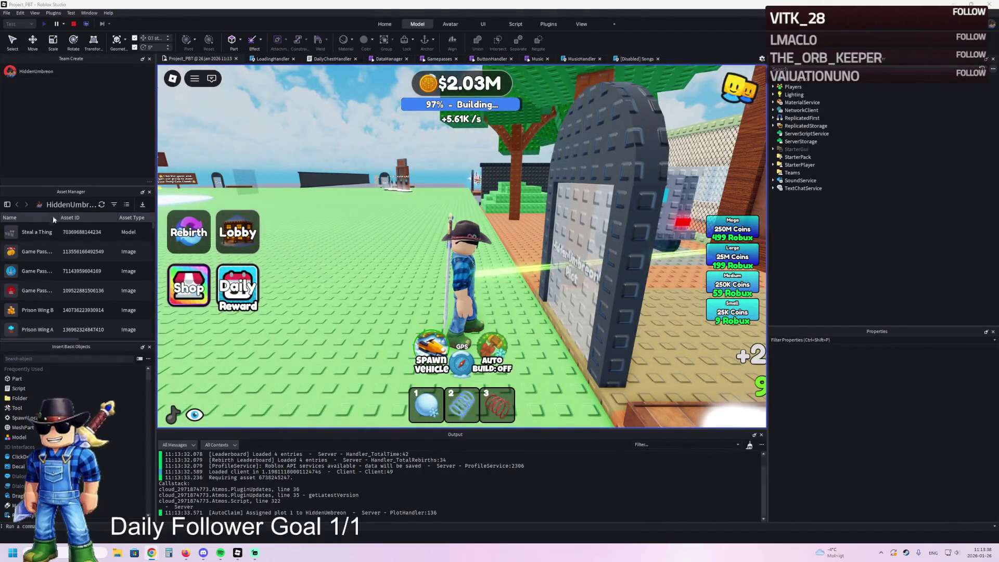
- Walk through the plot doorway into the prison and glance at the in-game settings menu
{"action": "key", "text": "d"}
{"action": "key", "text": "w"}
{"action": "key", "text": "w"}
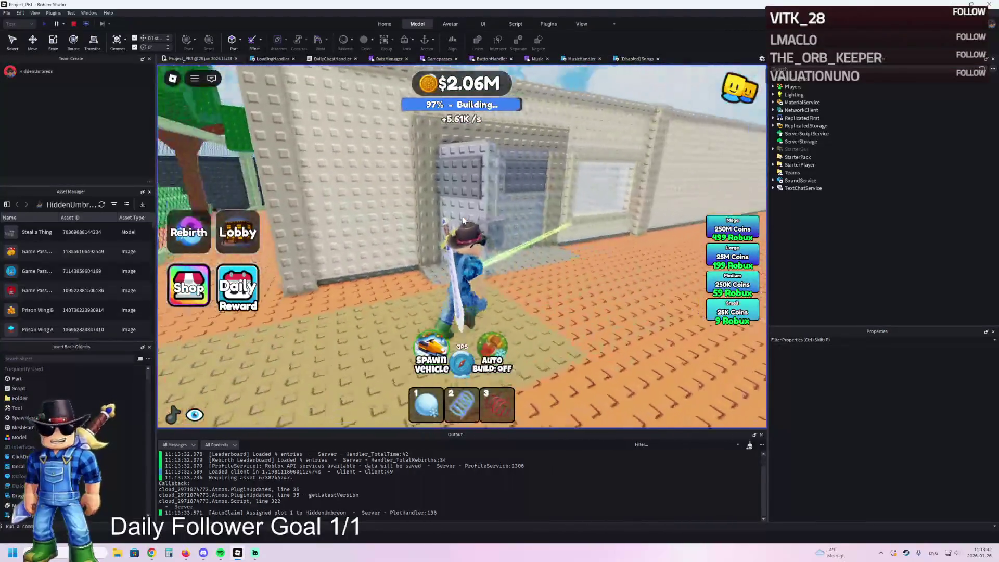
{"action": "key", "text": "Escape"}
{"action": "left_click", "coordinate": [406, 115]}
{"action": "scroll", "coordinate": [499, 291], "scroll_direction": "down", "scroll_amount": 2}
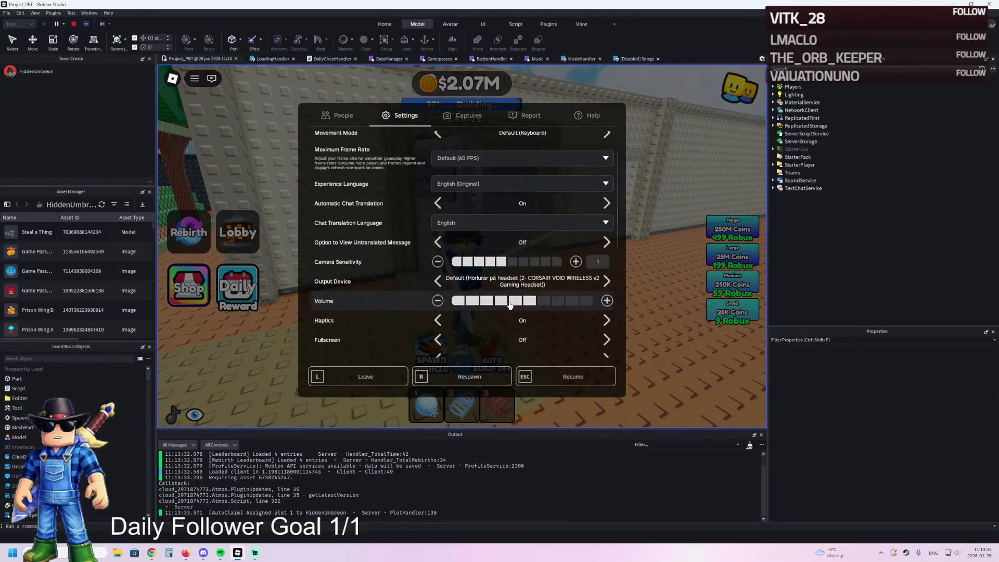
{"action": "key", "text": "Escape"}
- Walk past the Cell Light pad into a prison cell, then end the playtest
{"action": "key", "text": "w"}
{"action": "key", "text": "w"}
{"action": "key", "text": "w"}
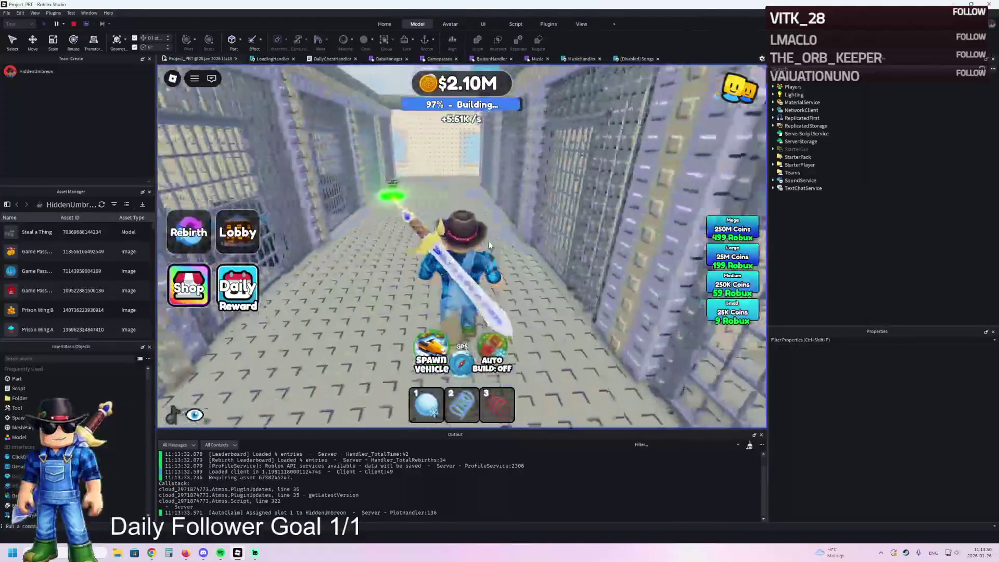
{"action": "key", "text": "a"}
{"action": "key", "text": "w"}
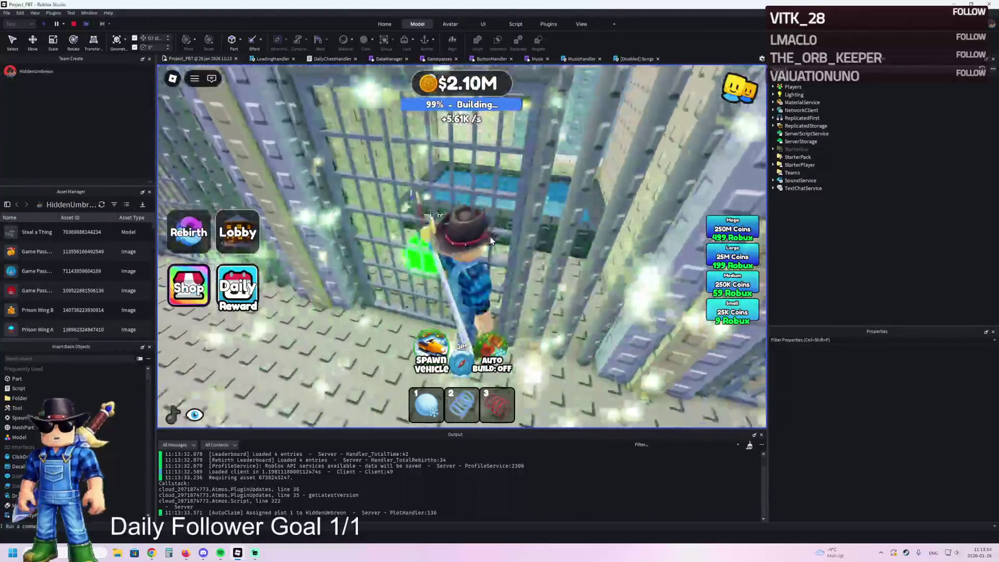
{"action": "key", "text": "w"}
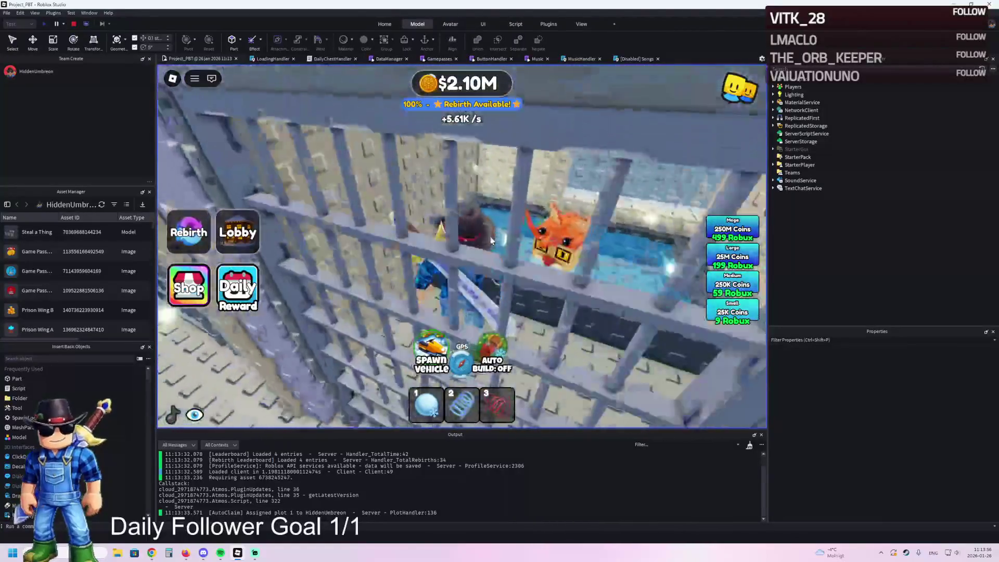
{"action": "key", "text": "w"}
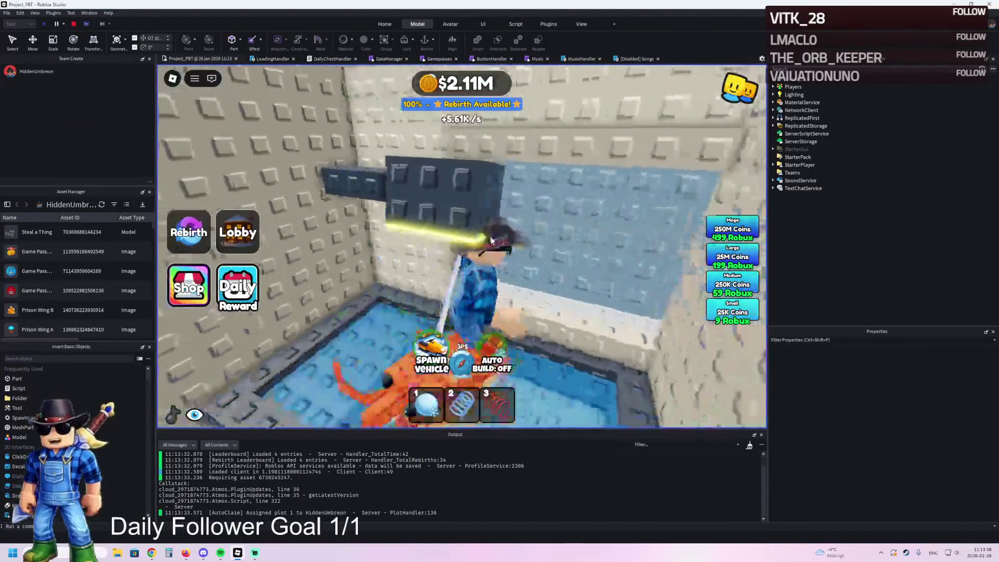
{"action": "key", "text": "w"}
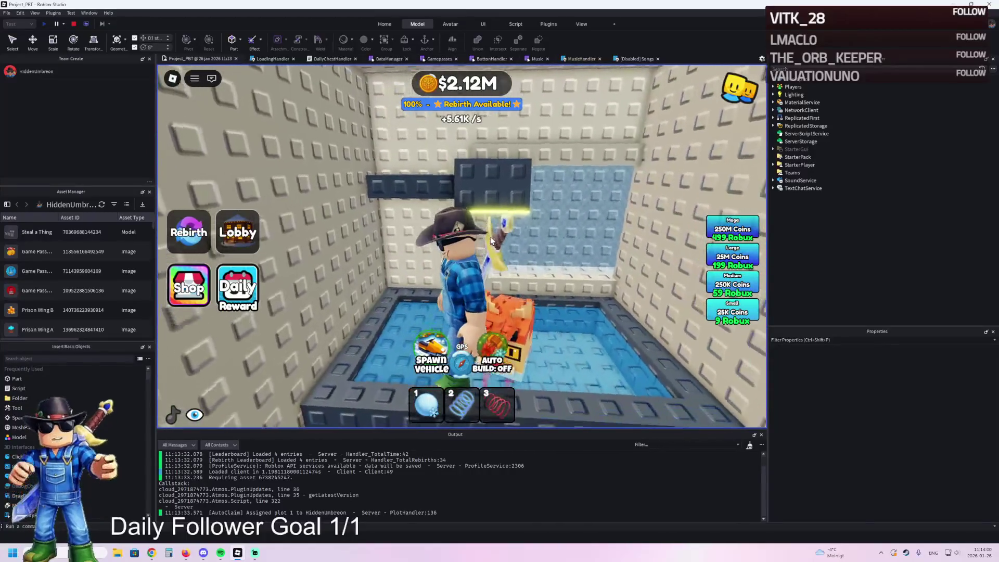
{"action": "key", "text": "shift+F5"}
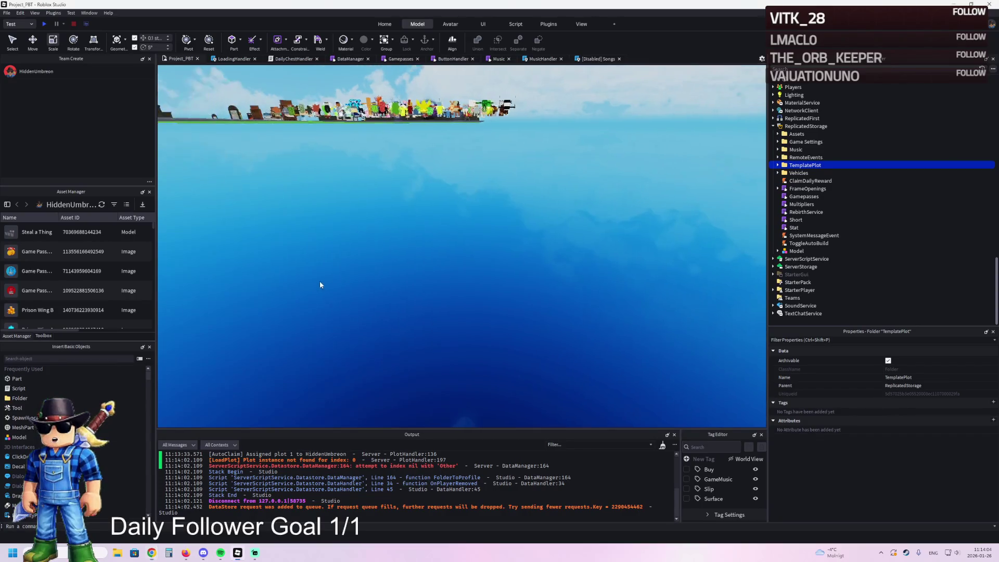
- Select the Foundation part of plot 123's Bed and uncheck its CanCollide property
{"action": "scroll", "coordinate": [355, 267], "scroll_direction": "up", "scroll_amount": 10}
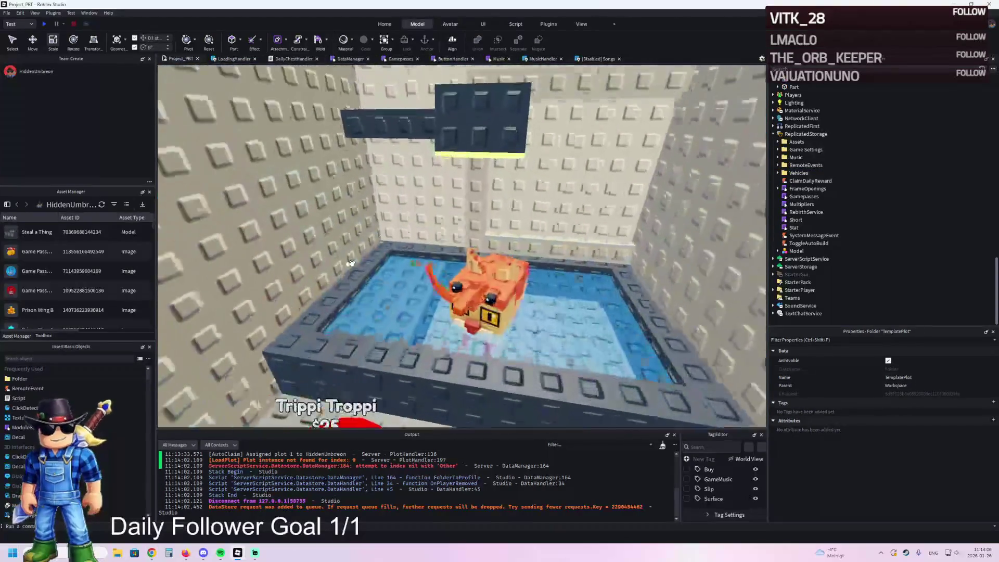
{"action": "left_click", "coordinate": [473, 289]}
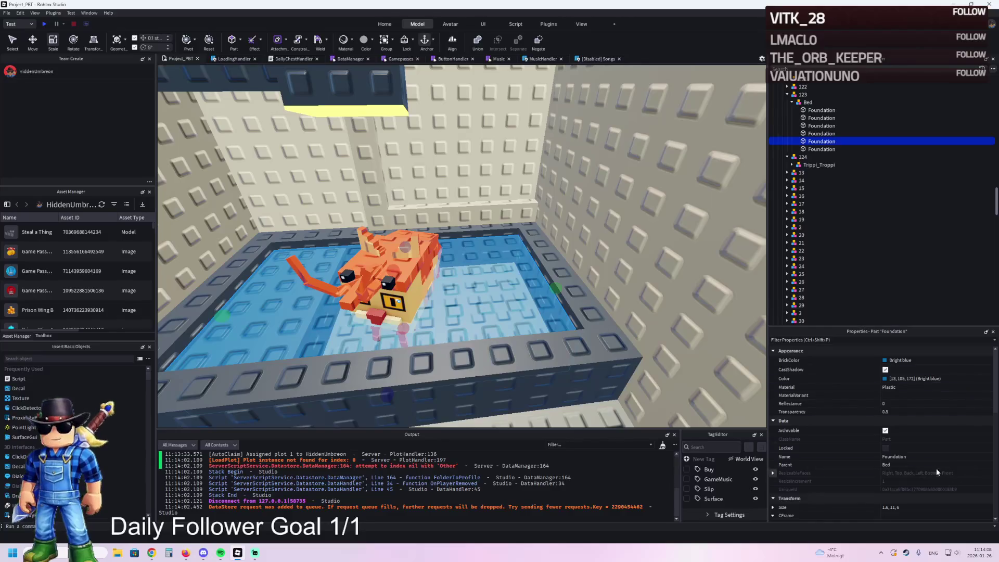
{"action": "scroll", "coordinate": [915, 468], "scroll_direction": "down", "scroll_amount": 3}
{"action": "scroll", "coordinate": [915, 469], "scroll_direction": "down", "scroll_amount": 2}
{"action": "scroll", "coordinate": [569, 292], "scroll_direction": "down", "scroll_amount": 6}
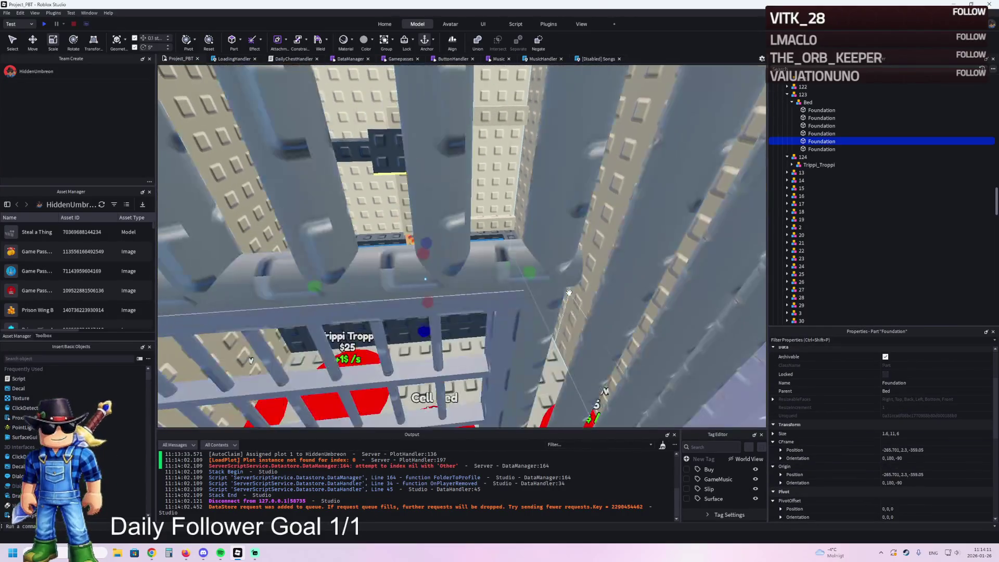
{"action": "scroll", "coordinate": [569, 292], "scroll_direction": "up", "scroll_amount": 5}
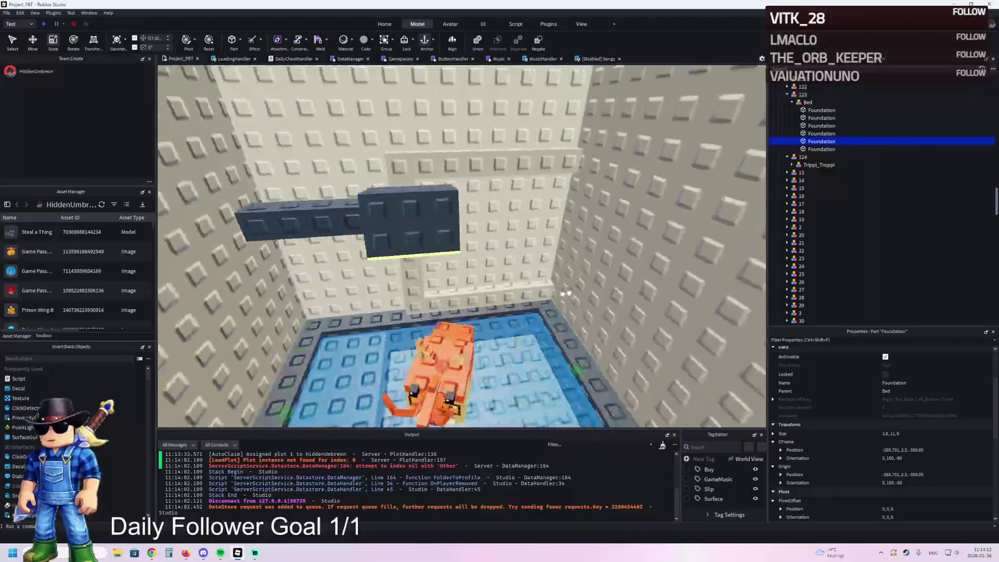
{"action": "scroll", "coordinate": [568, 292], "scroll_direction": "down", "scroll_amount": 5}
{"action": "scroll", "coordinate": [568, 293], "scroll_direction": "down", "scroll_amount": 5}
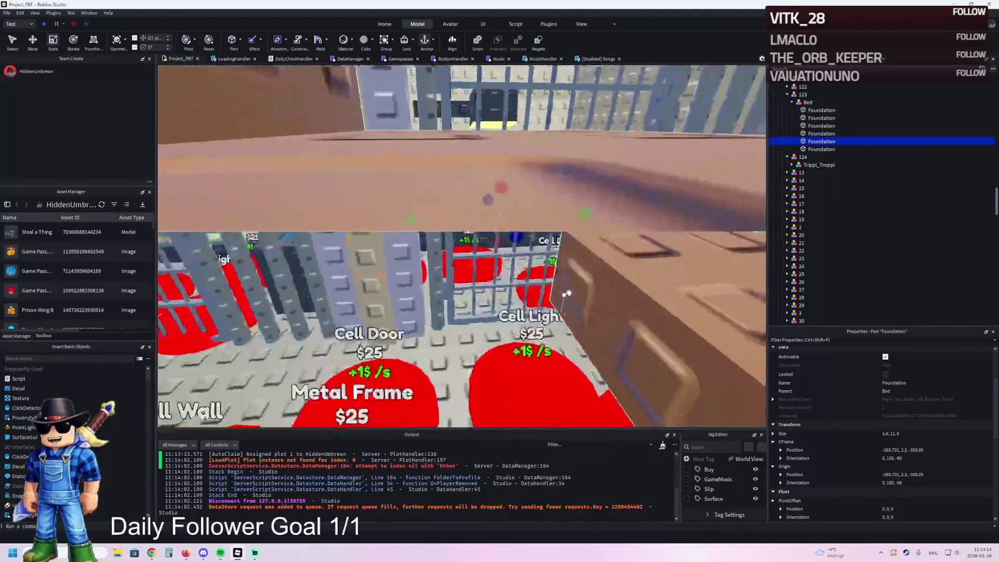
{"action": "scroll", "coordinate": [569, 293], "scroll_direction": "up", "scroll_amount": 7}
{"action": "scroll", "coordinate": [568, 293], "scroll_direction": "up", "scroll_amount": 6}
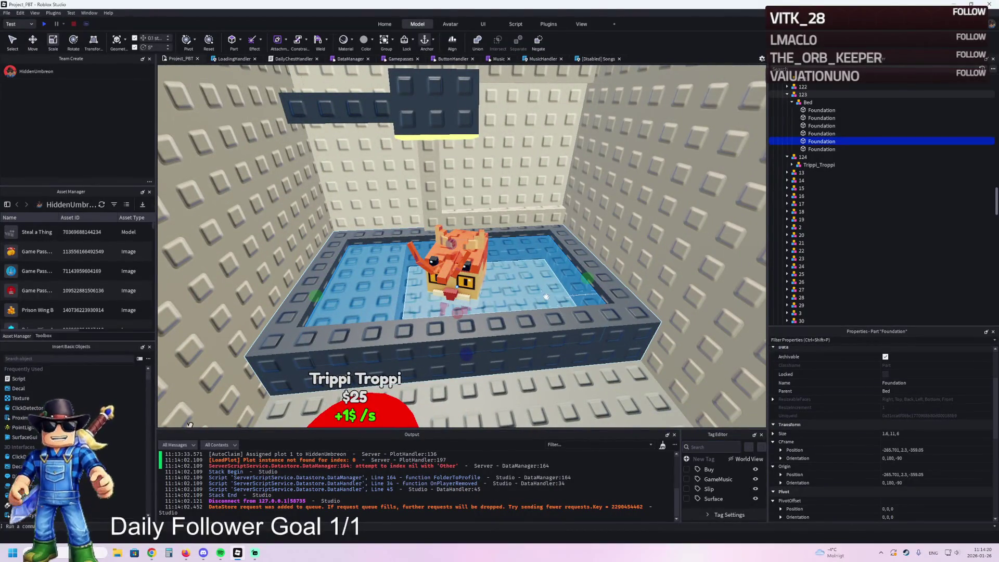
{"action": "scroll", "coordinate": [545, 296], "scroll_direction": "down", "scroll_amount": 6}
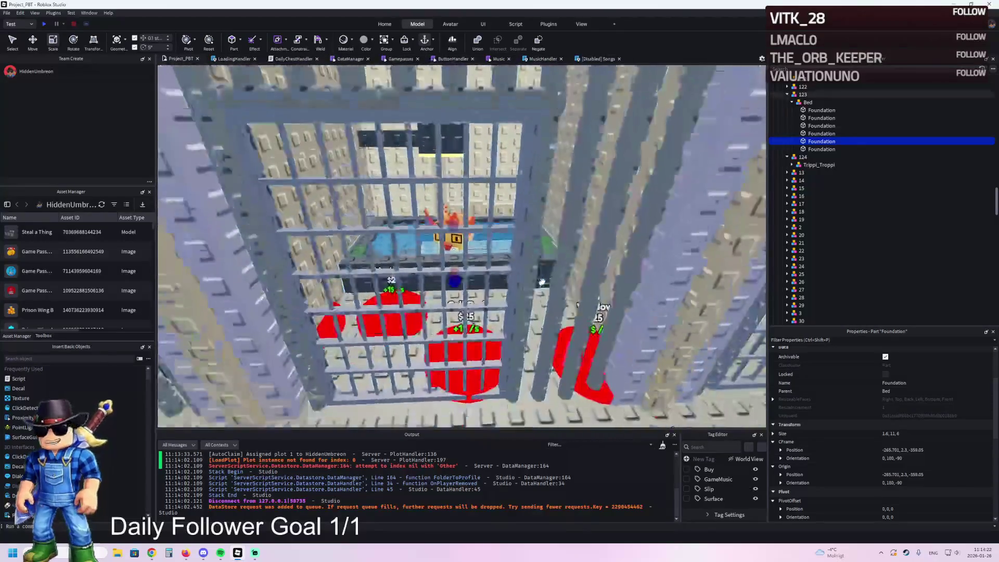
{"action": "scroll", "coordinate": [542, 282], "scroll_direction": "up", "scroll_amount": 5}
{"action": "scroll", "coordinate": [542, 282], "scroll_direction": "down", "scroll_amount": 4}
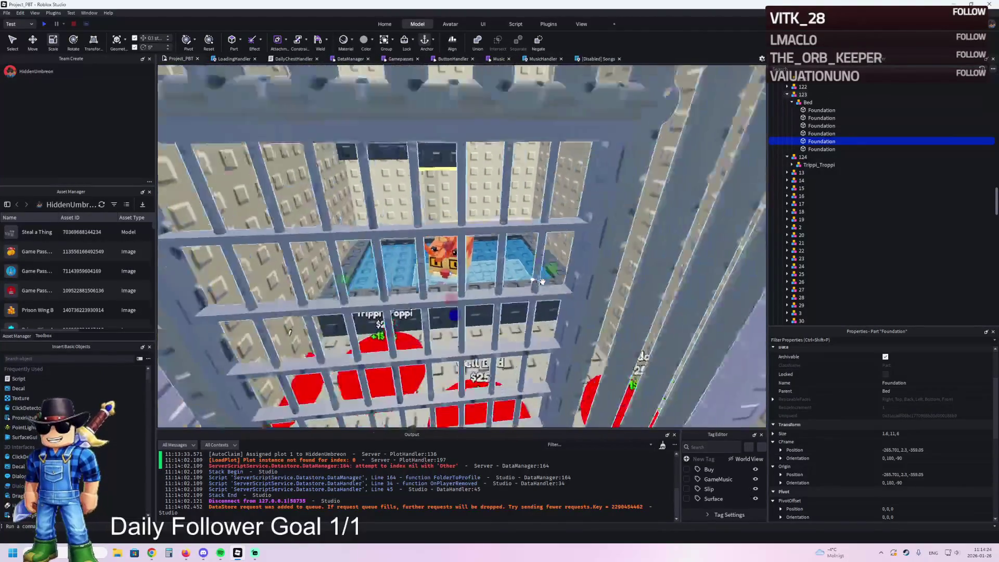
{"action": "scroll", "coordinate": [542, 282], "scroll_direction": "up", "scroll_amount": 3}
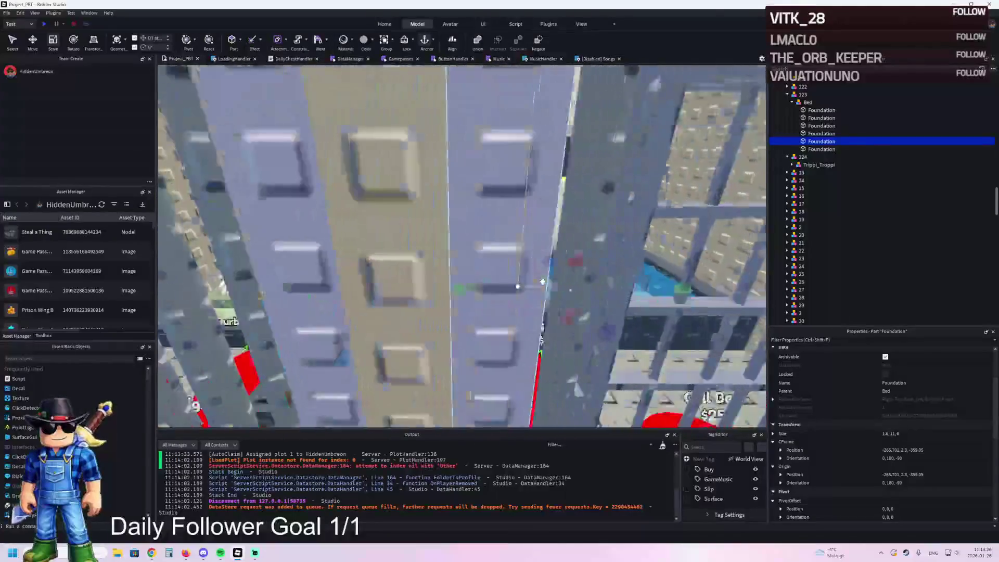
{"action": "scroll", "coordinate": [542, 282], "scroll_direction": "up", "scroll_amount": 5}
{"action": "scroll", "coordinate": [922, 475], "scroll_direction": "down", "scroll_amount": 3}
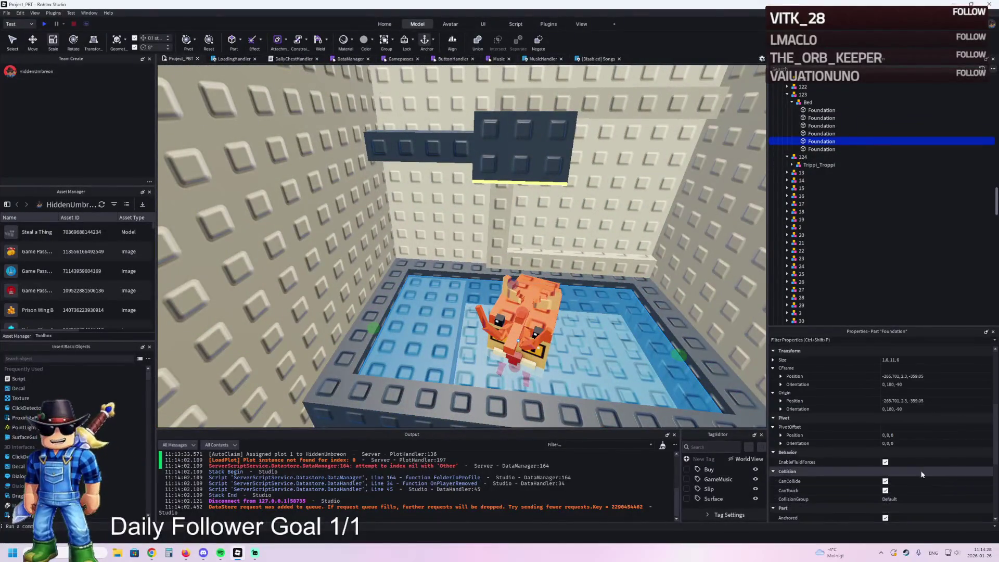
{"action": "scroll", "coordinate": [922, 475], "scroll_direction": "down", "scroll_amount": 4}
{"action": "left_click", "coordinate": [885, 383]}
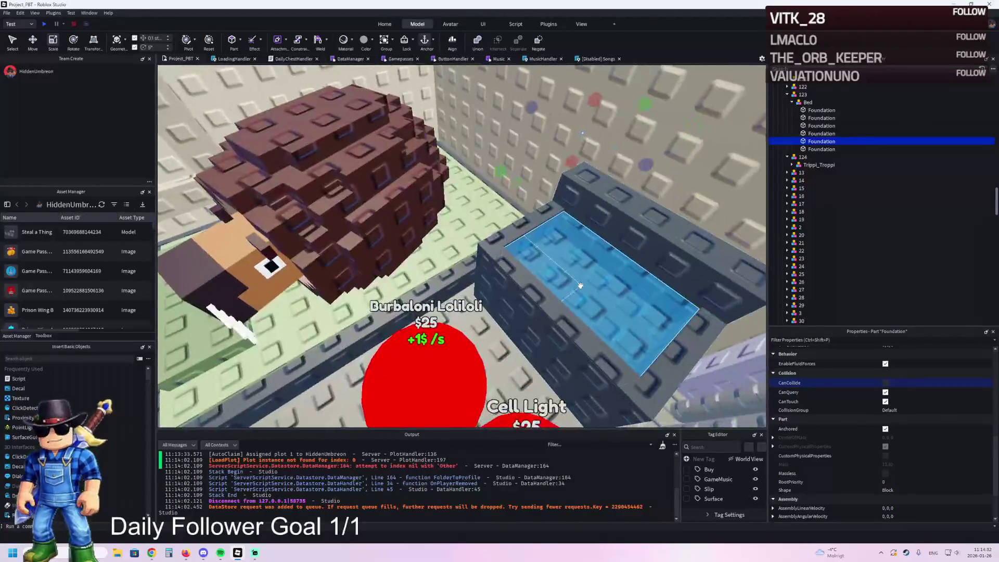
- Fly the view out through the cell bars, over the corridor, to the crab-pool cell
{"action": "key", "text": "w"}
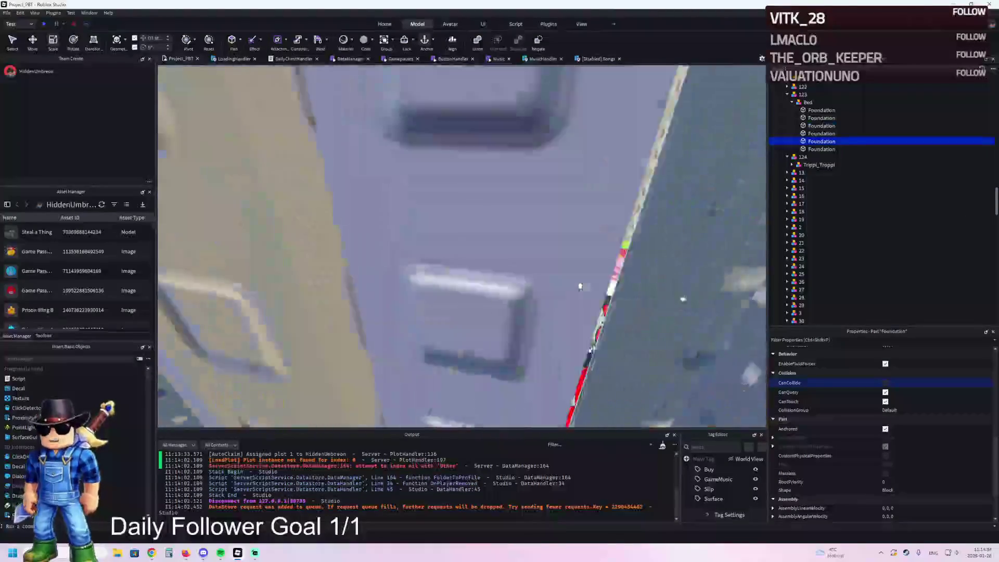
{"action": "key", "text": "w"}
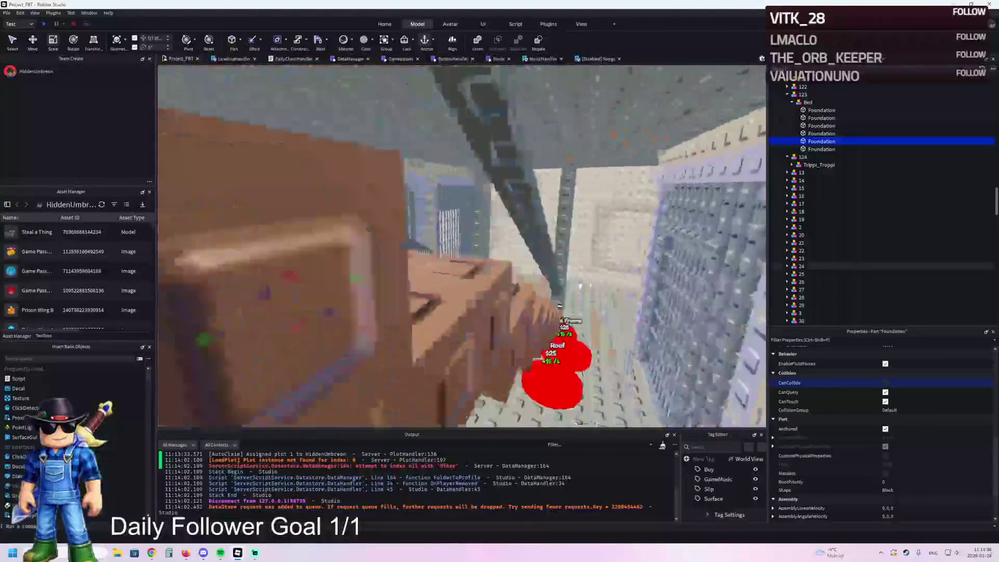
{"action": "key", "text": "w"}
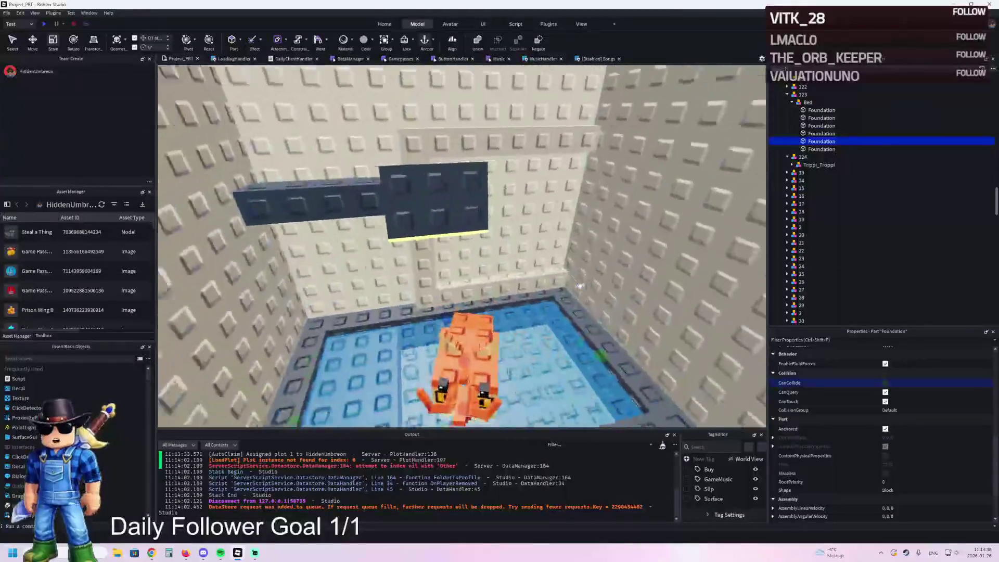
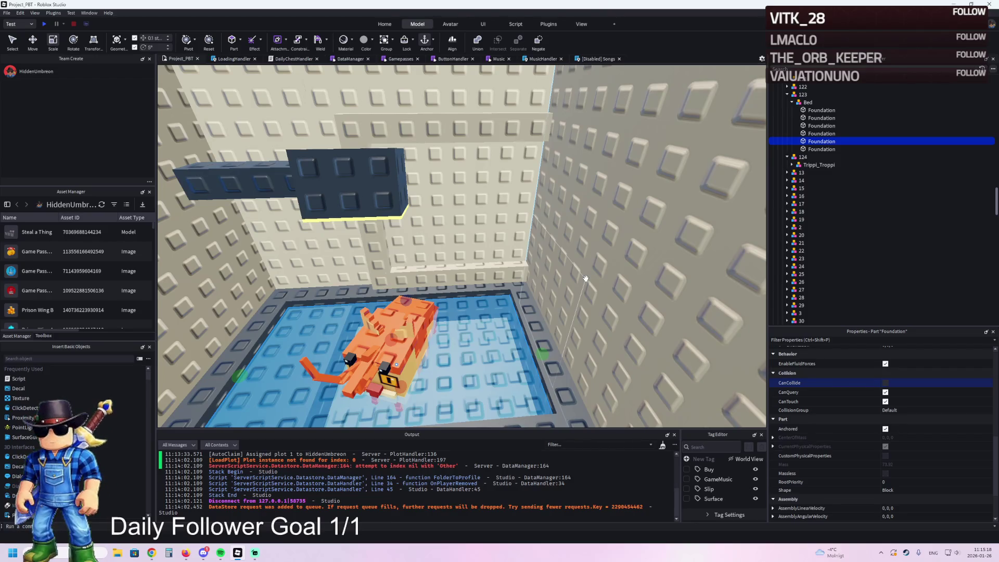
- Fly the view through the cell area to the Cell Door and Metal Frame pads
{"action": "scroll", "coordinate": [585, 278], "scroll_direction": "down", "scroll_amount": 5}
{"action": "scroll", "coordinate": [497, 262], "scroll_direction": "up", "scroll_amount": 8}
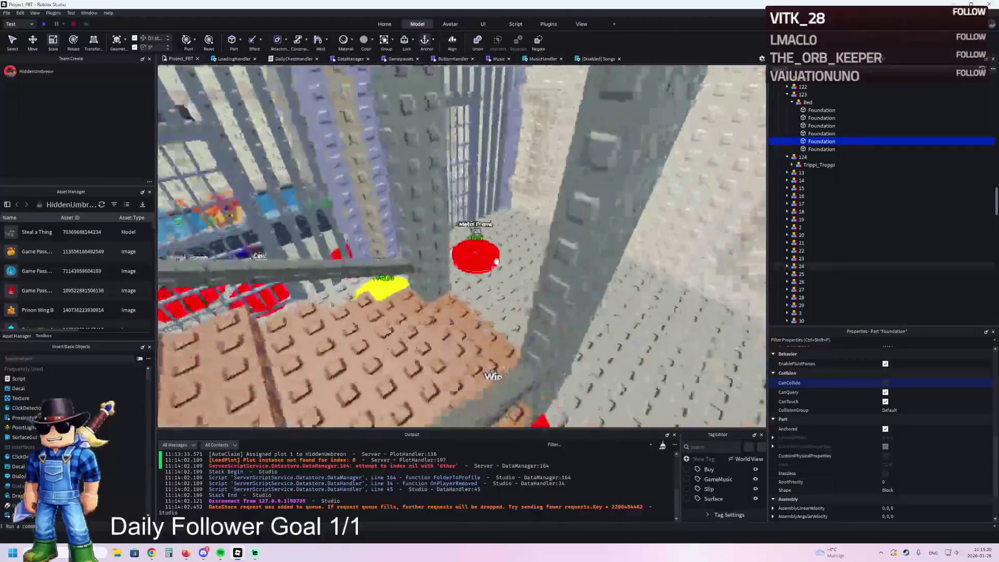
{"action": "scroll", "coordinate": [496, 261], "scroll_direction": "up", "scroll_amount": 10}
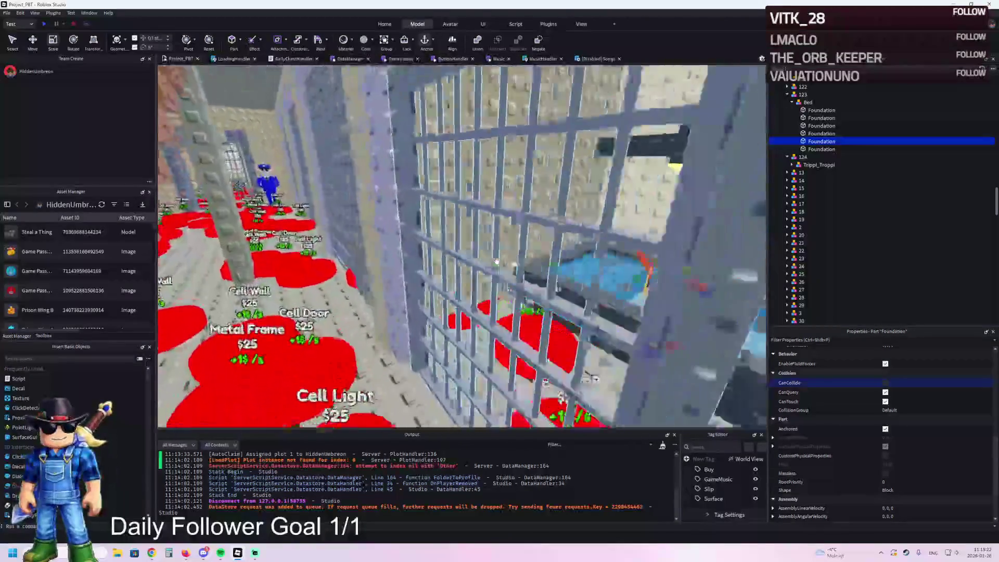
{"action": "scroll", "coordinate": [497, 262], "scroll_direction": "up", "scroll_amount": 6}
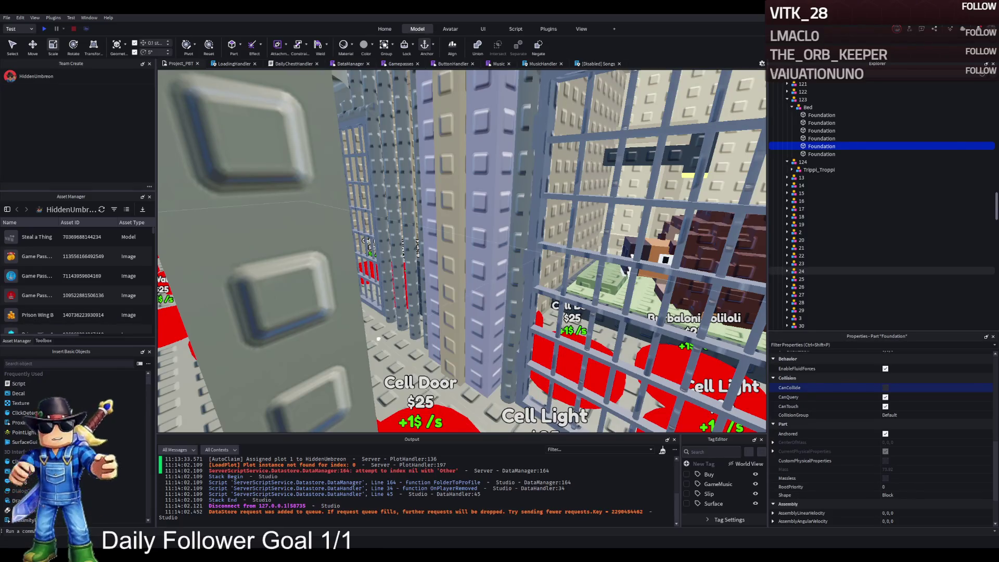
{"action": "key", "text": "w"}
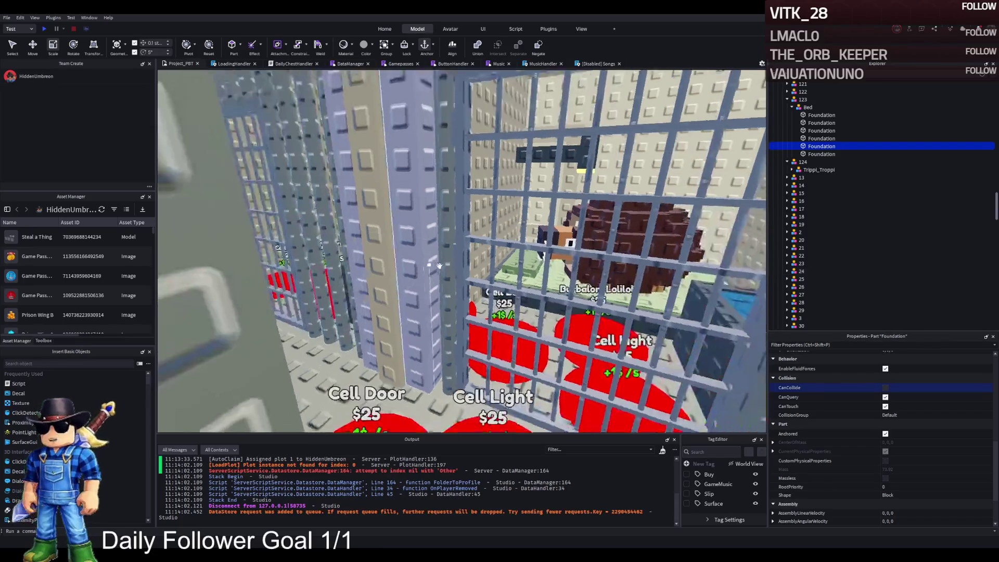
{"action": "key", "text": "w"}
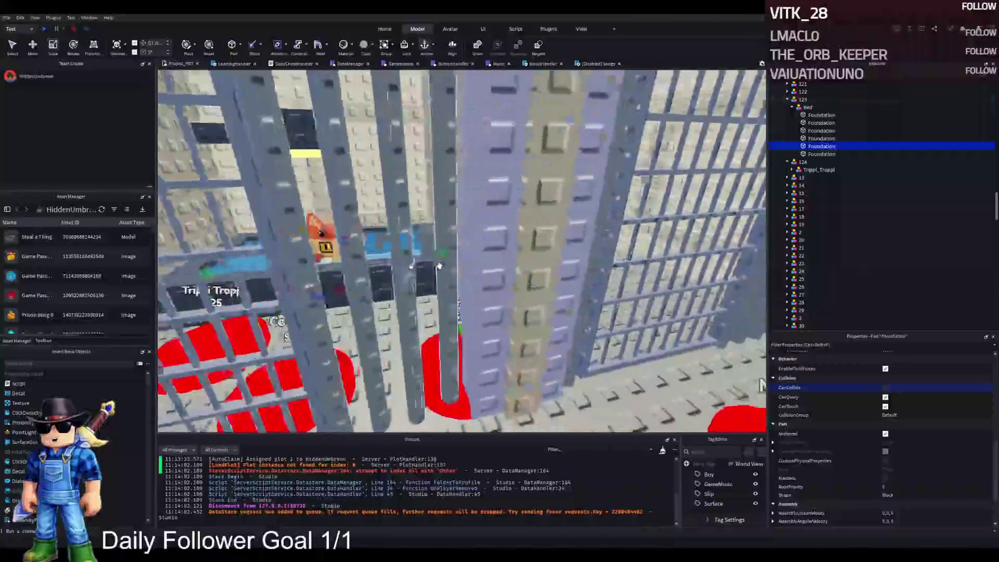
{"action": "key", "text": "w"}
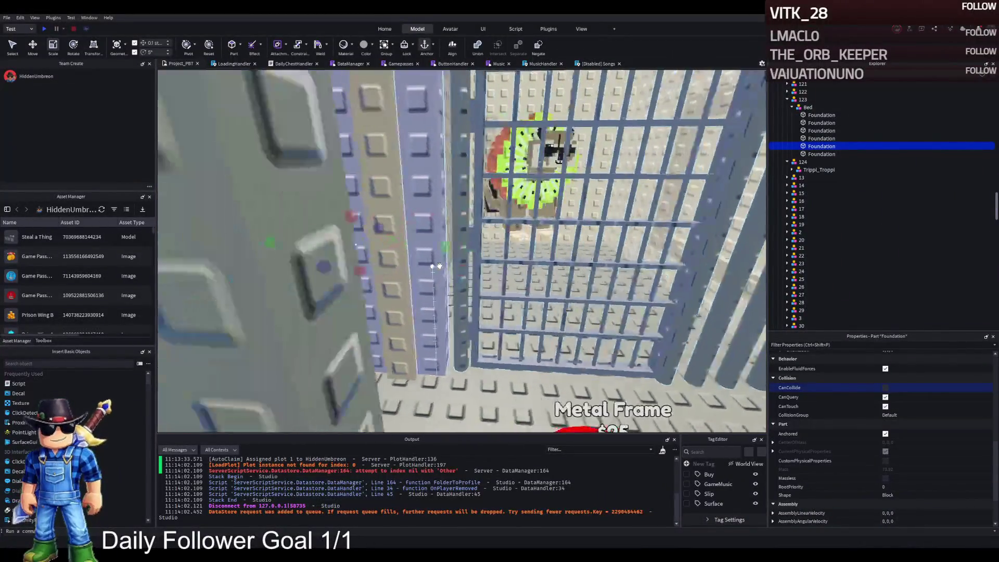
{"action": "key", "text": "s"}
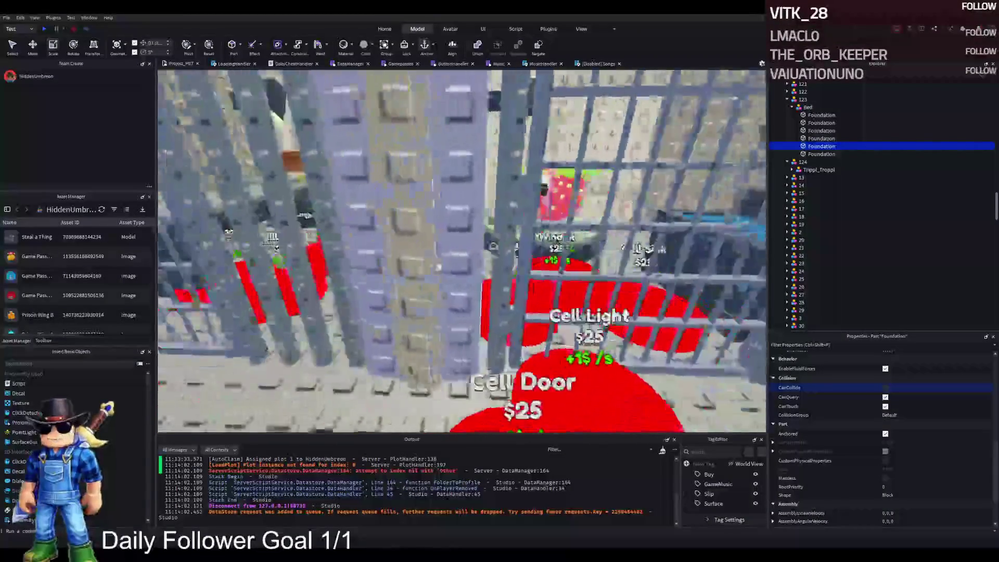
{"action": "key", "text": "s"}
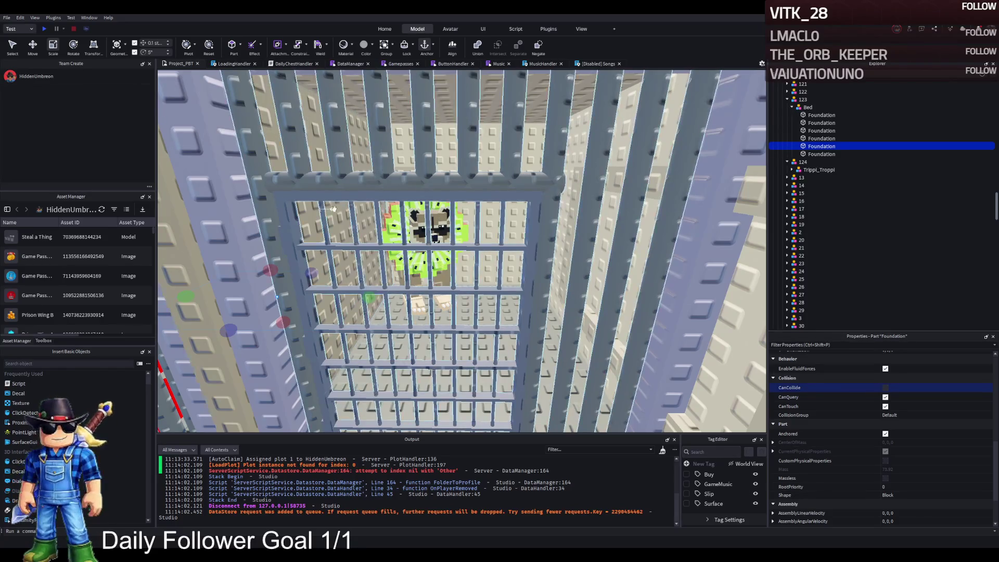
{"action": "scroll", "coordinate": [340, 205], "scroll_direction": "up", "scroll_amount": 5}
{"action": "scroll", "coordinate": [340, 205], "scroll_direction": "up", "scroll_amount": 10}
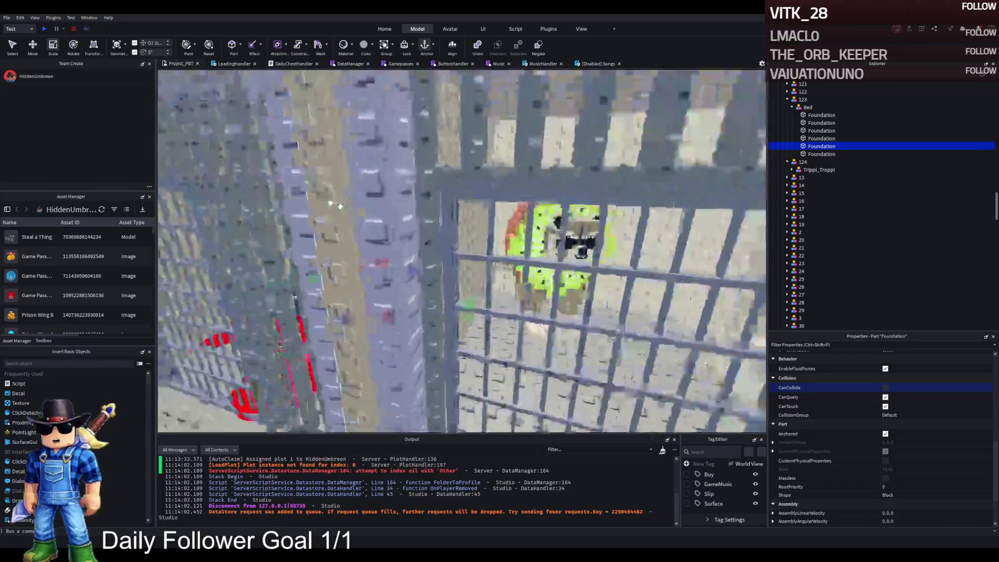
{"action": "scroll", "coordinate": [339, 205], "scroll_direction": "down", "scroll_amount": 10}
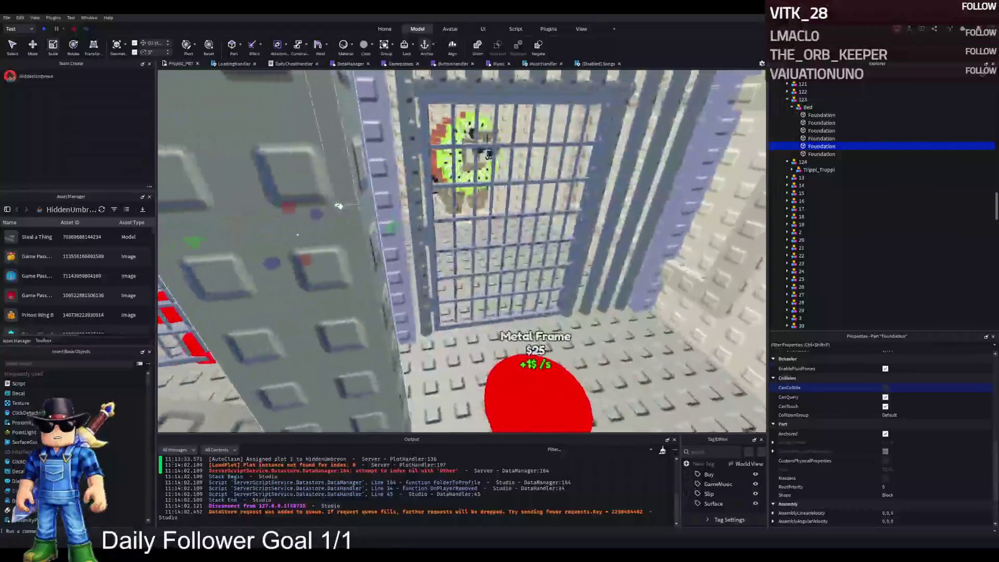
{"action": "scroll", "coordinate": [339, 205], "scroll_direction": "up", "scroll_amount": 5}
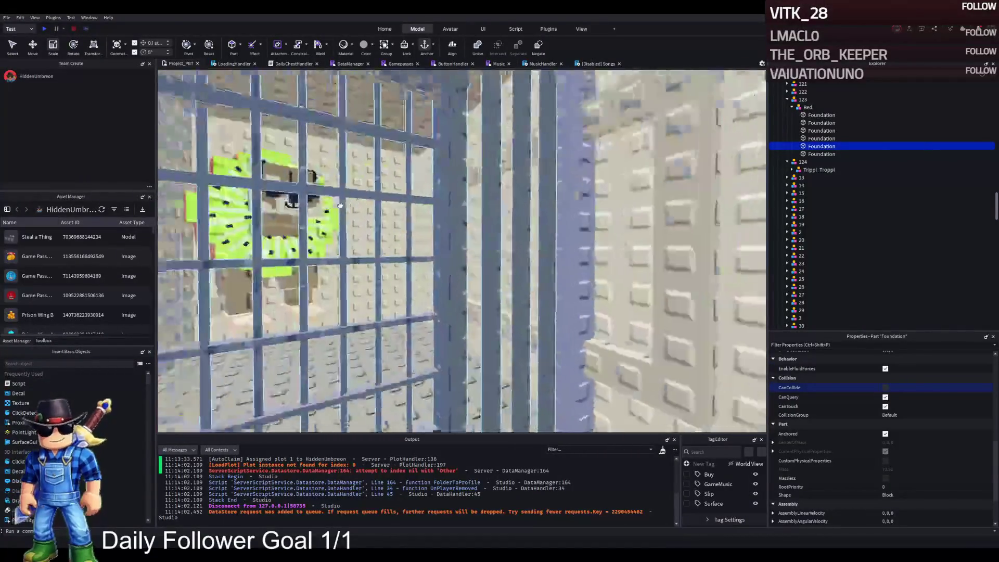
{"action": "scroll", "coordinate": [339, 205], "scroll_direction": "up", "scroll_amount": 5}
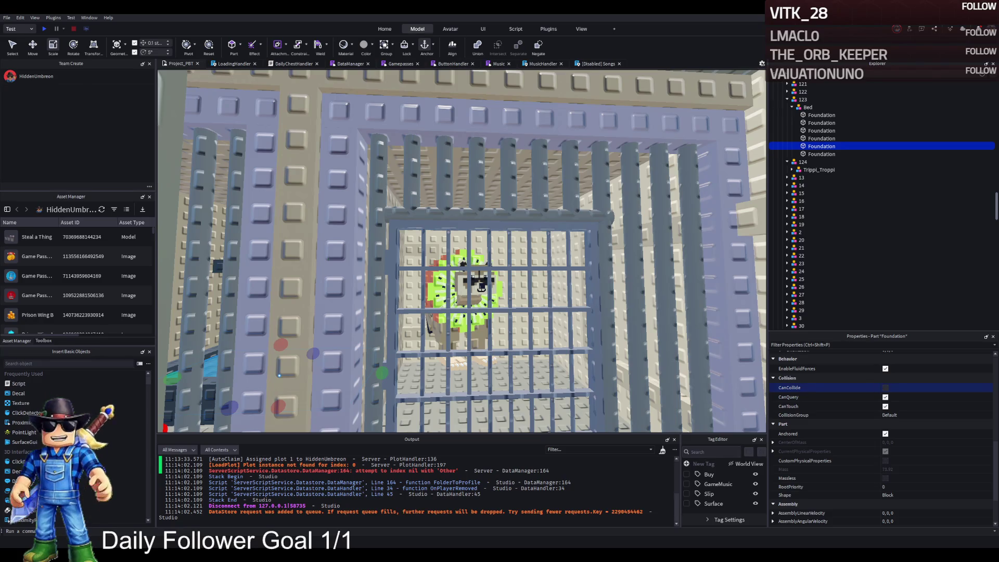
{"action": "scroll", "coordinate": [462, 252], "scroll_direction": "up", "scroll_amount": 3}
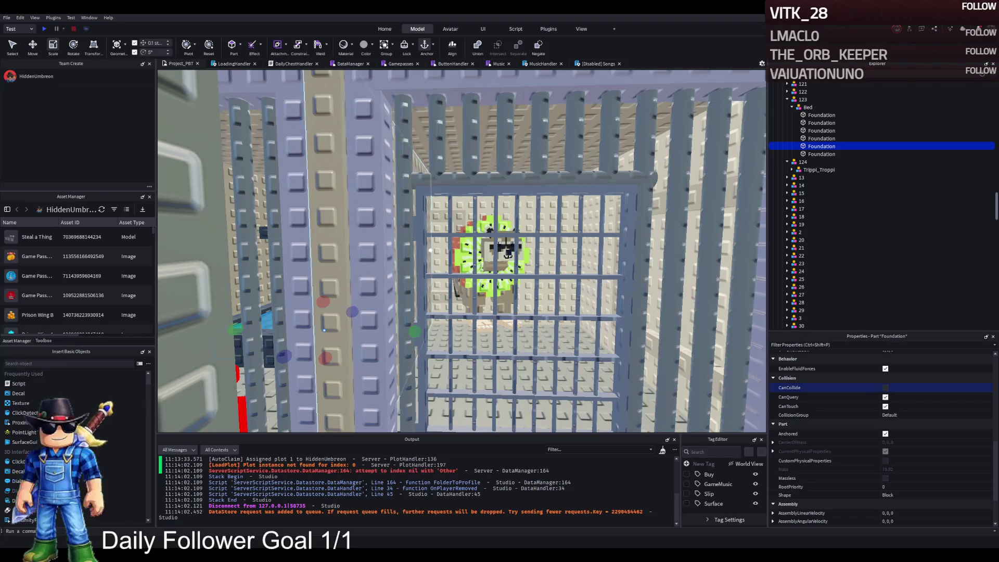
{"action": "scroll", "coordinate": [505, 260], "scroll_direction": "up", "scroll_amount": 5}
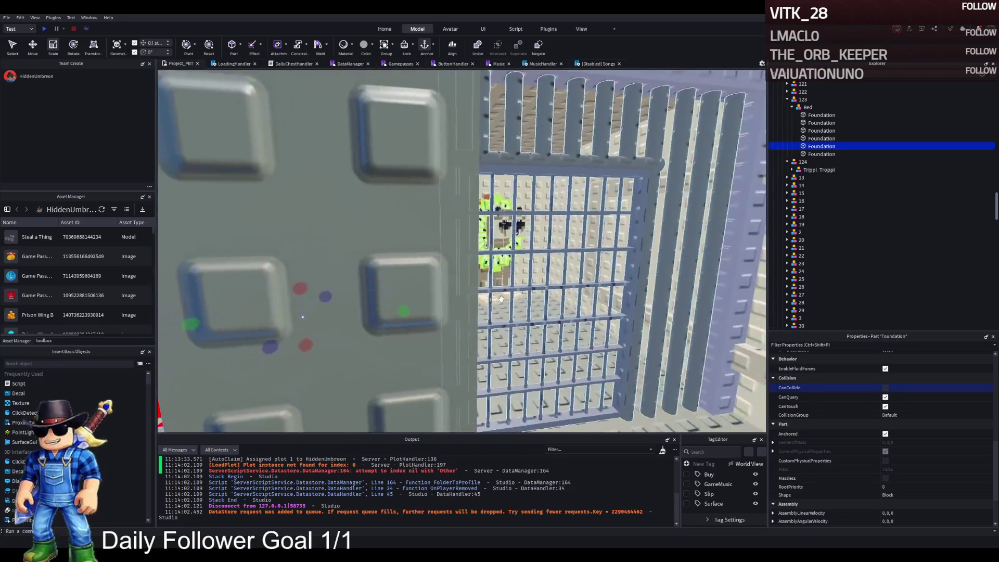
{"action": "scroll", "coordinate": [500, 298], "scroll_direction": "down", "scroll_amount": 5}
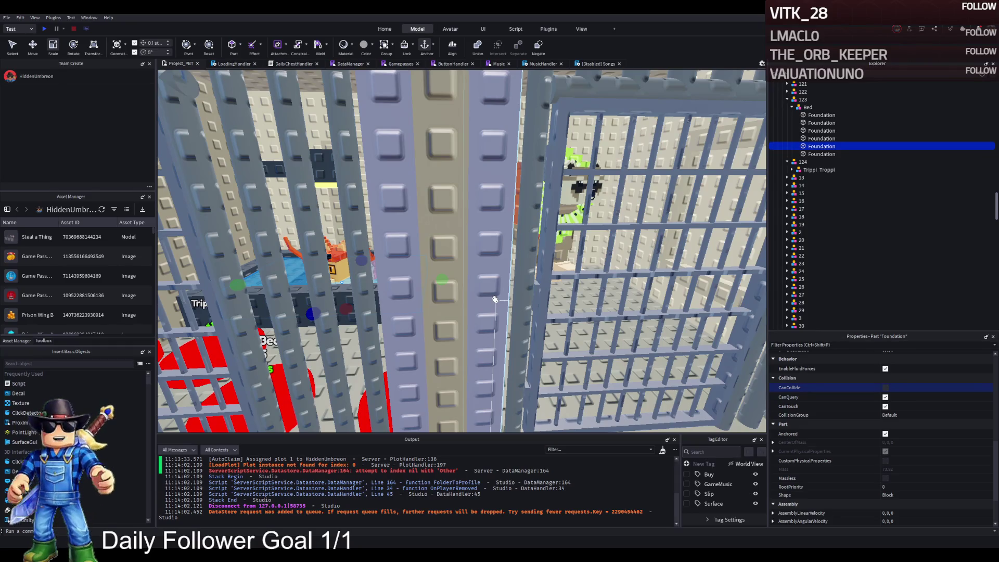
{"action": "key", "text": "e"}
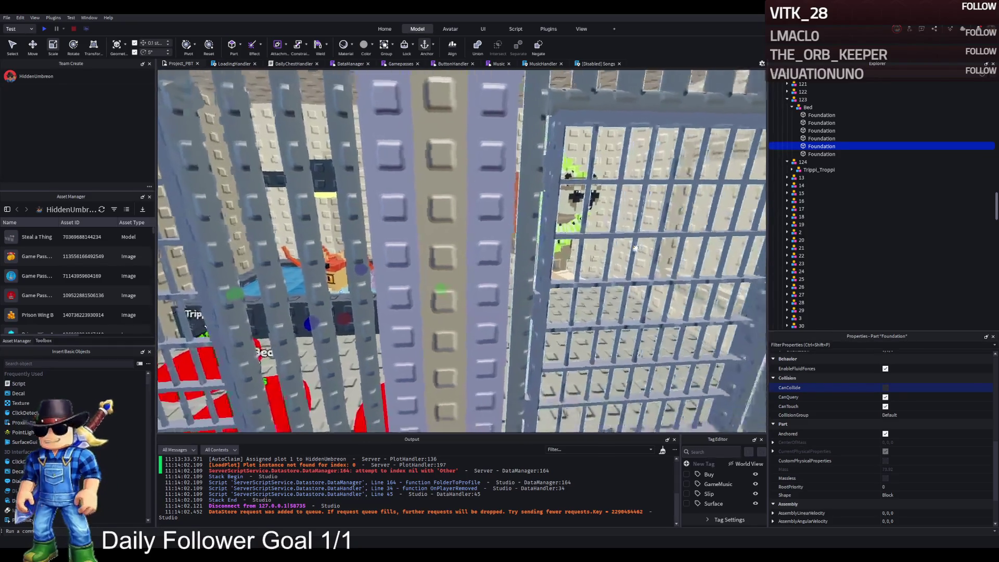
{"action": "key", "text": "f"}
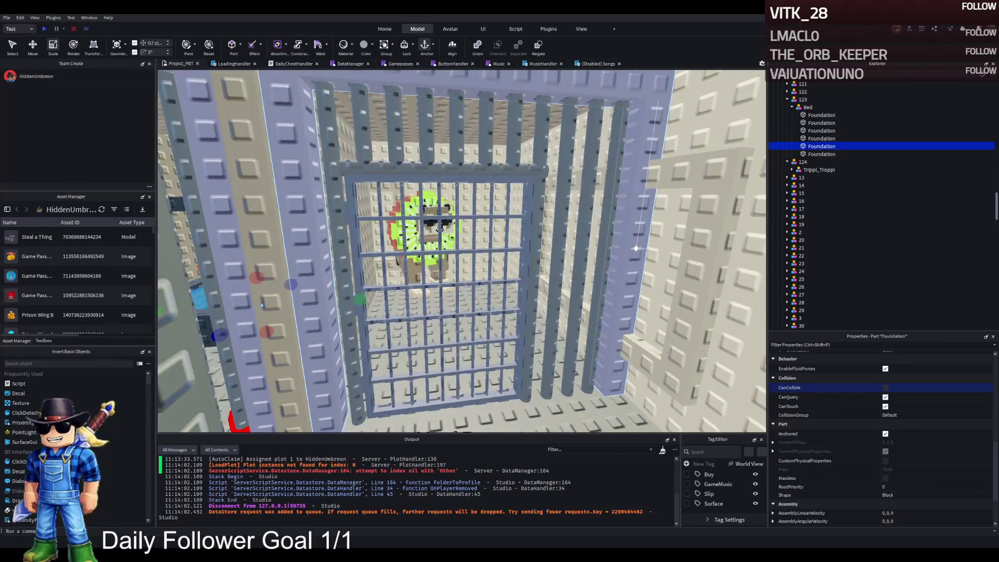
{"action": "key", "text": "w"}
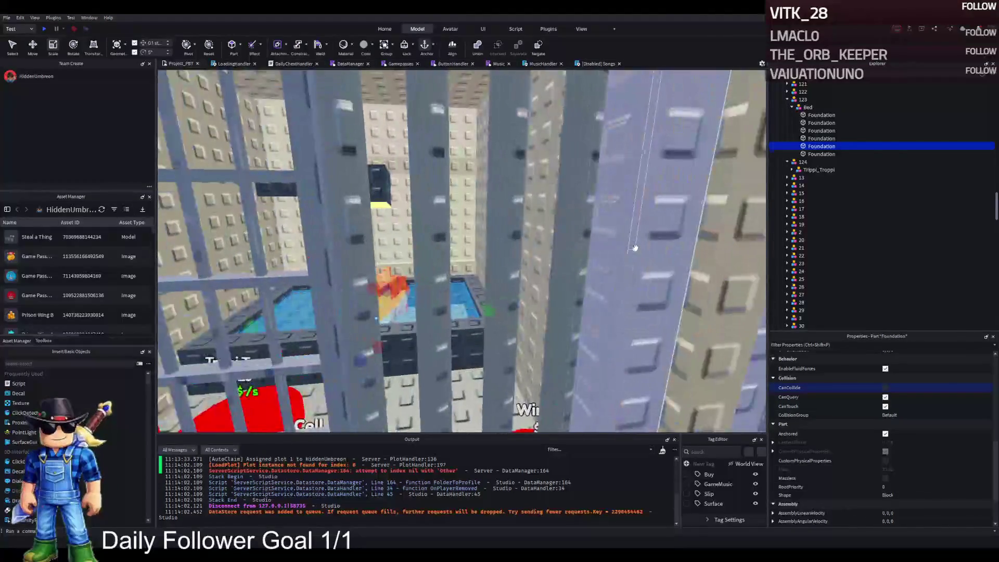
{"action": "key", "text": "s"}
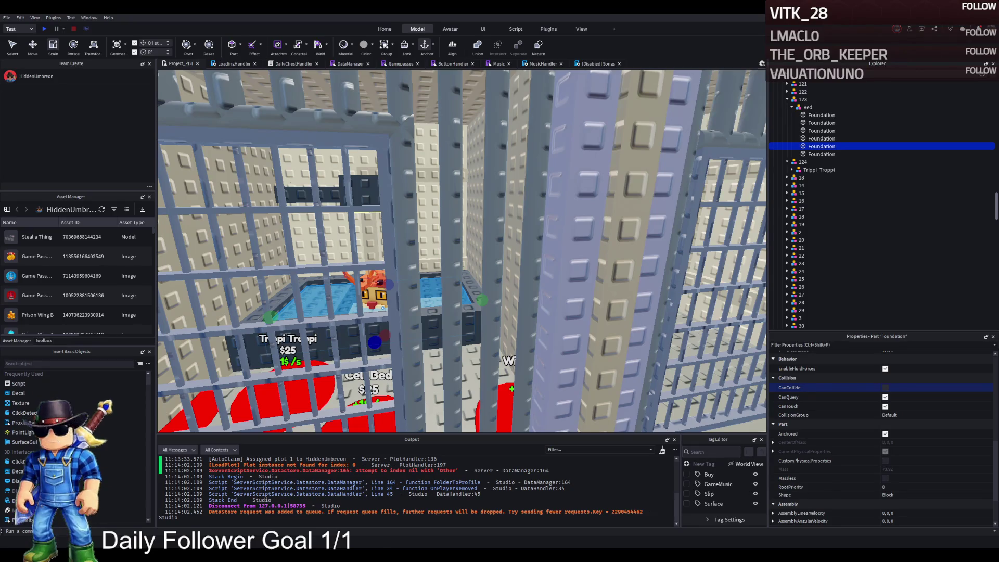
{"action": "scroll", "coordinate": [352, 310], "scroll_direction": "up", "scroll_amount": 5}
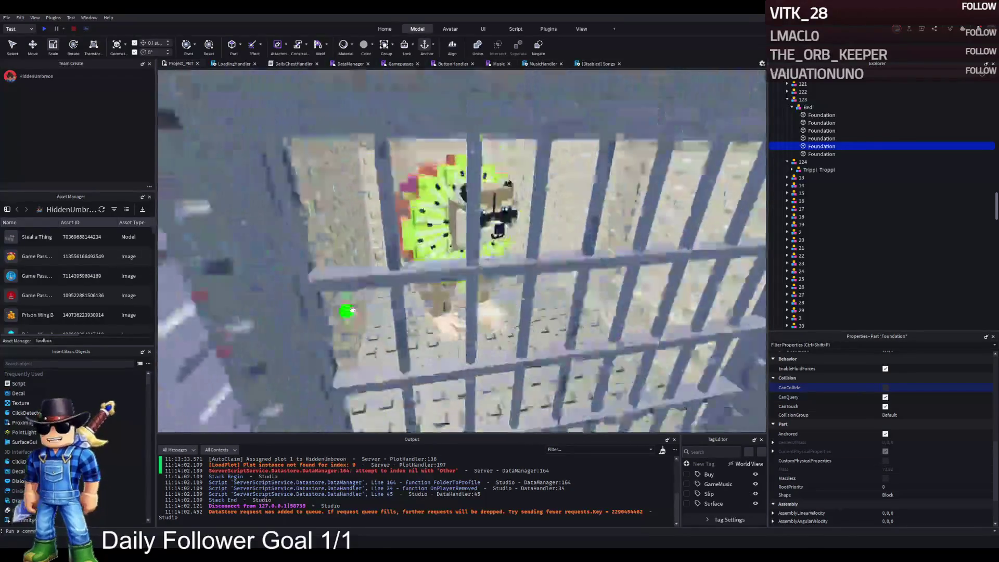
{"action": "key", "text": "w"}
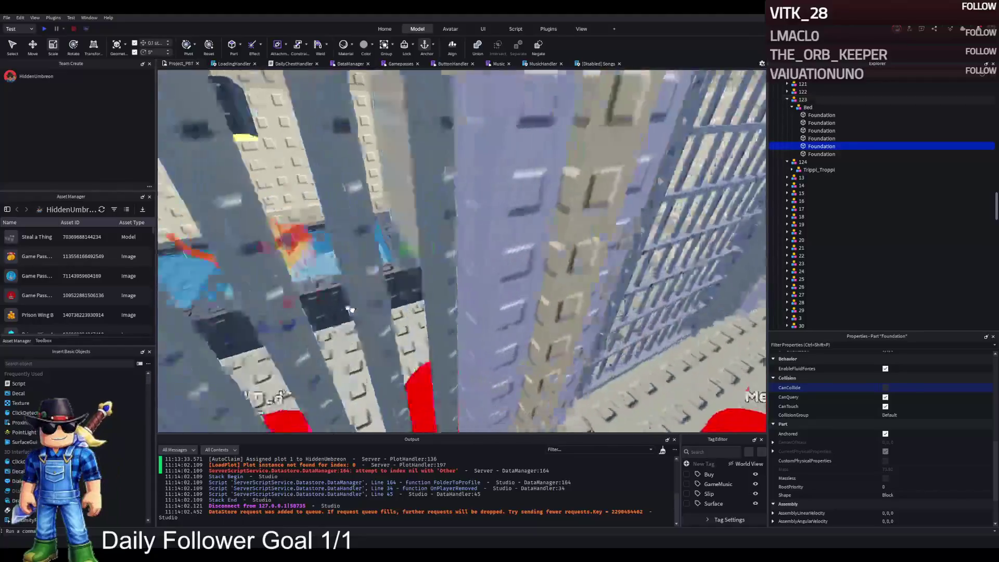
{"action": "key", "text": "w"}
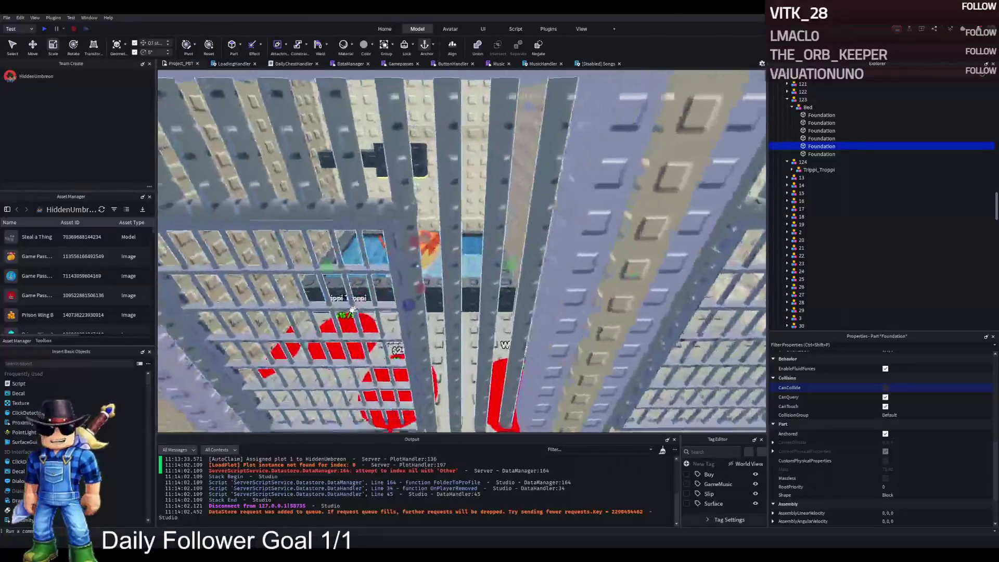
{"action": "scroll", "coordinate": [353, 310], "scroll_direction": "down", "scroll_amount": 5}
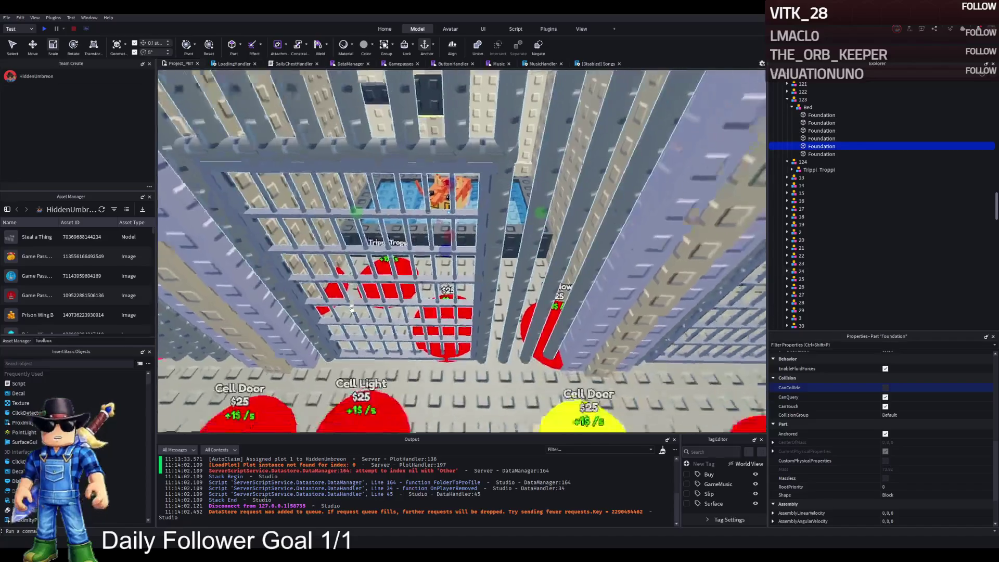
{"action": "key", "text": "w"}
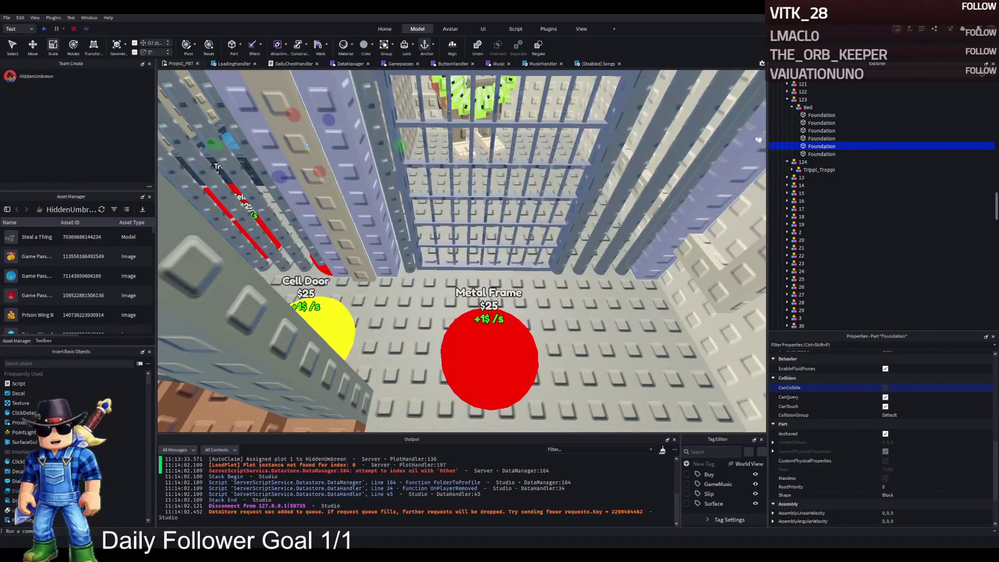
- Duplicate the Trippi_Troppi upgrade model 124 in Explorer and rename the copy 125
{"action": "left_click", "coordinate": [803, 99]}
{"action": "left_click", "coordinate": [787, 99]}
{"action": "left_click", "coordinate": [815, 115]}
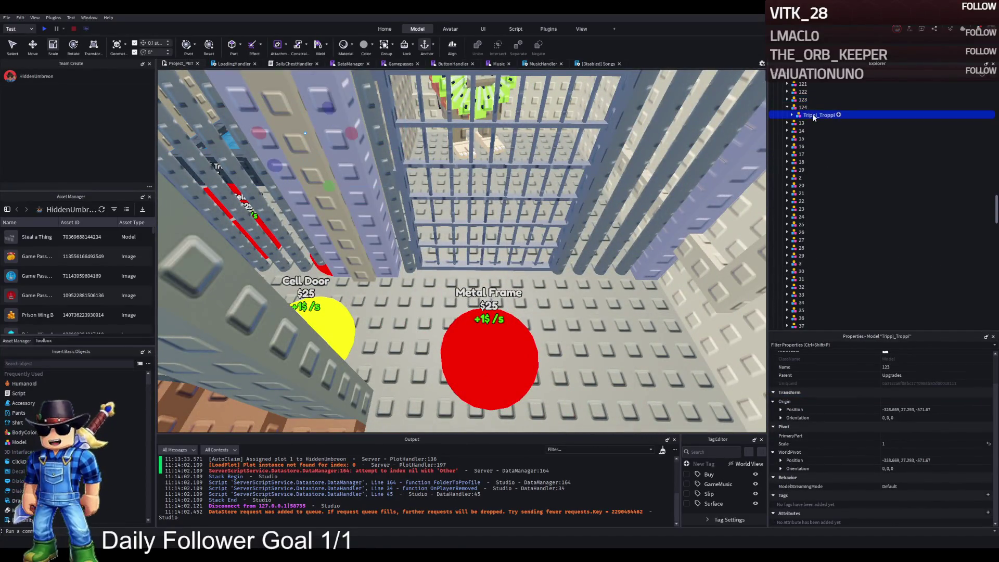
{"action": "left_click", "coordinate": [884, 107]}
{"action": "key", "text": "ctrl+d"}
{"action": "key", "text": "F2"}
{"action": "key", "text": "BackSpace"}
{"action": "type", "text": "5"}
{"action": "key", "text": "Return"}
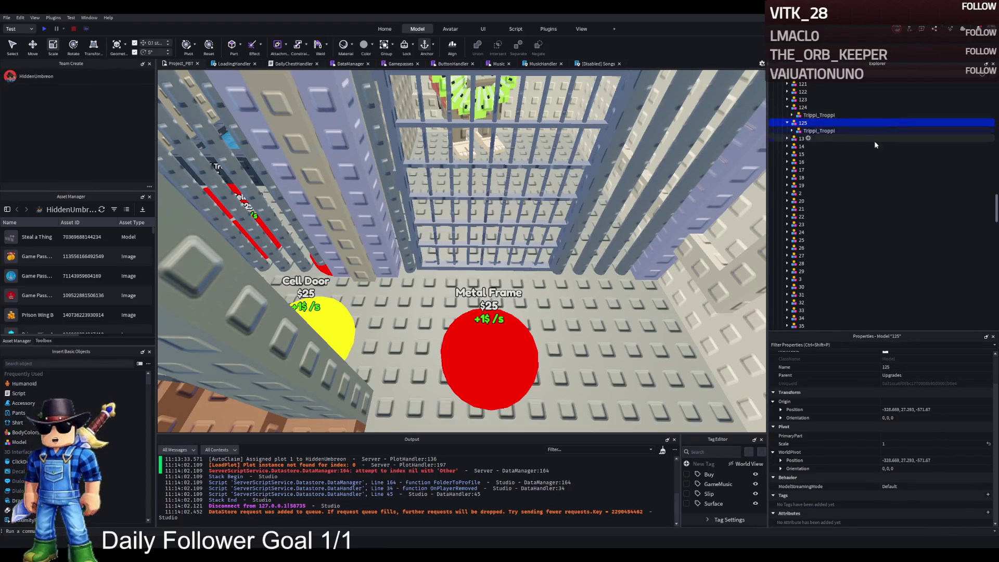
{"action": "left_click", "coordinate": [787, 123]}
{"action": "left_click", "coordinate": [509, 224]}
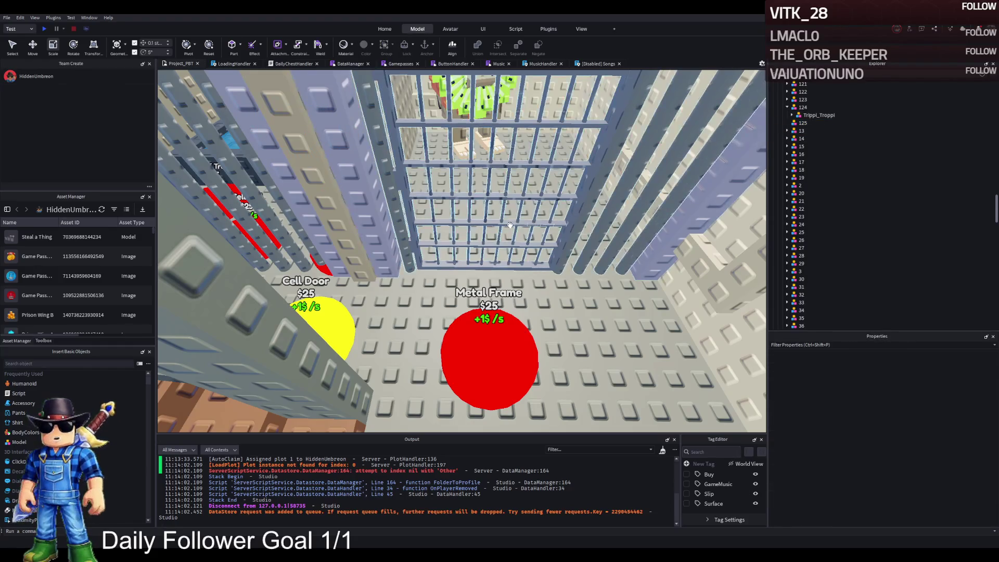
{"action": "scroll", "coordinate": [364, 300], "scroll_direction": "up", "scroll_amount": 3}
{"action": "scroll", "coordinate": [364, 301], "scroll_direction": "up", "scroll_amount": 5}
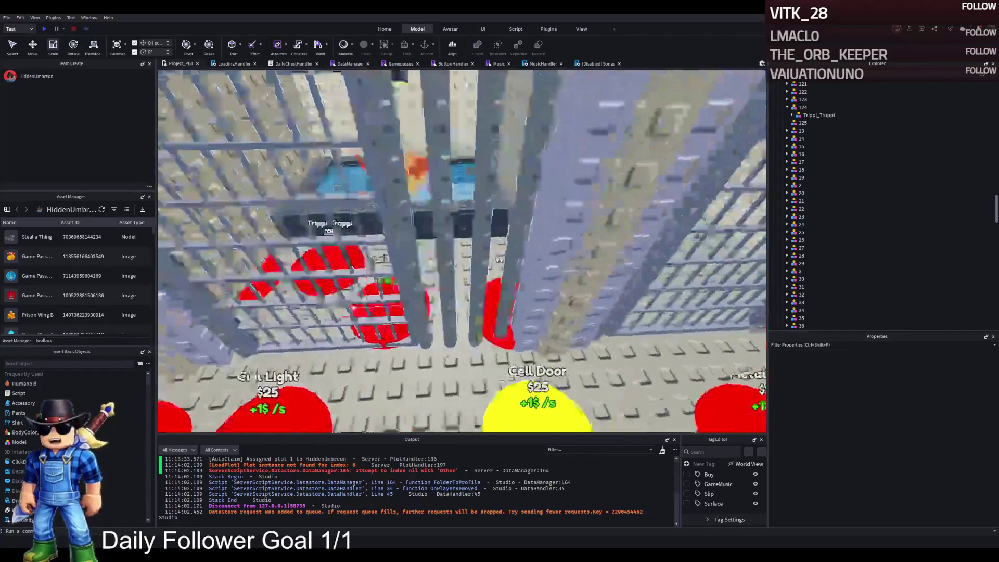
{"action": "scroll", "coordinate": [364, 300], "scroll_direction": "down", "scroll_amount": 5}
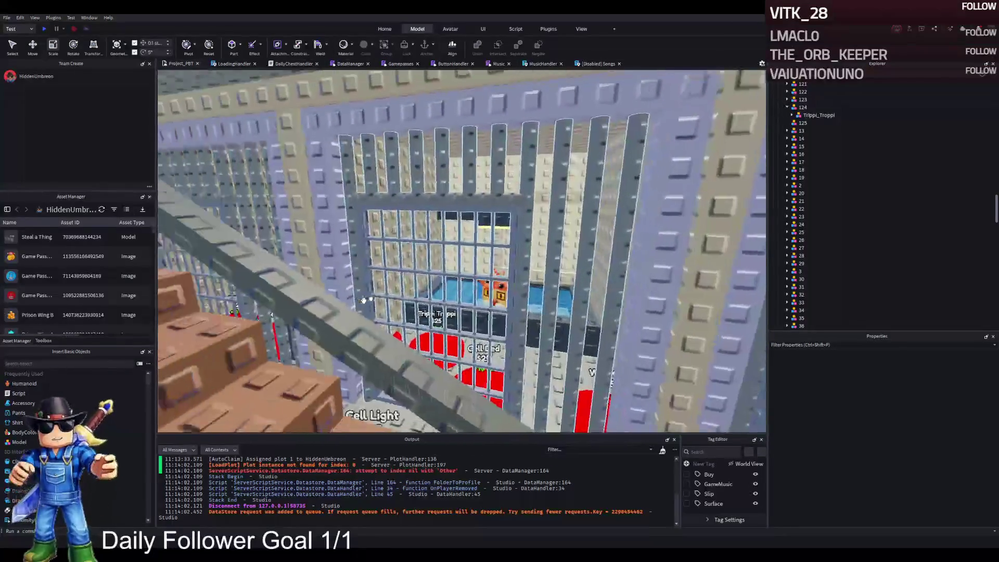
{"action": "scroll", "coordinate": [364, 300], "scroll_direction": "up", "scroll_amount": 5}
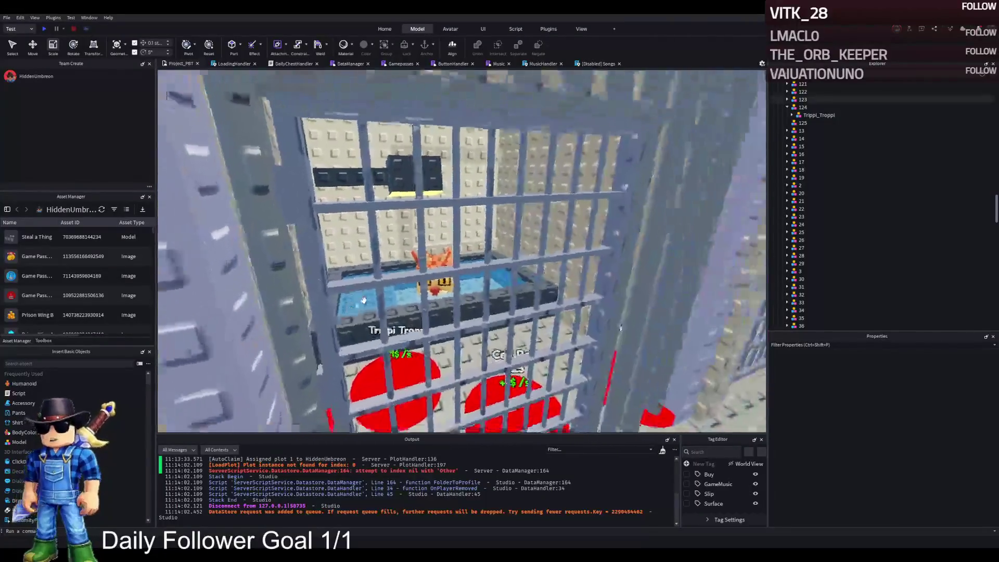
{"action": "scroll", "coordinate": [363, 300], "scroll_direction": "down", "scroll_amount": 2}
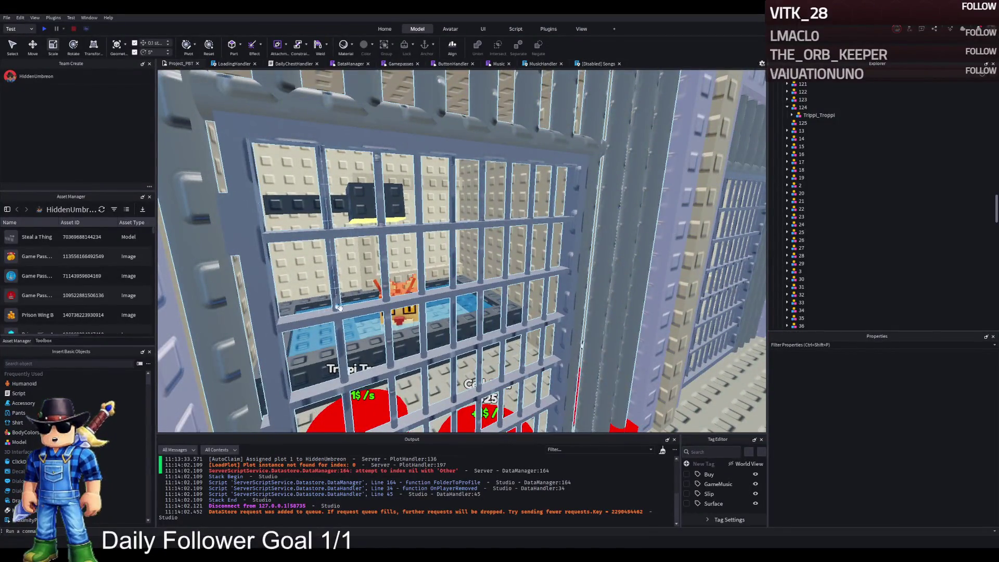
{"action": "scroll", "coordinate": [343, 307], "scroll_direction": "up", "scroll_amount": 5}
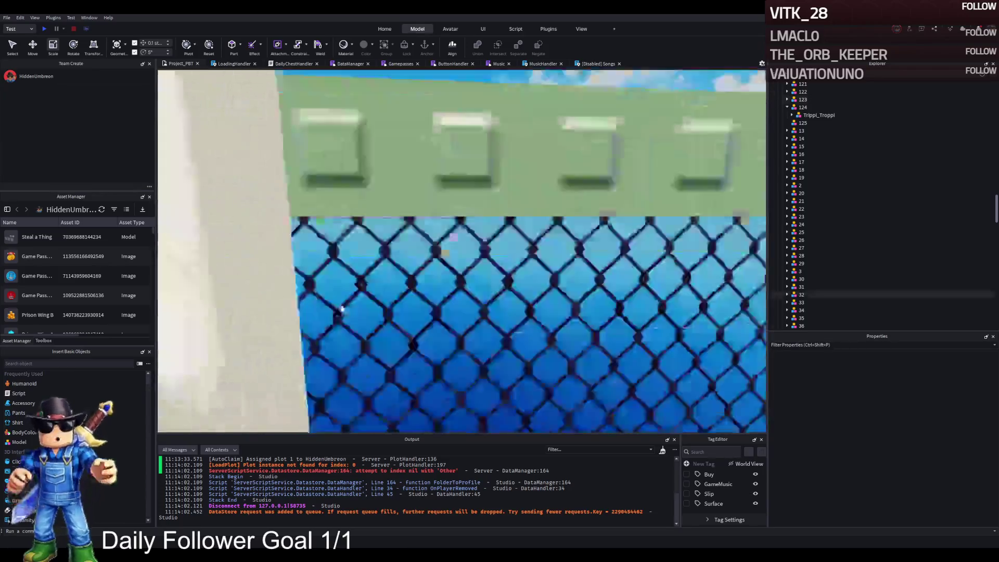
{"action": "scroll", "coordinate": [342, 308], "scroll_direction": "down", "scroll_amount": 10}
{"action": "scroll", "coordinate": [365, 304], "scroll_direction": "up", "scroll_amount": 10}
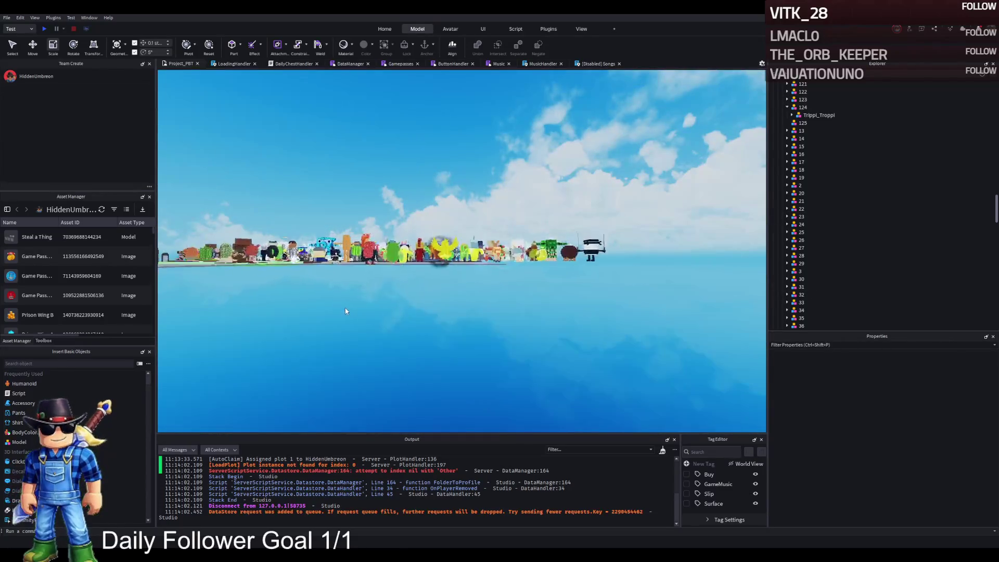
- Fly across the character crowd past the pig and rat and select the Lirili_Larilà elephant
{"action": "scroll", "coordinate": [398, 298], "scroll_direction": "up", "scroll_amount": 5}
{"action": "scroll", "coordinate": [397, 297], "scroll_direction": "down", "scroll_amount": 5}
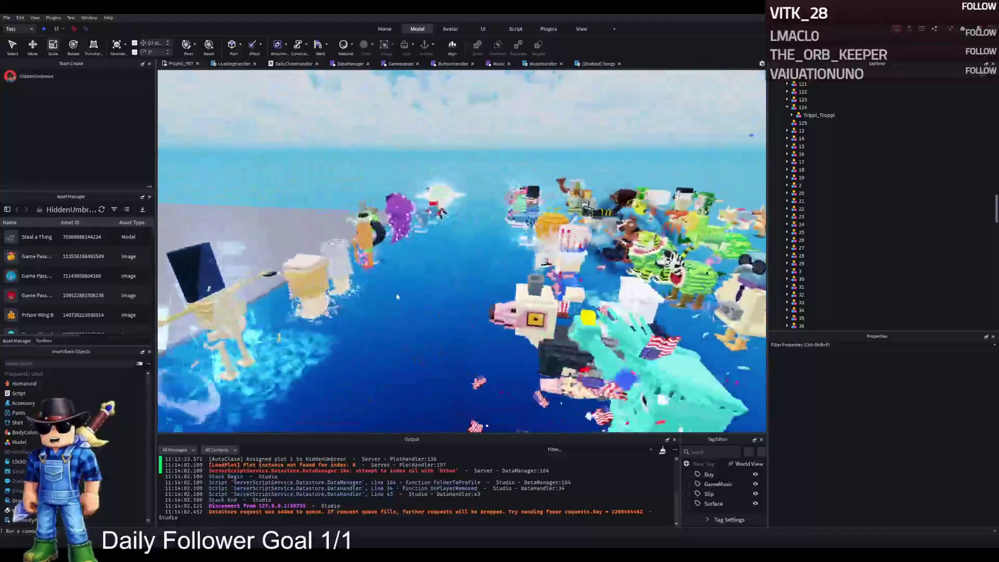
{"action": "scroll", "coordinate": [396, 296], "scroll_direction": "up", "scroll_amount": 10}
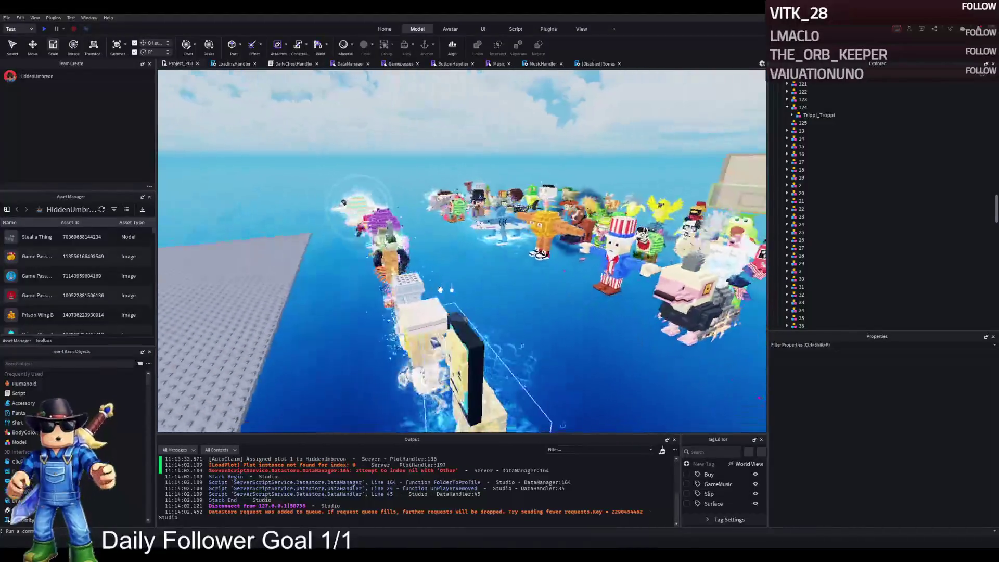
{"action": "key", "text": "d"}
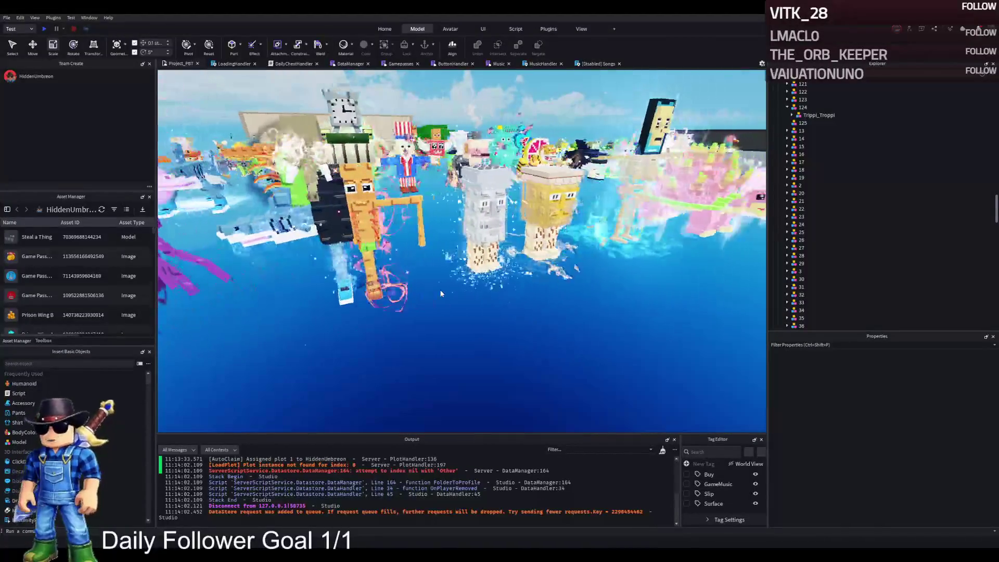
{"action": "key", "text": "w"}
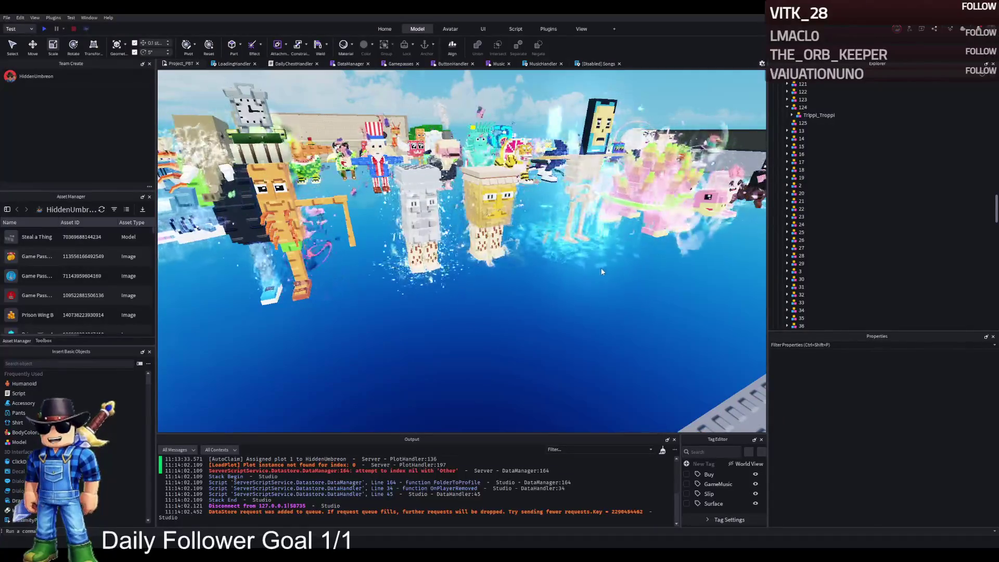
{"action": "key", "text": "s"}
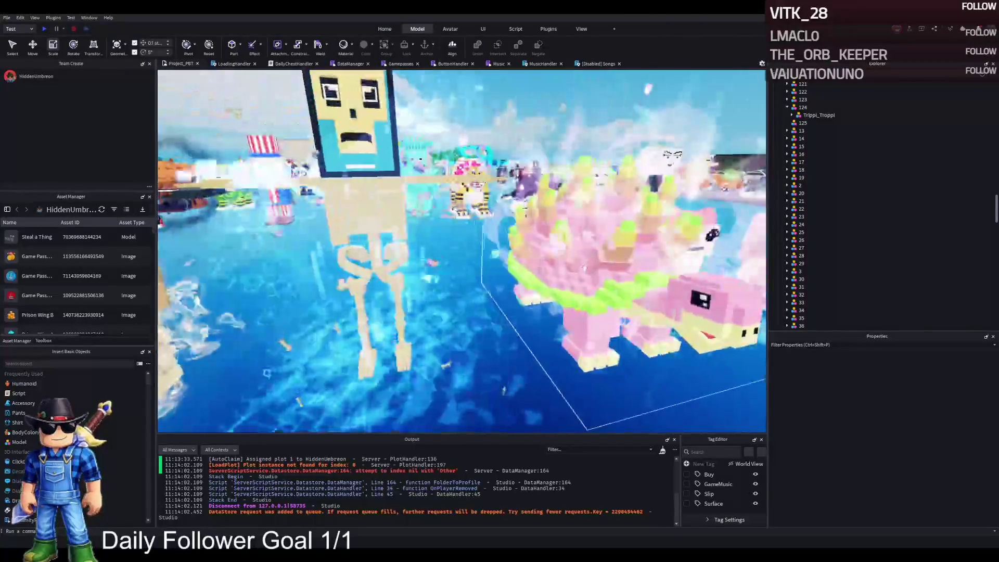
{"action": "key", "text": "w"}
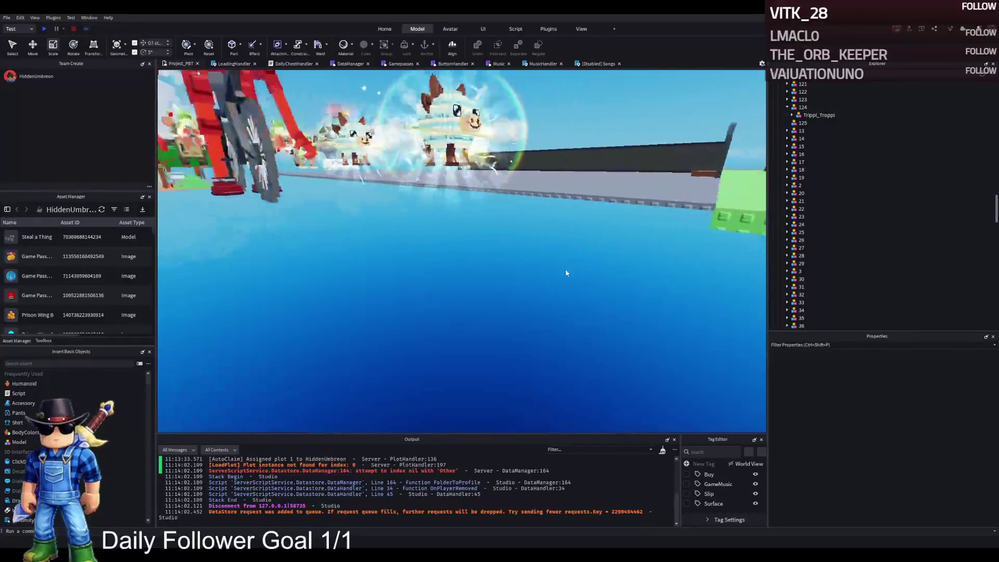
{"action": "key", "text": "w"}
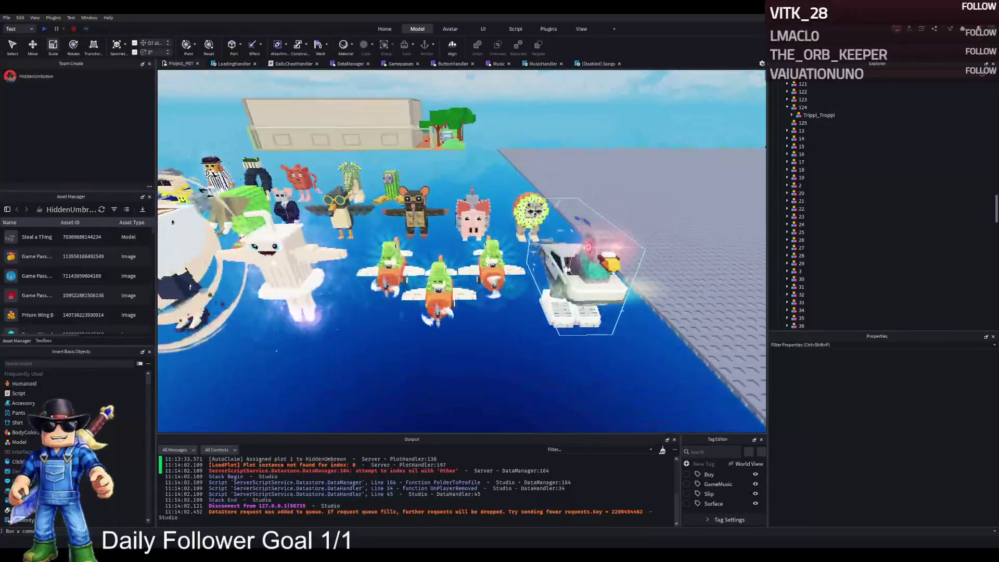
{"action": "key", "text": "a"}
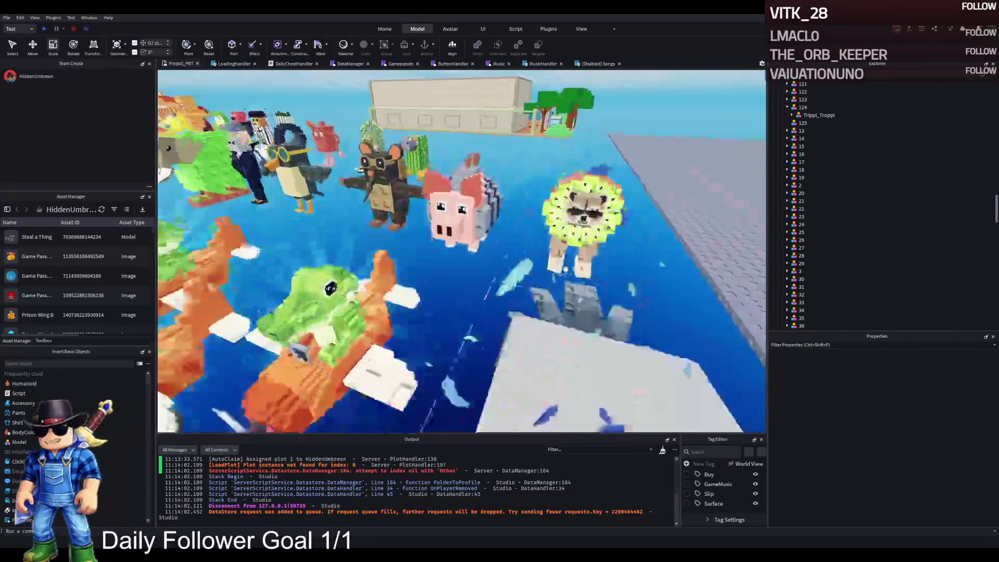
{"action": "key", "text": "a"}
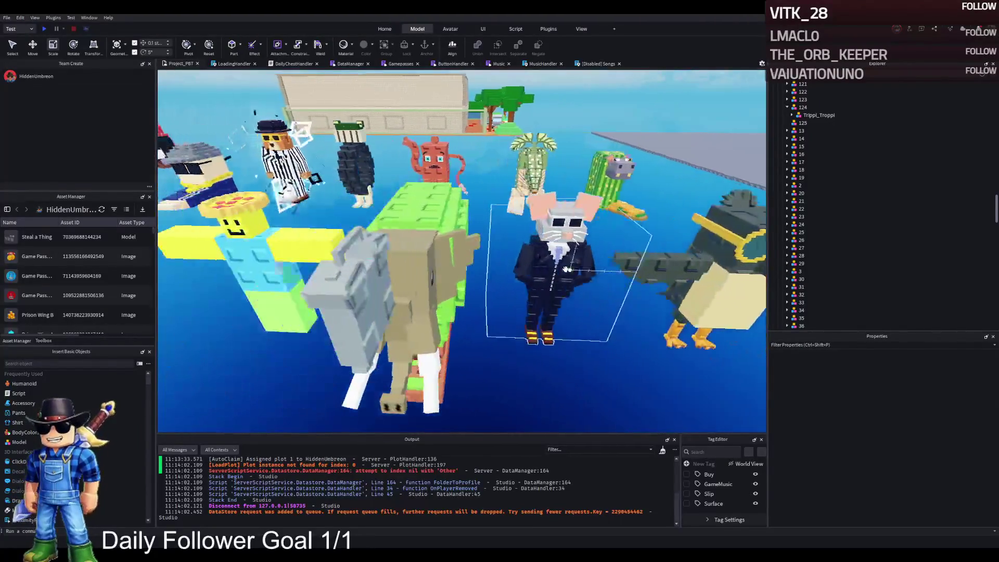
{"action": "left_click", "coordinate": [588, 264]}
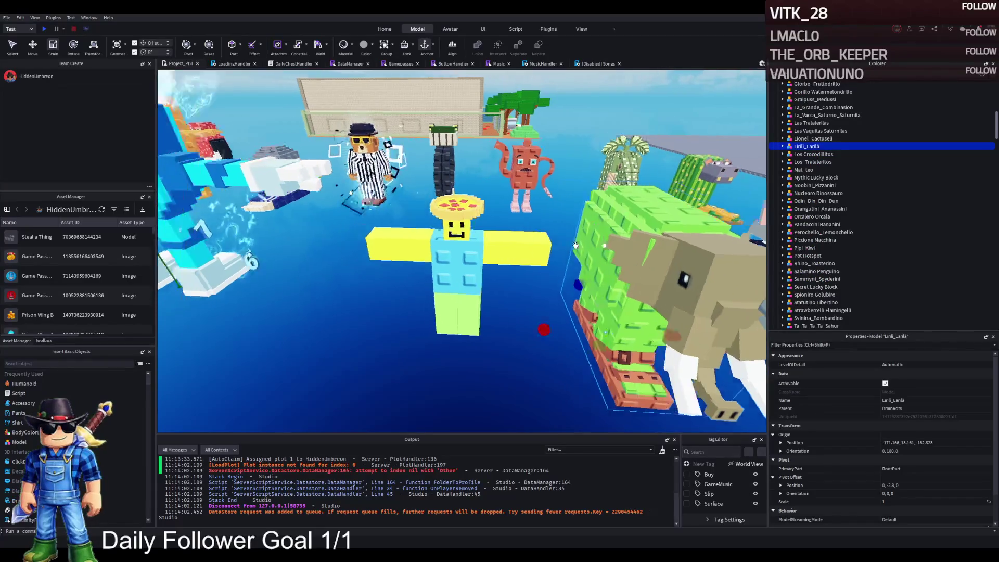
- Duplicate Lirili_Larilà and move the copy about 23 studs into the prison cell
{"action": "key", "text": "a"}
{"action": "key", "text": "d"}
{"action": "key", "text": "a"}
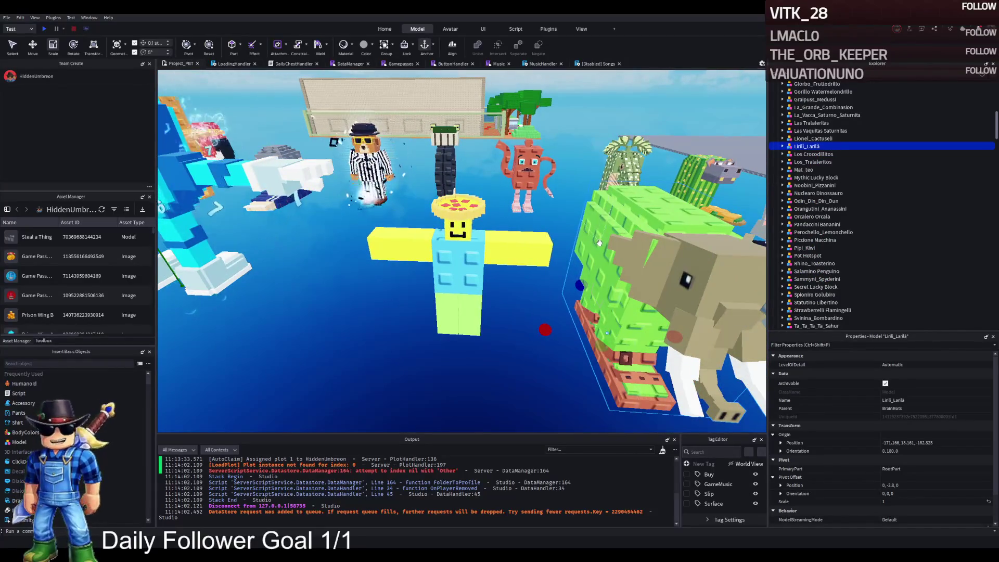
{"action": "key", "text": "ctrl+d"}
{"action": "mouse_move", "coordinate": [601, 244]}
{"action": "left_mouse_down"}
{"action": "mouse_move", "coordinate": [582, 286]}
{"action": "mouse_move", "coordinate": [551, 112]}
{"action": "mouse_move", "coordinate": [447, 208]}
{"action": "mouse_move", "coordinate": [454, 286]}
{"action": "left_mouse_up"}
{"action": "key", "text": "w"}
{"action": "key", "text": "w"}
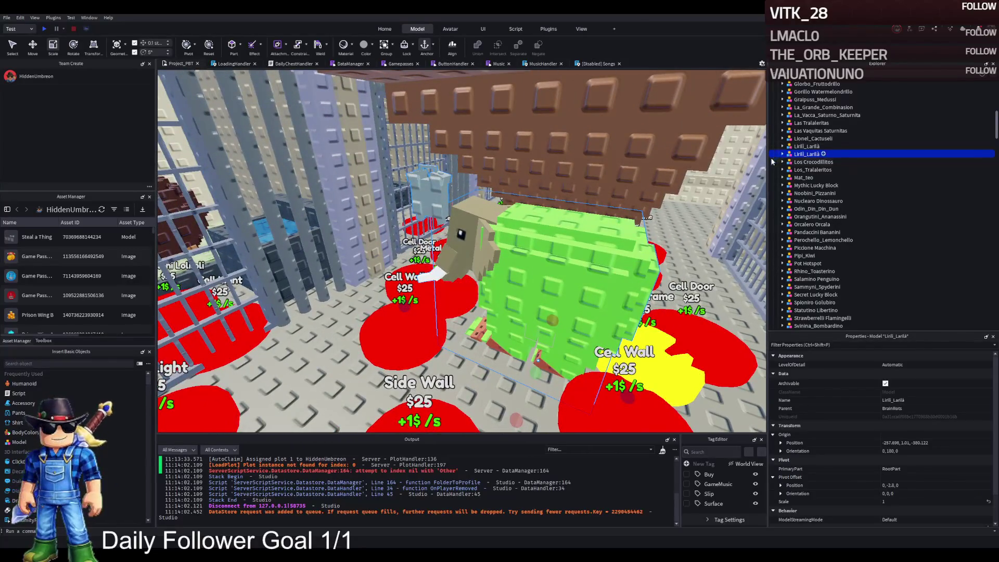
{"action": "key", "text": "d"}
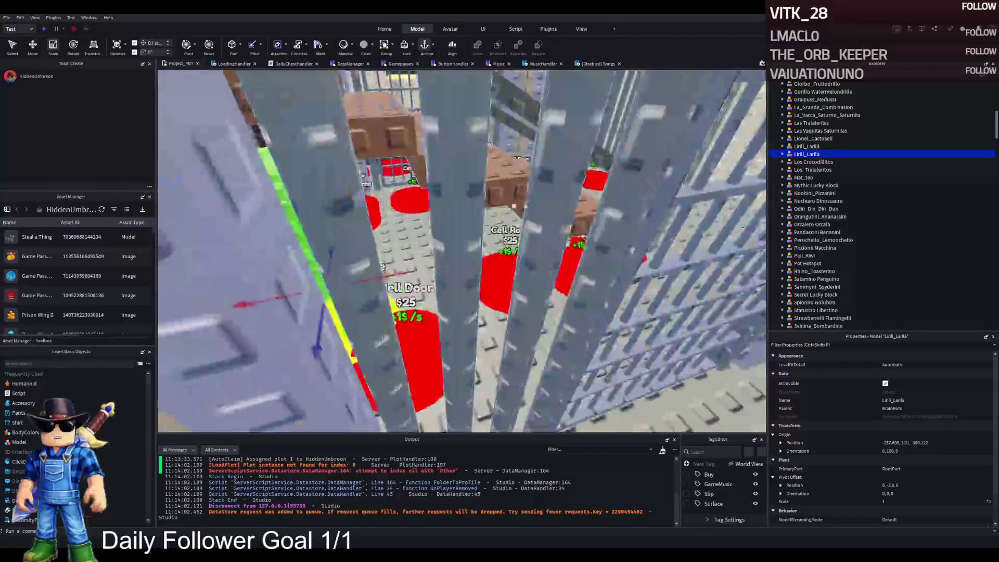
{"action": "key", "text": "ctrl+2"}
{"action": "left_click_drag", "start_coordinate": [385, 322], "coordinate": [554, 406]}
{"action": "left_click_drag", "start_coordinate": [489, 295], "coordinate": [597, 279]}
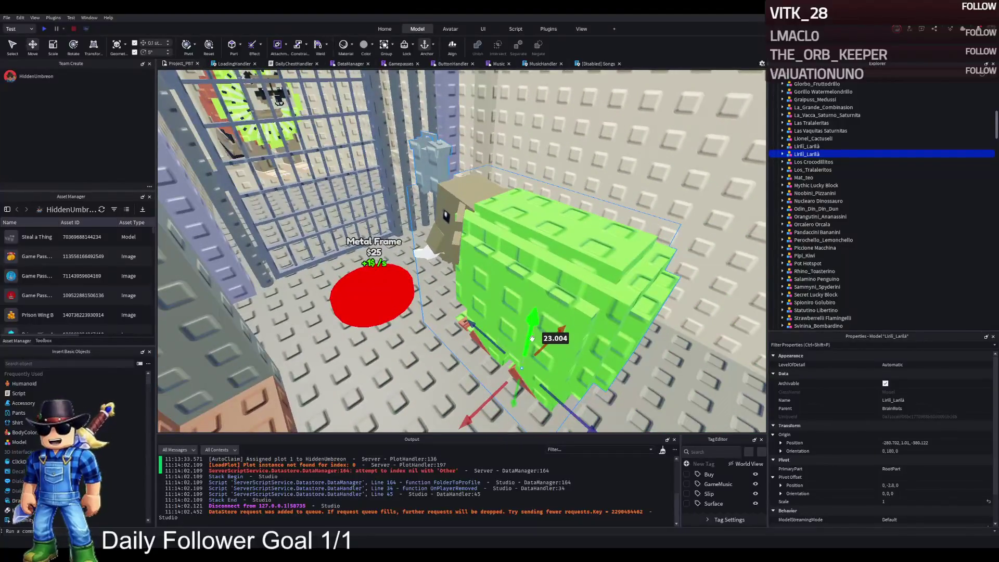
- Duplicate the Bed in cell group 120 and slide the copy about 29 studs sideways
{"action": "key", "text": "w"}
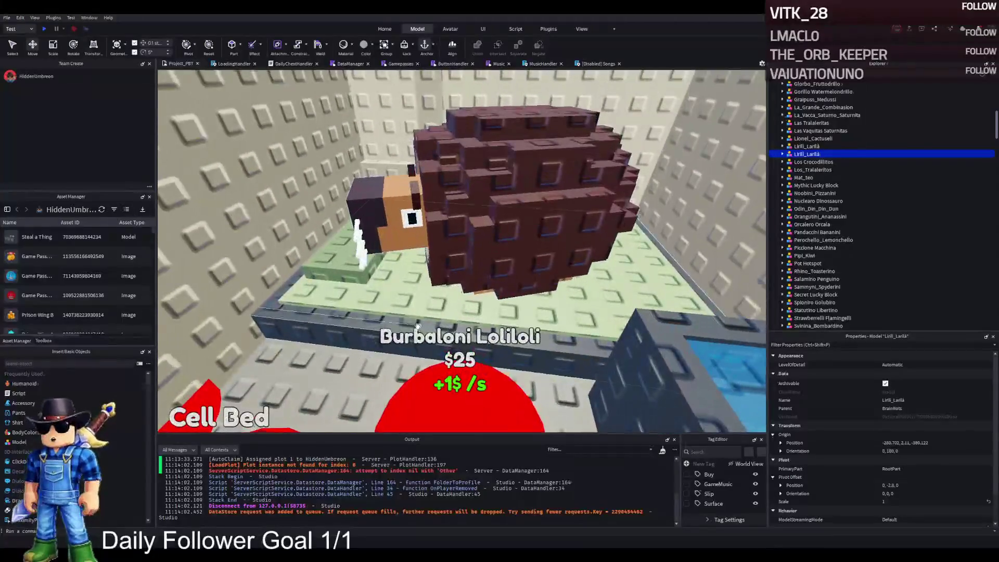
{"action": "left_click", "coordinate": [367, 316]}
{"action": "left_click", "coordinate": [808, 155]}
{"action": "key", "text": "ctrl+d"}
{"action": "left_click_drag", "start_coordinate": [636, 235], "coordinate": [633, 236]}
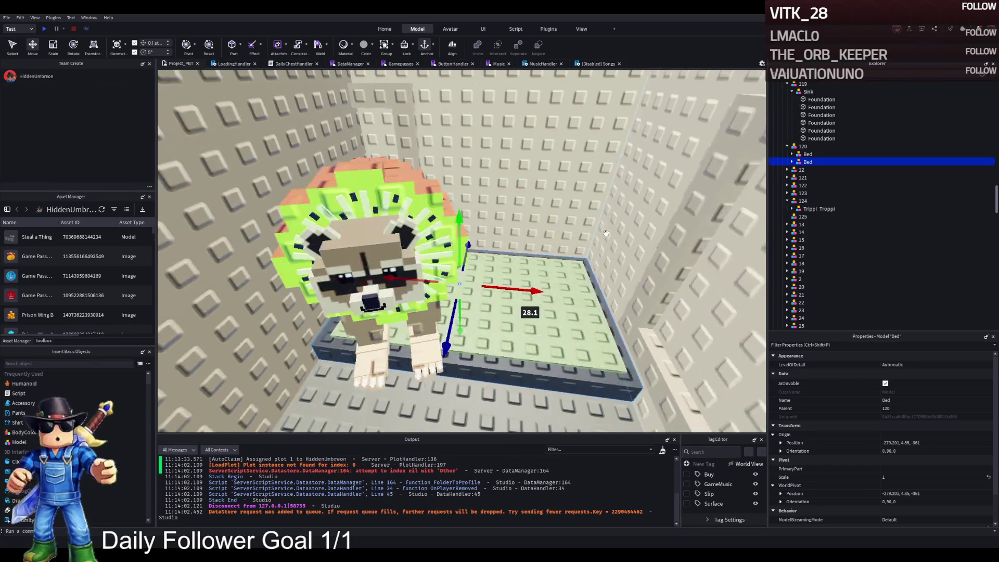
{"action": "left_click", "coordinate": [815, 162]}
- Put the bed copy into TemplatePlot > Upgrades > Prison > W1, then select the Lirili_Larilà copy
{"action": "mouse_move", "coordinate": [802, 159]}
{"action": "left_mouse_down"}
{"action": "mouse_move", "coordinate": [812, 88]}
{"action": "mouse_move", "coordinate": [826, 194]}
{"action": "mouse_move", "coordinate": [806, 177]}
{"action": "left_mouse_up"}
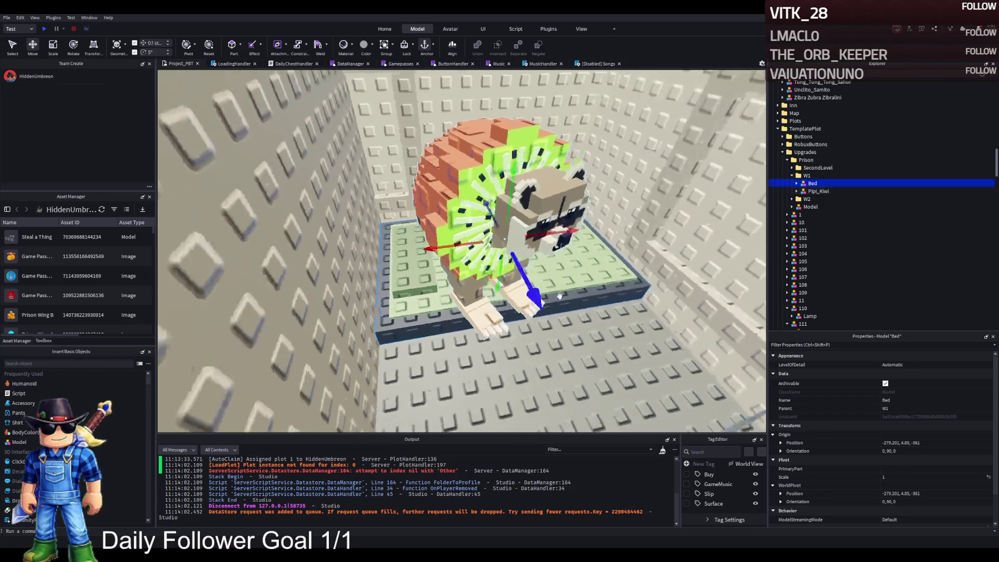
{"action": "scroll", "coordinate": [560, 296], "scroll_direction": "down", "scroll_amount": 10}
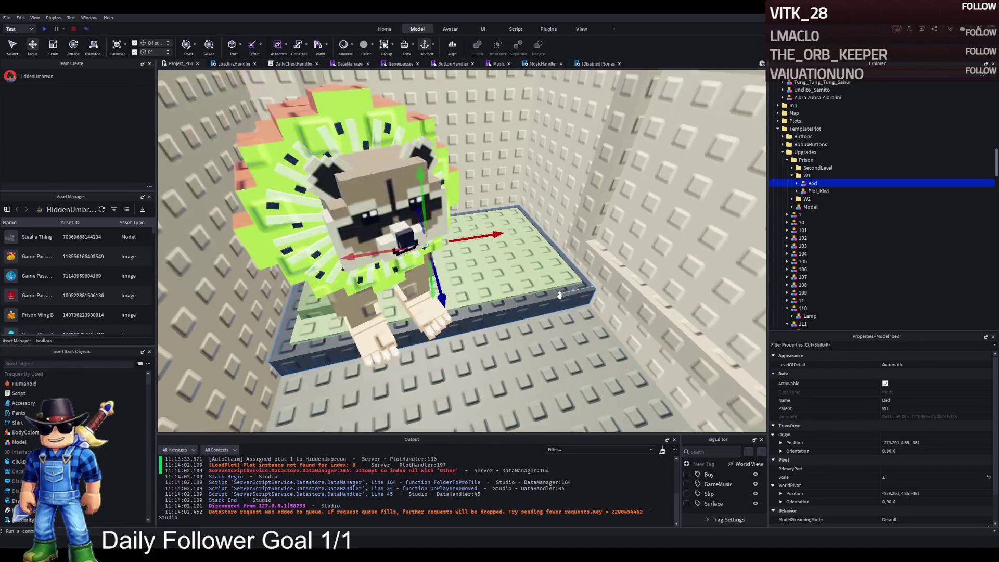
{"action": "scroll", "coordinate": [560, 295], "scroll_direction": "up", "scroll_amount": 5}
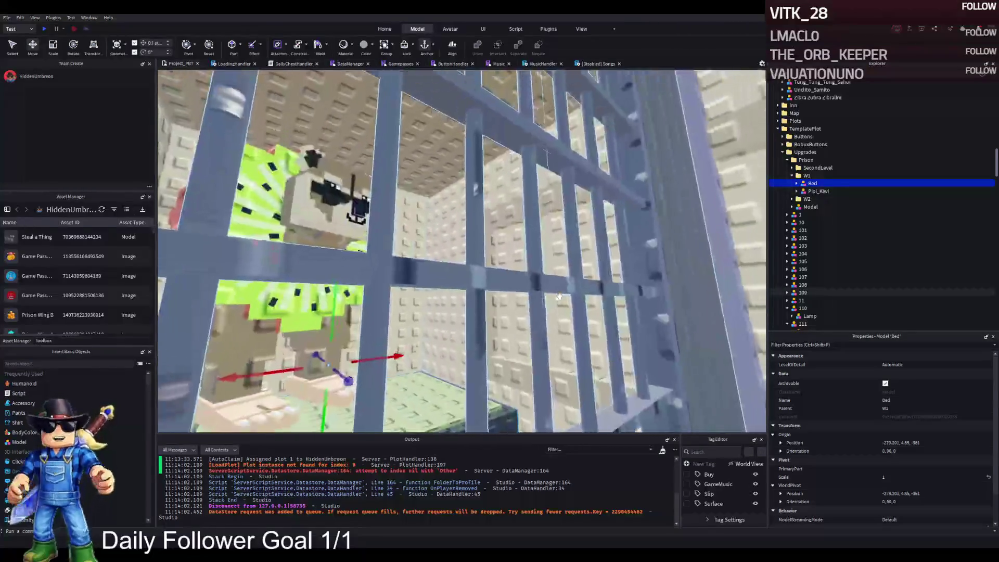
{"action": "key", "text": "f"}
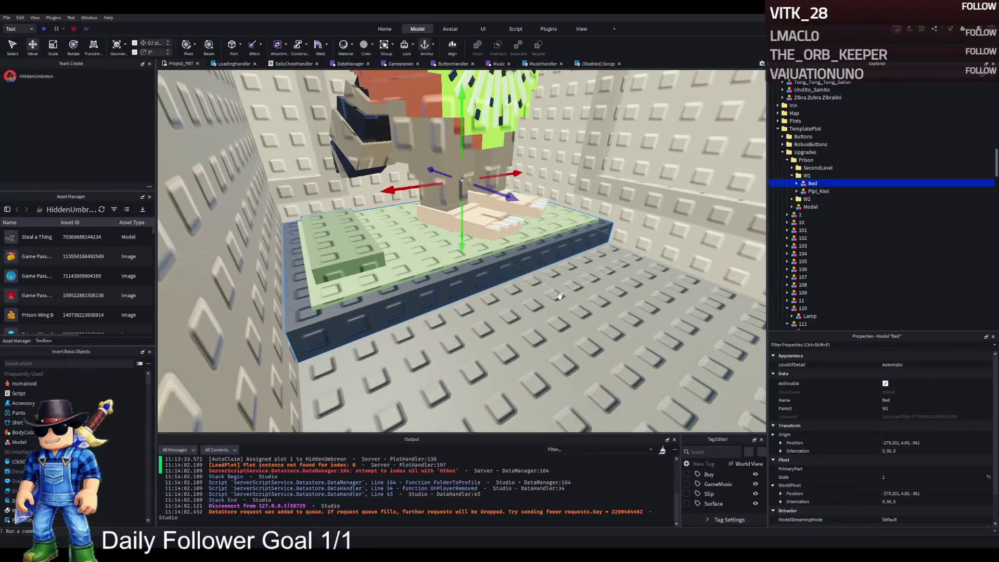
{"action": "scroll", "coordinate": [560, 296], "scroll_direction": "down", "scroll_amount": 10}
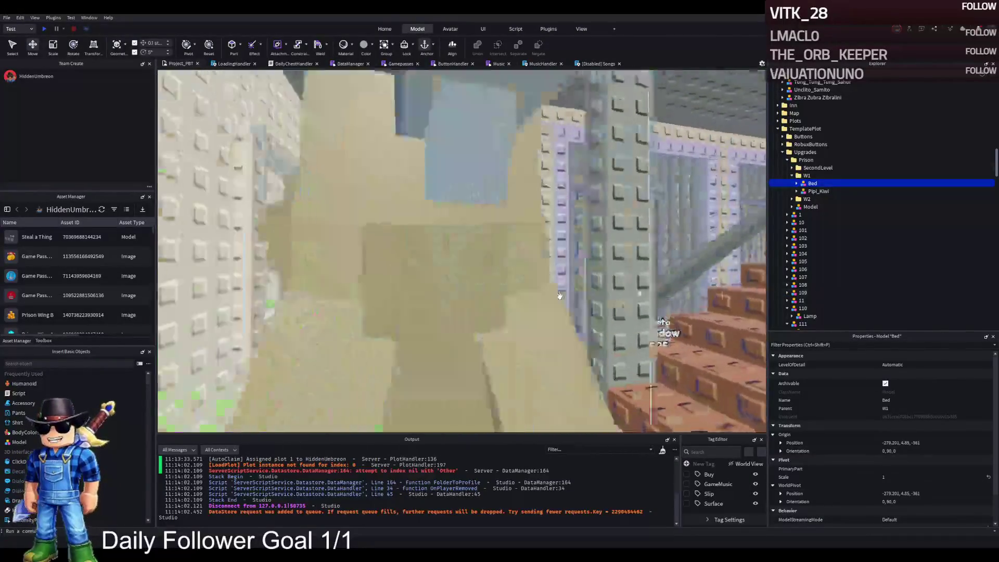
{"action": "scroll", "coordinate": [559, 295], "scroll_direction": "up", "scroll_amount": 5}
{"action": "scroll", "coordinate": [559, 295], "scroll_direction": "up", "scroll_amount": 3}
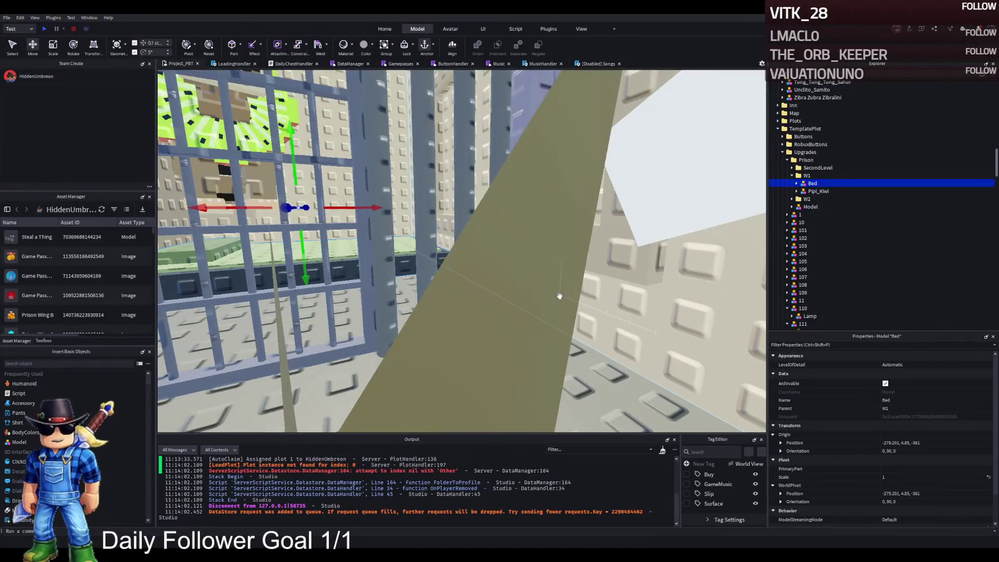
{"action": "scroll", "coordinate": [560, 295], "scroll_direction": "down", "scroll_amount": 5}
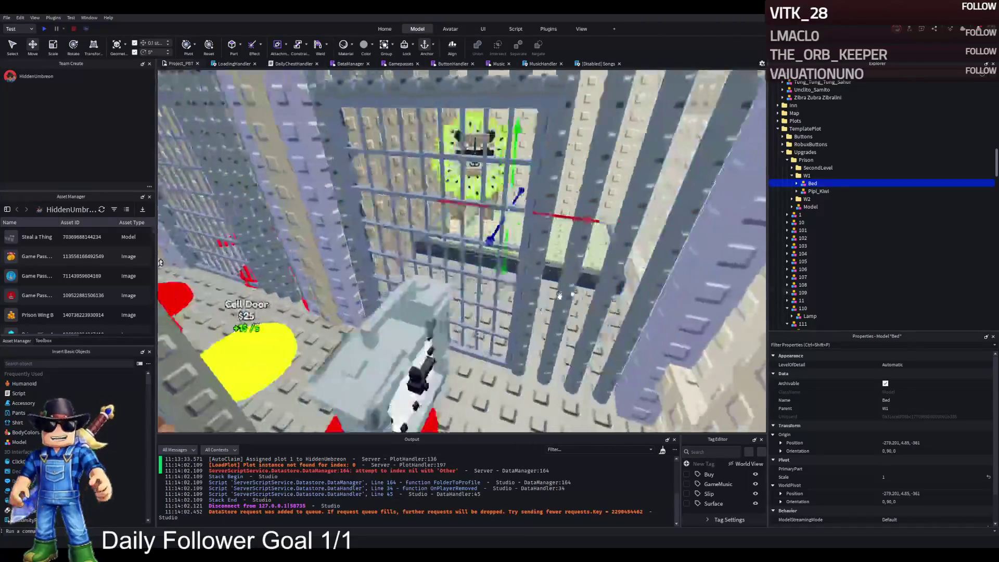
{"action": "scroll", "coordinate": [559, 295], "scroll_direction": "down", "scroll_amount": 3}
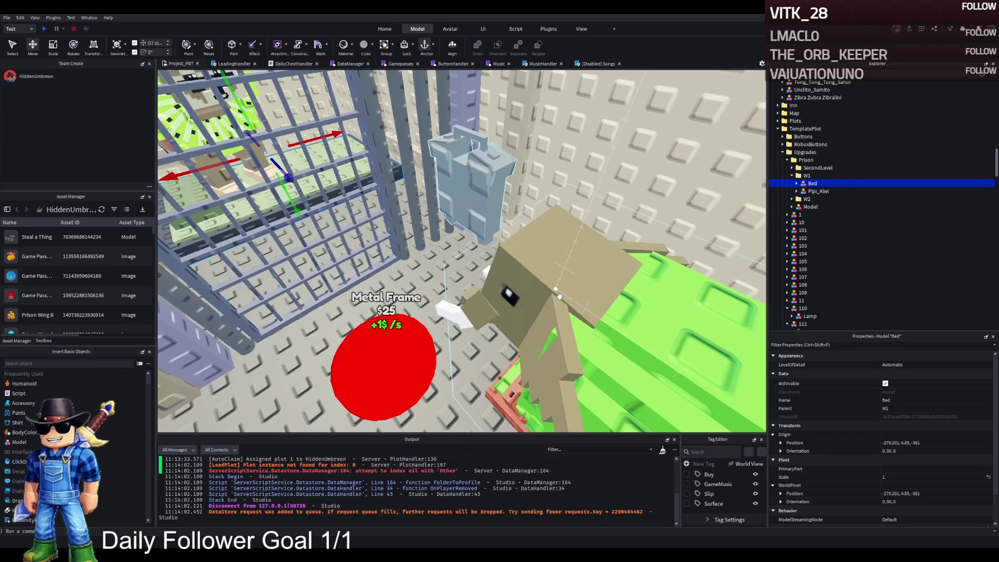
{"action": "left_click", "coordinate": [556, 296]}
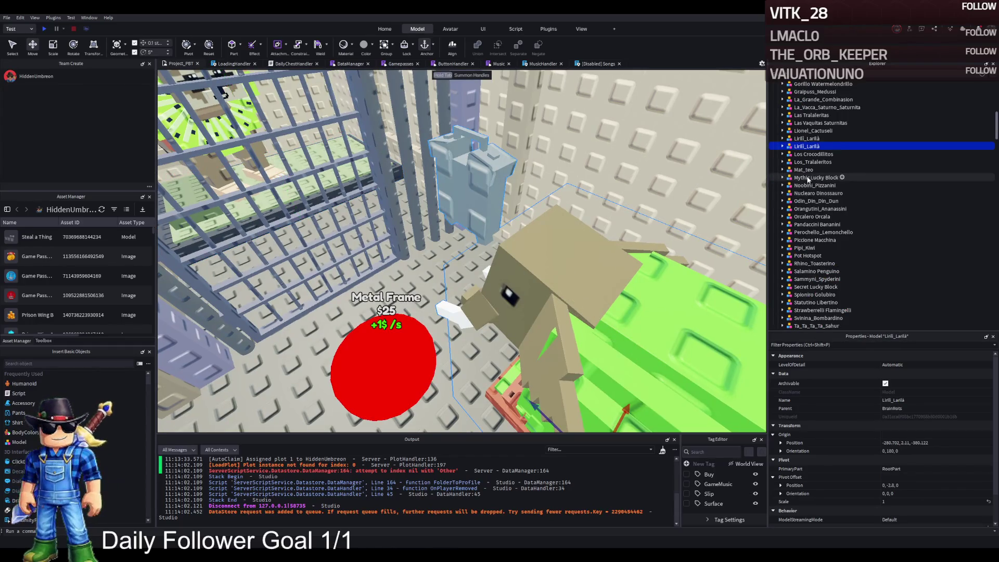
- Delete the extra Lirili_Larilà copy and focus the view on the Mythic Lucky Block
{"action": "key", "text": "Delete"}
{"action": "left_click", "coordinate": [816, 170]}
{"action": "key", "text": "f"}
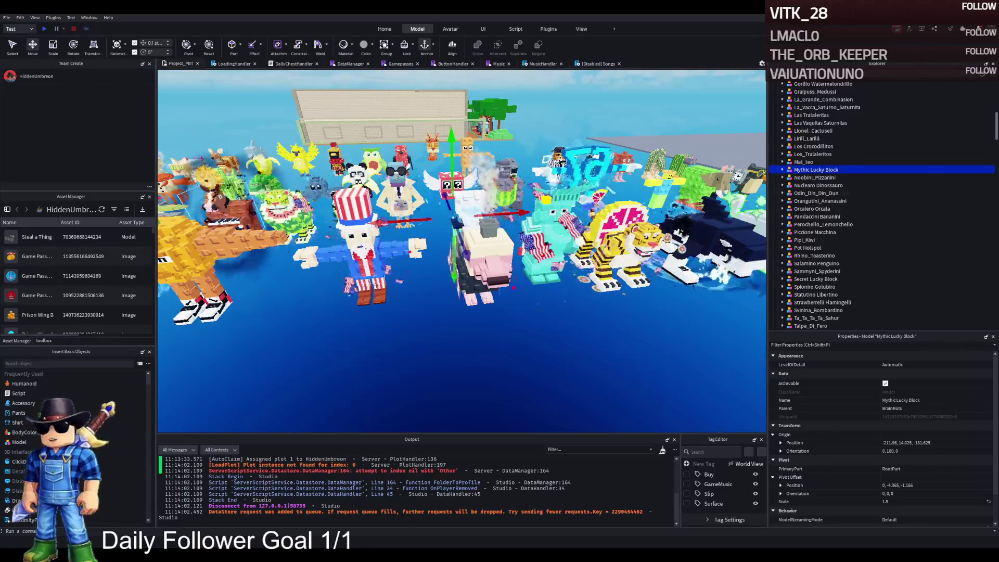
- Fly over the water crowd and select the Chimpanzini_Bananini character
{"action": "key", "text": "w"}
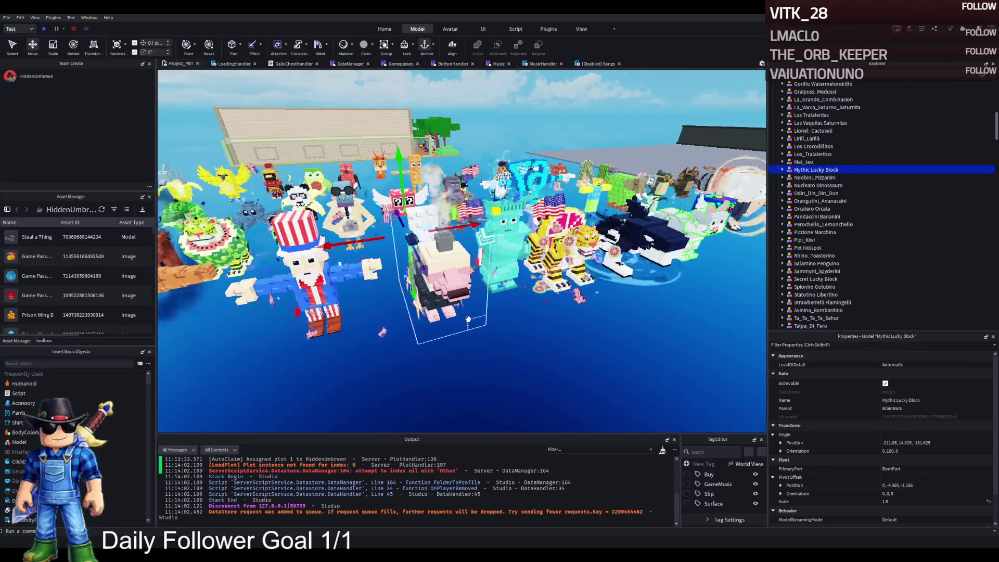
{"action": "key", "text": "w"}
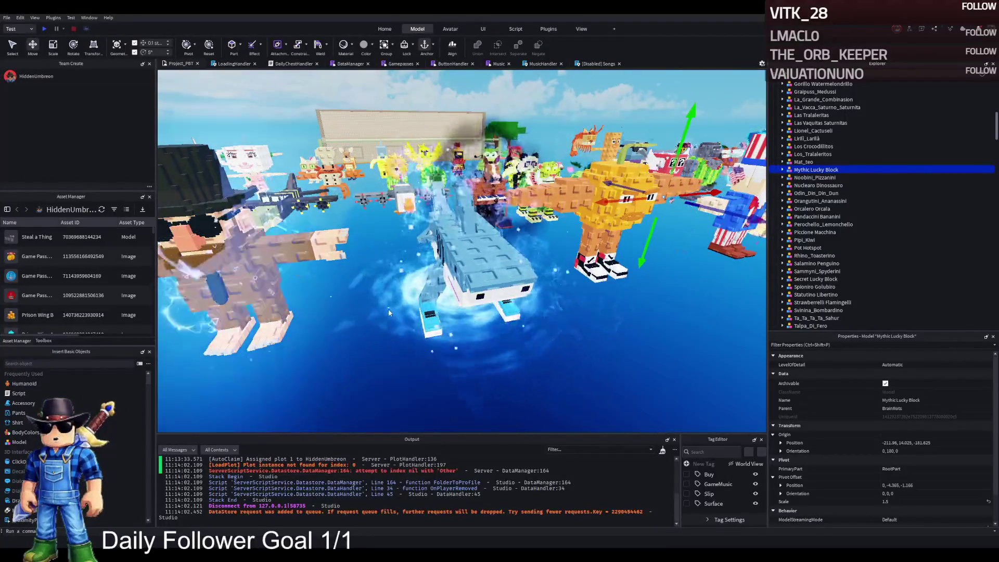
{"action": "key", "text": "w"}
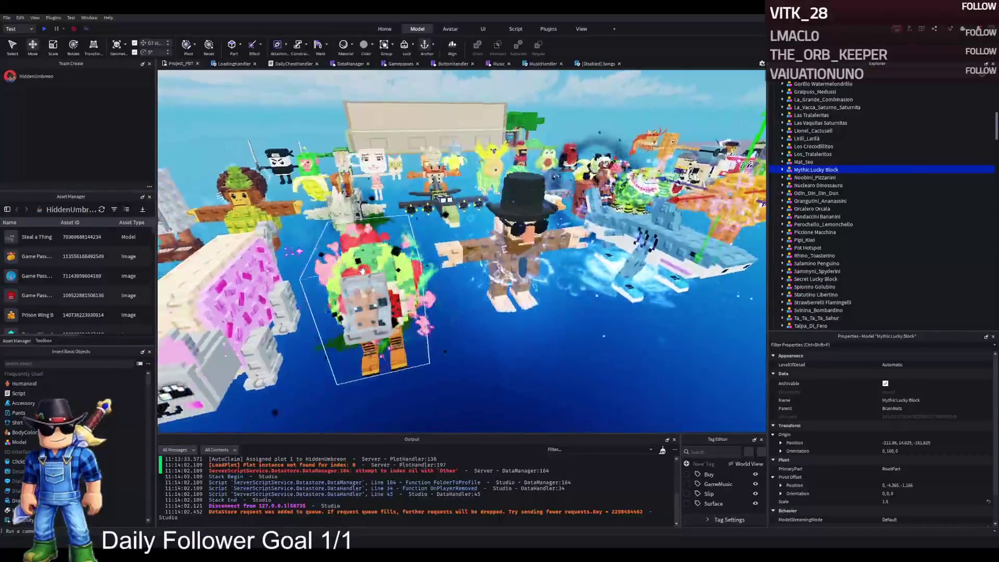
{"action": "key", "text": "w"}
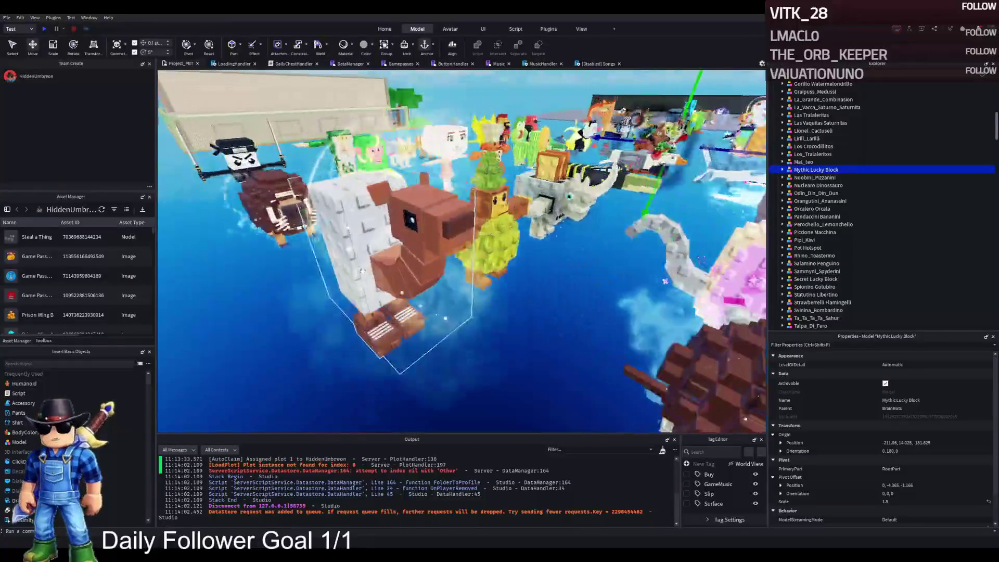
{"action": "key", "text": "s"}
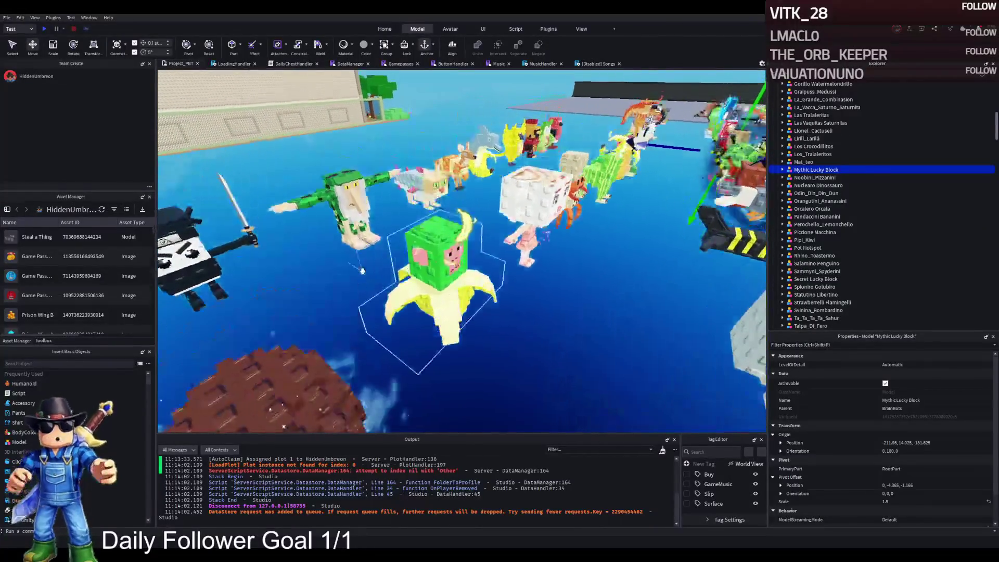
{"action": "key", "text": "w"}
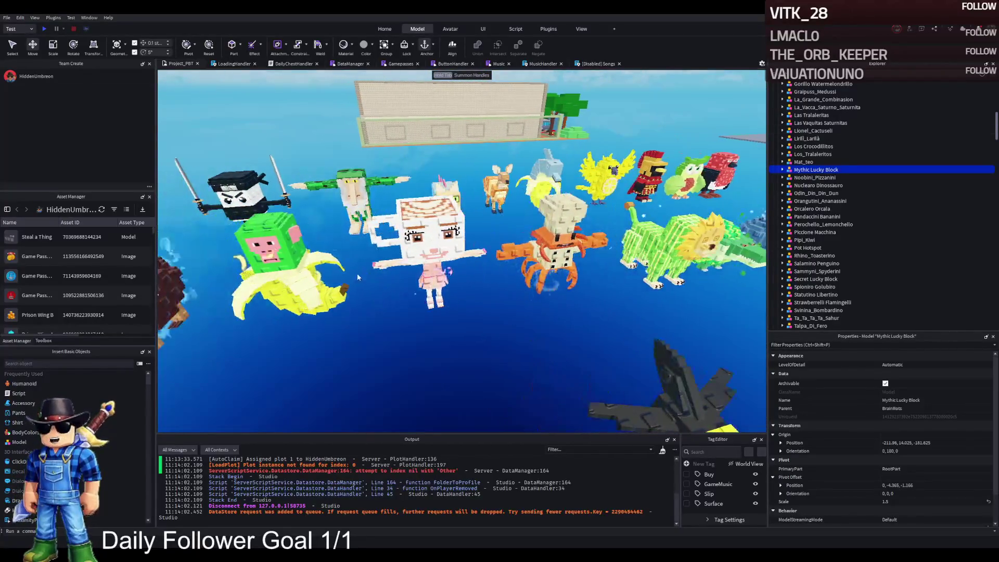
{"action": "left_click", "coordinate": [331, 281]}
- Duplicate Chimpanzini_Bananini and drop the copy into the W1 prison cell
{"action": "key", "text": "ctrl+d"}
{"action": "mouse_move", "coordinate": [268, 260]}
{"action": "left_mouse_down"}
{"action": "mouse_move", "coordinate": [281, 218]}
{"action": "mouse_move", "coordinate": [312, 177]}
{"action": "mouse_move", "coordinate": [364, 151]}
{"action": "left_mouse_up"}
{"action": "left_click_drag", "start_coordinate": [419, 129], "coordinate": [521, 203]}
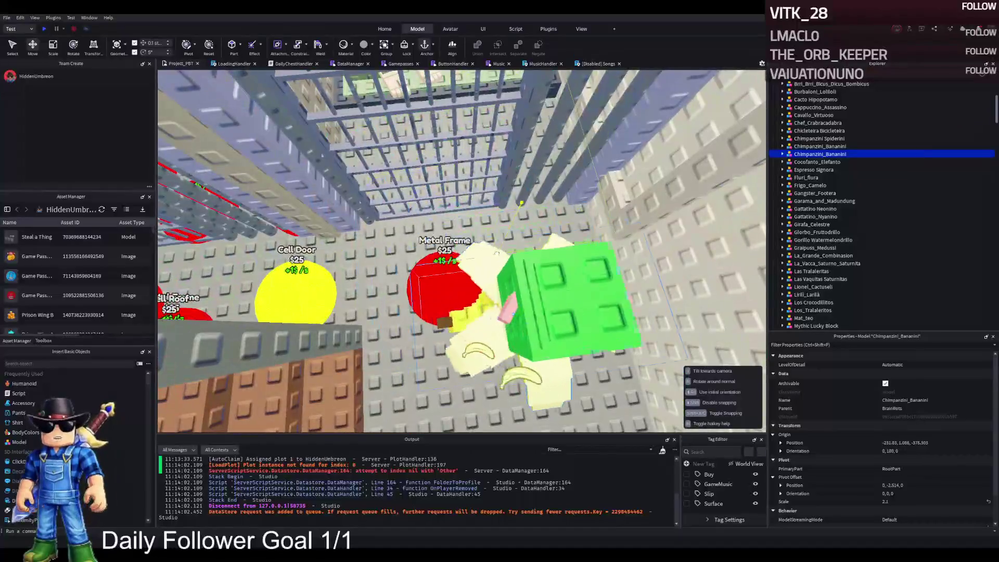
{"action": "left_click", "coordinate": [782, 154]}
{"action": "scroll", "coordinate": [588, 237], "scroll_direction": "up", "scroll_amount": 10}
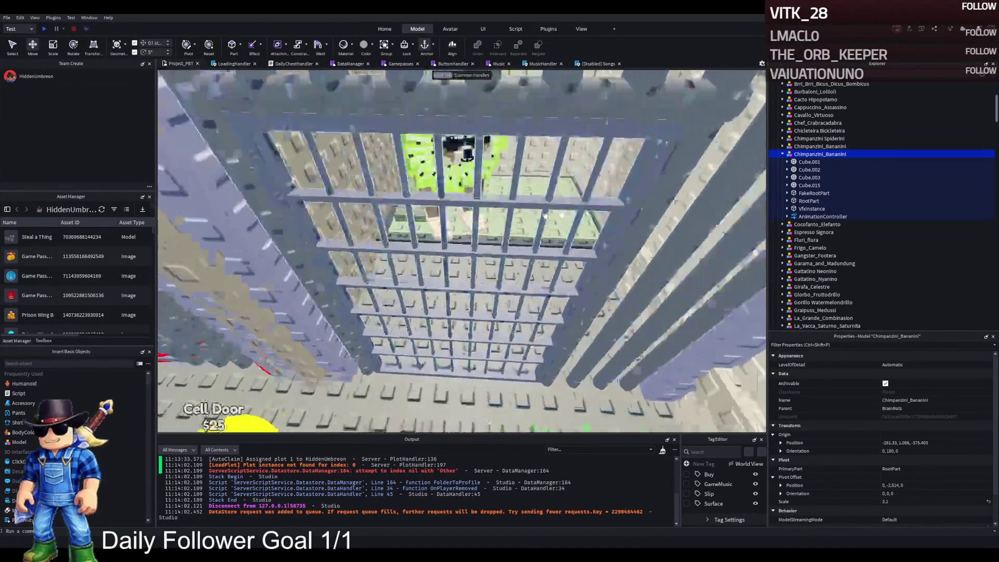
- Inspect the copy's RootPart and VfxInstance parts, then reselect the whole Chimpanzini_Bananini model
{"action": "left_click", "coordinate": [540, 277]}
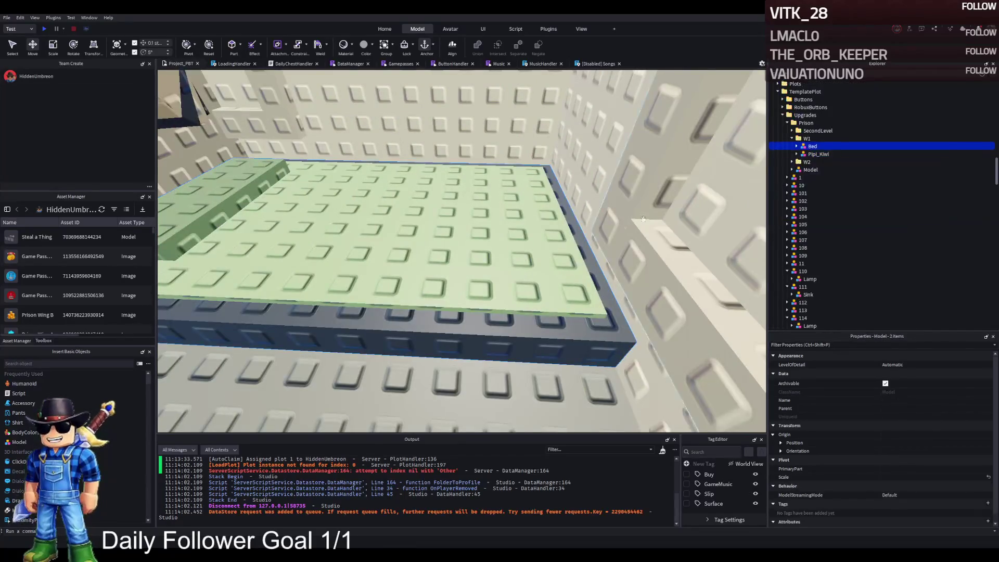
{"action": "left_click", "coordinate": [808, 141]}
{"action": "key", "text": "f"}
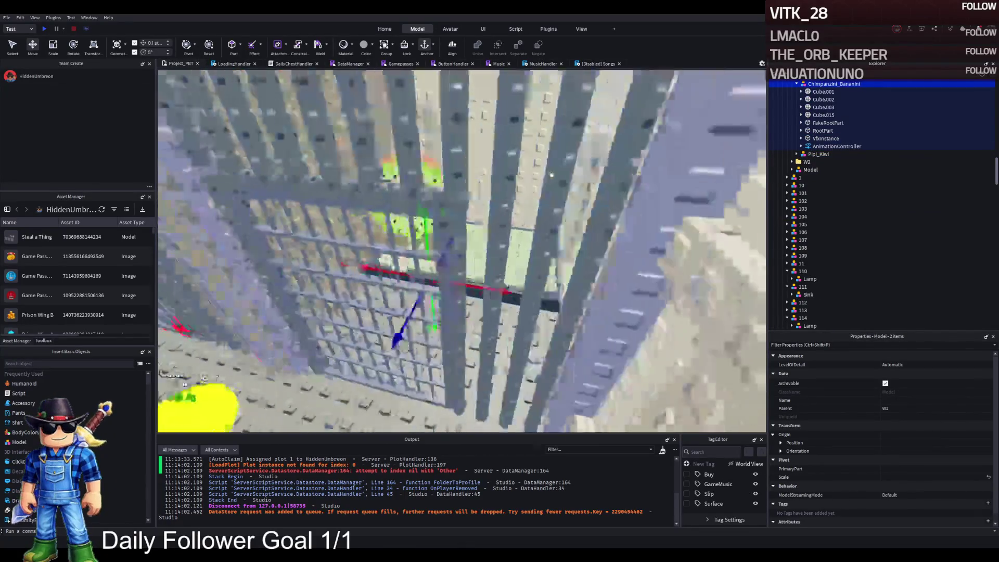
{"action": "scroll", "coordinate": [538, 174], "scroll_direction": "down", "scroll_amount": 5}
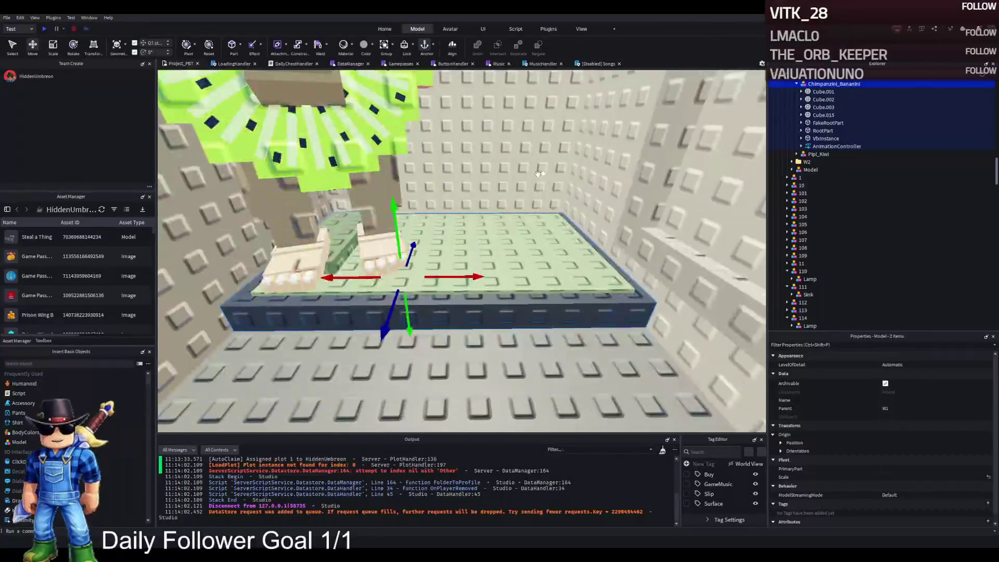
{"action": "scroll", "coordinate": [538, 174], "scroll_direction": "up", "scroll_amount": 5}
{"action": "left_click", "coordinate": [815, 154]}
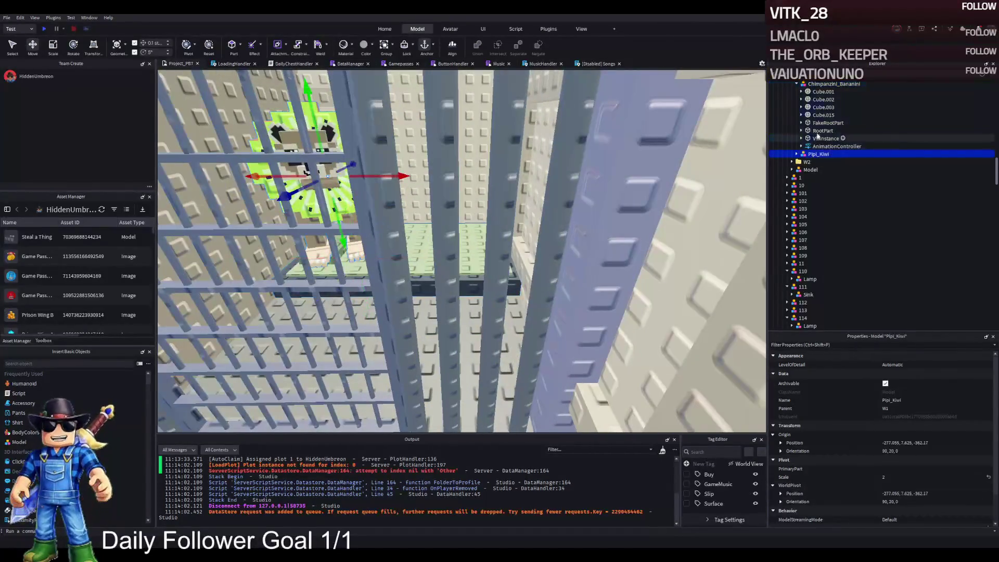
{"action": "left_click", "coordinate": [825, 125]}
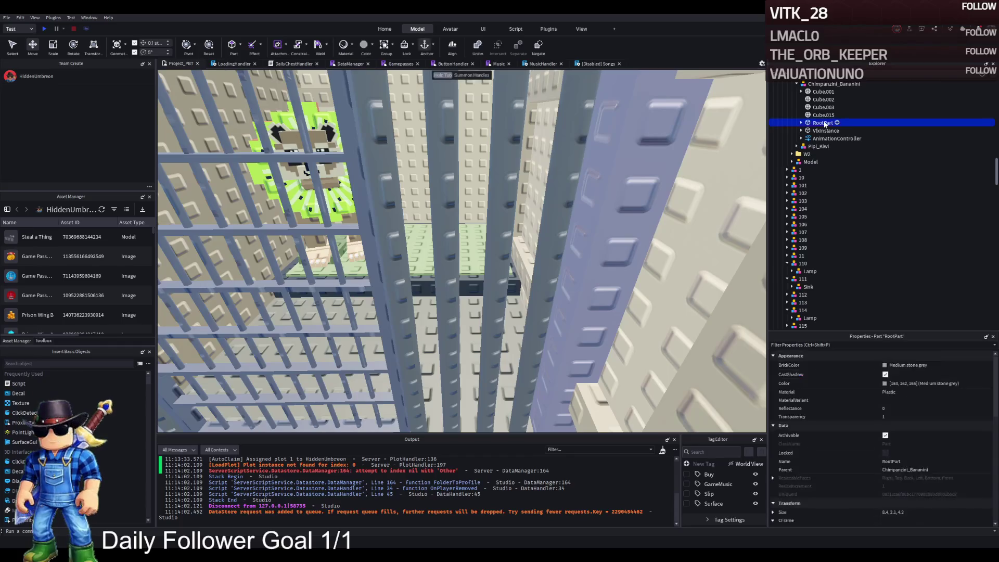
{"action": "key", "text": "f"}
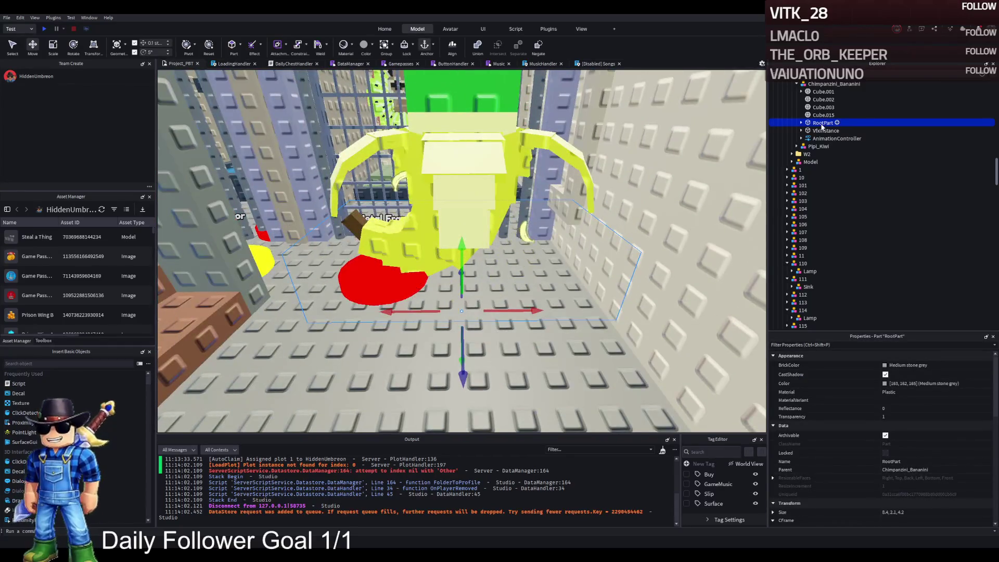
{"action": "left_click", "coordinate": [822, 124]}
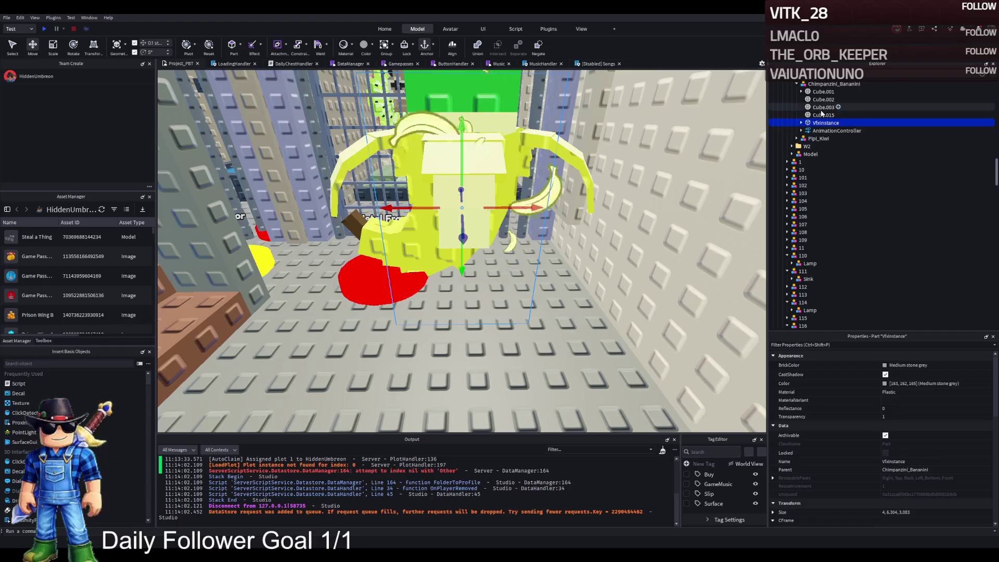
{"action": "scroll", "coordinate": [822, 122], "scroll_direction": "up", "scroll_amount": 1}
{"action": "left_click", "coordinate": [821, 106]}
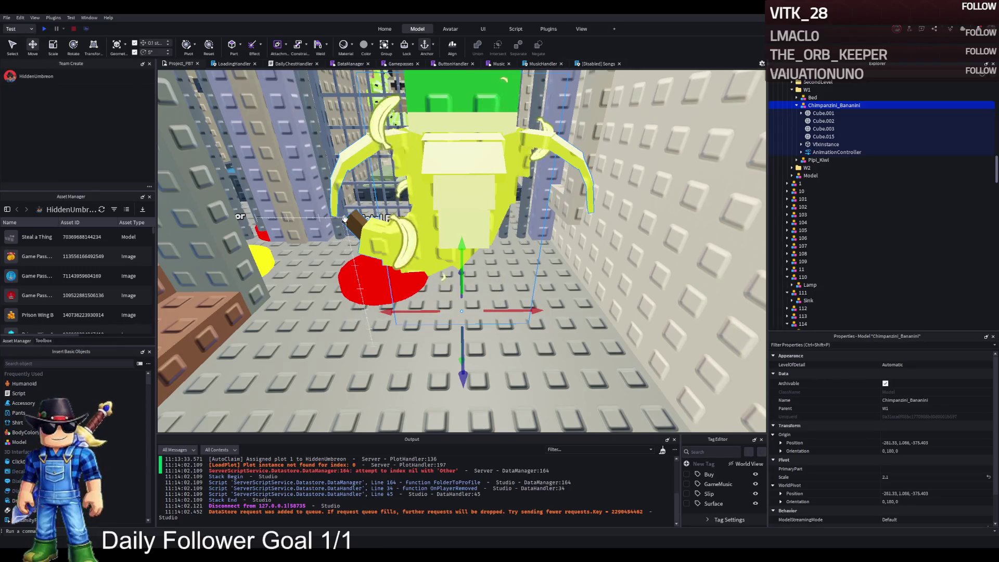
{"action": "left_click_drag", "start_coordinate": [339, 218], "coordinate": [280, 92]}
- Rotate Chimpanzini_Bananini in 90-degree turns until it stands upright facing out of the cell
{"action": "key", "text": "ctrl+1"}
{"action": "key", "text": "ctrl+t"}
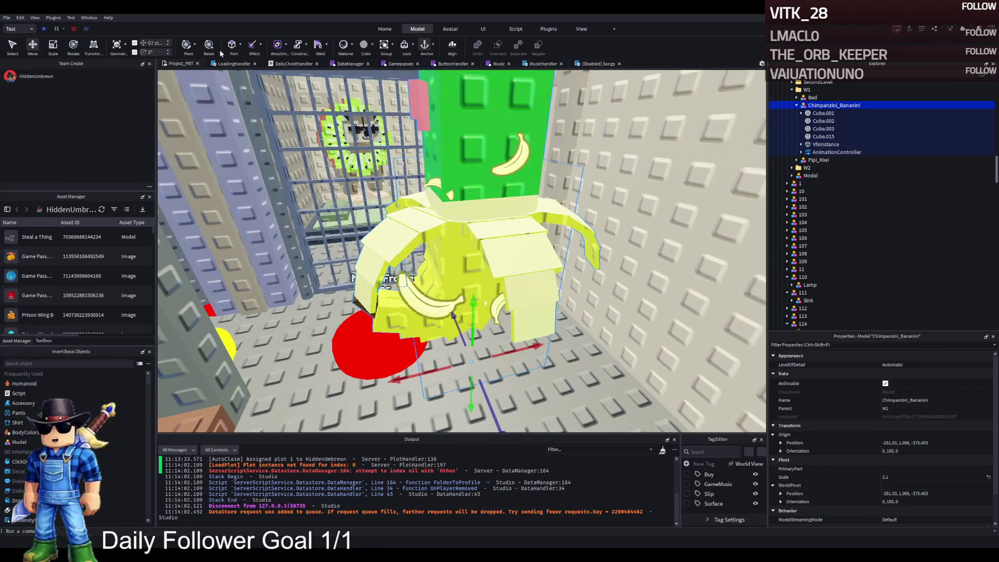
{"action": "key", "text": "ctrl+r"}
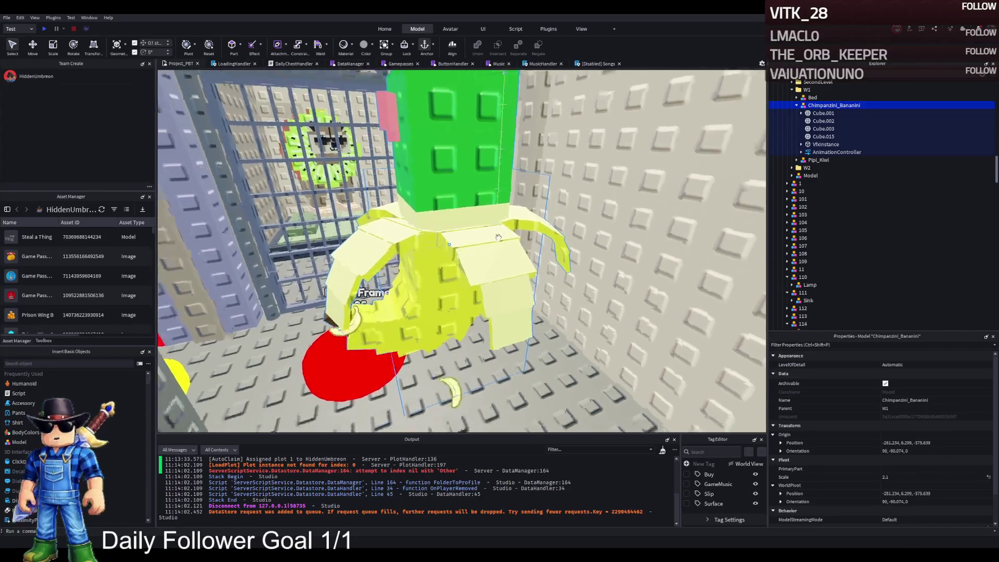
{"action": "key", "text": "ctrl+2"}
{"action": "key", "text": "ctrl+r"}
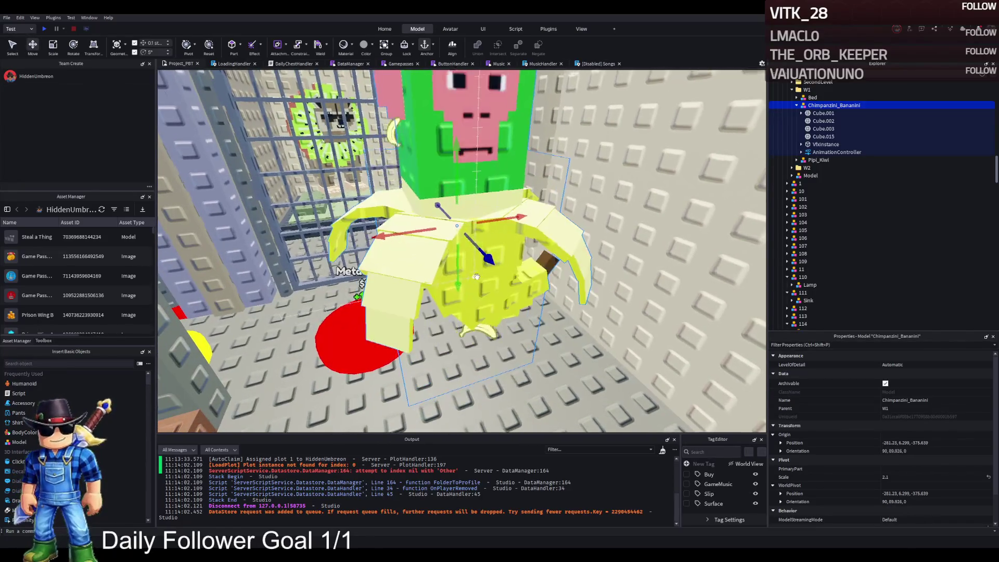
{"action": "scroll", "coordinate": [370, 281], "scroll_direction": "down", "scroll_amount": 5}
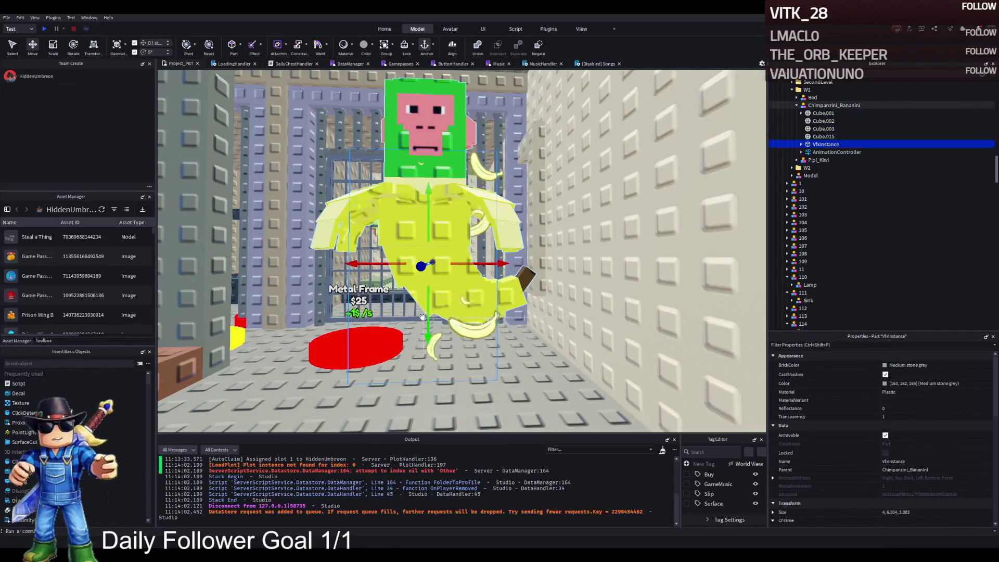
- Raise the VfxInstance part and scale it to 4.4 × 3.804 × 3.083 to fit the body
{"action": "mouse_move", "coordinate": [422, 317]}
{"action": "left_mouse_down"}
{"action": "mouse_move", "coordinate": [432, 275]}
{"action": "mouse_move", "coordinate": [435, 286]}
{"action": "left_mouse_up"}
{"action": "key", "text": "ctrl+3"}
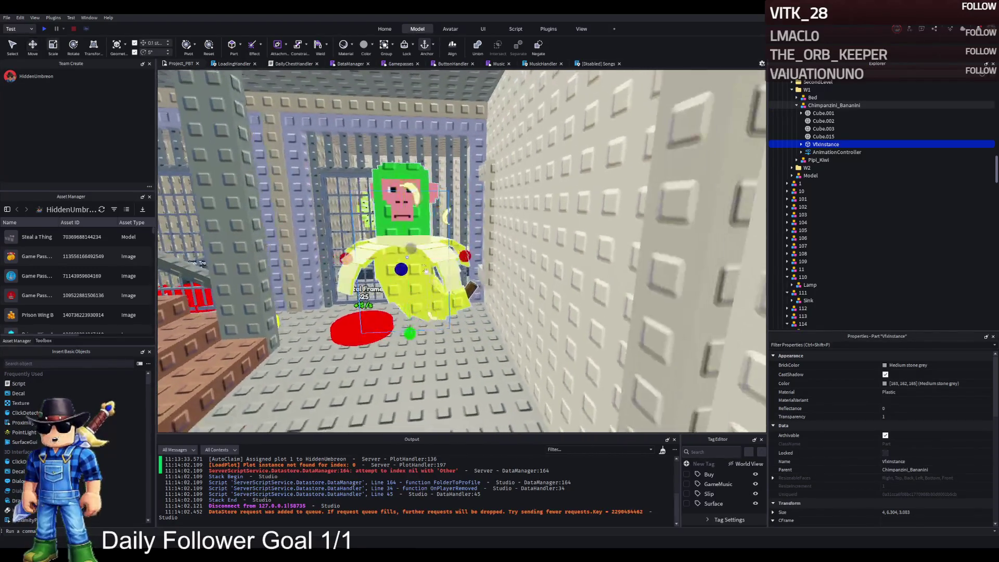
{"action": "left_click_drag", "start_coordinate": [401, 173], "coordinate": [402, 193]}
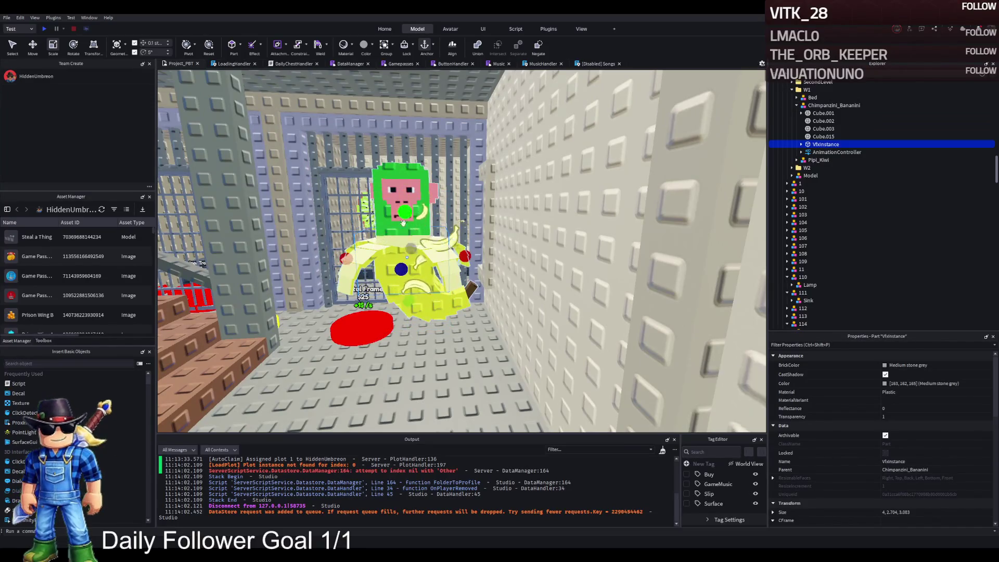
{"action": "left_click_drag", "start_coordinate": [458, 256], "coordinate": [451, 255]}
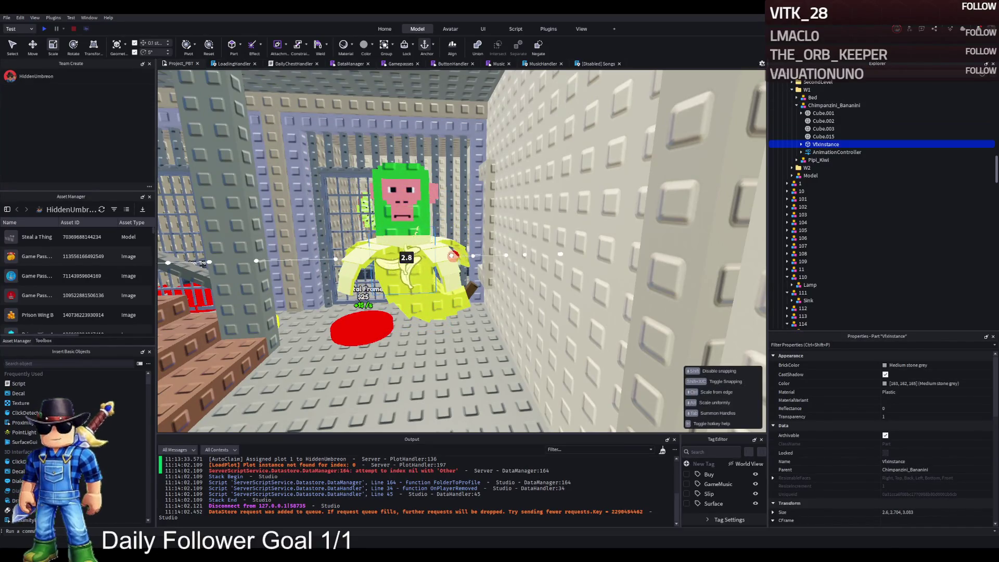
{"action": "left_click_drag", "start_coordinate": [474, 255], "coordinate": [476, 255]}
{"action": "left_click_drag", "start_coordinate": [408, 296], "coordinate": [410, 322]}
{"action": "left_click_drag", "start_coordinate": [475, 260], "coordinate": [468, 266]}
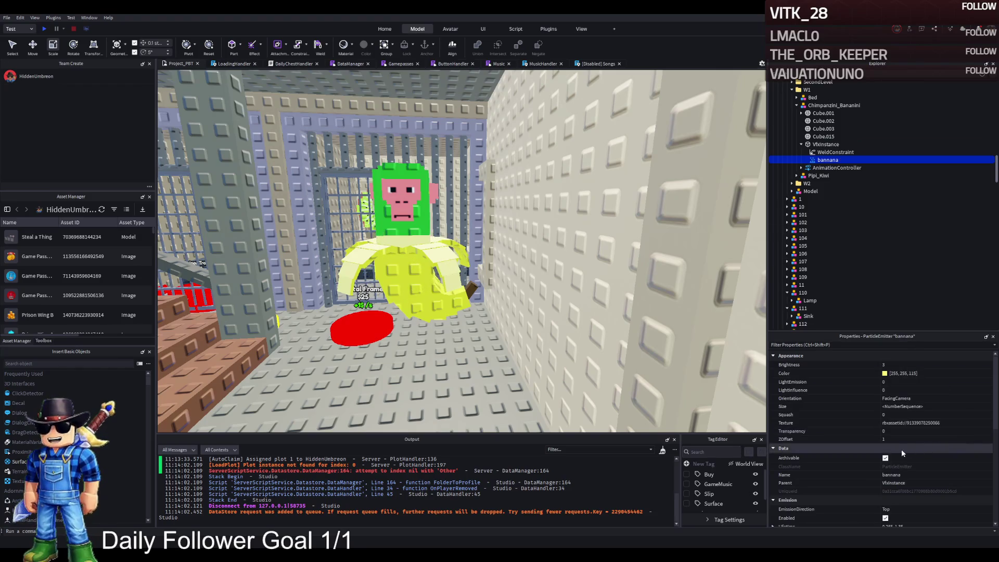
- Select Chimpanzini_Bananini, then drag the Pipi_Kiwi model to a new spot in the cell
{"action": "scroll", "coordinate": [906, 444], "scroll_direction": "down", "scroll_amount": 3}
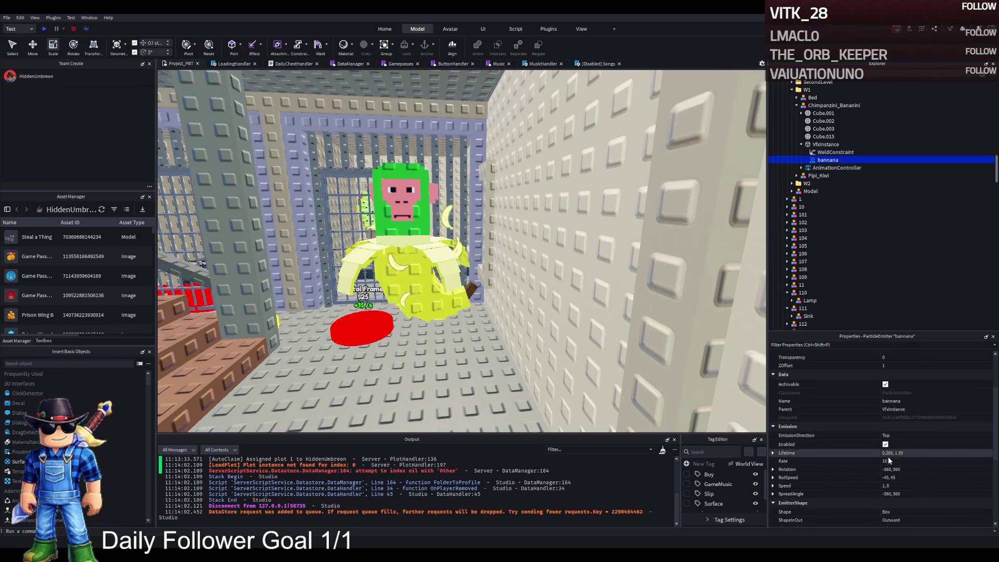
{"action": "left_click", "coordinate": [485, 311]}
{"action": "scroll", "coordinate": [468, 297], "scroll_direction": "up", "scroll_amount": 5}
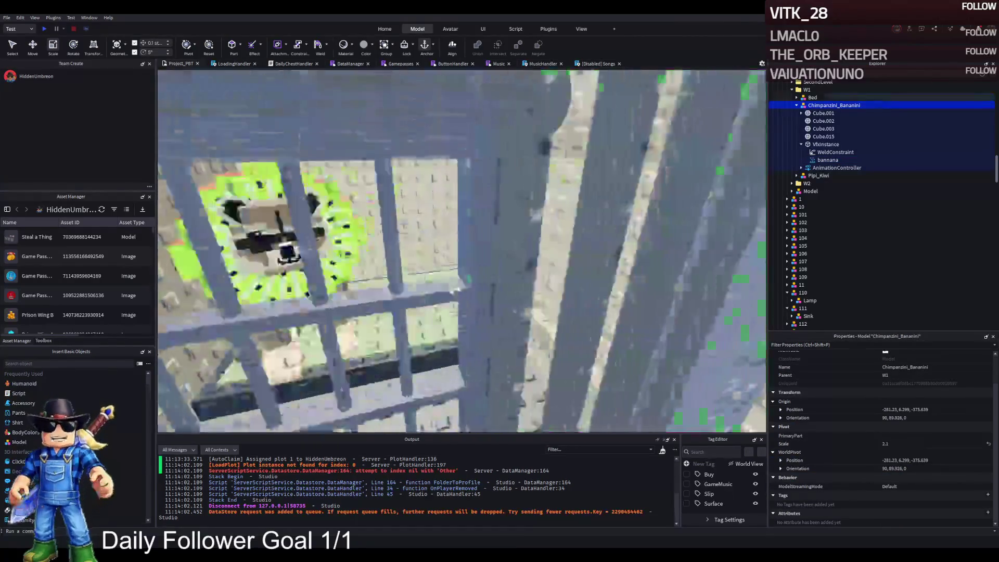
{"action": "scroll", "coordinate": [457, 287], "scroll_direction": "up", "scroll_amount": 10}
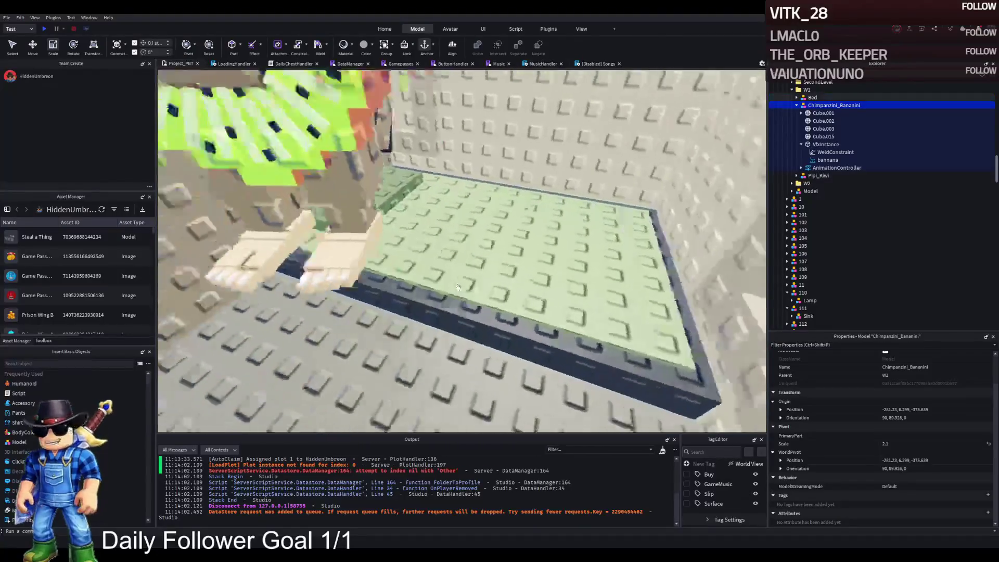
{"action": "scroll", "coordinate": [458, 288], "scroll_direction": "down", "scroll_amount": 10}
{"action": "left_click_drag", "start_coordinate": [411, 98], "coordinate": [351, 229]}
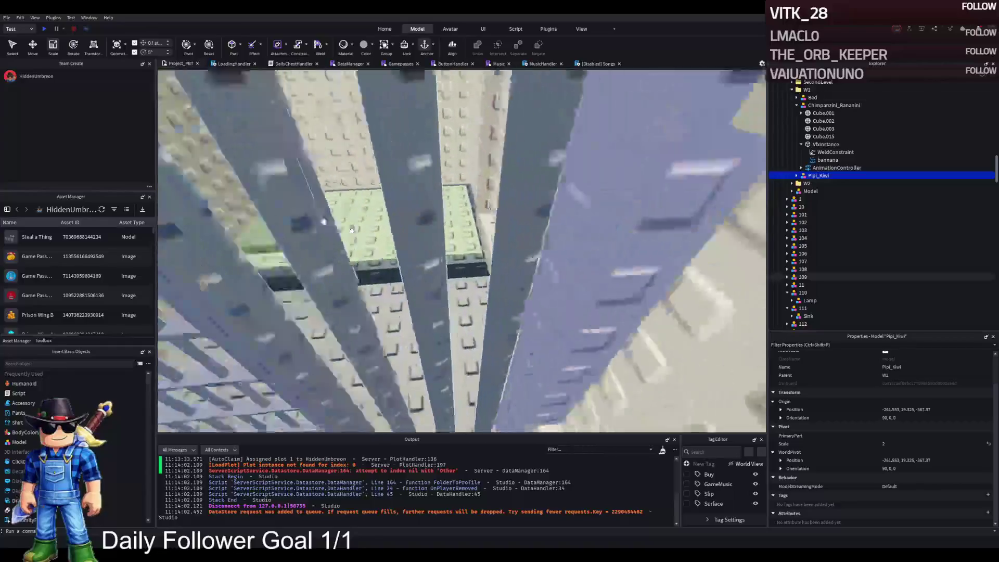
{"action": "scroll", "coordinate": [351, 230], "scroll_direction": "up", "scroll_amount": 10}
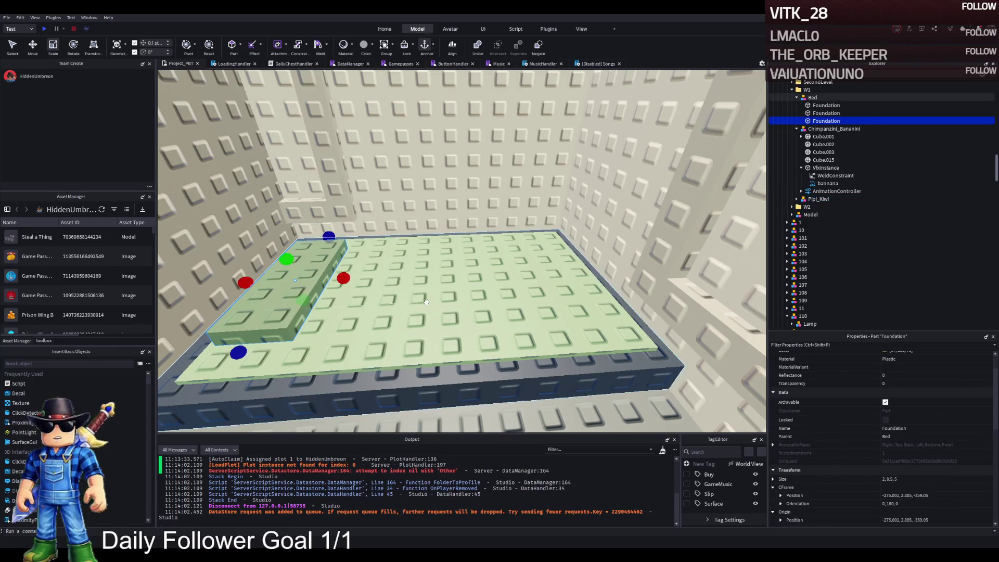
- Shorten one of the bed's Foundation parts to 7.9 studs long
{"action": "left_click", "coordinate": [401, 303]}
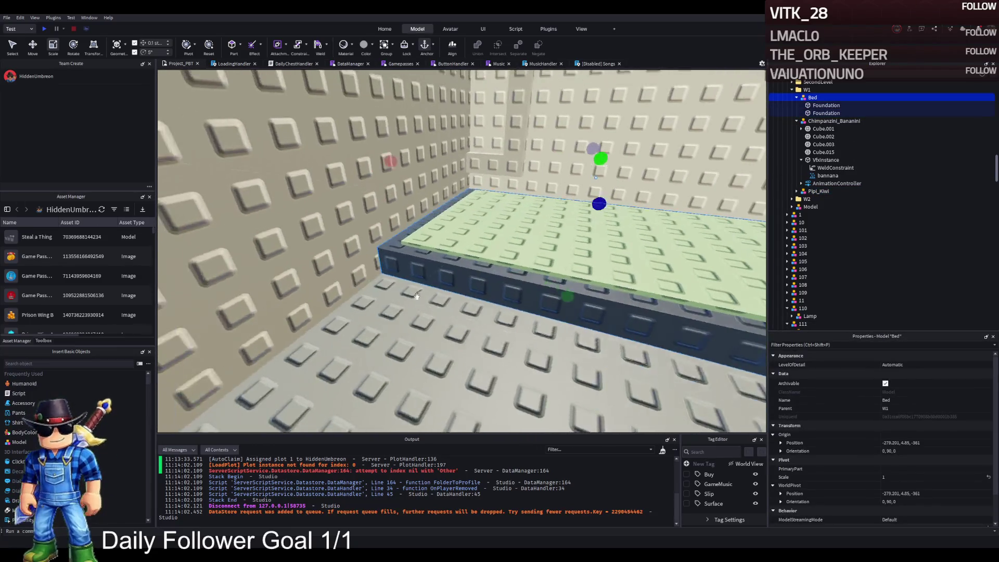
{"action": "left_click", "coordinate": [446, 230]}
{"action": "key", "text": "f"}
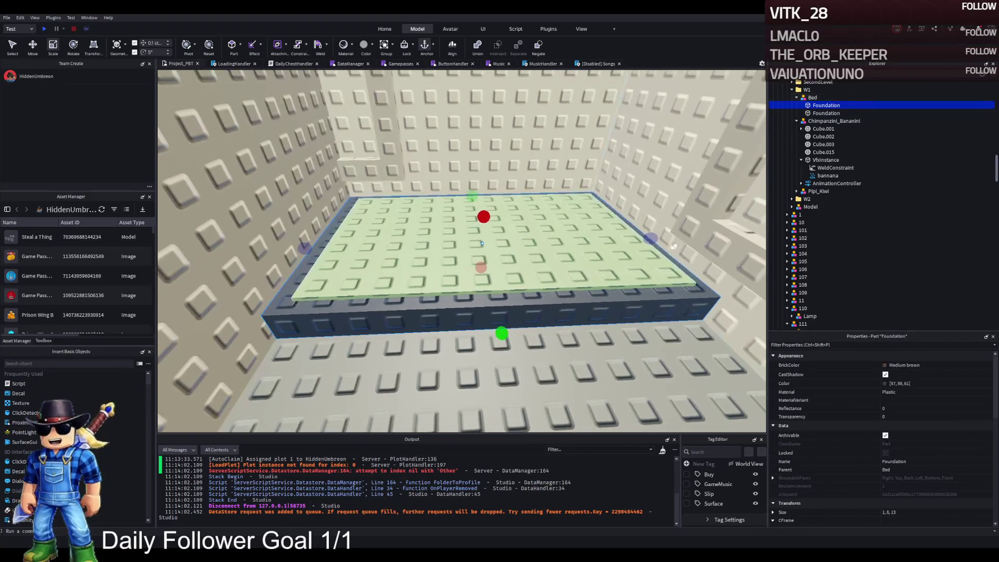
{"action": "left_click_drag", "start_coordinate": [659, 239], "coordinate": [533, 244]}
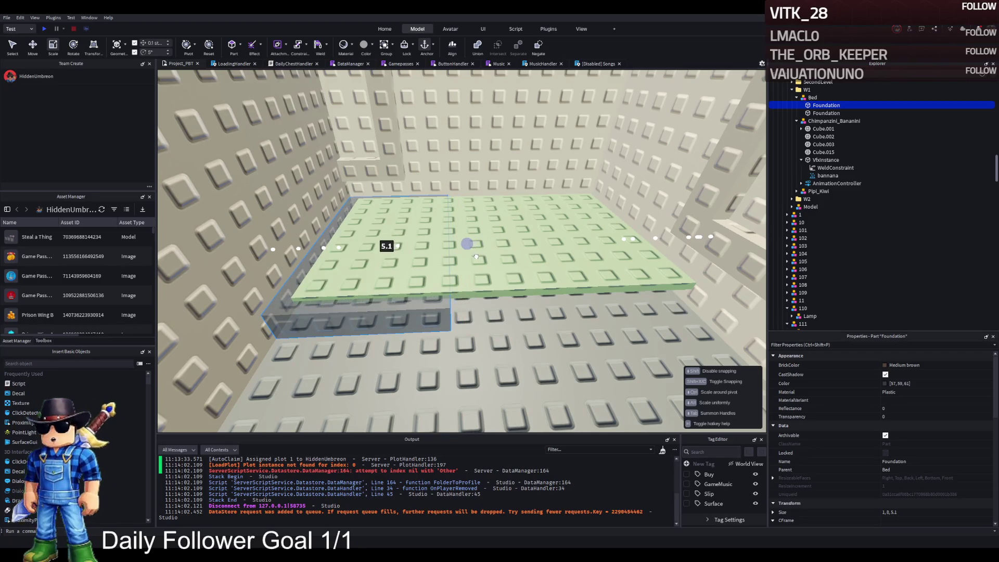
{"action": "left_click_drag", "start_coordinate": [474, 257], "coordinate": [474, 257]}
- Move the Chimpanzini_Bananini character over the bed, sliding it 1.1 studs along it
{"action": "key", "text": "ctrl+2"}
{"action": "scroll", "coordinate": [441, 241], "scroll_direction": "up", "scroll_amount": 2}
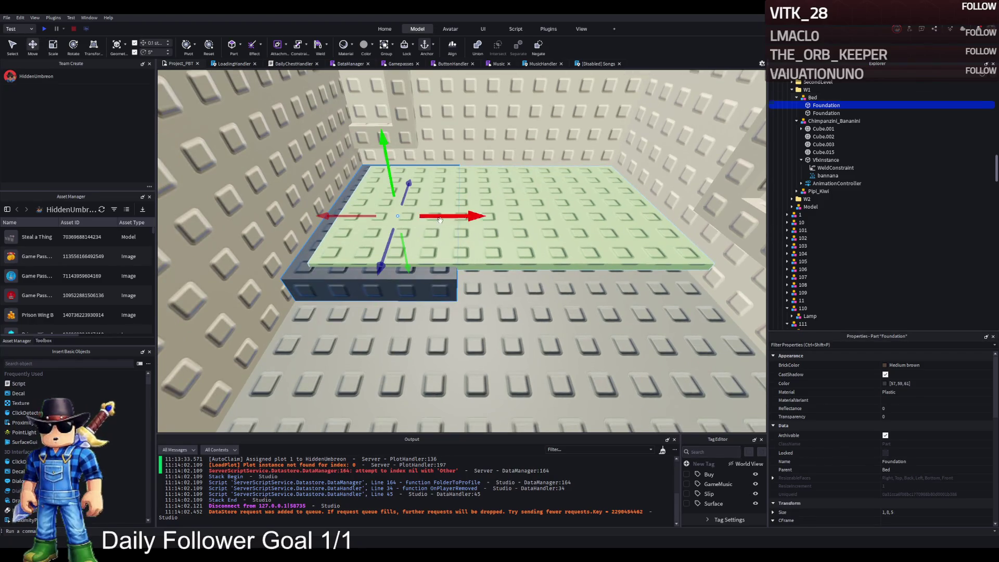
{"action": "left_click_drag", "start_coordinate": [439, 220], "coordinate": [458, 219]}
{"action": "left_click_drag", "start_coordinate": [389, 215], "coordinate": [361, 268]}
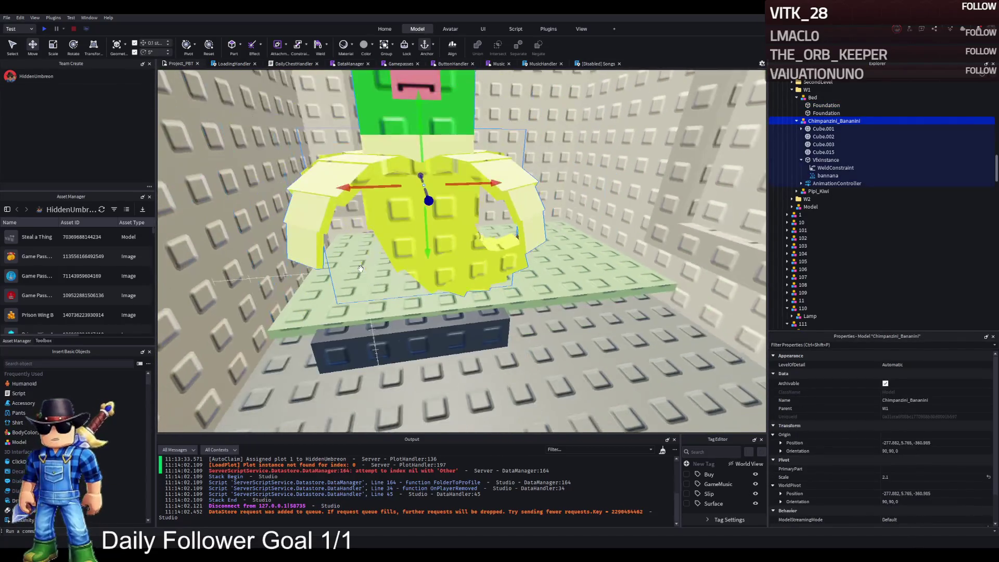
{"action": "mouse_move", "coordinate": [468, 183]}
{"action": "left_mouse_down"}
{"action": "mouse_move", "coordinate": [389, 214]}
{"action": "mouse_move", "coordinate": [335, 211]}
{"action": "mouse_move", "coordinate": [404, 240]}
{"action": "mouse_move", "coordinate": [430, 191]}
{"action": "left_mouse_up"}
{"action": "key", "text": "f"}
{"action": "left_click", "coordinate": [442, 156], "text": "alt"}
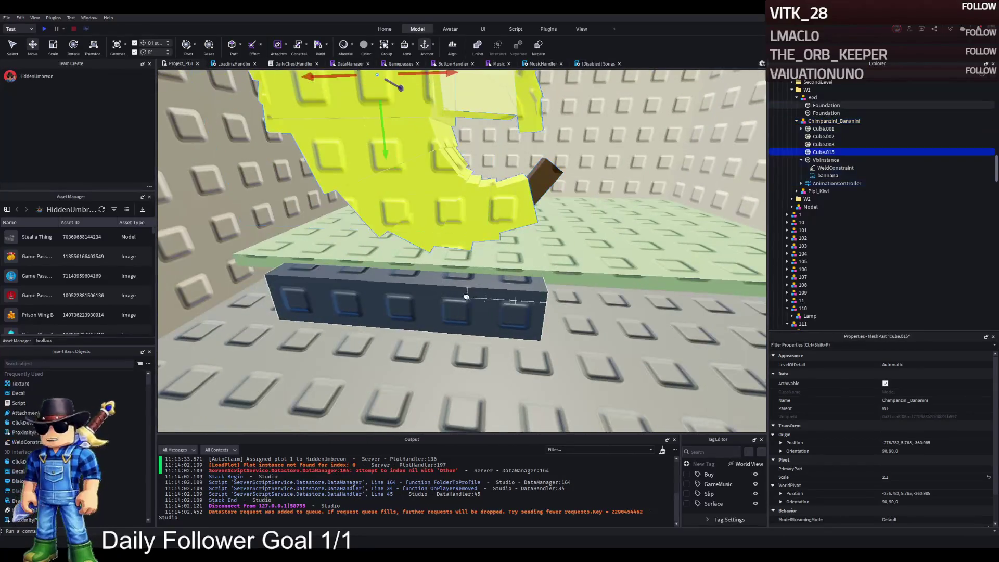
{"action": "key", "text": "ctrl+3"}
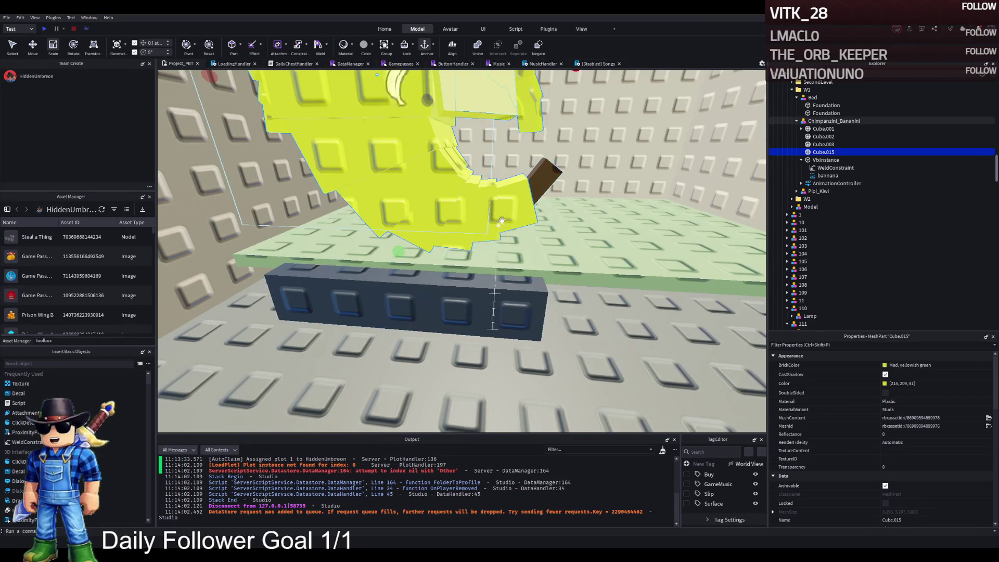
{"action": "left_click", "coordinate": [834, 121]}
{"action": "key", "text": "f"}
{"action": "key", "text": "ctrl+2"}
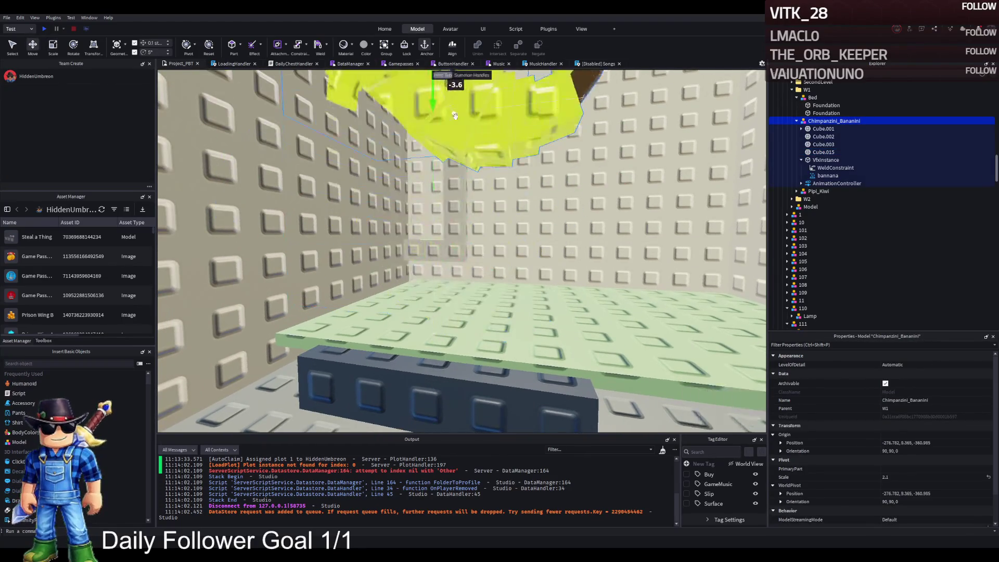
- Stretch the dark bed base block toward 1, 8, 6, raising its height to 8
{"action": "left_click", "coordinate": [541, 295]}
{"action": "left_click_drag", "start_coordinate": [561, 242], "coordinate": [580, 250]}
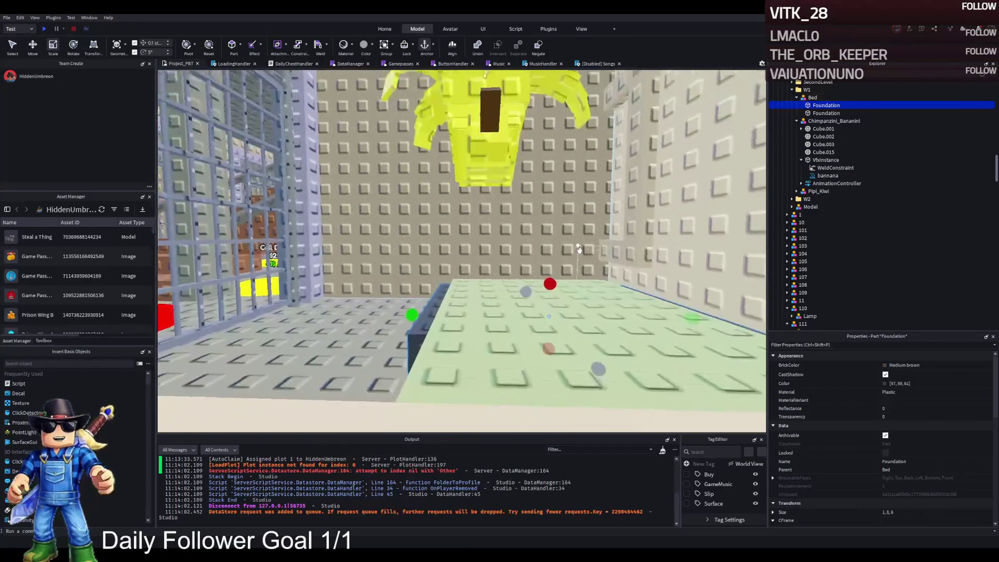
{"action": "left_click_drag", "start_coordinate": [584, 285], "coordinate": [583, 286]}
{"action": "left_click_drag", "start_coordinate": [616, 249], "coordinate": [533, 251]}
{"action": "key", "text": "ctrl+2"}
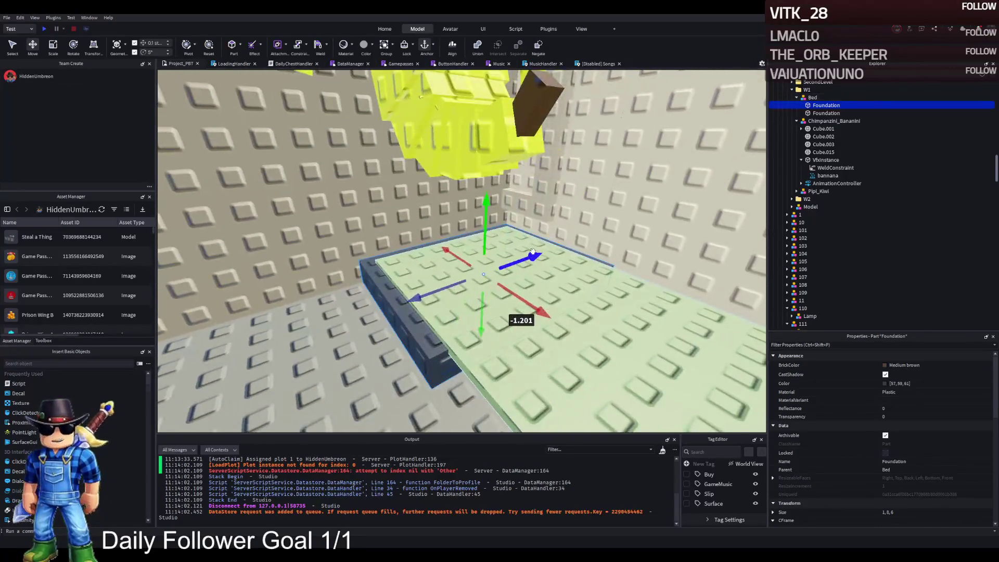
{"action": "key", "text": "d"}
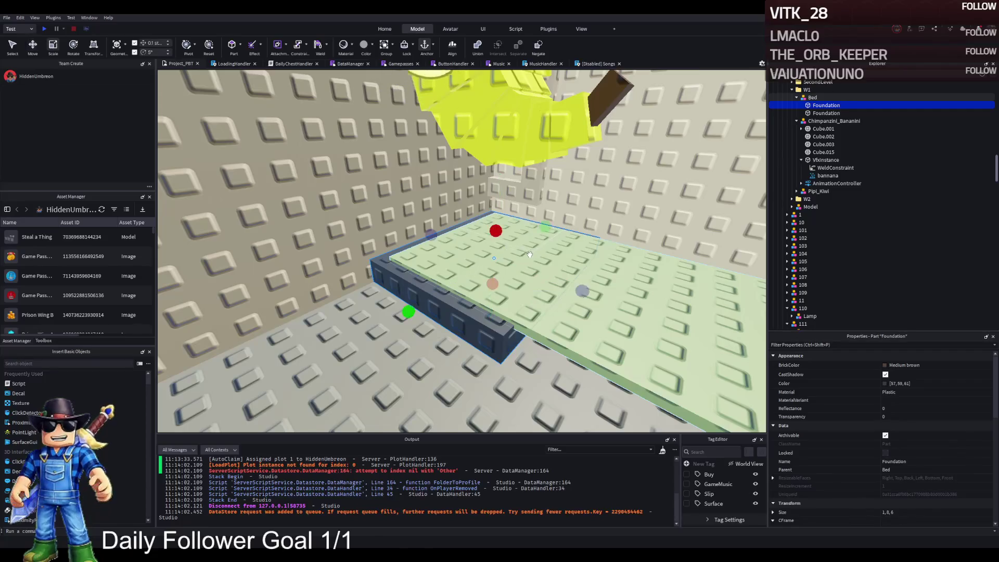
{"action": "left_click_drag", "start_coordinate": [495, 231], "coordinate": [493, 215]}
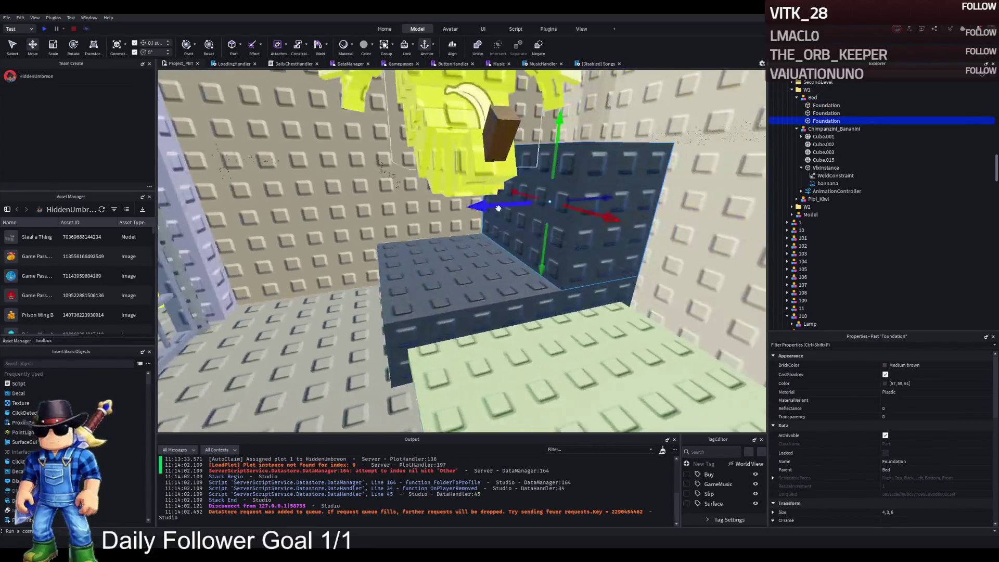
- Duplicate the Foundation block and narrow the copy to about 1.8 as a side wall
{"action": "key", "text": "ctrl+d"}
{"action": "mouse_move", "coordinate": [546, 204]}
{"action": "left_mouse_down"}
{"action": "mouse_move", "coordinate": [337, 230]}
{"action": "mouse_move", "coordinate": [351, 230]}
{"action": "left_mouse_up"}
{"action": "key", "text": "ctrl+3"}
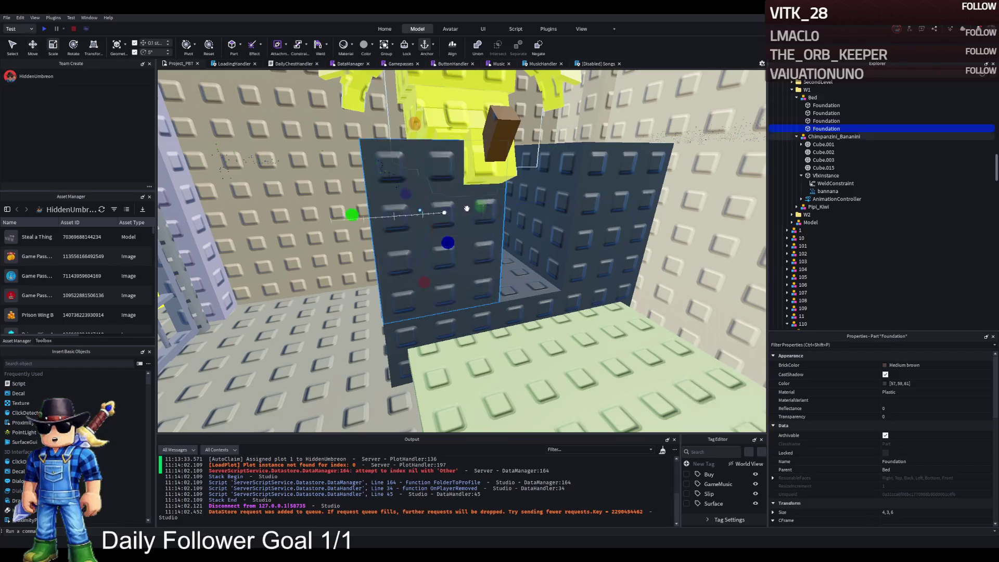
{"action": "left_click_drag", "start_coordinate": [481, 206], "coordinate": [425, 211]}
{"action": "left_click", "coordinate": [520, 208]}
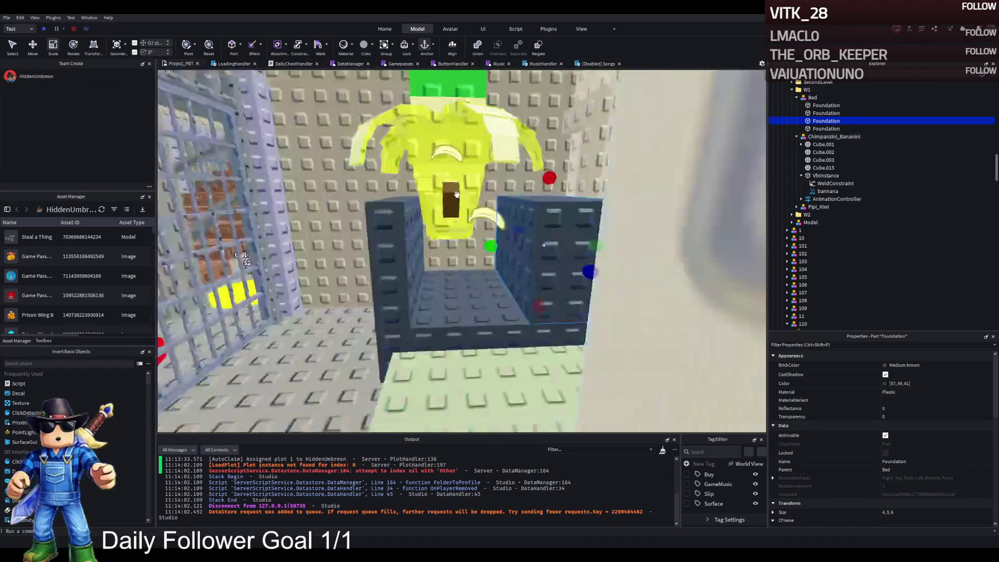
- Shift the Chimpanzini_Bananini model 1 stud sideways and lower it by 1.2
{"action": "key", "text": "ctrl+2"}
{"action": "left_click", "coordinate": [471, 142]}
{"action": "left_click_drag", "start_coordinate": [489, 121], "coordinate": [503, 119]}
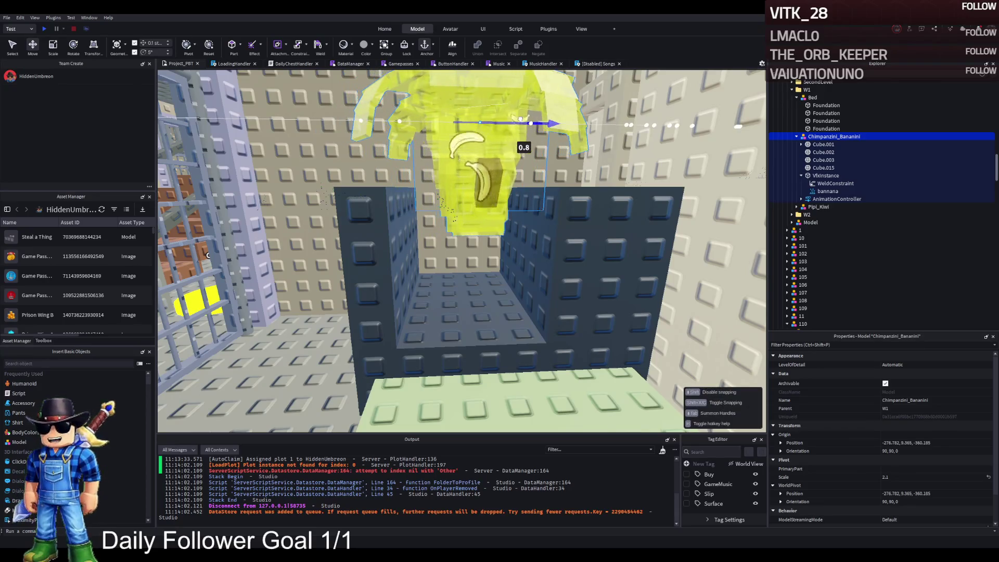
{"action": "left_click_drag", "start_coordinate": [524, 119], "coordinate": [526, 120]}
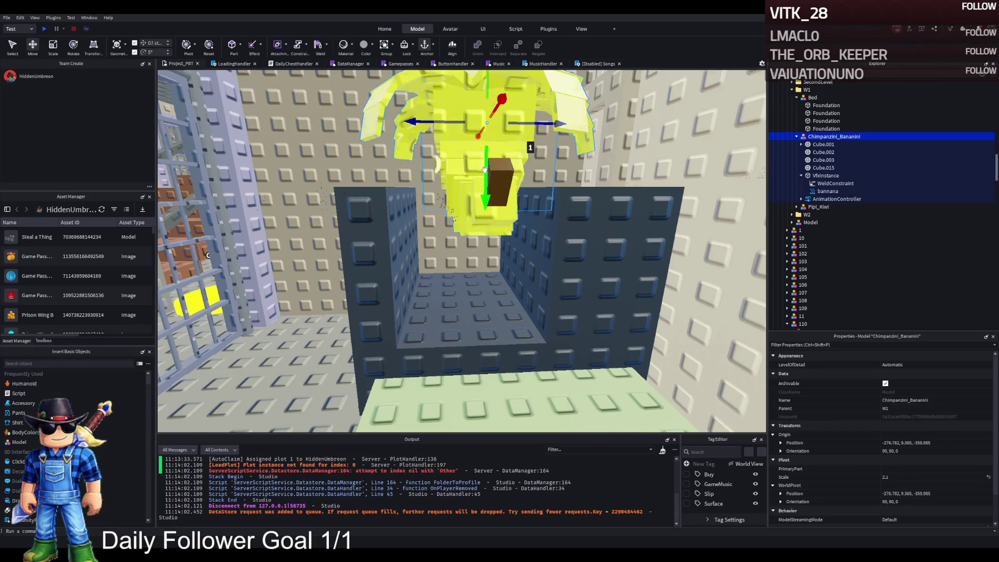
{"action": "left_click_drag", "start_coordinate": [485, 169], "coordinate": [477, 211]}
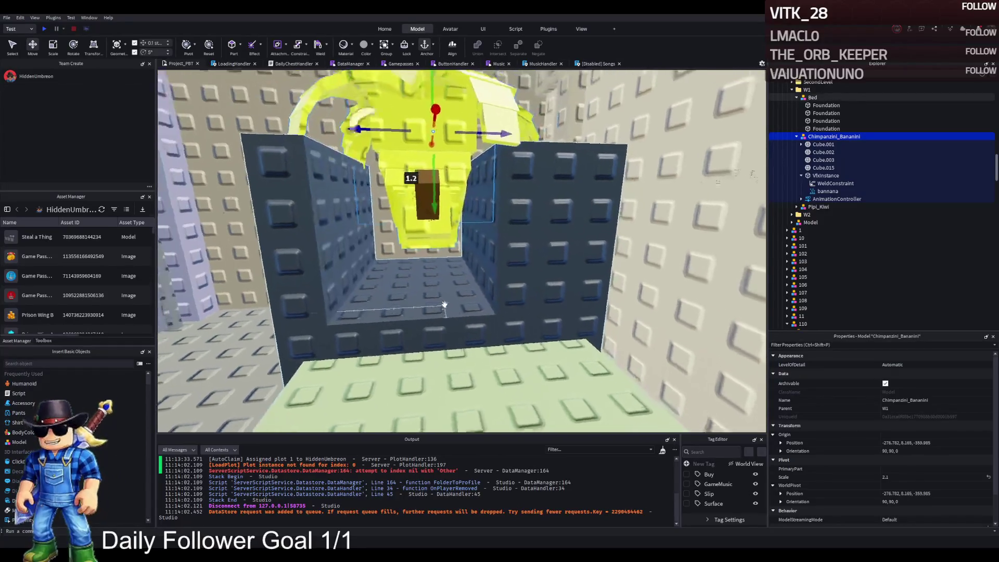
- Paste the bed Foundation's position into the monkey's Origin Position and raise it 4.9 above the bed
{"action": "left_click", "coordinate": [436, 316]}
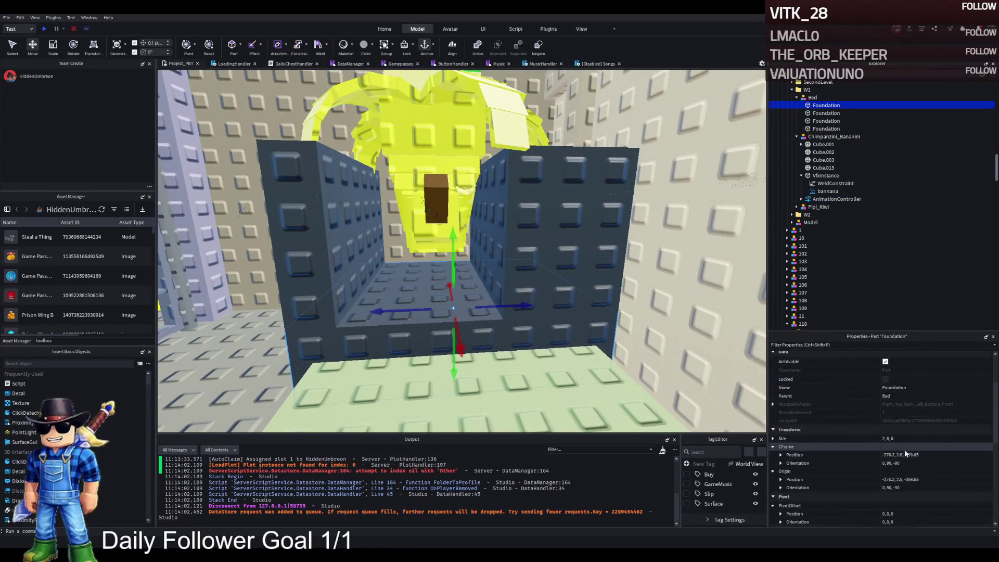
{"action": "scroll", "coordinate": [869, 180], "scroll_direction": "up", "scroll_amount": 3}
{"action": "left_click", "coordinate": [810, 164]}
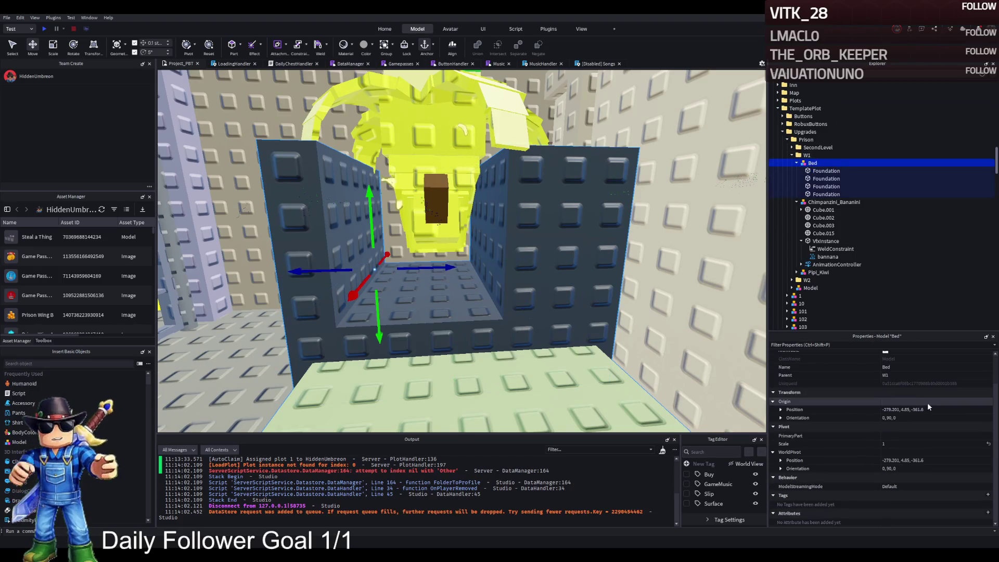
{"action": "left_click", "coordinate": [449, 332]}
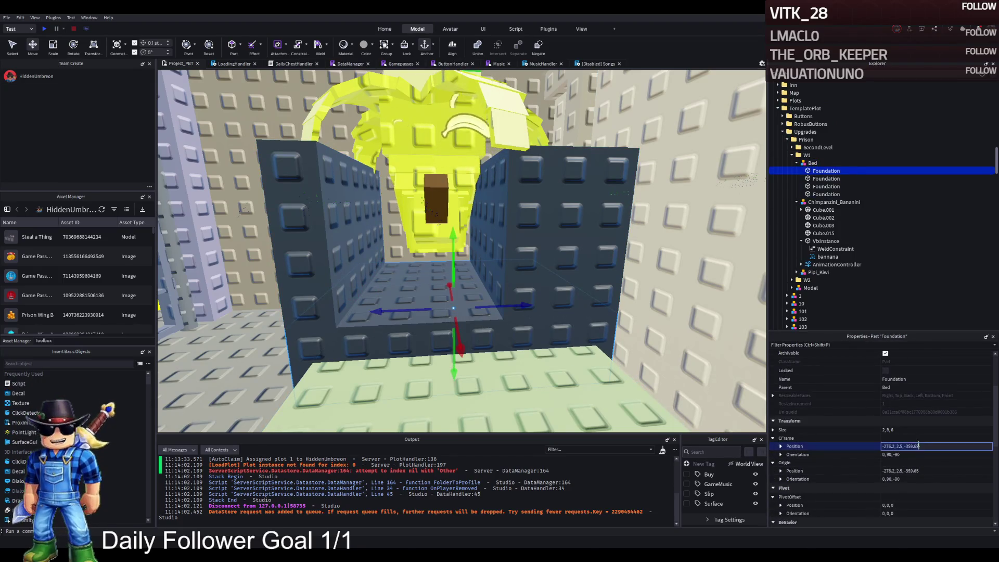
{"action": "left_click", "coordinate": [457, 168]}
{"action": "left_click", "coordinate": [925, 410]}
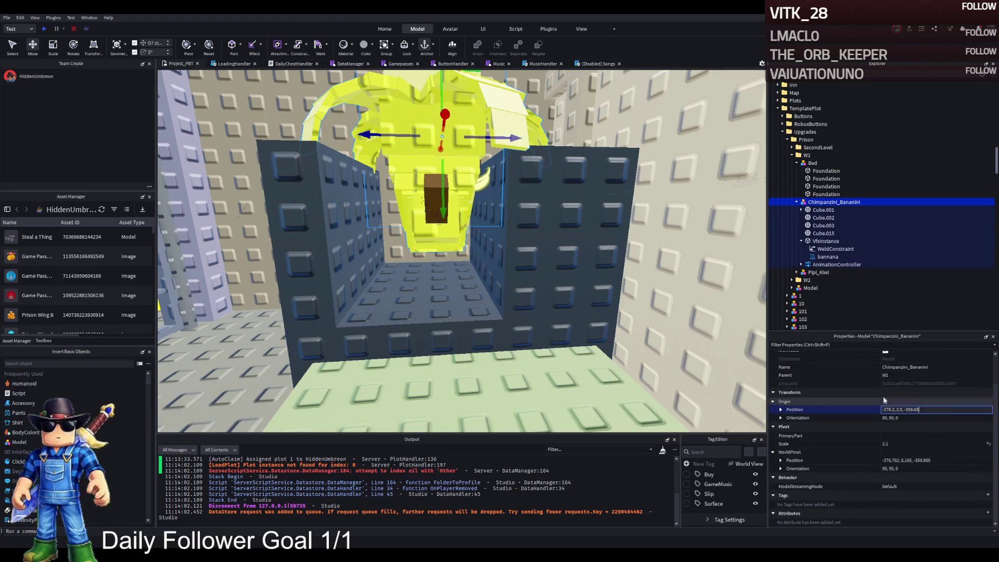
{"action": "key", "text": "ctrl+v"}
{"action": "key", "text": "Return"}
{"action": "mouse_move", "coordinate": [454, 276]}
{"action": "left_mouse_down"}
{"action": "mouse_move", "coordinate": [458, 156]}
{"action": "mouse_move", "coordinate": [539, 166]}
{"action": "mouse_move", "coordinate": [481, 234]}
{"action": "mouse_move", "coordinate": [483, 246]}
{"action": "left_mouse_up"}
- Shift a Foundation wall block slightly along the bed
{"action": "key", "text": "f"}
{"action": "scroll", "coordinate": [482, 246], "scroll_direction": "up", "scroll_amount": 5}
{"action": "left_click", "coordinate": [359, 250]}
{"action": "left_click_drag", "start_coordinate": [383, 230], "coordinate": [414, 228]}
{"action": "key", "text": "ctrl+3"}
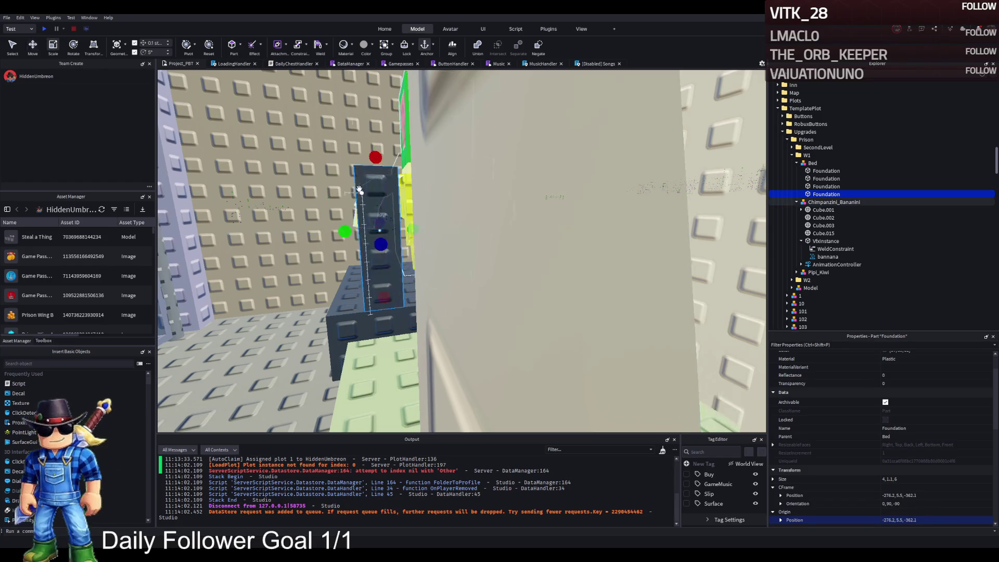
- Stretch a wall block by 3.7 and set the first Foundation block's height to about 6
{"action": "left_click_drag", "start_coordinate": [374, 153], "coordinate": [372, 172]}
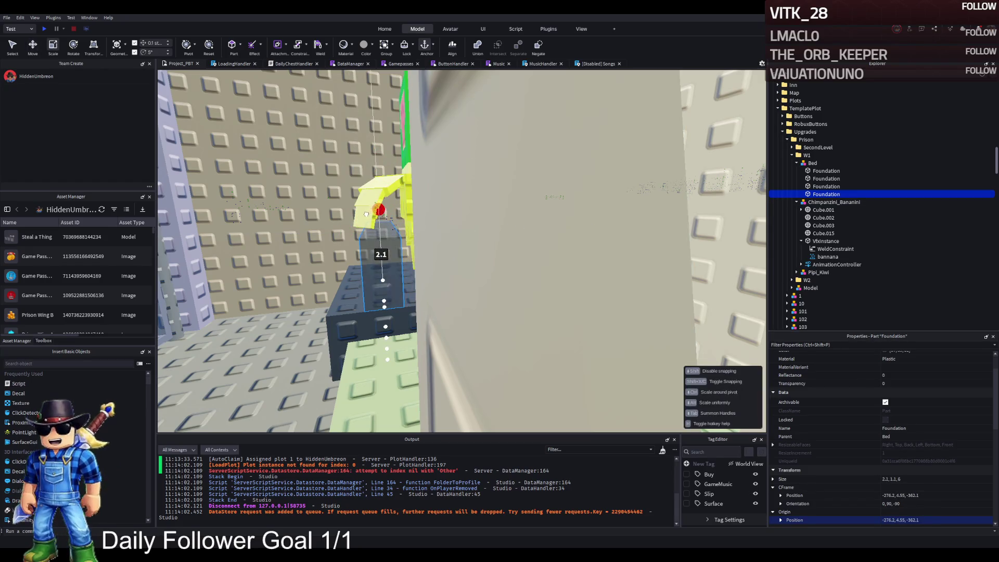
{"action": "left_click", "coordinate": [320, 283]}
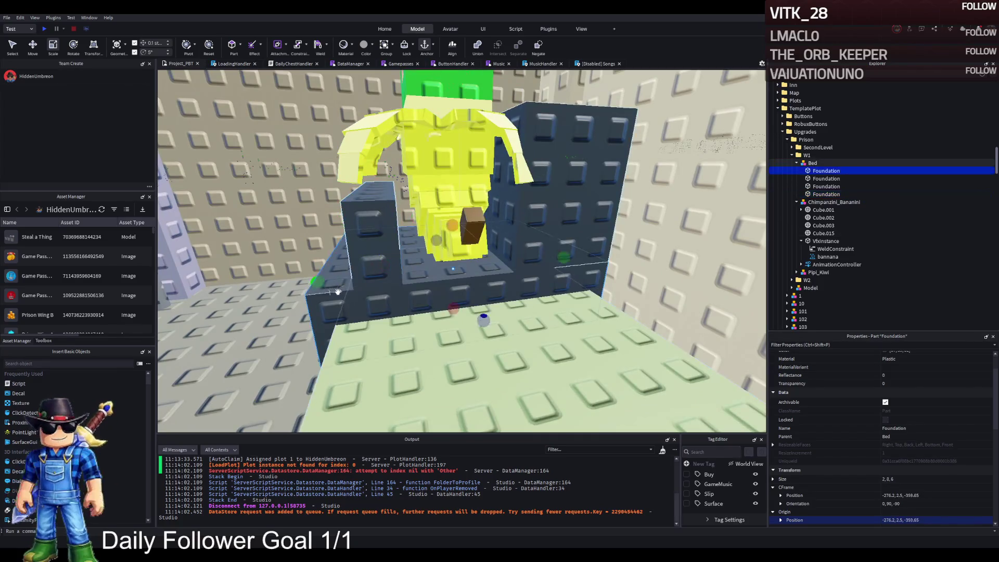
{"action": "left_click_drag", "start_coordinate": [320, 283], "coordinate": [343, 279]}
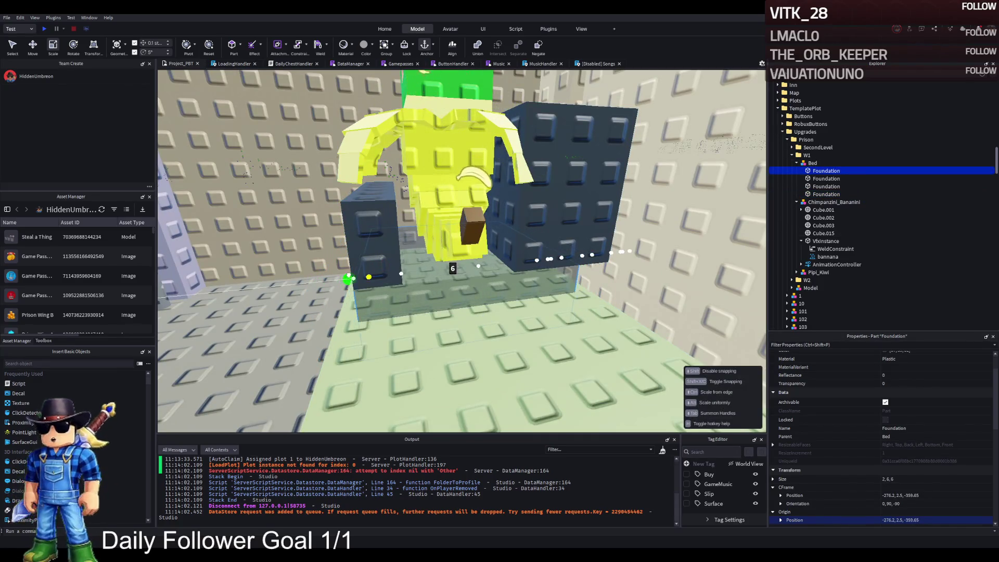
{"action": "left_click", "coordinate": [408, 241]}
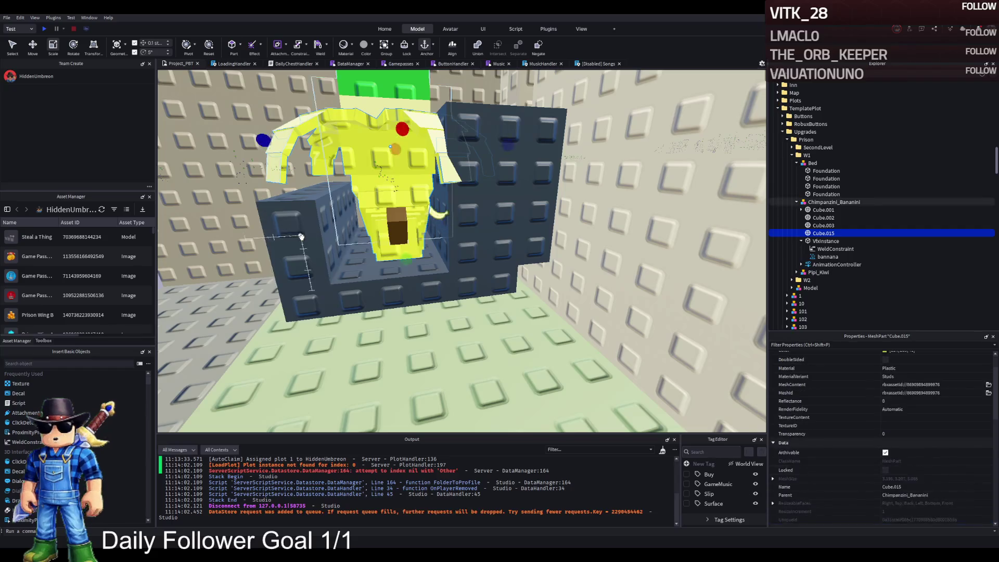
- Duplicate the fourth Foundation block, move the copy 3.9 along the bed, then delete it
{"action": "left_click", "coordinate": [332, 296]}
{"action": "left_click", "coordinate": [364, 292]}
{"action": "left_click", "coordinate": [411, 304]}
{"action": "left_click", "coordinate": [484, 234]}
{"action": "left_click", "coordinate": [509, 215]}
{"action": "key", "text": "ctrl+d"}
{"action": "key", "text": "ctrl+2"}
{"action": "left_click_drag", "start_coordinate": [509, 215], "coordinate": [443, 213]}
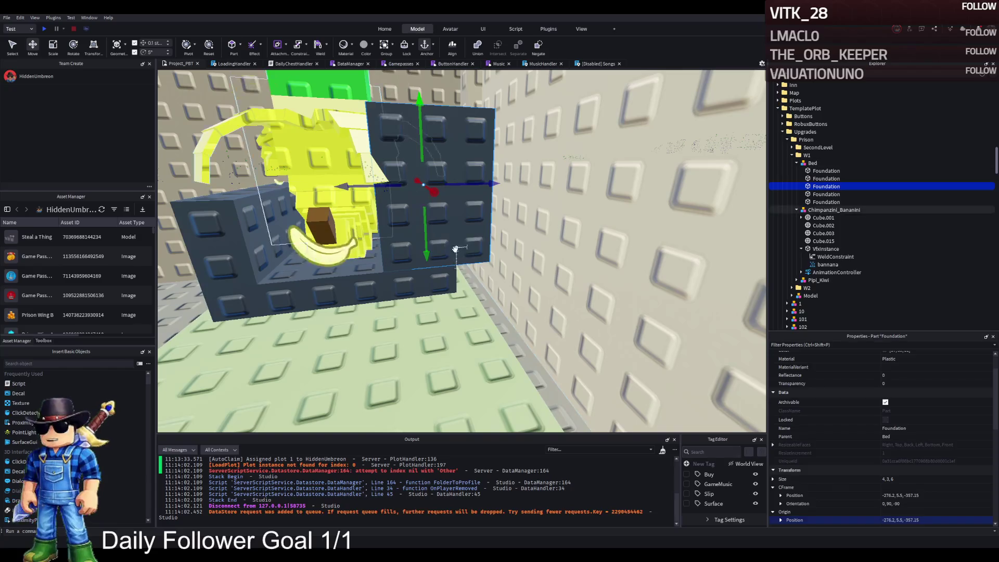
{"action": "key", "text": "Delete"}
- Resize the side Foundation block's height to 5.7
{"action": "left_click", "coordinate": [445, 274]}
{"action": "left_click_drag", "start_coordinate": [455, 263], "coordinate": [433, 266]}
{"action": "scroll", "coordinate": [433, 266], "scroll_direction": "up", "scroll_amount": 5}
- Raise the light green Foundation slab upward
{"action": "left_click", "coordinate": [432, 234]}
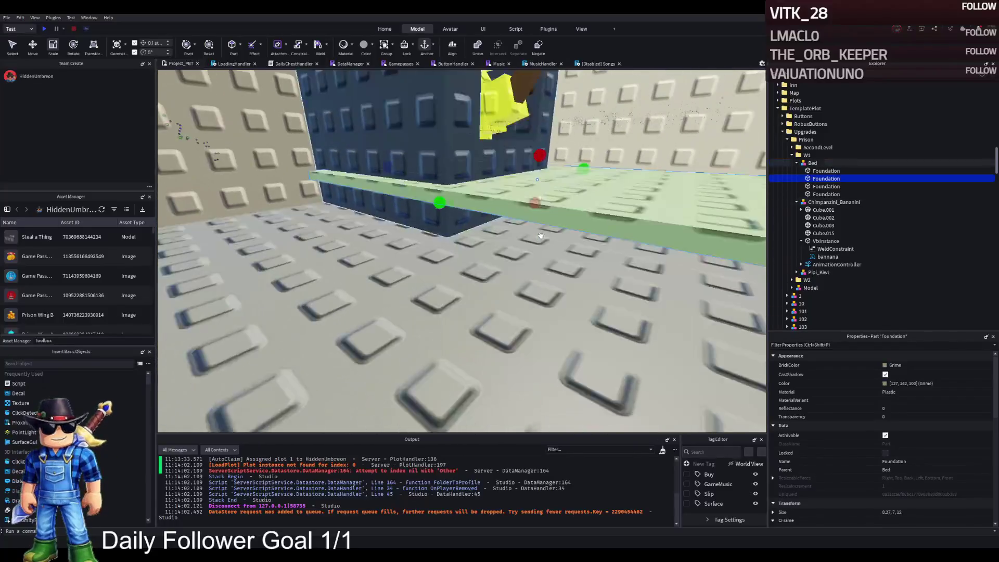
{"action": "key", "text": "ctrl+2"}
{"action": "mouse_move", "coordinate": [446, 233]}
{"action": "left_mouse_down"}
{"action": "mouse_move", "coordinate": [455, 104]}
{"action": "mouse_move", "coordinate": [443, 160]}
{"action": "left_mouse_up"}
{"action": "key", "text": "ctrl+3"}
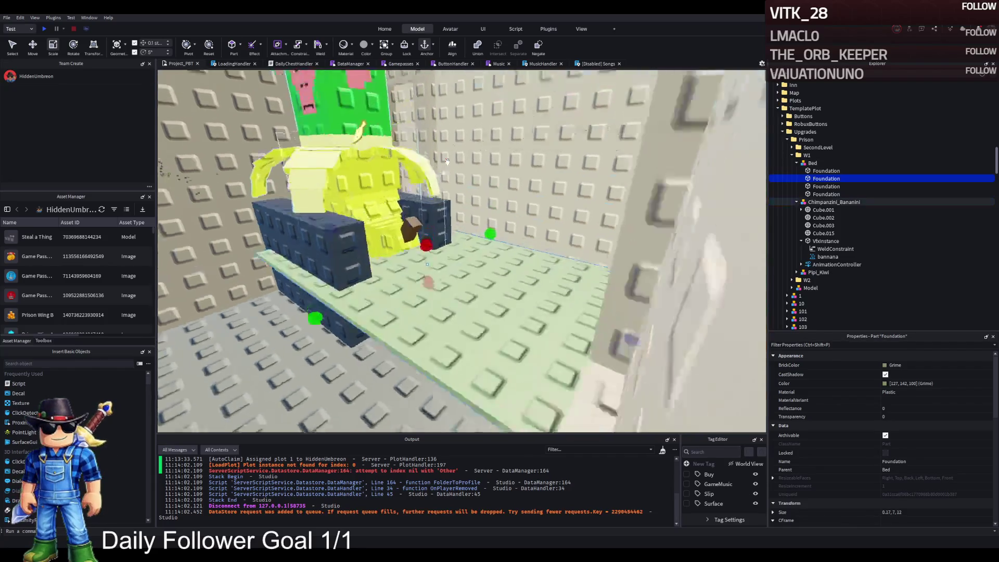
- Resize the green slab to width 5.5, height 3 and length 6
{"action": "left_click_drag", "start_coordinate": [593, 219], "coordinate": [388, 214]}
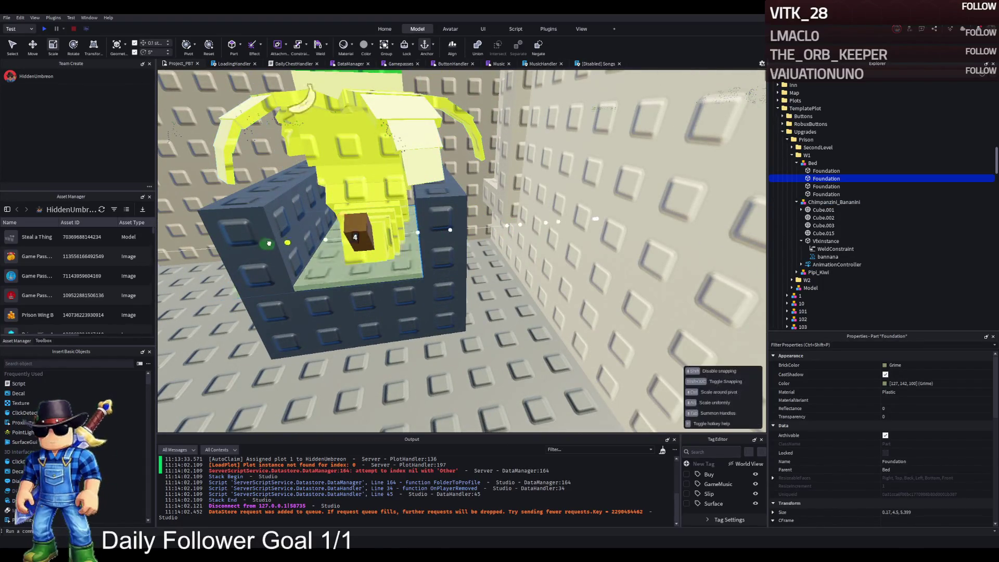
{"action": "left_click_drag", "start_coordinate": [304, 245], "coordinate": [302, 245]}
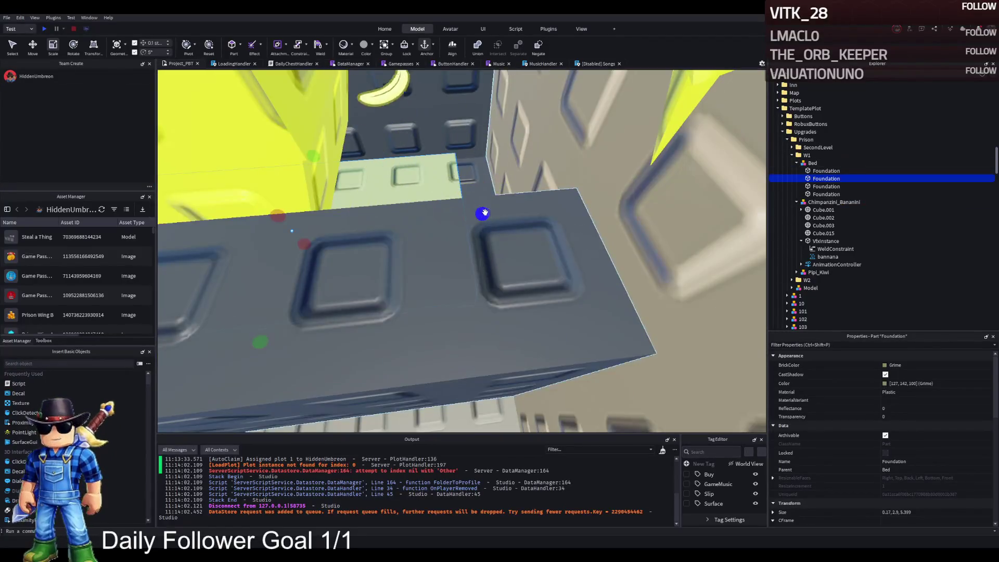
{"action": "left_click_drag", "start_coordinate": [513, 209], "coordinate": [517, 207]}
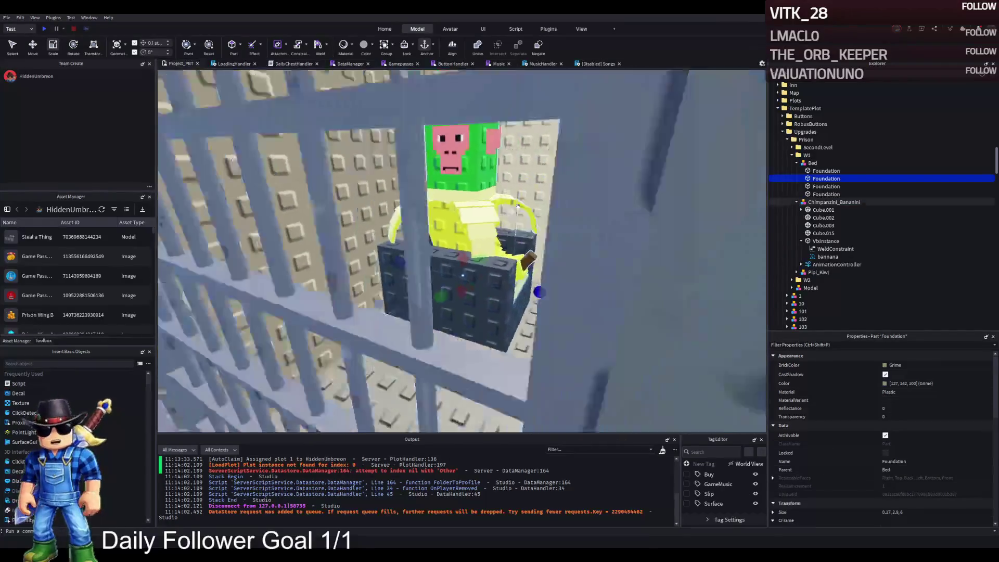
{"action": "scroll", "coordinate": [518, 207], "scroll_direction": "up", "scroll_amount": 5}
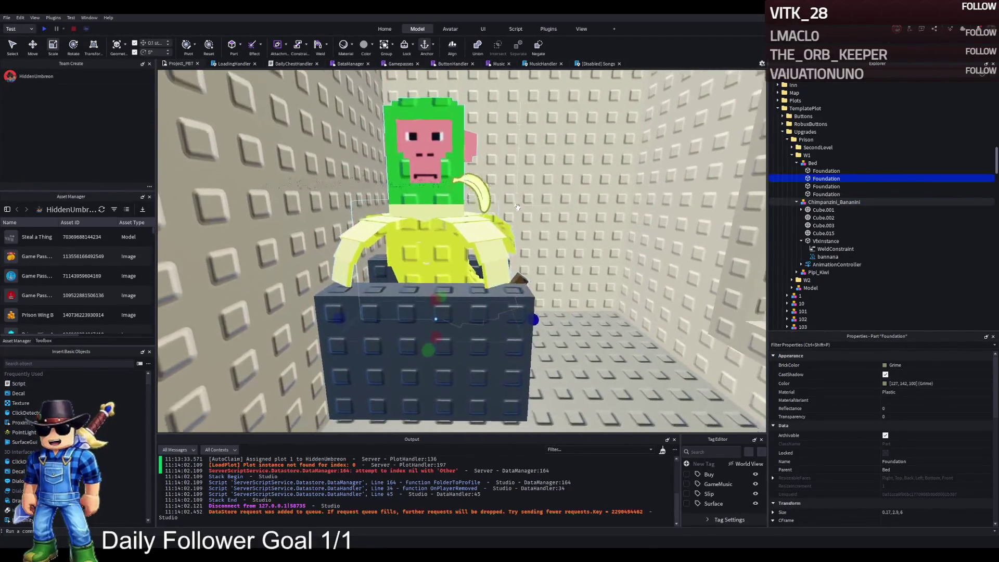
- Move the Bed and monkey models together 0.5 studs sideways
{"action": "key", "text": "a"}
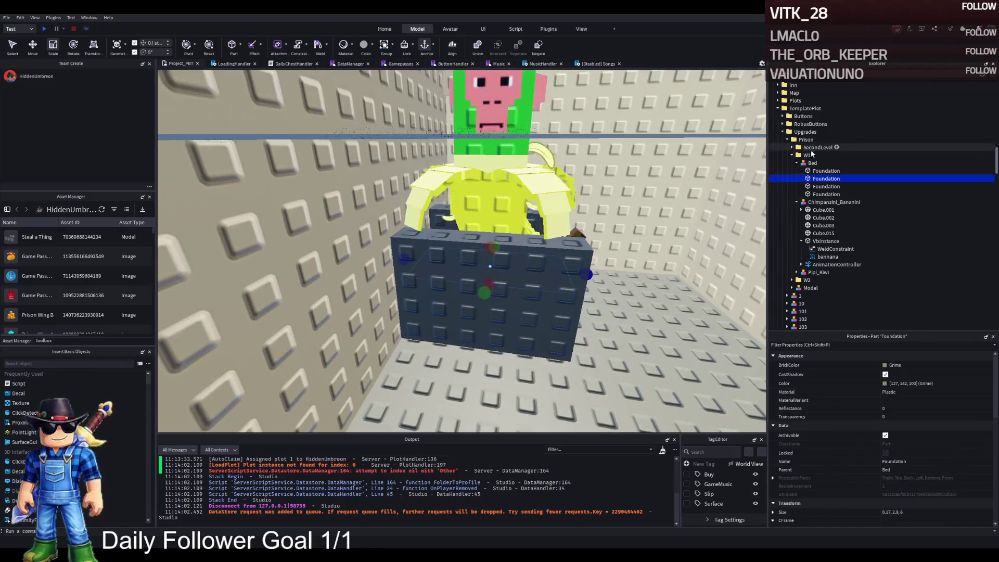
{"action": "left_click", "coordinate": [809, 163]}
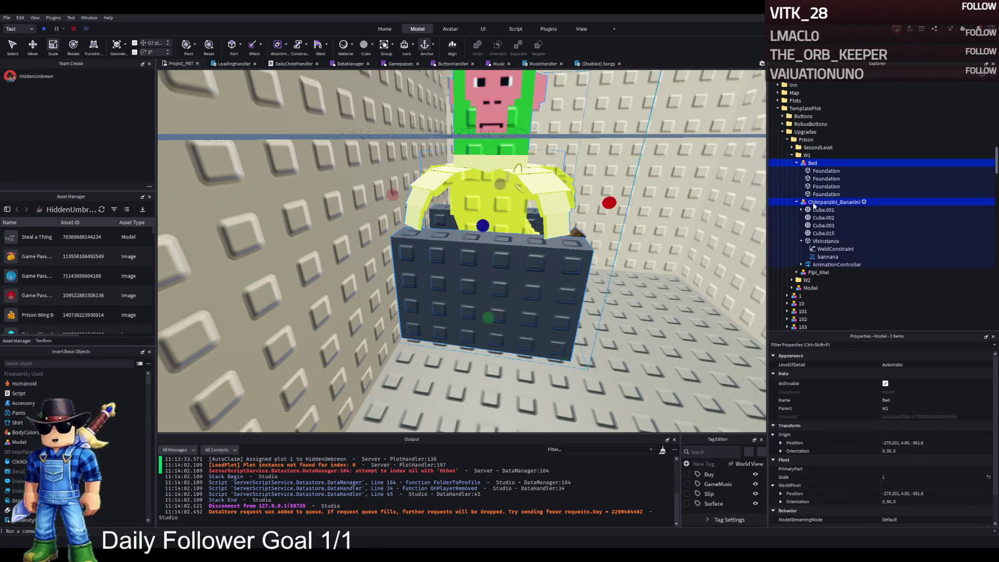
{"action": "left_click_drag", "start_coordinate": [542, 200], "coordinate": [556, 203]}
{"action": "left_click", "coordinate": [824, 233]}
- Duplicate the third Foundation block, rotate it 90 degrees and form a front wall about 5.1 long
{"action": "key", "text": "f"}
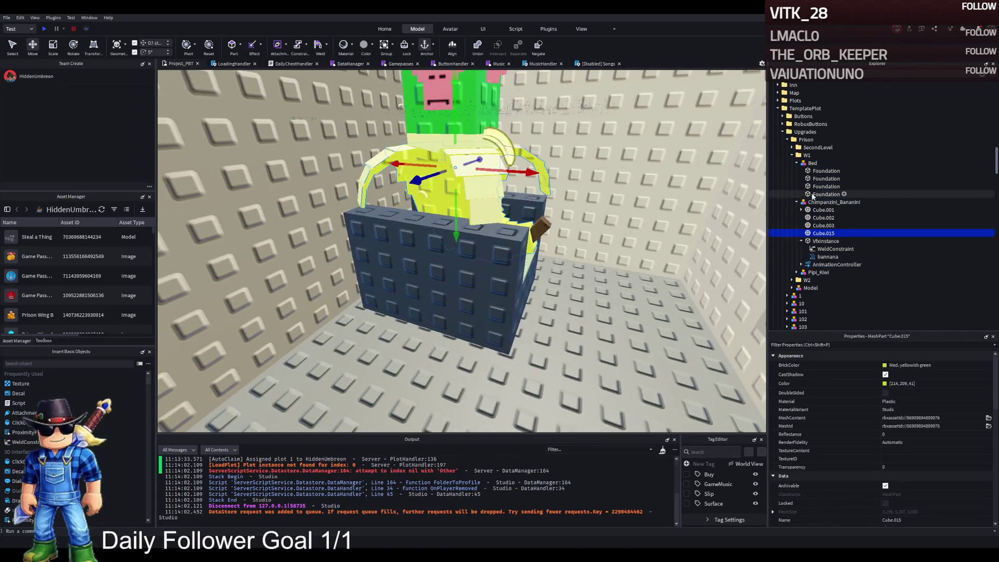
{"action": "left_click", "coordinate": [814, 186]}
{"action": "key", "text": "ctrl+d"}
{"action": "key", "text": "ctrl+r"}
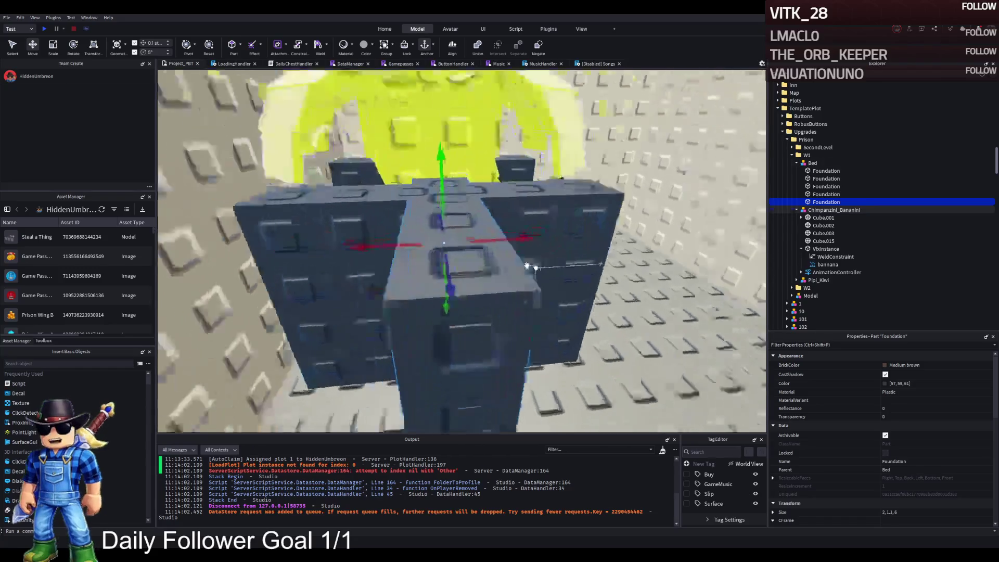
{"action": "left_click_drag", "start_coordinate": [446, 244], "coordinate": [371, 256]}
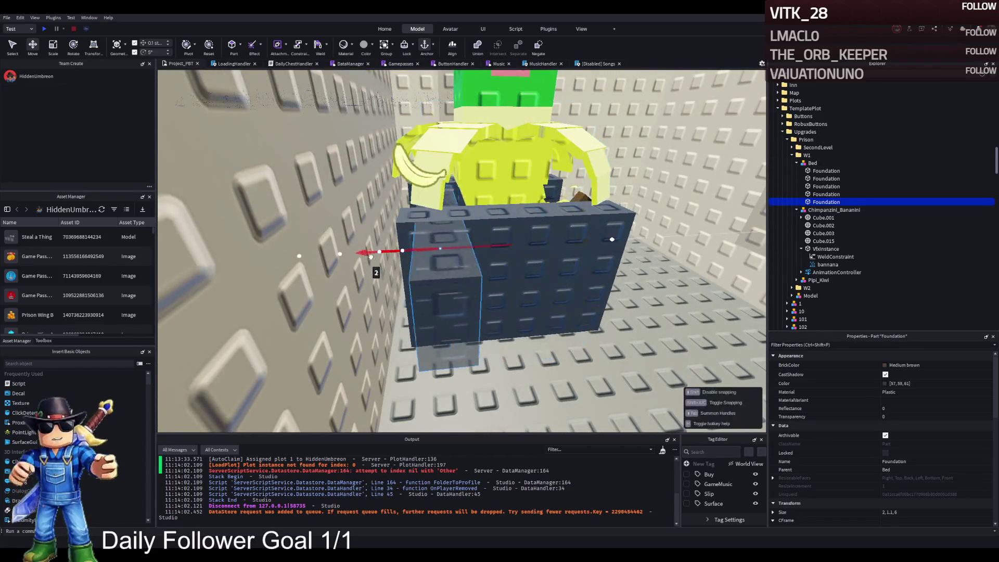
{"action": "scroll", "coordinate": [352, 262], "scroll_direction": "up", "scroll_amount": 5}
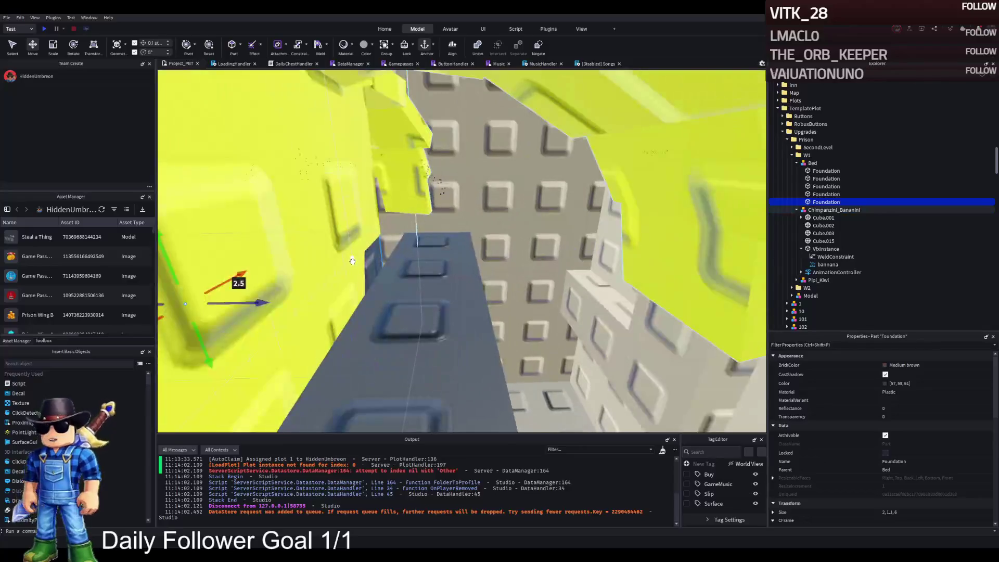
{"action": "scroll", "coordinate": [352, 262], "scroll_direction": "down", "scroll_amount": 3}
{"action": "left_click_drag", "start_coordinate": [335, 279], "coordinate": [404, 278]}
{"action": "key", "text": "ctrl+3"}
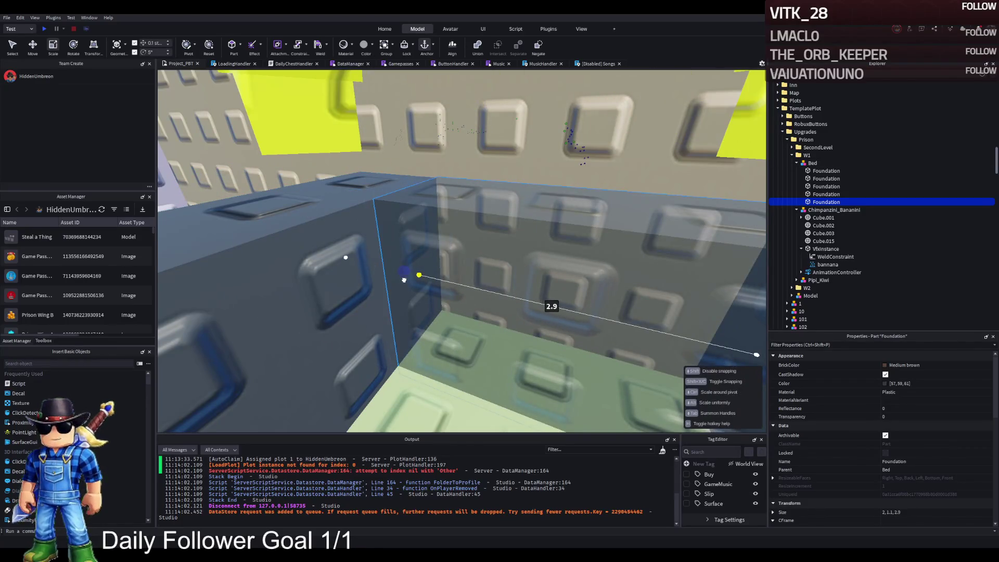
{"action": "left_click_drag", "start_coordinate": [326, 277], "coordinate": [365, 273]}
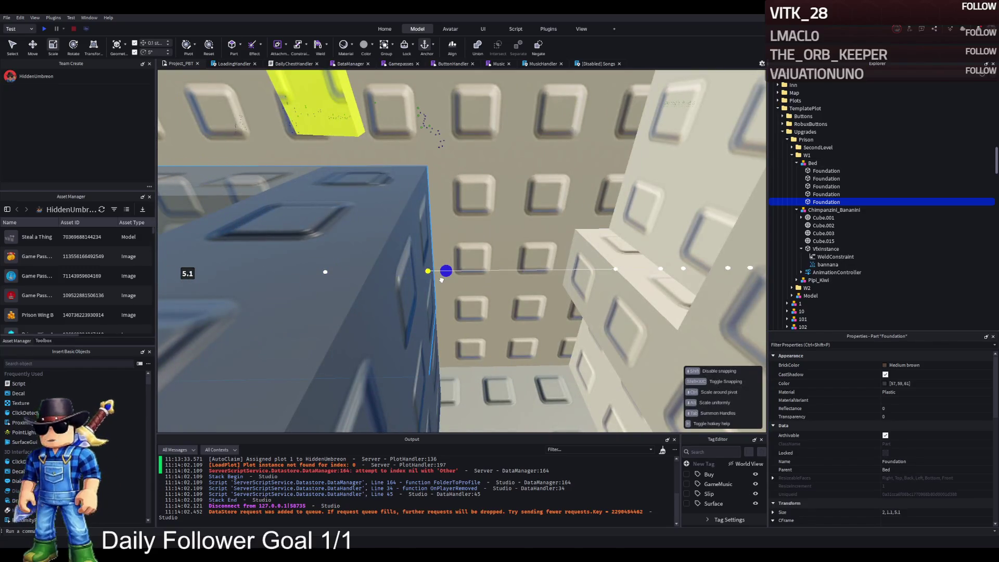
{"action": "left_click_drag", "start_coordinate": [442, 280], "coordinate": [439, 279]}
- Shorten another Foundation block so it fits inside the bed walls
{"action": "left_click", "coordinate": [458, 291]}
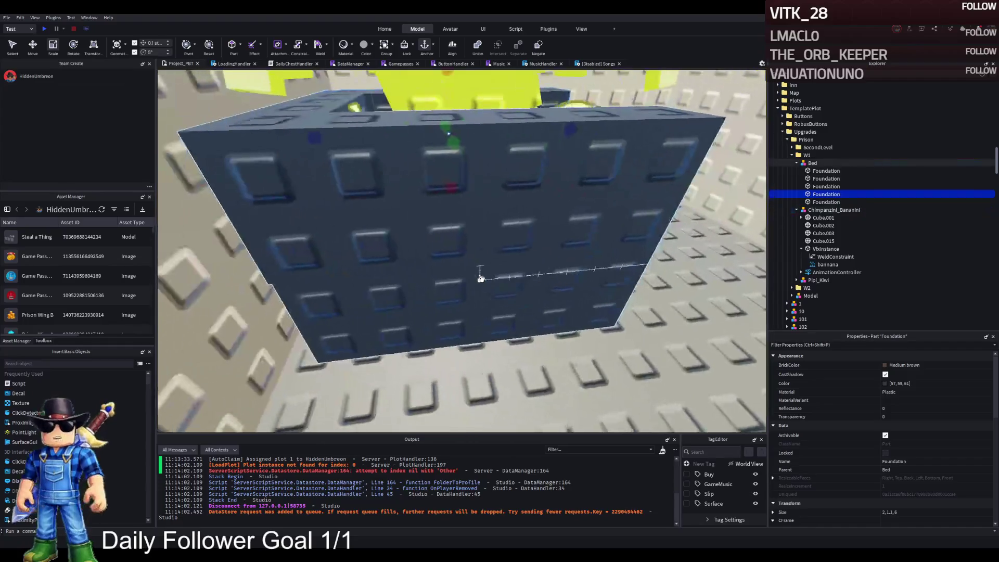
{"action": "left_click", "coordinate": [480, 274]}
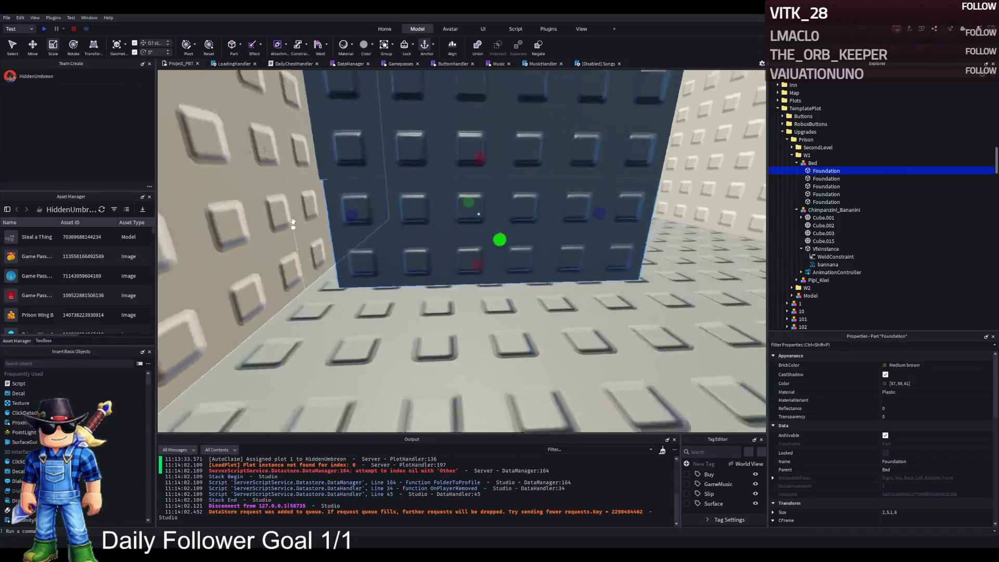
{"action": "left_click", "coordinate": [336, 194]}
{"action": "key", "text": "d"}
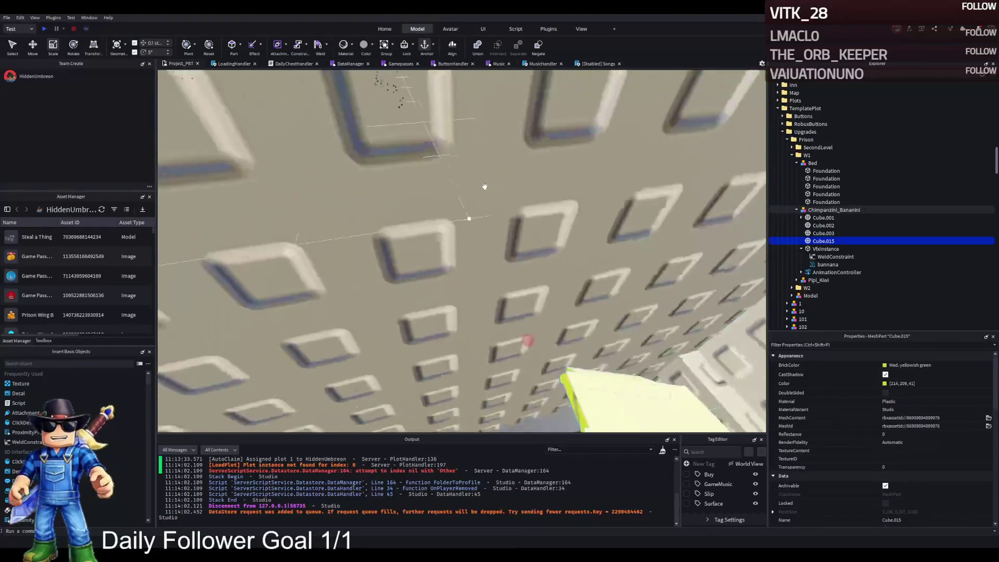
{"action": "key", "text": "f"}
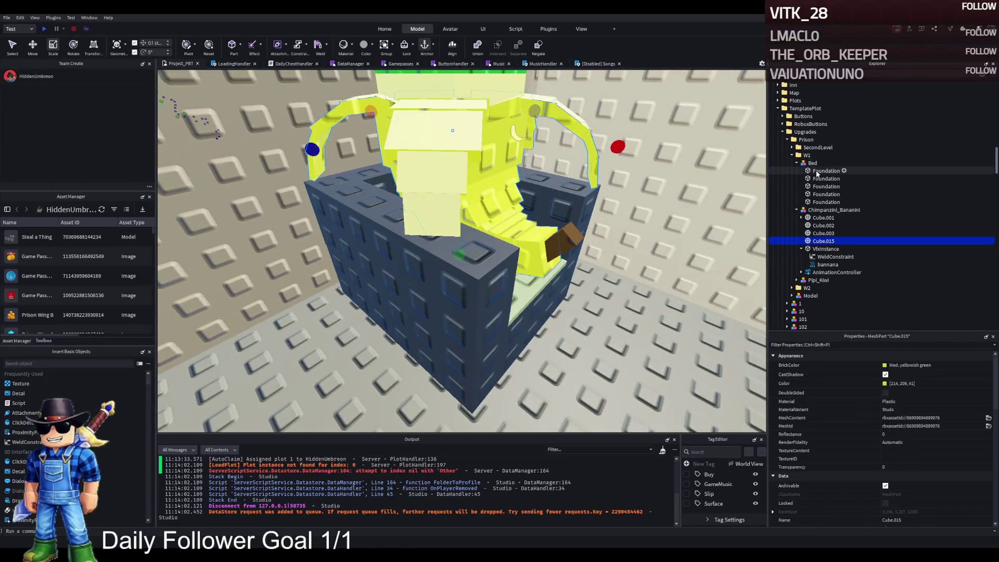
{"action": "left_click", "coordinate": [563, 235]}
{"action": "key", "text": "q"}
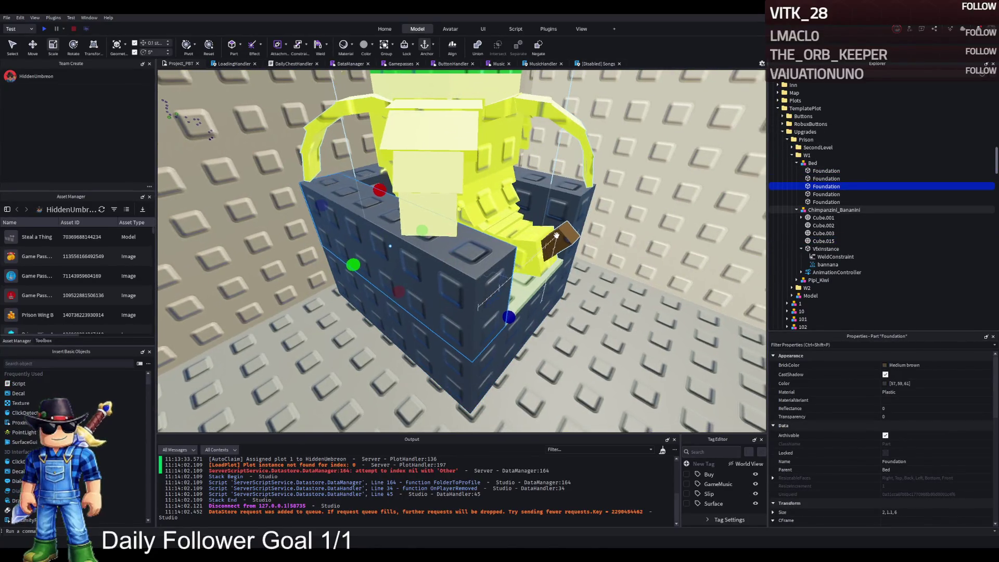
{"action": "left_click_drag", "start_coordinate": [574, 247], "coordinate": [421, 246]}
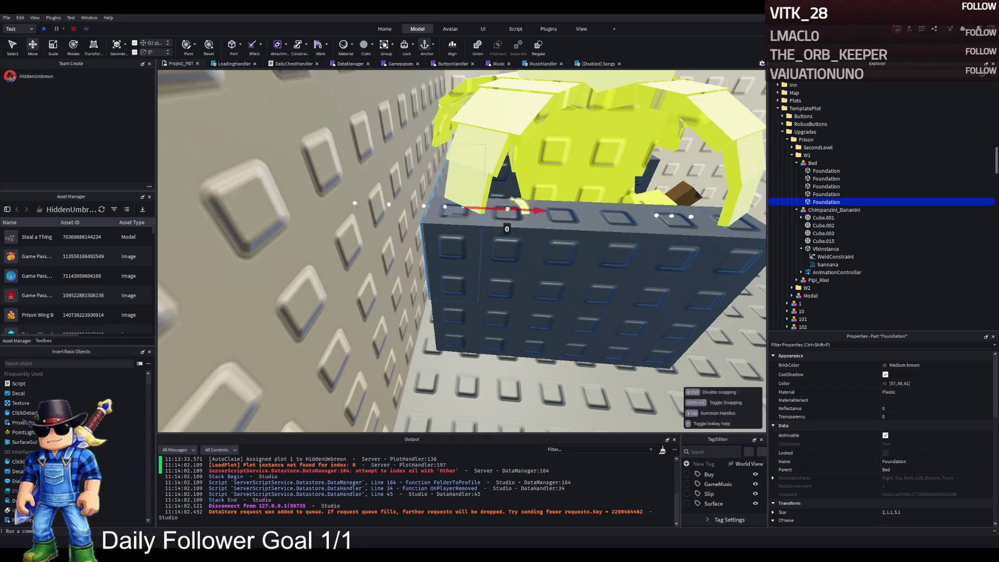
{"action": "left_click_drag", "start_coordinate": [509, 209], "coordinate": [508, 209]}
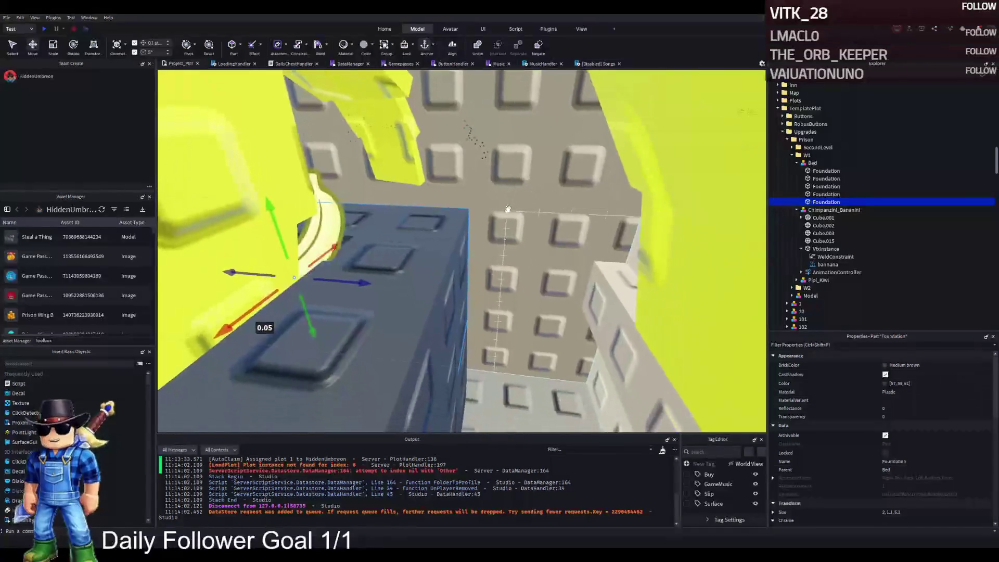
{"action": "left_click_drag", "start_coordinate": [481, 293], "coordinate": [478, 292]}
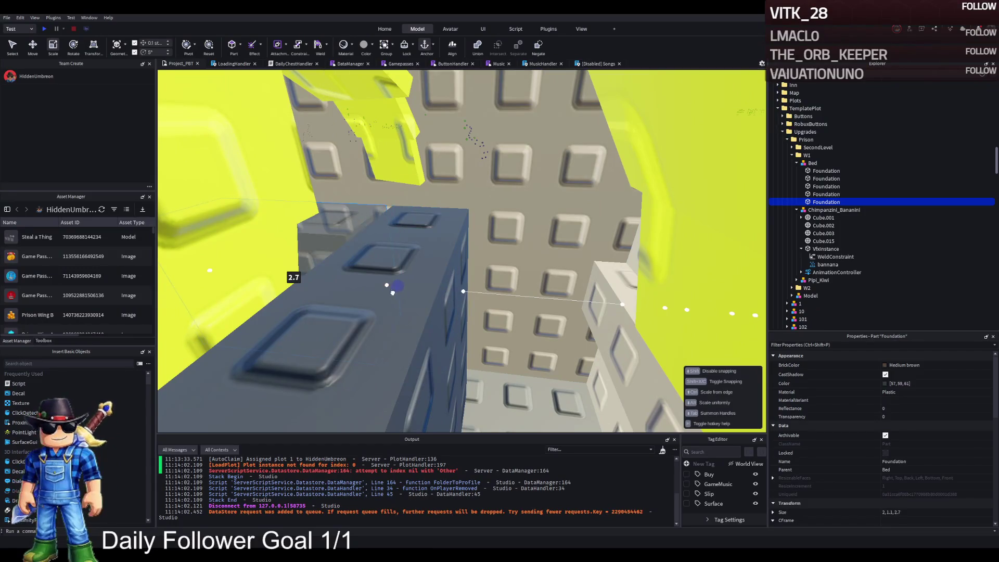
{"action": "left_click_drag", "start_coordinate": [401, 293], "coordinate": [383, 260]}
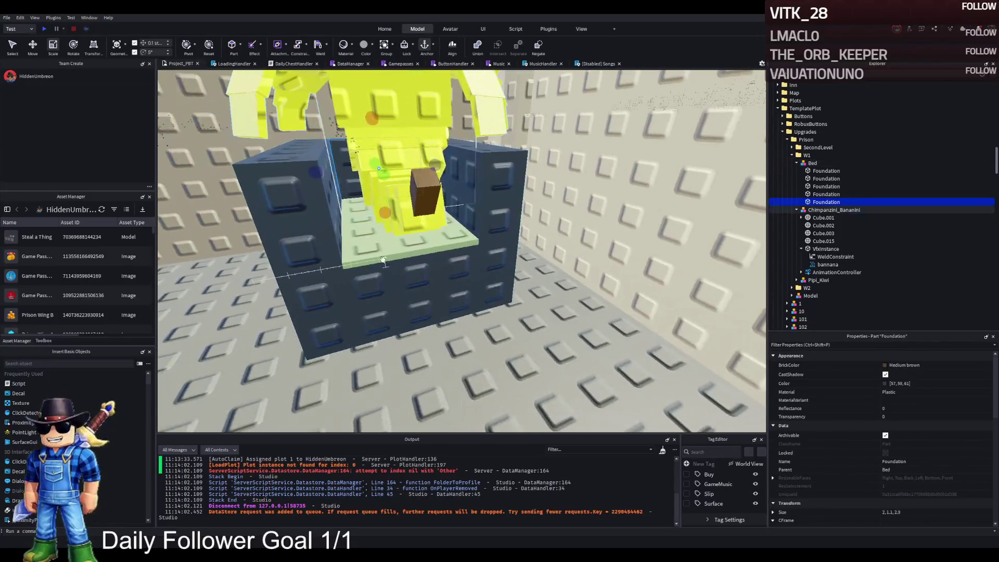
- Inspect the monkey seated in its walled bed from the corridor, then select the Bed model
{"action": "left_click", "coordinate": [817, 202]}
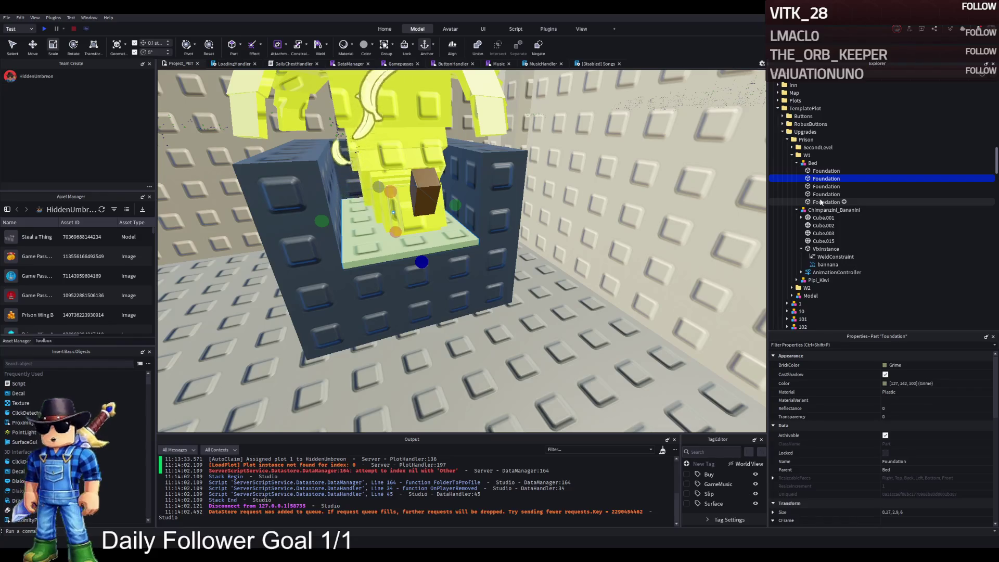
{"action": "left_click_drag", "start_coordinate": [592, 230], "coordinate": [560, 228]}
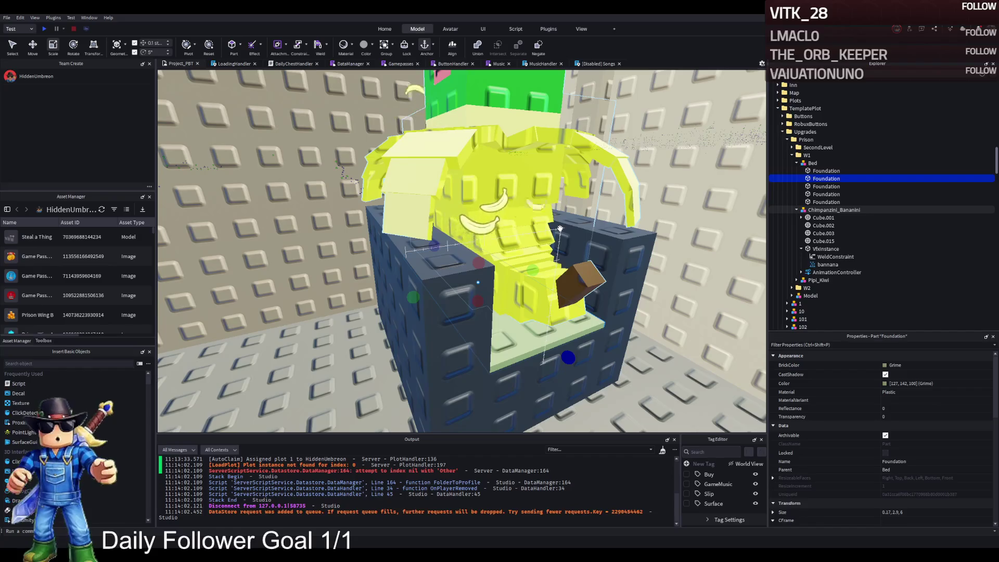
{"action": "left_click_drag", "start_coordinate": [559, 228], "coordinate": [767, 69]}
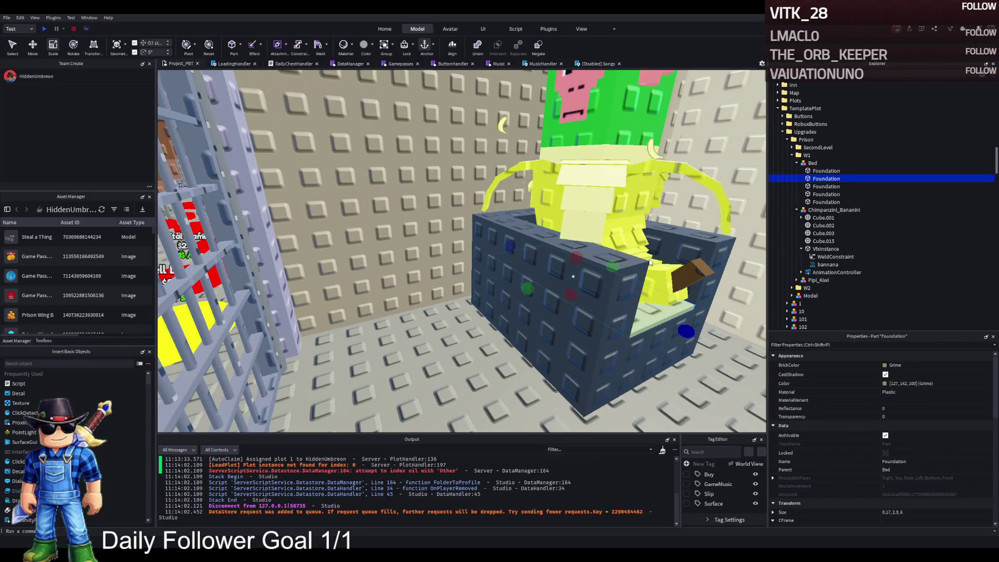
{"action": "key", "text": "s"}
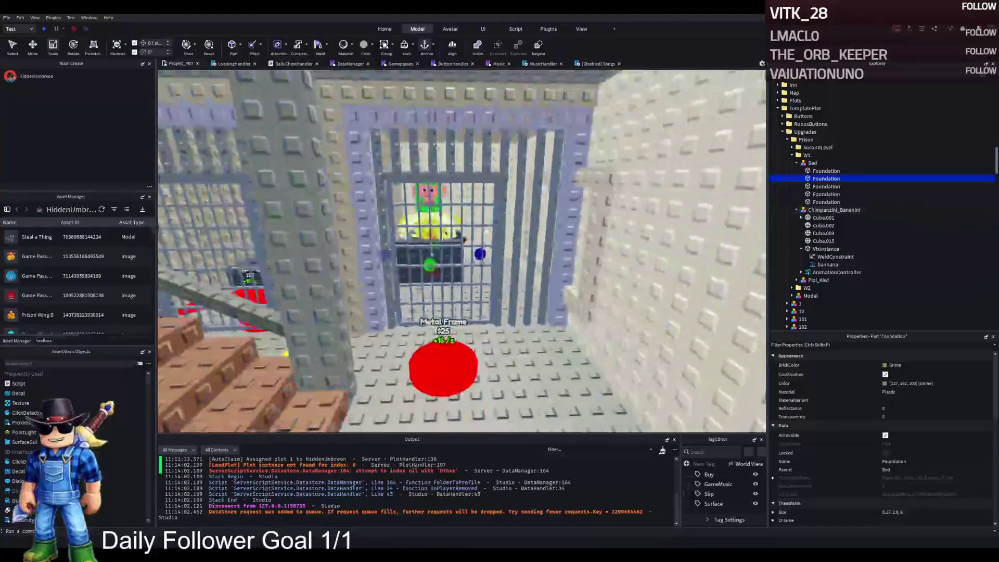
{"action": "key", "text": "w"}
{"action": "key", "text": "w"}
{"action": "left_click_drag", "start_coordinate": [495, 241], "coordinate": [453, 216]}
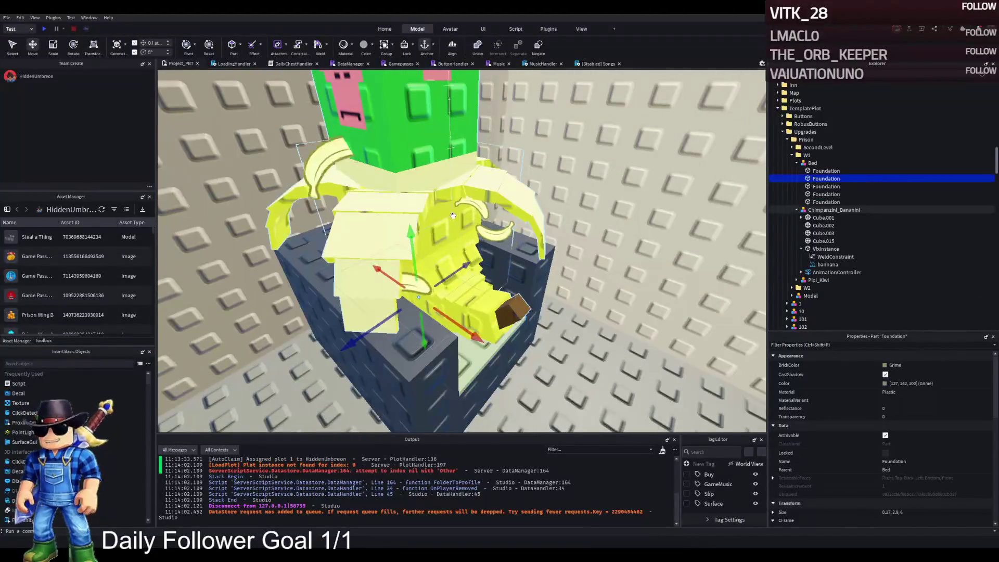
{"action": "left_click", "coordinate": [809, 165]}
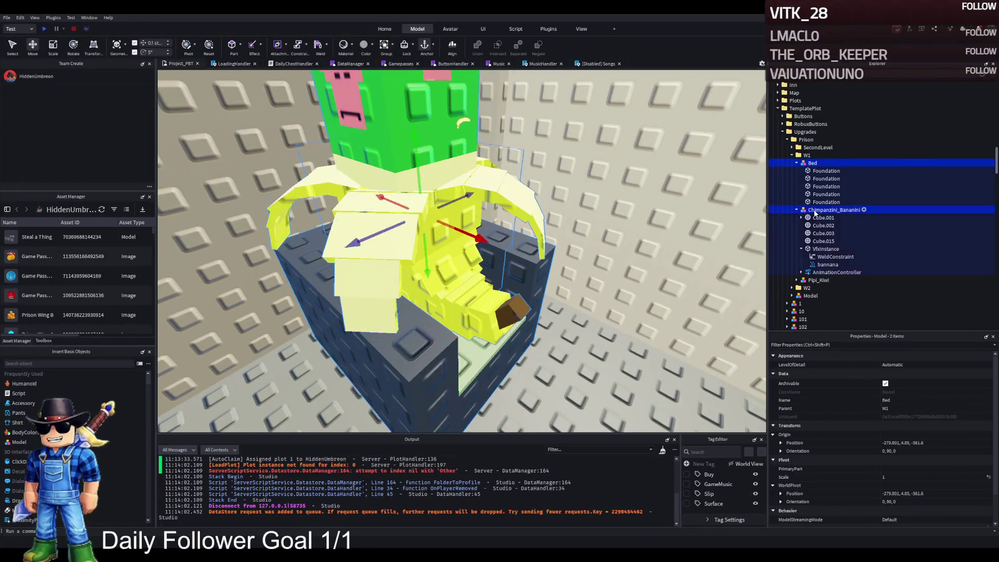
- Orbit the view down into the prison cell to face the bed and banana-monkey
{"action": "key", "text": "f"}
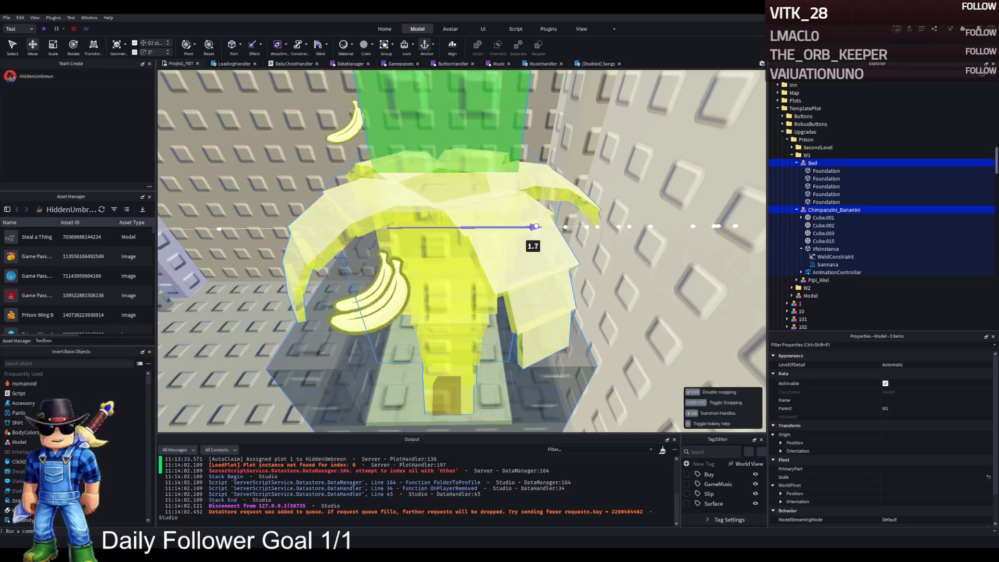
{"action": "scroll", "coordinate": [536, 226], "scroll_direction": "down", "scroll_amount": 5}
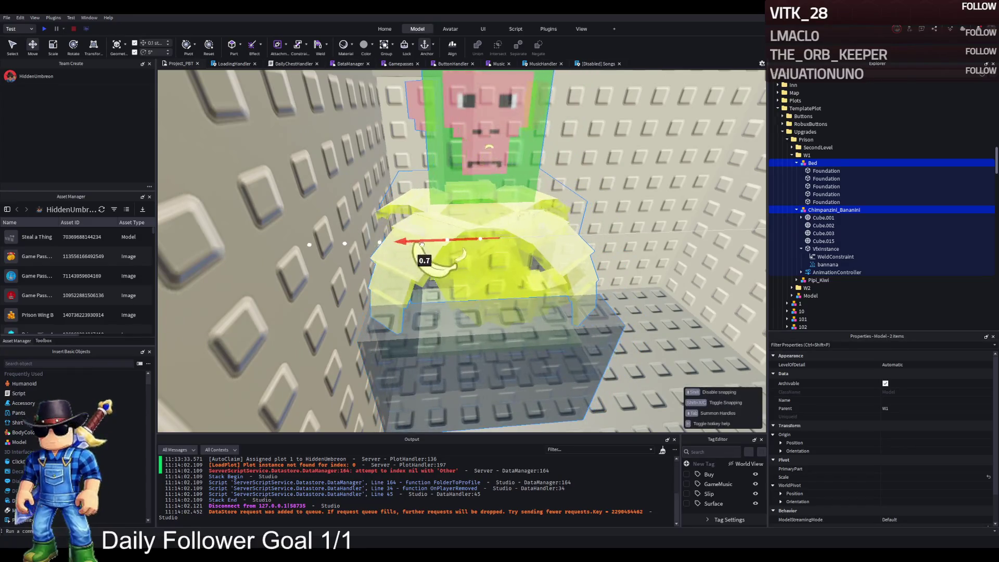
{"action": "right_click", "coordinate": [426, 246]}
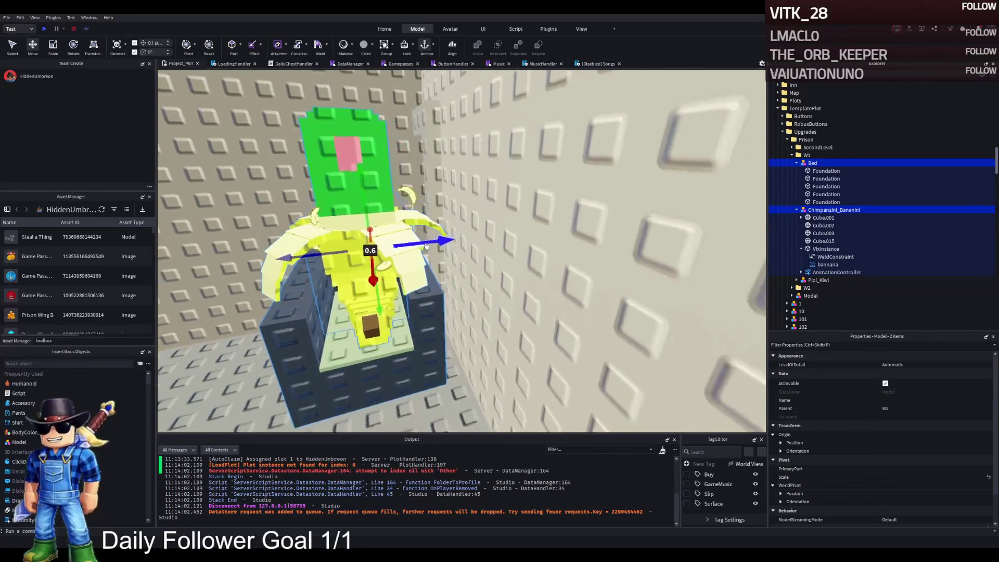
{"action": "right_click", "coordinate": [426, 246]}
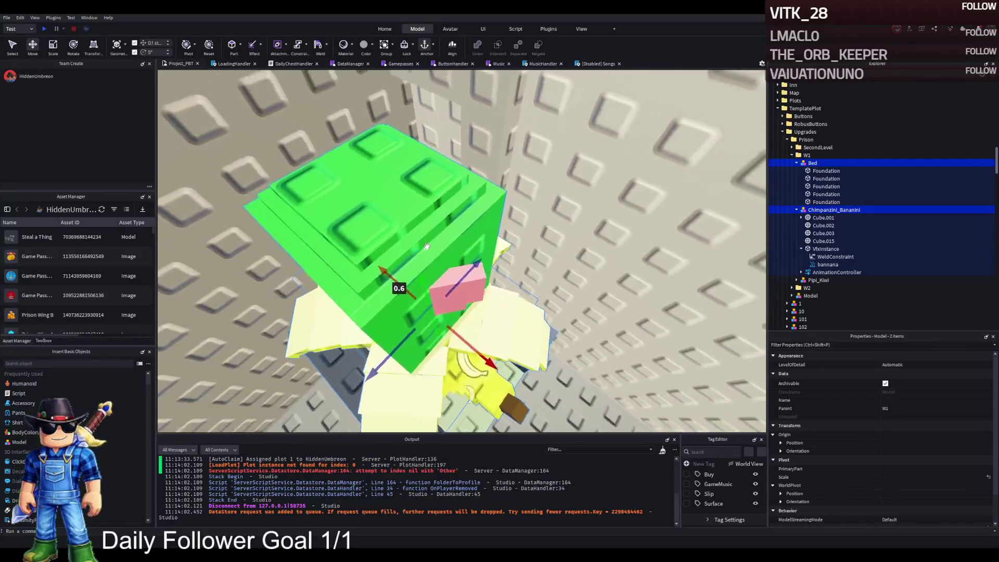
{"action": "right_click", "coordinate": [427, 246]}
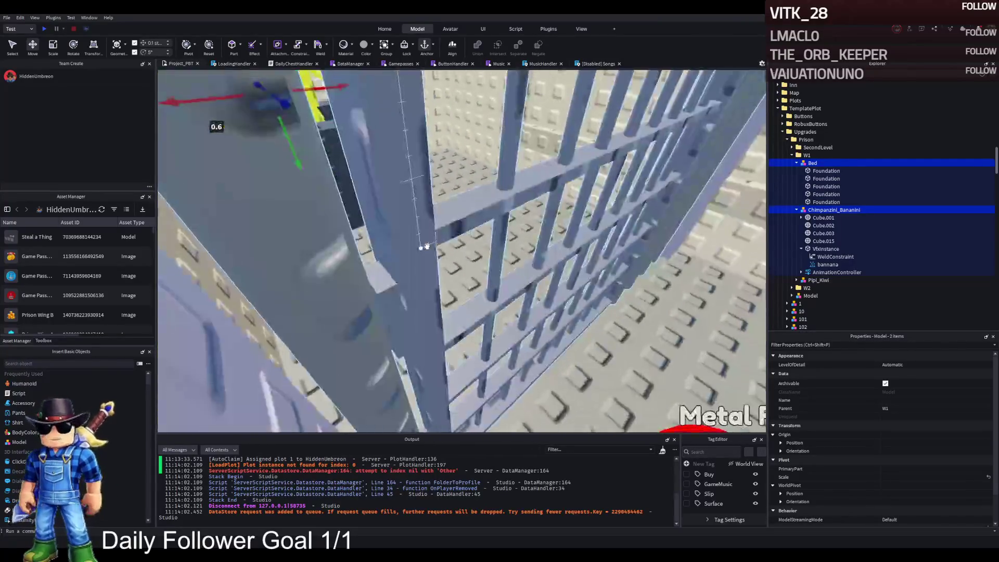
{"action": "right_click", "coordinate": [427, 246]}
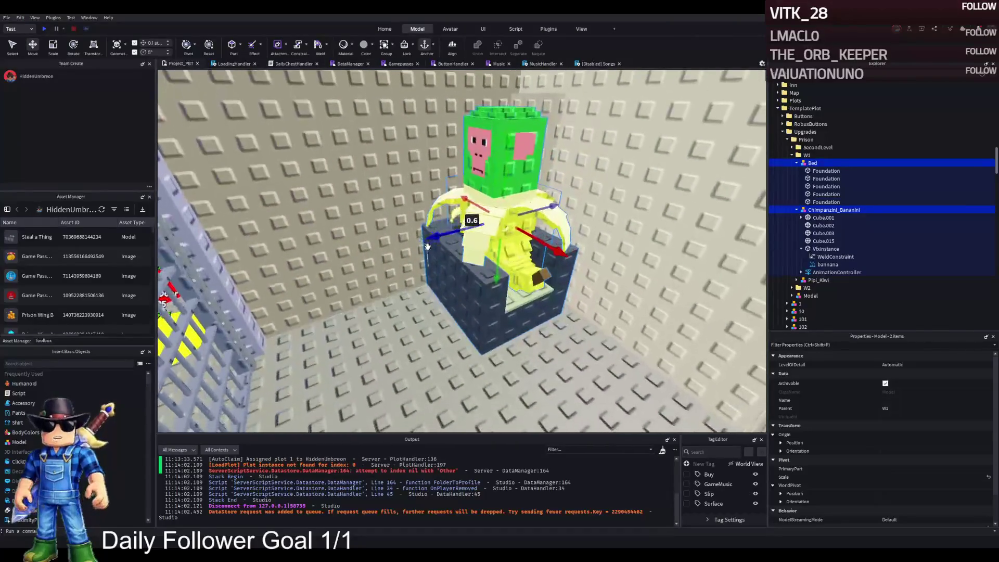
{"action": "scroll", "coordinate": [369, 247], "scroll_direction": "up", "scroll_amount": 3}
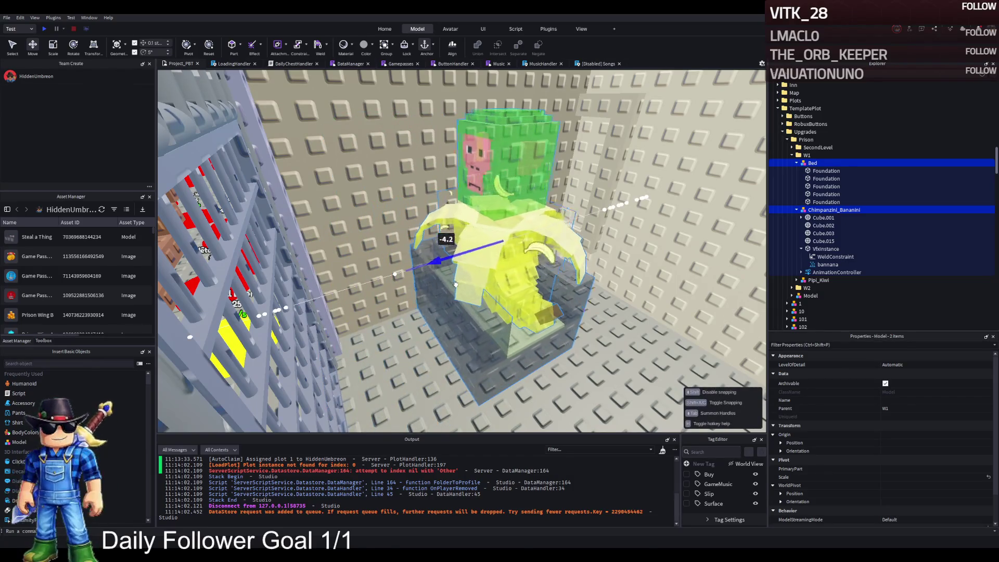
- Duplicate model 123's Bed frame, rotate the copy 90 degrees and slide it along its length
{"action": "key", "text": "w"}
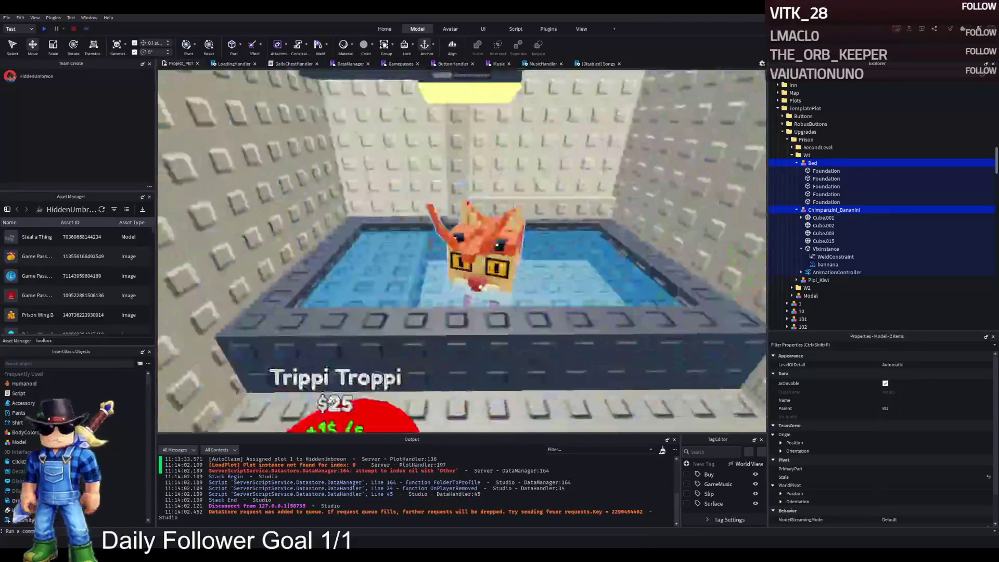
{"action": "left_click", "coordinate": [550, 314]}
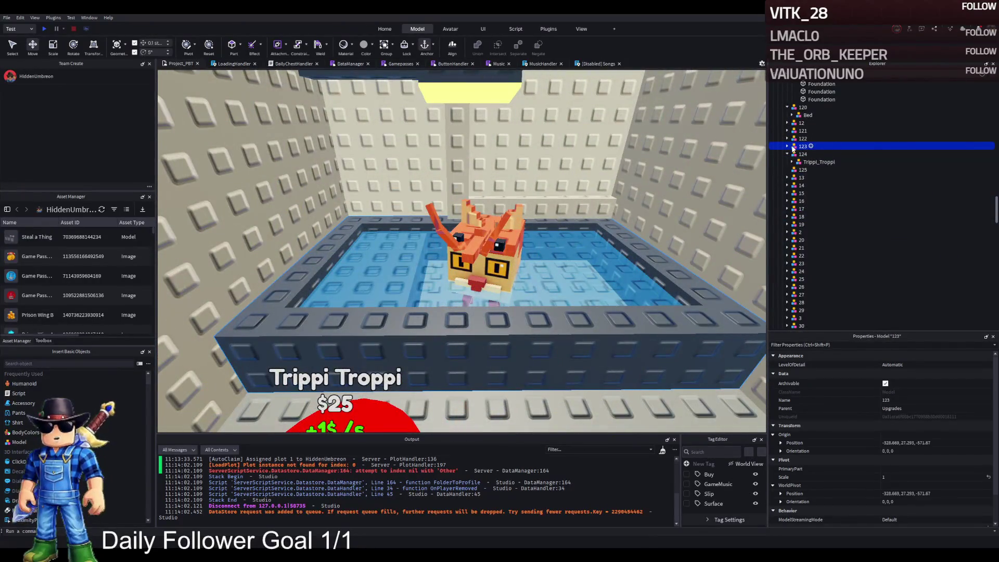
{"action": "key", "text": "ctrl+d"}
{"action": "left_click_drag", "start_coordinate": [549, 243], "coordinate": [522, 239]}
{"action": "key", "text": "ctrl+r"}
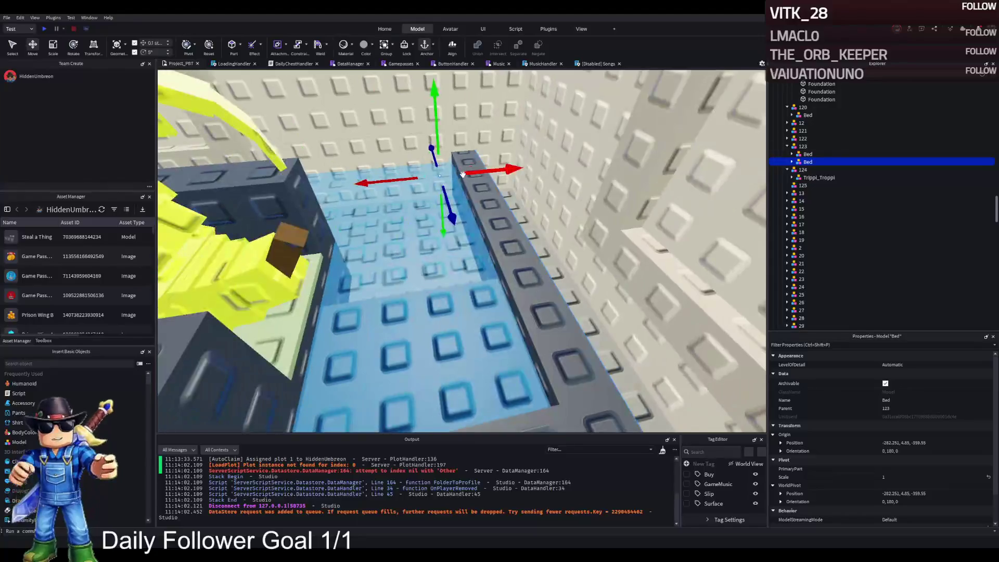
{"action": "mouse_move", "coordinate": [513, 168]}
{"action": "left_mouse_down"}
{"action": "mouse_move", "coordinate": [482, 177]}
{"action": "mouse_move", "coordinate": [577, 160]}
{"action": "left_mouse_up"}
- Place the copied Bed frame into the W1 folder
{"action": "scroll", "coordinate": [824, 151], "scroll_direction": "up", "scroll_amount": 15}
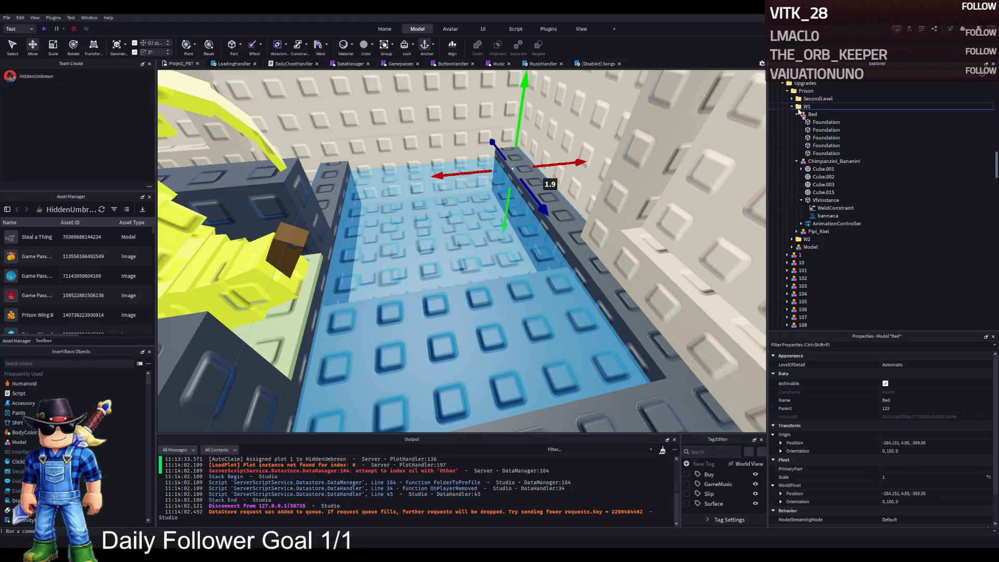
{"action": "left_click_drag", "start_coordinate": [800, 110], "coordinate": [798, 110]}
{"action": "scroll", "coordinate": [504, 211], "scroll_direction": "up", "scroll_amount": 5}
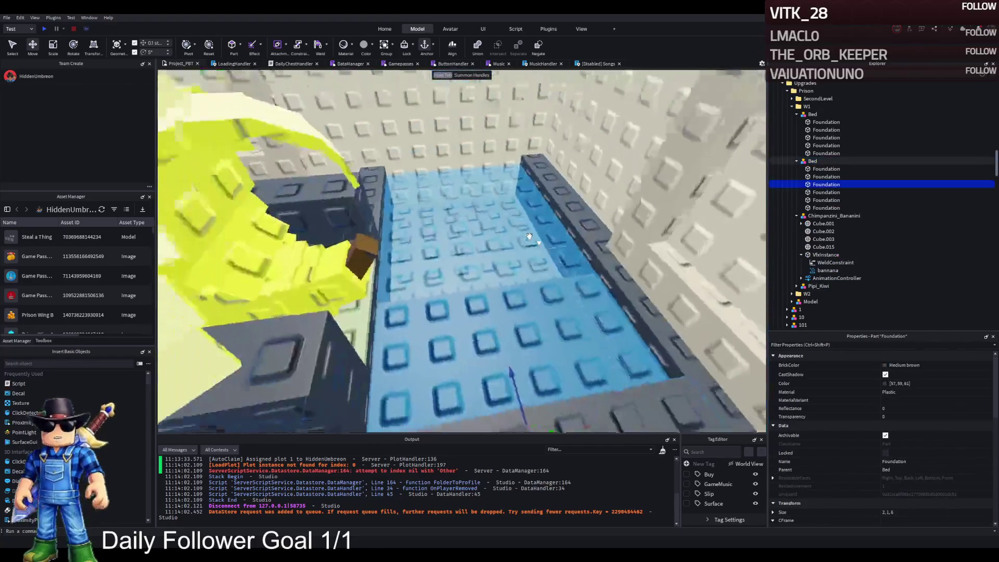
{"action": "left_click", "coordinate": [424, 195]}
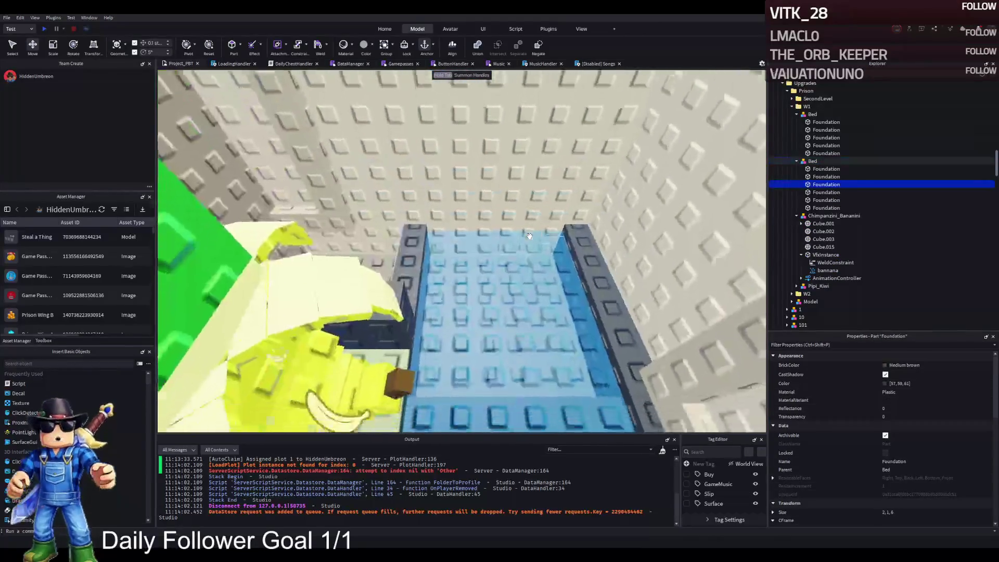
- Shorten the pool's last Foundation piece from 6 to 3 studs and shift the piece above 1.7 studs sideways
{"action": "left_click", "coordinate": [827, 208]}
{"action": "key", "text": "ctrl+3"}
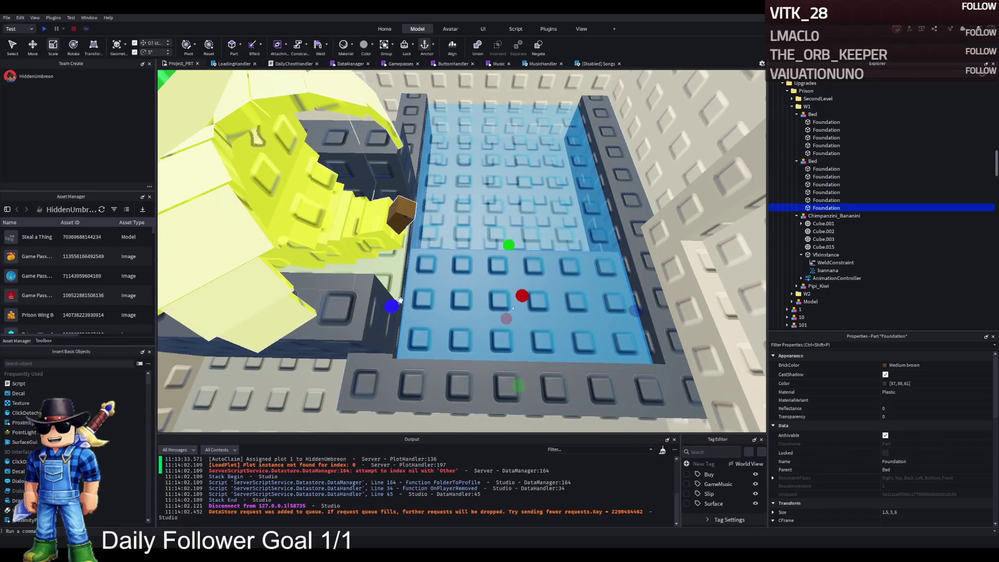
{"action": "left_click_drag", "start_coordinate": [399, 301], "coordinate": [564, 305]}
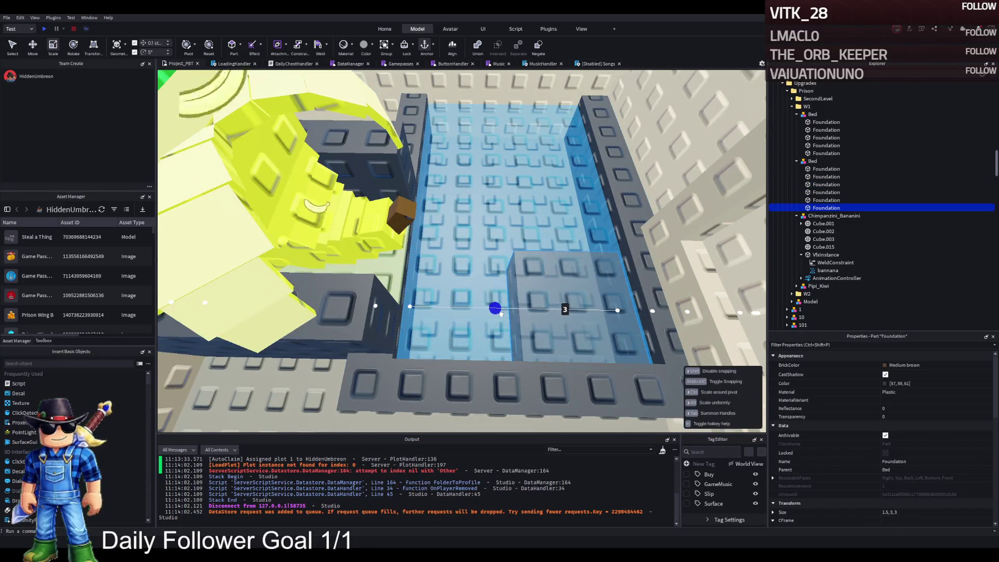
{"action": "left_click", "coordinate": [814, 201]}
{"action": "key", "text": "ctrl+2"}
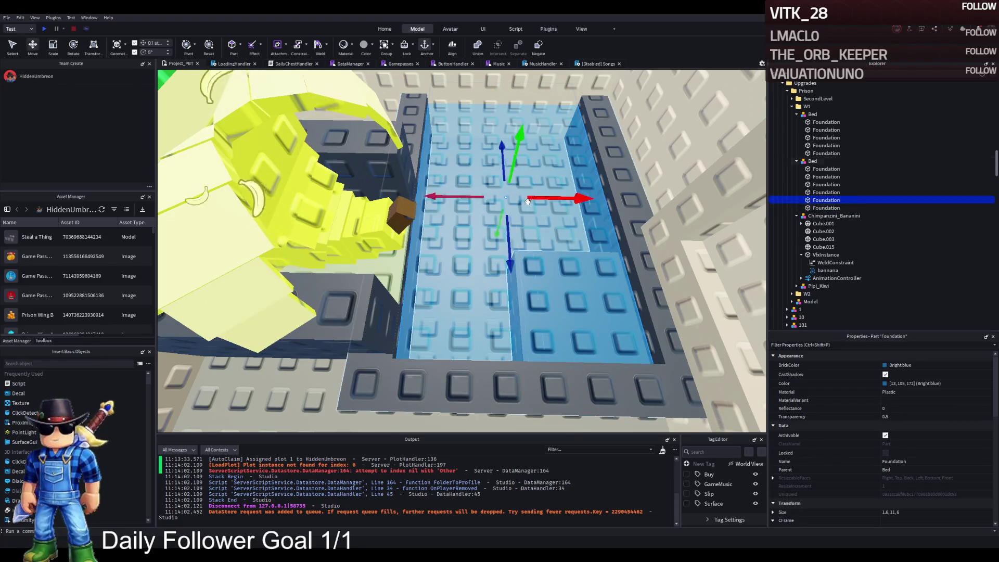
{"action": "mouse_move", "coordinate": [552, 197]}
{"action": "left_mouse_down"}
{"action": "mouse_move", "coordinate": [587, 196]}
{"action": "mouse_move", "coordinate": [458, 197]}
{"action": "mouse_move", "coordinate": [508, 197]}
{"action": "mouse_move", "coordinate": [487, 197]}
{"action": "left_mouse_up"}
{"action": "key", "text": "ctrl+3"}
- Move the vertical rim strip 3 studs to the right and shorten the bottom rim strip
{"action": "left_click", "coordinate": [486, 169]}
{"action": "key", "text": "ctrl+2"}
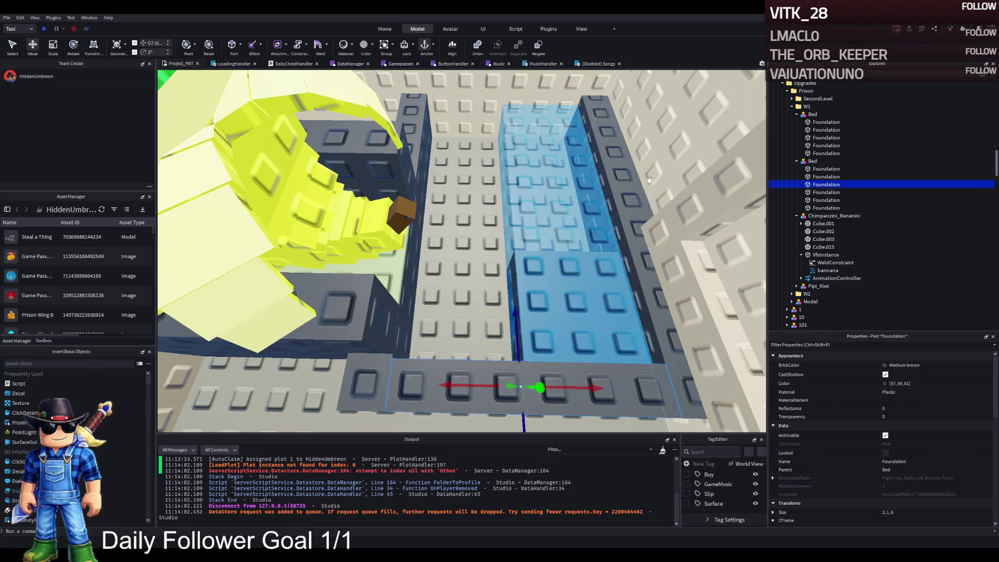
{"action": "left_click", "coordinate": [400, 376]}
{"action": "key", "text": "ctrl+2"}
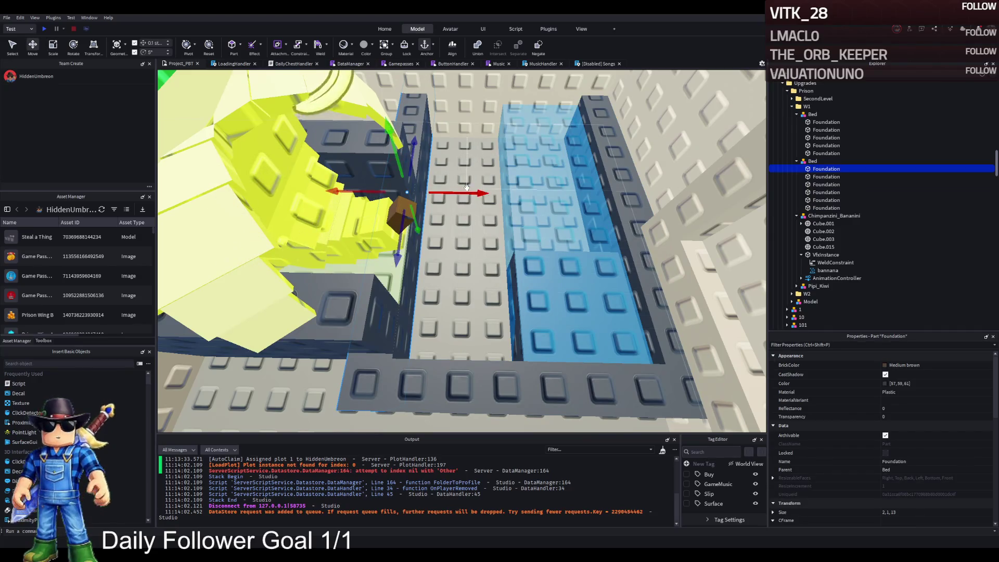
{"action": "left_click", "coordinate": [466, 187]}
{"action": "left_click", "coordinate": [348, 380]}
{"action": "left_click_drag", "start_coordinate": [432, 194], "coordinate": [517, 193]}
{"action": "left_click", "coordinate": [367, 389]}
{"action": "left_click", "coordinate": [333, 389]}
{"action": "left_click_drag", "start_coordinate": [335, 394], "coordinate": [458, 401]}
- Delete the Bed's last Foundation piece and move another Foundation 2.9 studs along its axis
{"action": "left_click", "coordinate": [463, 339]}
{"action": "key", "text": "f"}
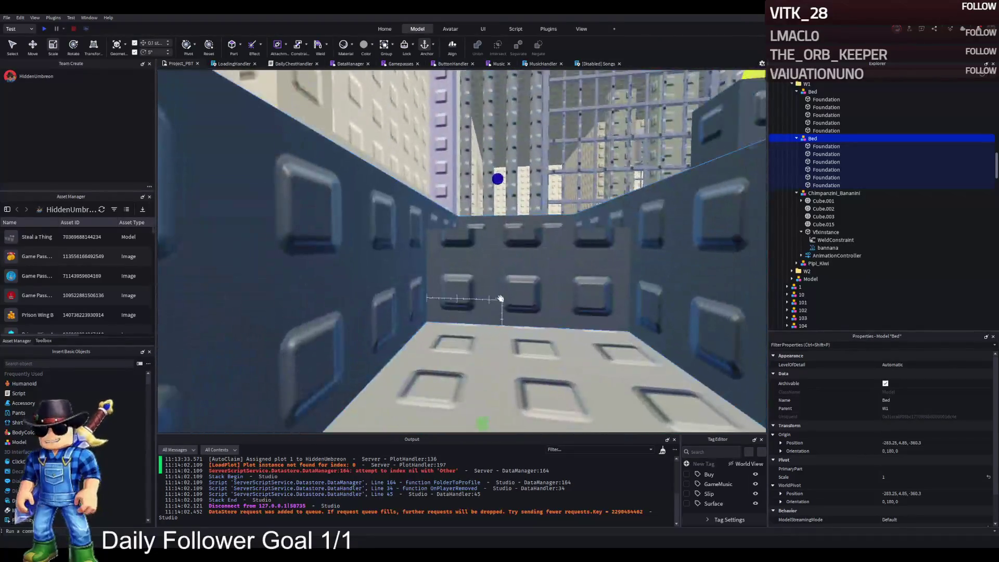
{"action": "left_click", "coordinate": [499, 284]}
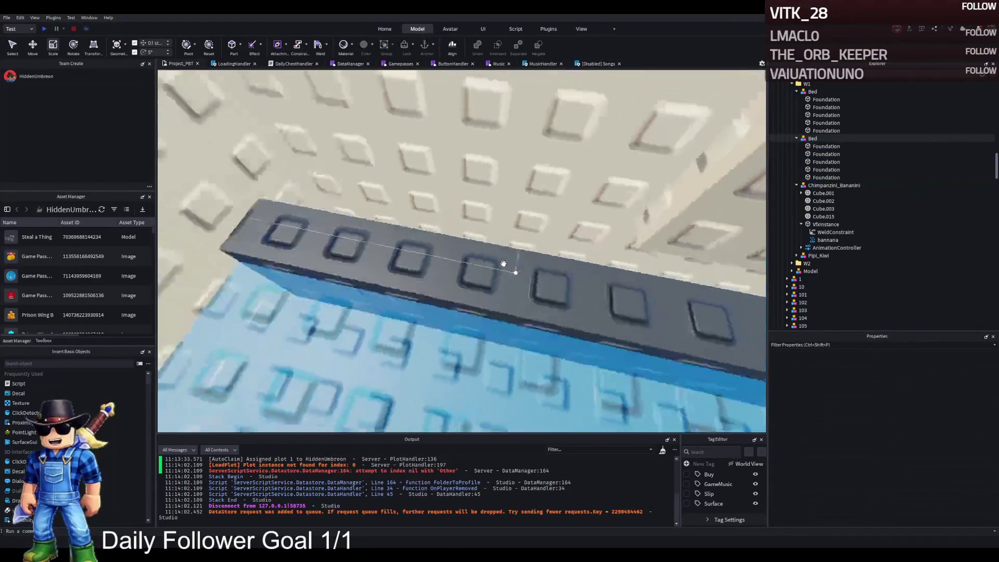
{"action": "key", "text": "Delete"}
{"action": "left_click", "coordinate": [471, 274]}
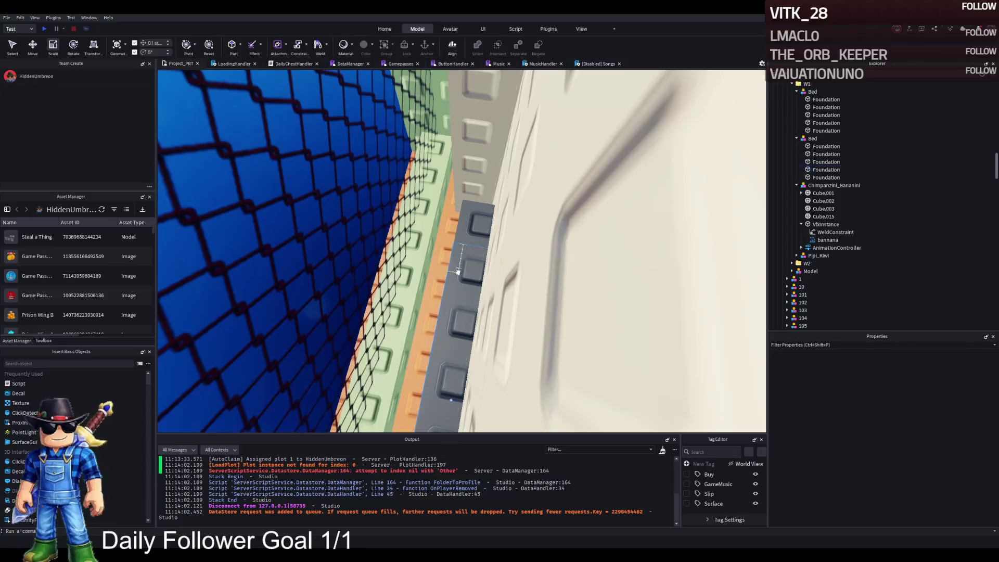
{"action": "key", "text": "f"}
{"action": "left_click_drag", "start_coordinate": [411, 366], "coordinate": [546, 362]}
- Resize the rim strips: lengthen one from 6 to 10.4, shorten one from 13 to 9.4, another to about 3.7
{"action": "left_click", "coordinate": [619, 197]}
{"action": "key", "text": "ctrl+3"}
{"action": "mouse_move", "coordinate": [521, 208]}
{"action": "left_mouse_down"}
{"action": "mouse_move", "coordinate": [339, 210]}
{"action": "mouse_move", "coordinate": [453, 224]}
{"action": "left_mouse_up"}
{"action": "left_click", "coordinate": [457, 397]}
{"action": "mouse_move", "coordinate": [319, 356]}
{"action": "left_mouse_down"}
{"action": "mouse_move", "coordinate": [479, 352]}
{"action": "mouse_move", "coordinate": [458, 362]}
{"action": "left_mouse_up"}
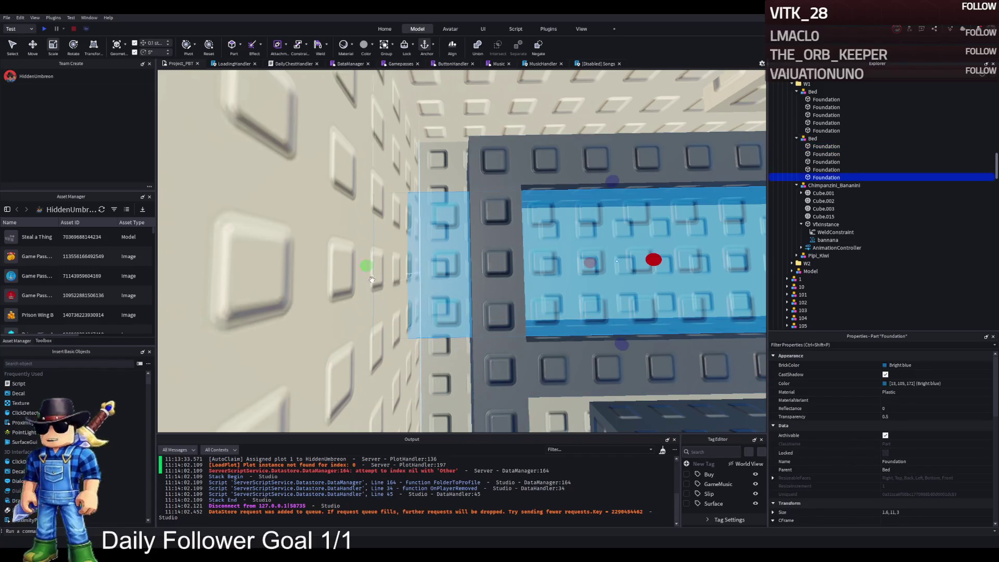
{"action": "left_click", "coordinate": [279, 369]}
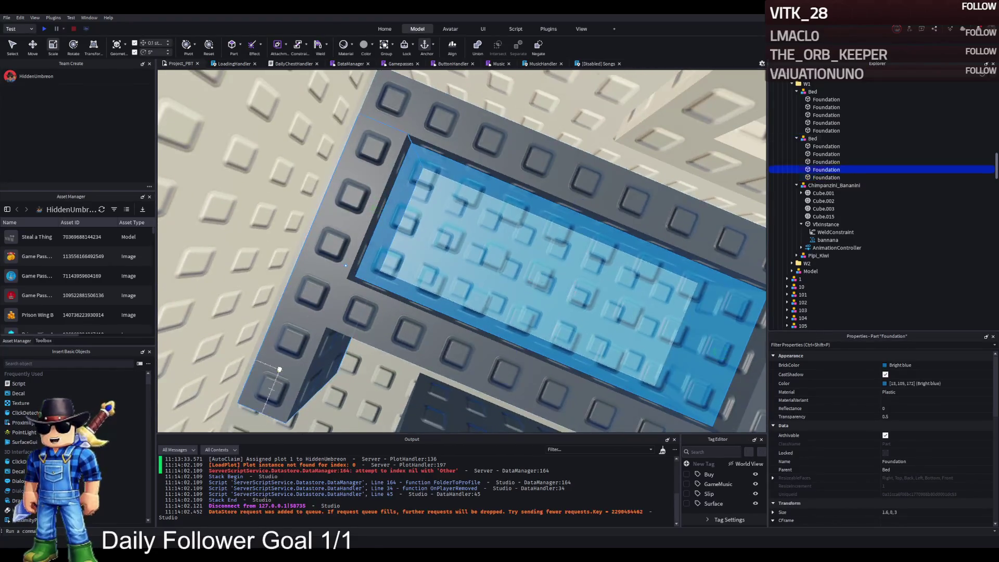
{"action": "mouse_move", "coordinate": [290, 405]}
{"action": "left_mouse_down"}
{"action": "mouse_move", "coordinate": [370, 294]}
{"action": "mouse_move", "coordinate": [382, 315]}
{"action": "left_mouse_up"}
{"action": "left_click_drag", "start_coordinate": [335, 281], "coordinate": [336, 282]}
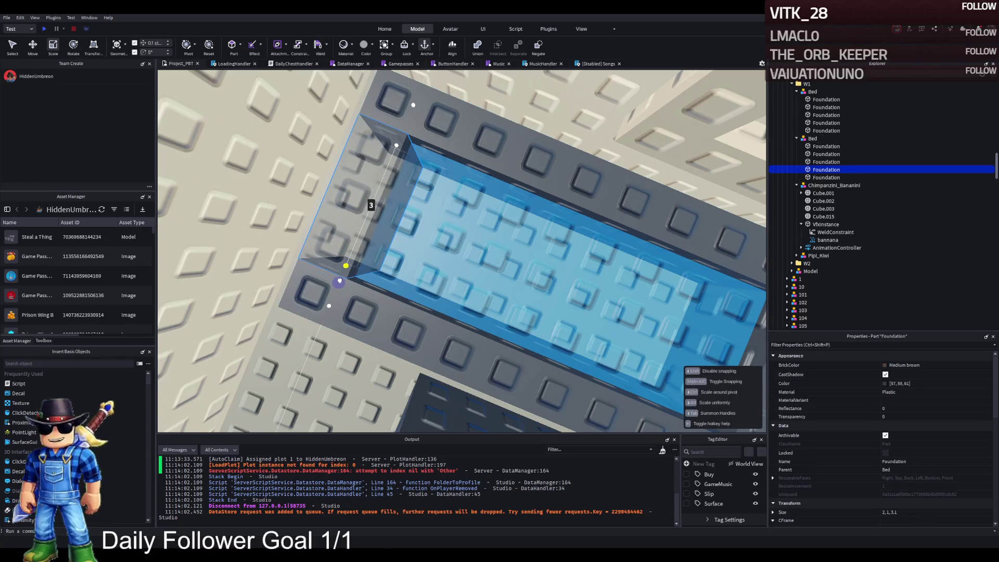
{"action": "left_click", "coordinate": [430, 301]}
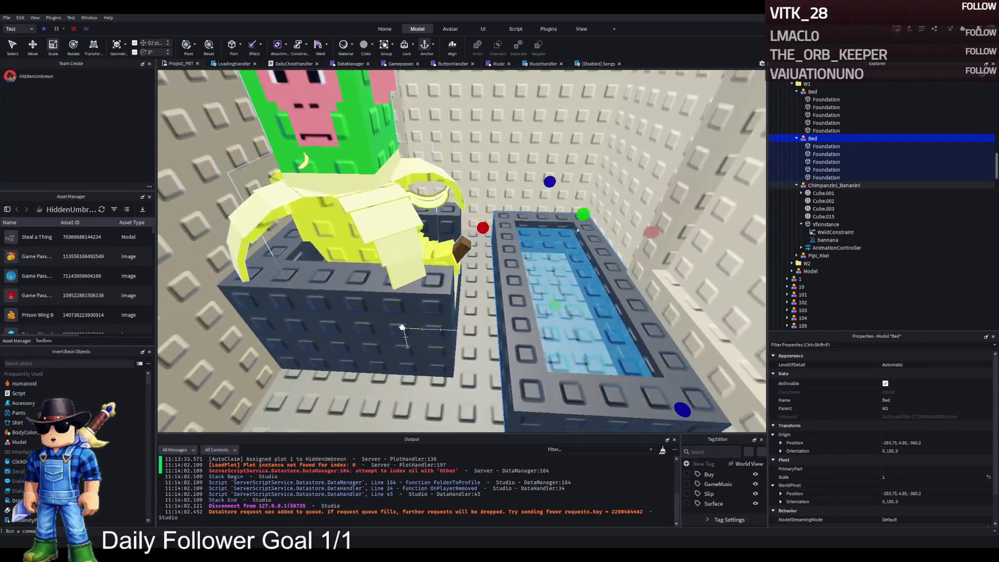
- Place the banana character on the dark bed block and slide the bed and character left
{"action": "left_click", "coordinate": [832, 185]}
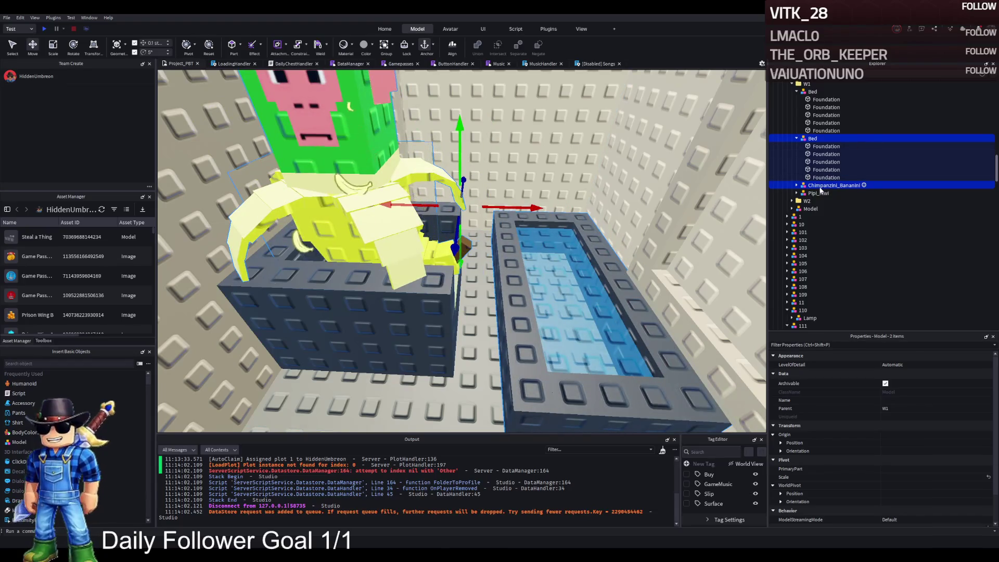
{"action": "left_click", "coordinate": [820, 188], "text": "ctrl"}
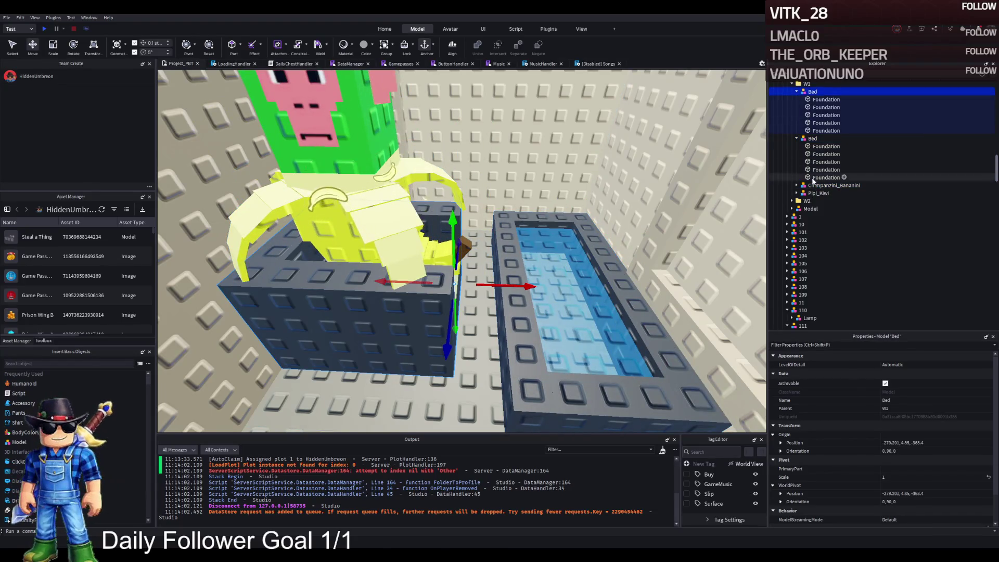
{"action": "mouse_move", "coordinate": [548, 244]}
{"action": "left_mouse_down"}
{"action": "mouse_move", "coordinate": [427, 227]}
{"action": "mouse_move", "coordinate": [499, 192]}
{"action": "mouse_move", "coordinate": [653, 258]}
{"action": "mouse_move", "coordinate": [629, 198]}
{"action": "left_mouse_up"}
{"action": "scroll", "coordinate": [628, 198], "scroll_direction": "up", "scroll_amount": 5}
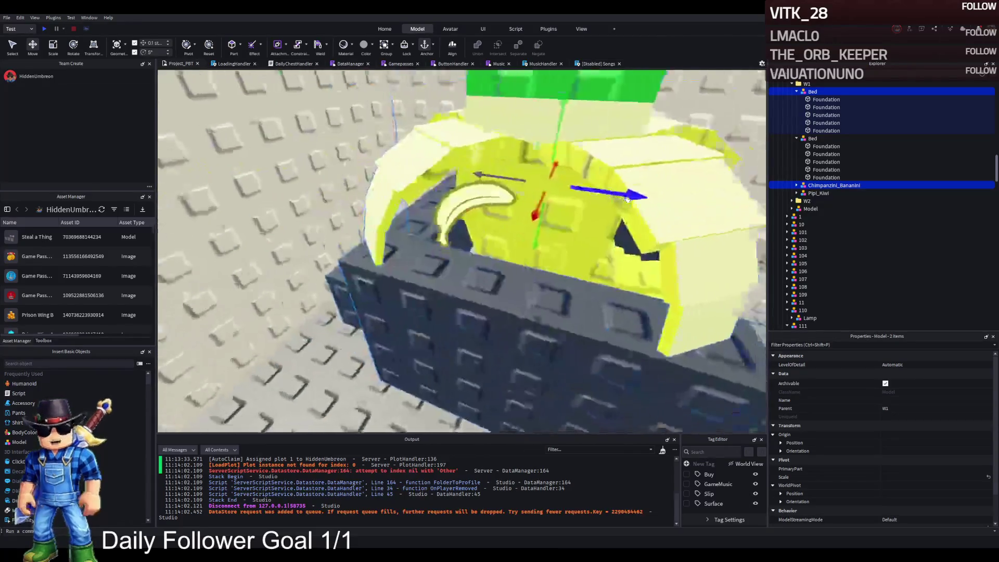
{"action": "scroll", "coordinate": [628, 198], "scroll_direction": "down", "scroll_amount": 5}
{"action": "left_click_drag", "start_coordinate": [585, 203], "coordinate": [485, 203]}
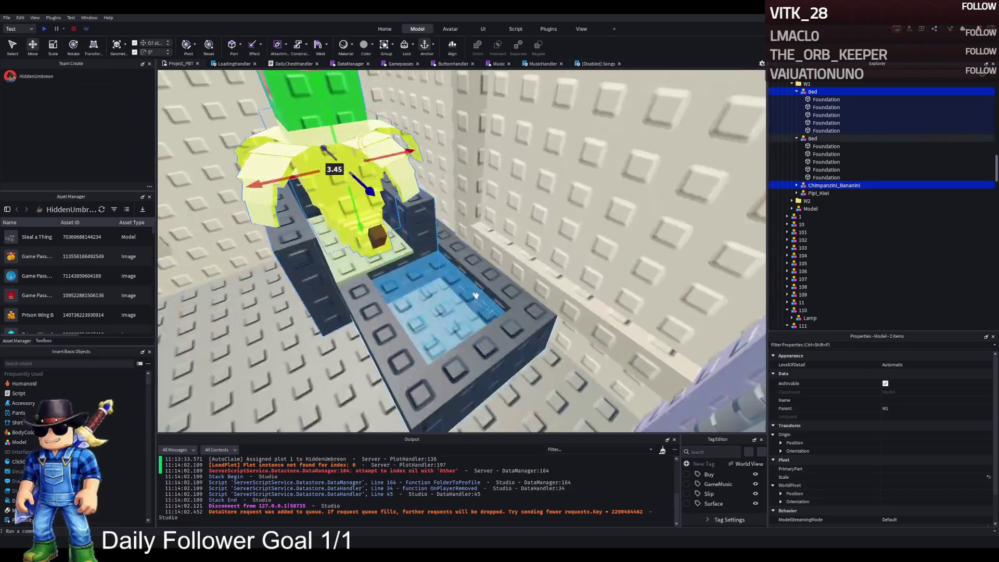
- Move the second Bed model, the pool, up beside the bed
{"action": "left_click", "coordinate": [509, 304]}
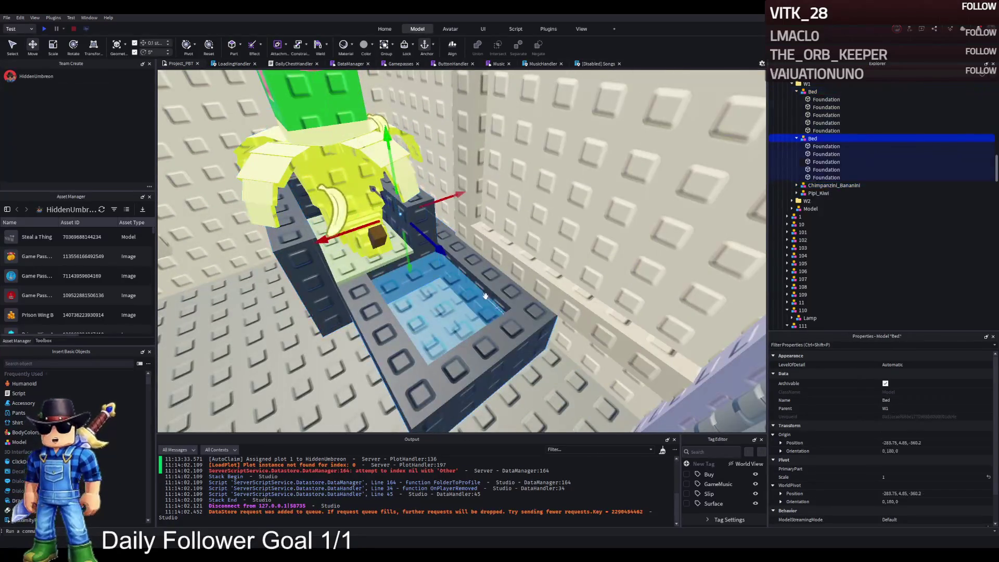
{"action": "left_click_drag", "start_coordinate": [509, 304], "coordinate": [507, 386]}
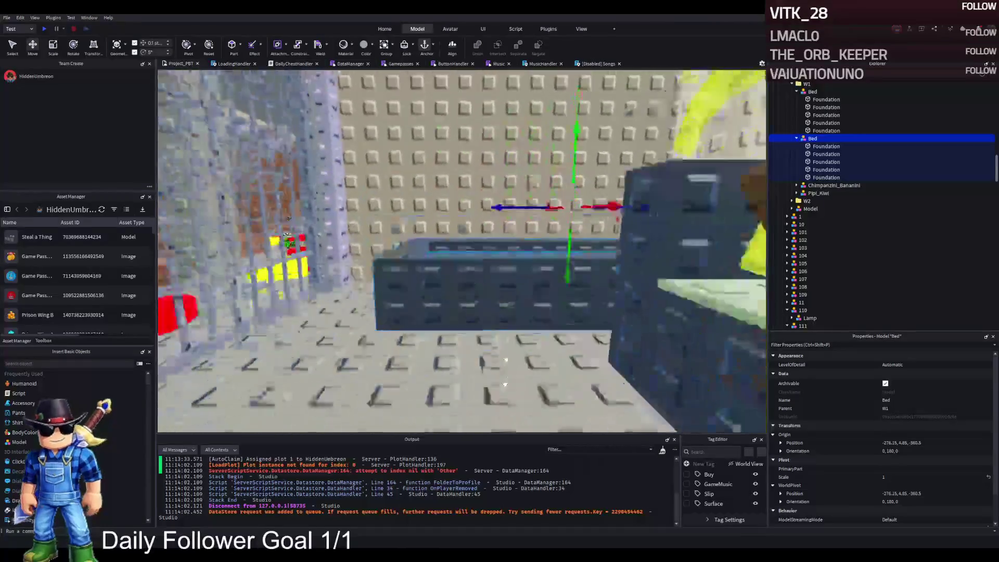
{"action": "scroll", "coordinate": [505, 384], "scroll_direction": "down", "scroll_amount": 5}
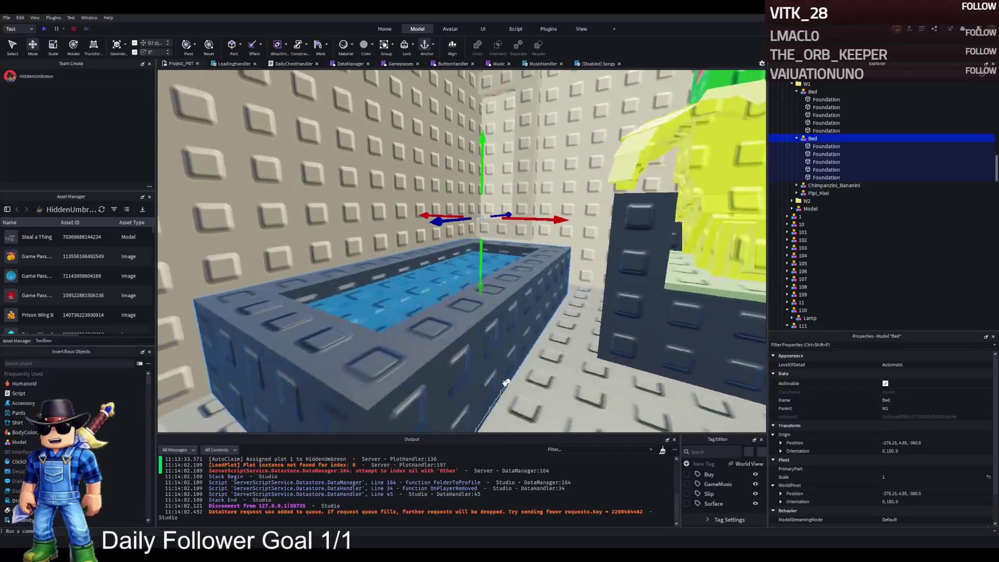
{"action": "scroll", "coordinate": [505, 383], "scroll_direction": "up", "scroll_amount": 3}
- Widen the side rim from 2 to 3, thicken the front wall to 2.9, and widen the water from 1.6 to 2.8
{"action": "left_click", "coordinate": [517, 304]}
{"action": "mouse_move", "coordinate": [527, 246]}
{"action": "left_mouse_down"}
{"action": "mouse_move", "coordinate": [521, 284]}
{"action": "mouse_move", "coordinate": [526, 276]}
{"action": "mouse_move", "coordinate": [493, 253]}
{"action": "left_mouse_up"}
{"action": "left_click", "coordinate": [375, 358]}
{"action": "mouse_move", "coordinate": [351, 339]}
{"action": "left_mouse_down"}
{"action": "mouse_move", "coordinate": [344, 291]}
{"action": "mouse_move", "coordinate": [397, 249]}
{"action": "mouse_move", "coordinate": [401, 208]}
{"action": "left_mouse_up"}
{"action": "left_click_drag", "start_coordinate": [497, 206], "coordinate": [493, 181]}
{"action": "left_click", "coordinate": [440, 275]}
{"action": "left_click_drag", "start_coordinate": [460, 257], "coordinate": [460, 214]}
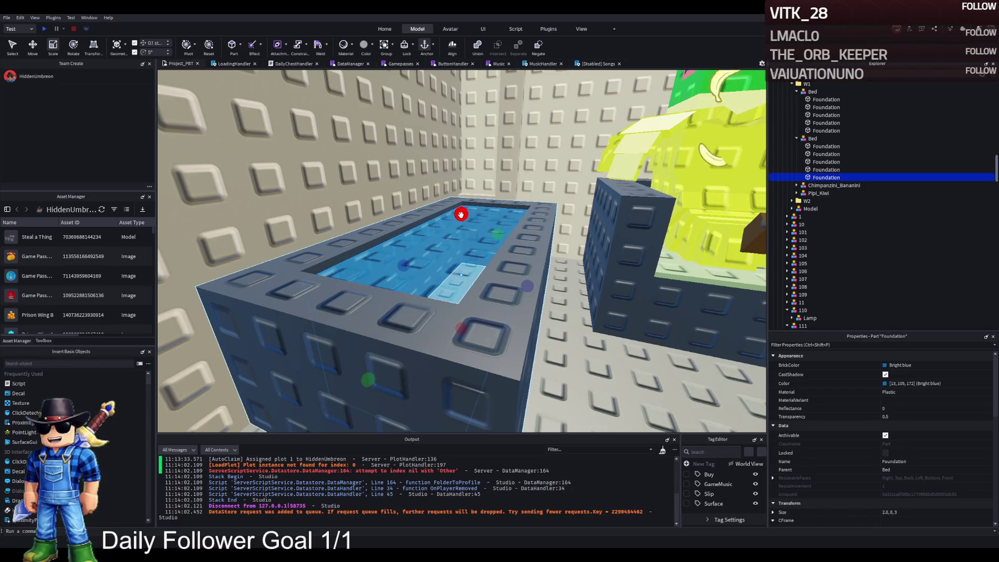
- Slide the bed and banana character together 1.2 studs to the left
{"action": "key", "text": "d"}
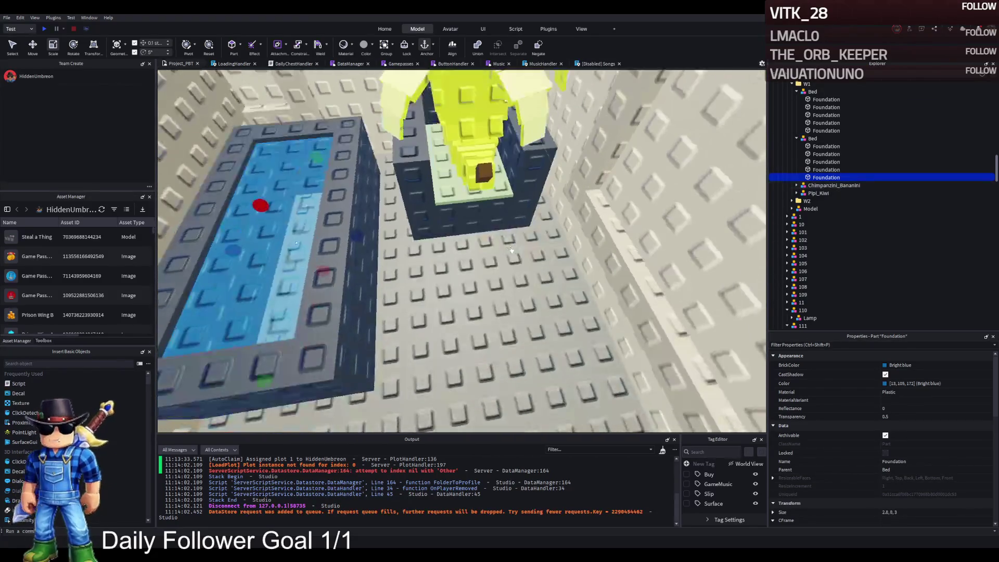
{"action": "left_click", "coordinate": [515, 208]}
{"action": "key", "text": "f"}
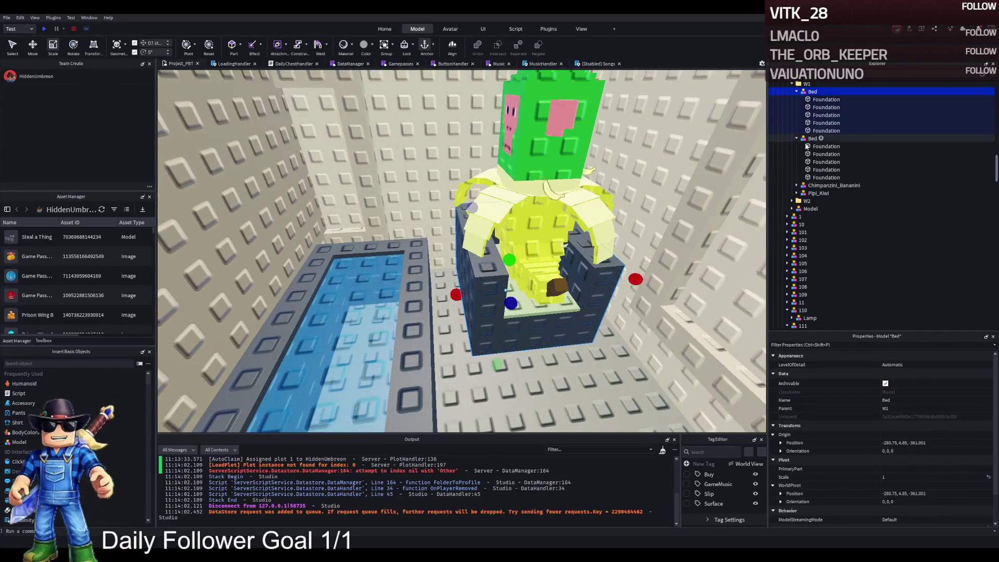
{"action": "left_click", "coordinate": [809, 186], "text": "ctrl"}
{"action": "left_click_drag", "start_coordinate": [709, 185], "coordinate": [568, 213]}
{"action": "left_click_drag", "start_coordinate": [543, 200], "coordinate": [508, 206]}
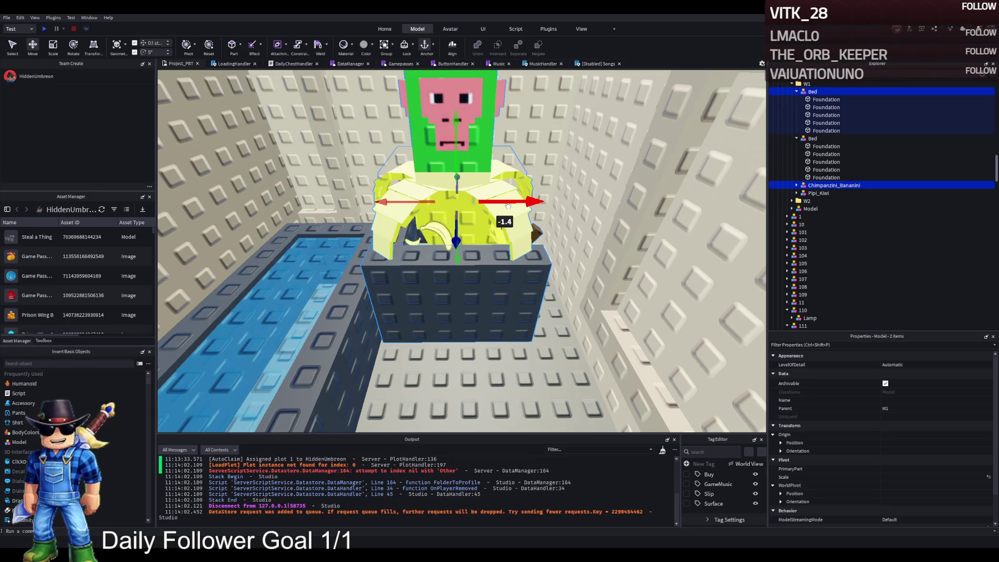
- Rotate the monkey's Cube.002 banana part about 60 degrees
{"action": "key", "text": "w"}
{"action": "key", "text": "d"}
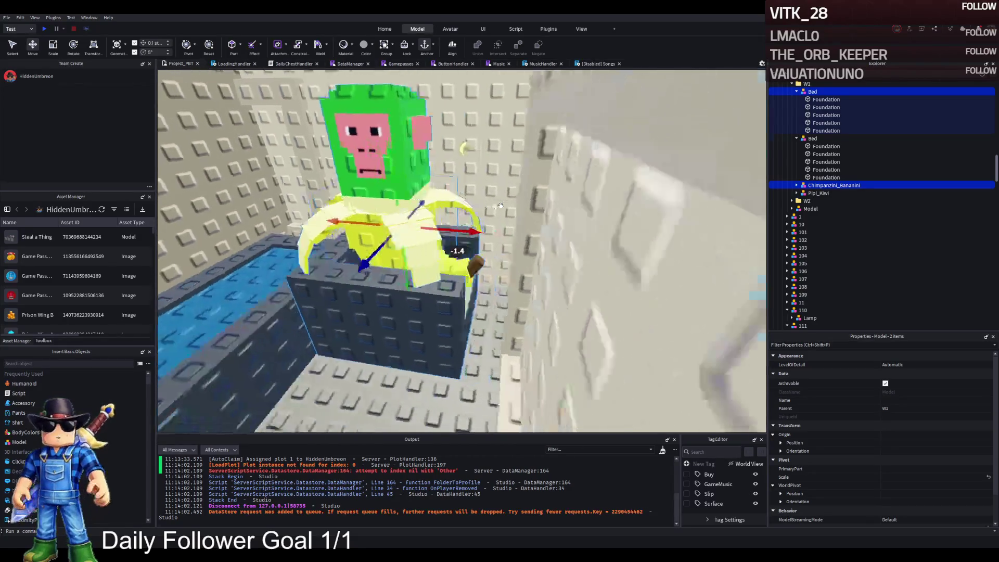
{"action": "key", "text": "w"}
{"action": "key", "text": "d"}
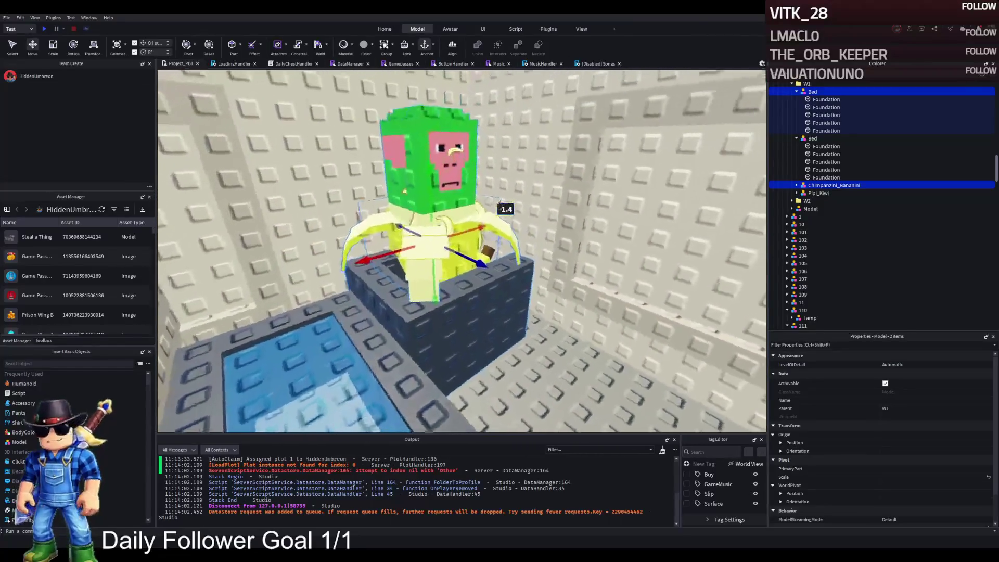
{"action": "key", "text": "s"}
{"action": "key", "text": "a"}
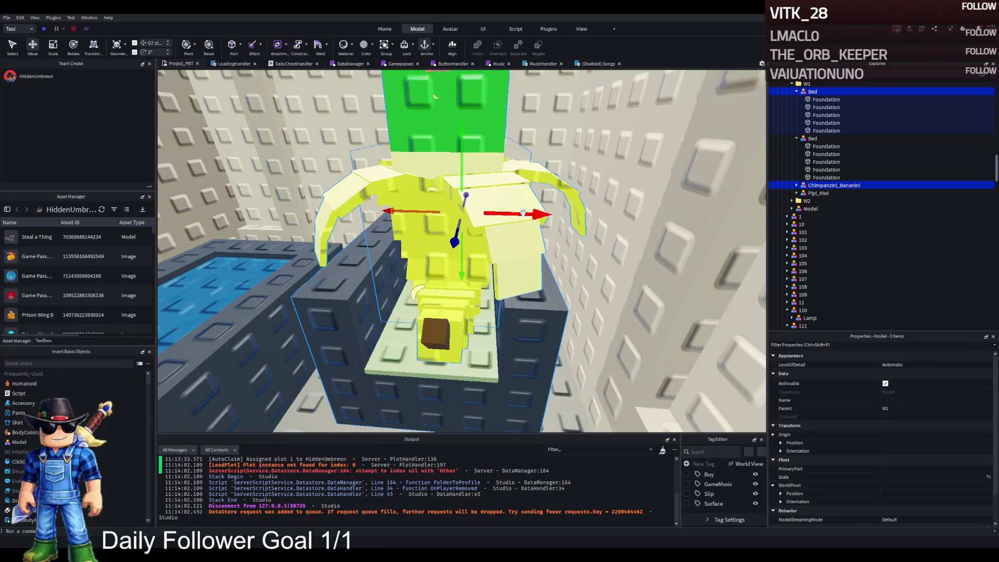
{"action": "key", "text": "s"}
{"action": "key", "text": "a"}
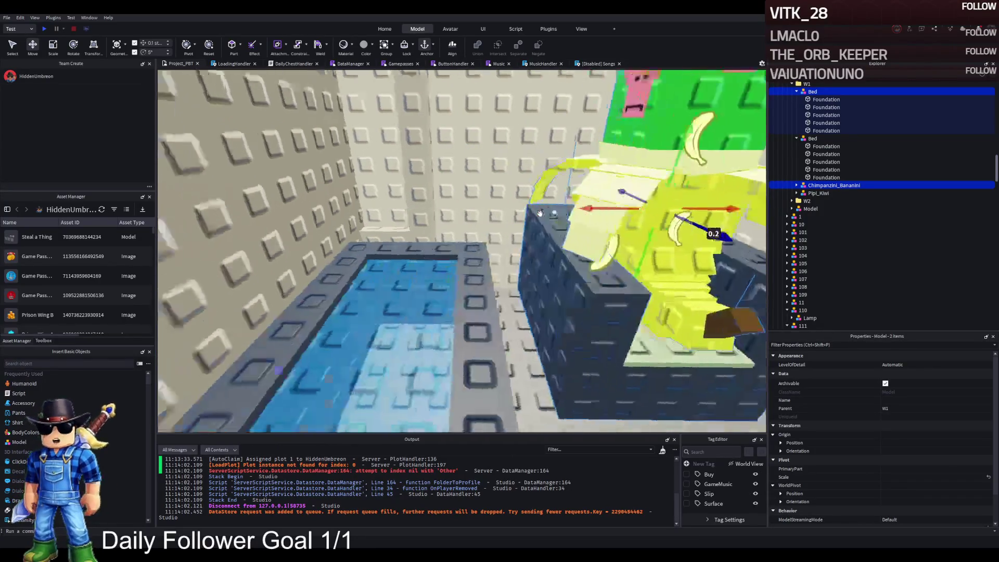
{"action": "left_click", "coordinate": [545, 214]}
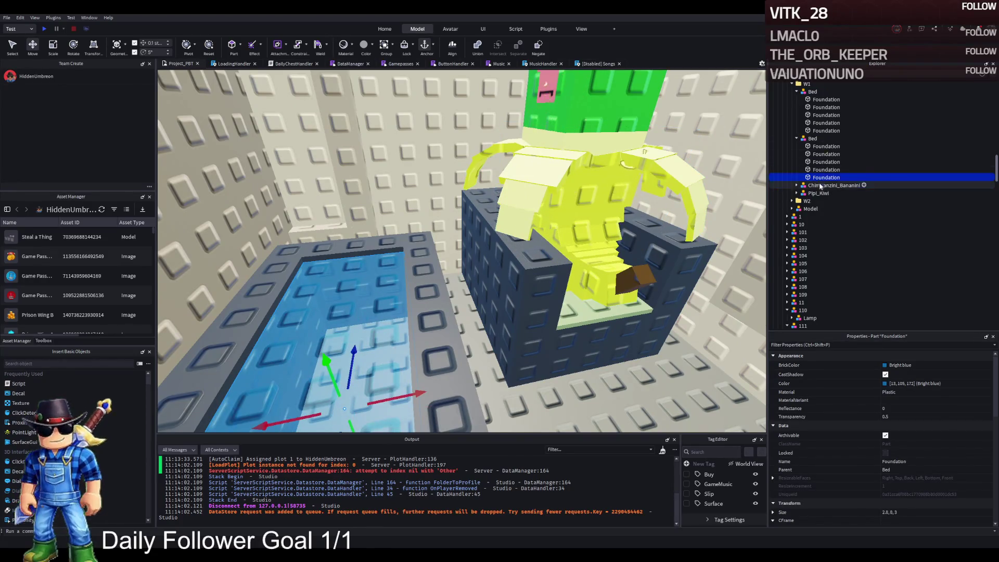
{"action": "left_click", "coordinate": [821, 186]}
{"action": "left_click", "coordinate": [824, 193]}
{"action": "left_click", "coordinate": [821, 201]}
{"action": "key", "text": "f"}
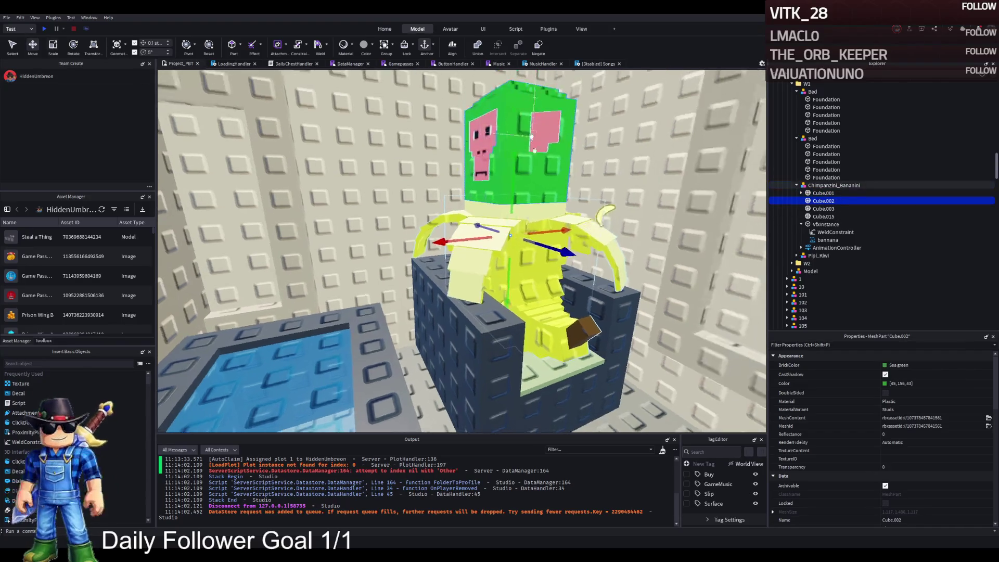
{"action": "left_click_drag", "start_coordinate": [518, 245], "coordinate": [581, 232]}
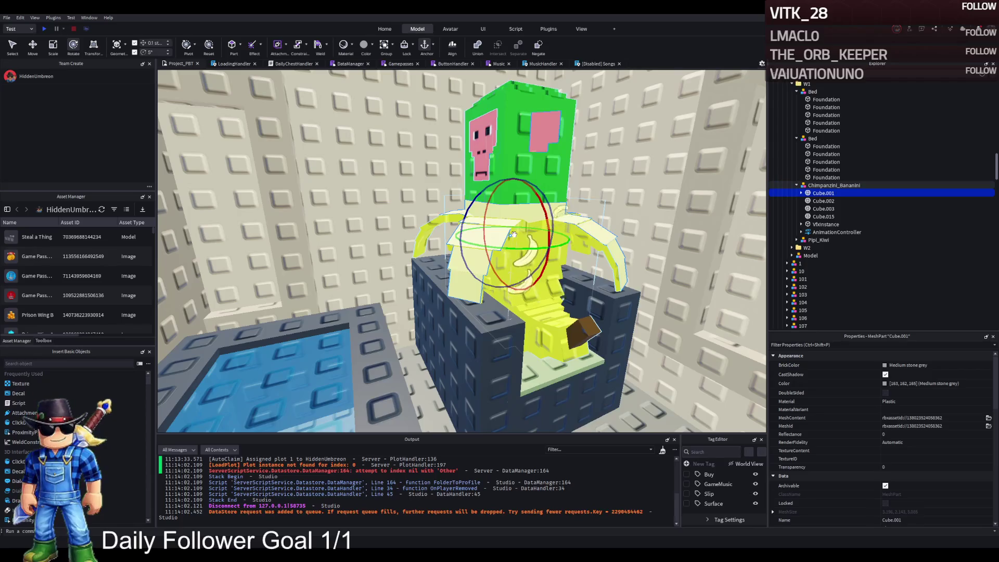
- Adjust the banana part 5 degrees and turn the second banana part a quarter turn
{"action": "left_click_drag", "start_coordinate": [513, 234], "coordinate": [509, 236]}
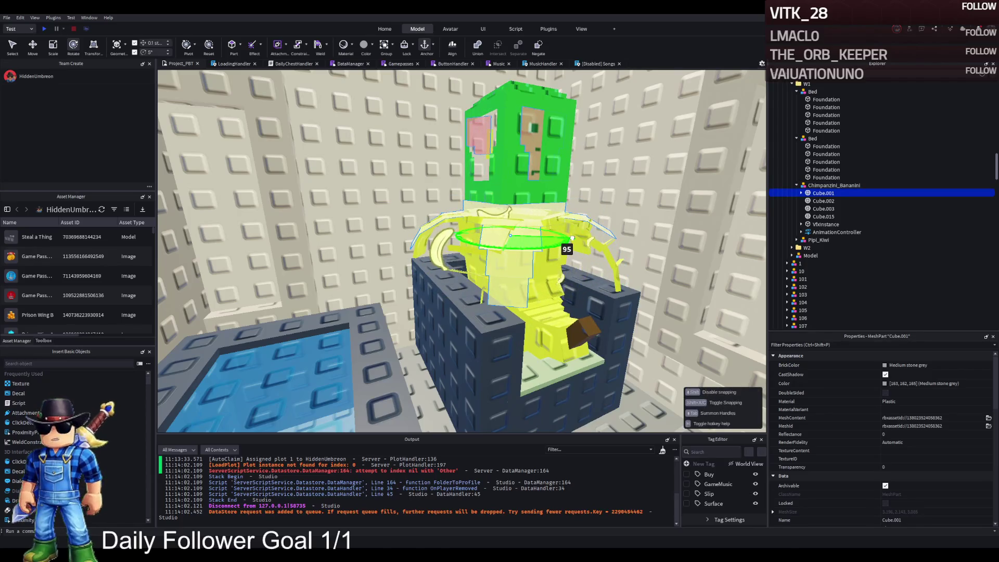
{"action": "left_click_drag", "start_coordinate": [569, 239], "coordinate": [632, 224]}
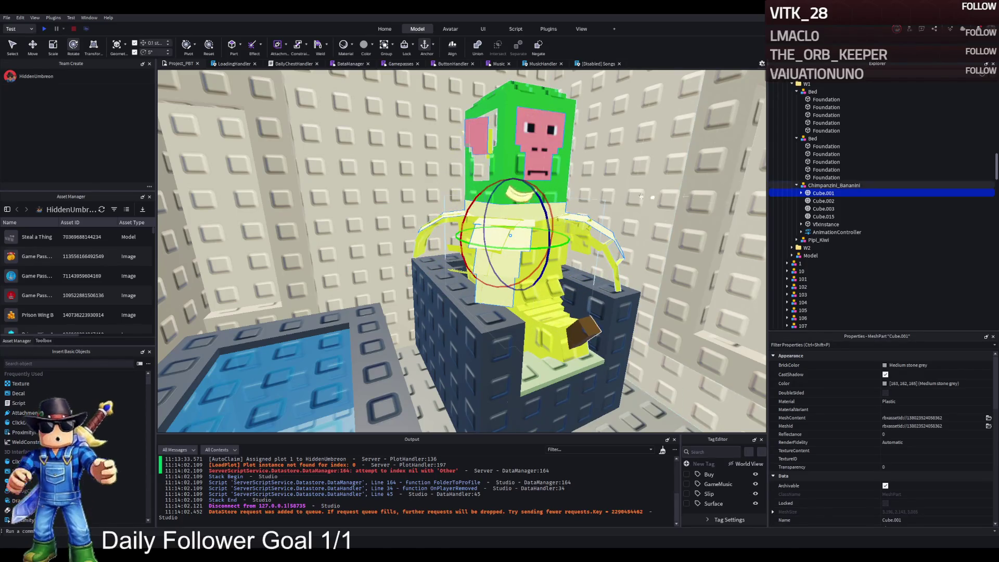
{"action": "left_click_drag", "start_coordinate": [518, 244], "coordinate": [522, 251]}
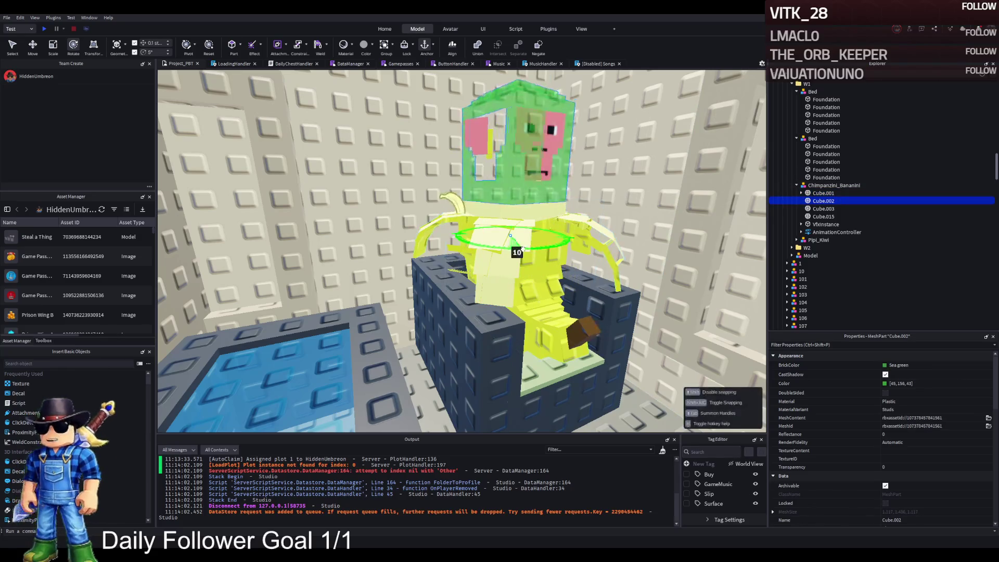
{"action": "left_click_drag", "start_coordinate": [615, 239], "coordinate": [622, 238]}
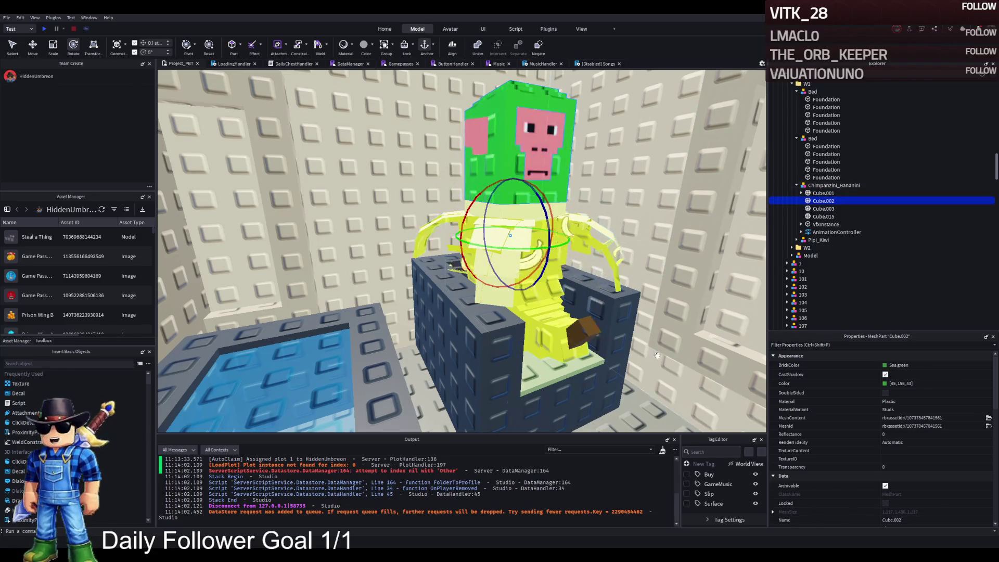
- Duplicate the wall lamp from plot 118 and slide the copy sideways along the wall
{"action": "left_click", "coordinate": [657, 355]}
{"action": "scroll", "coordinate": [658, 355], "scroll_direction": "down", "scroll_amount": 5}
{"action": "scroll", "coordinate": [658, 355], "scroll_direction": "down", "scroll_amount": 5}
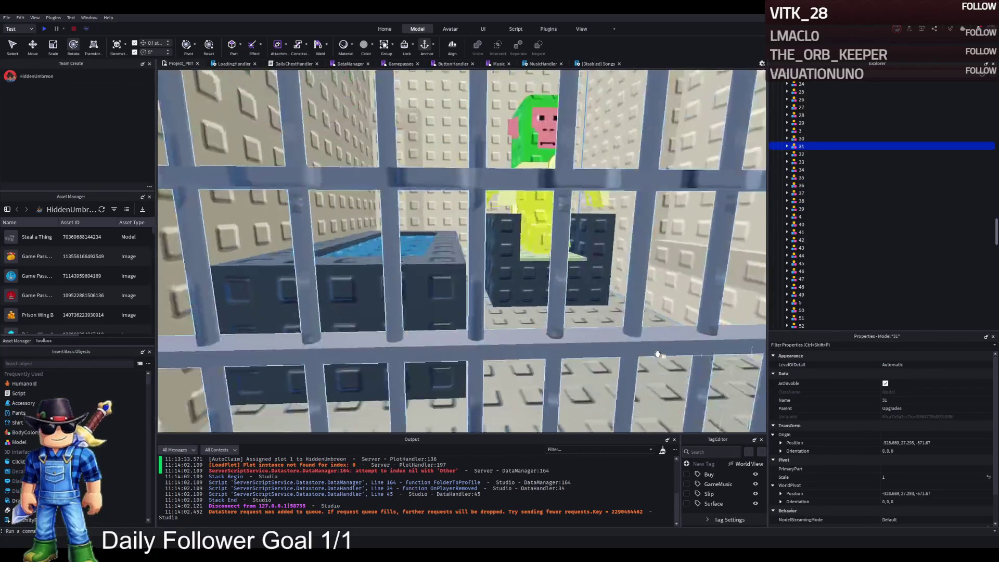
{"action": "scroll", "coordinate": [658, 355], "scroll_direction": "up", "scroll_amount": 5}
{"action": "scroll", "coordinate": [659, 355], "scroll_direction": "down", "scroll_amount": 5}
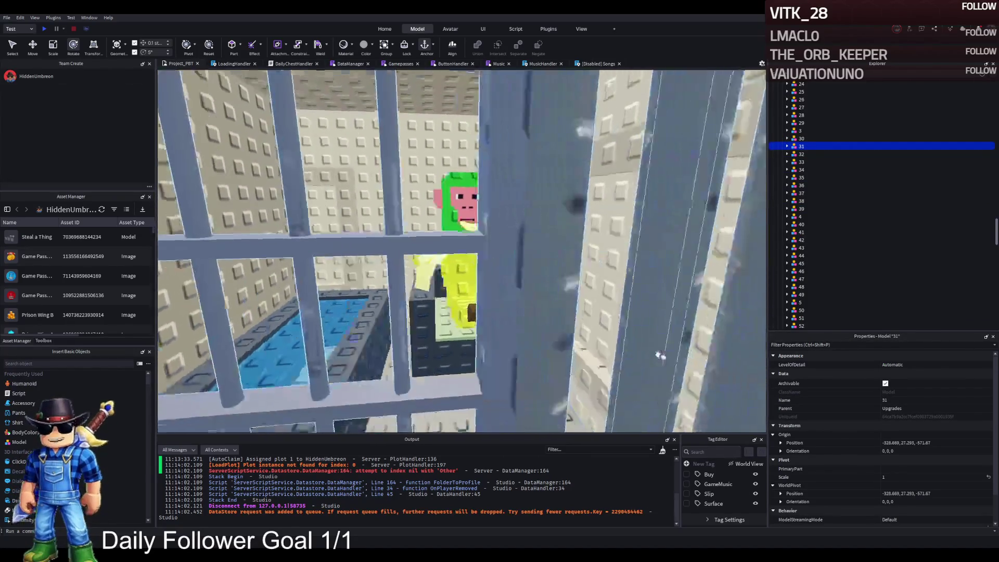
{"action": "scroll", "coordinate": [658, 356], "scroll_direction": "up", "scroll_amount": 5}
{"action": "scroll", "coordinate": [657, 354], "scroll_direction": "down", "scroll_amount": 5}
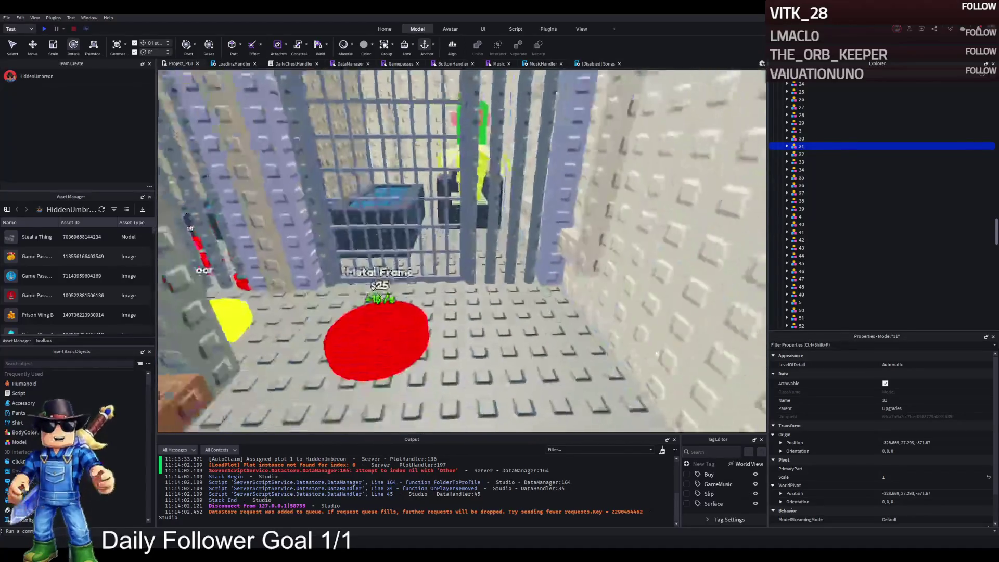
{"action": "scroll", "coordinate": [657, 354], "scroll_direction": "up", "scroll_amount": 10}
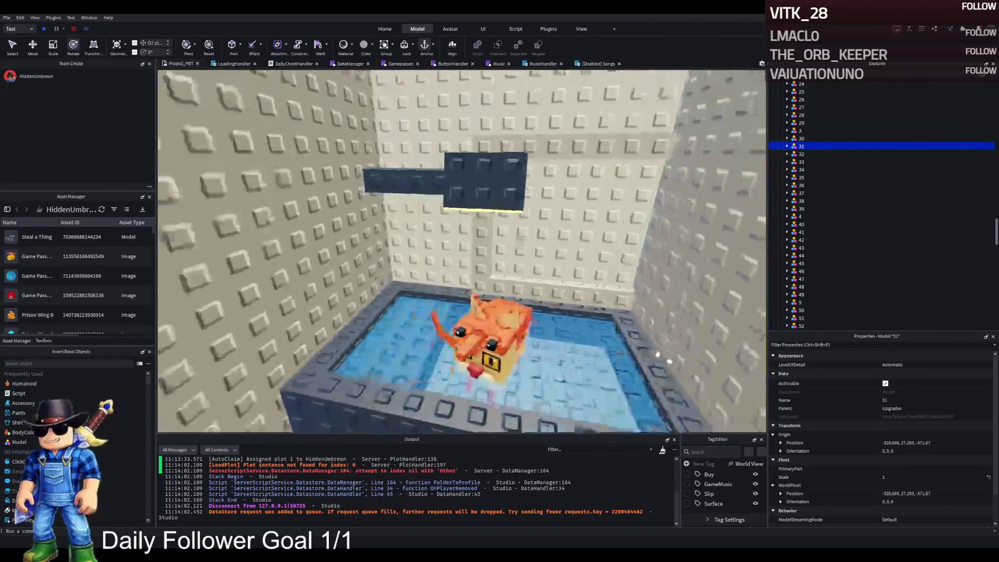
{"action": "key", "text": "e"}
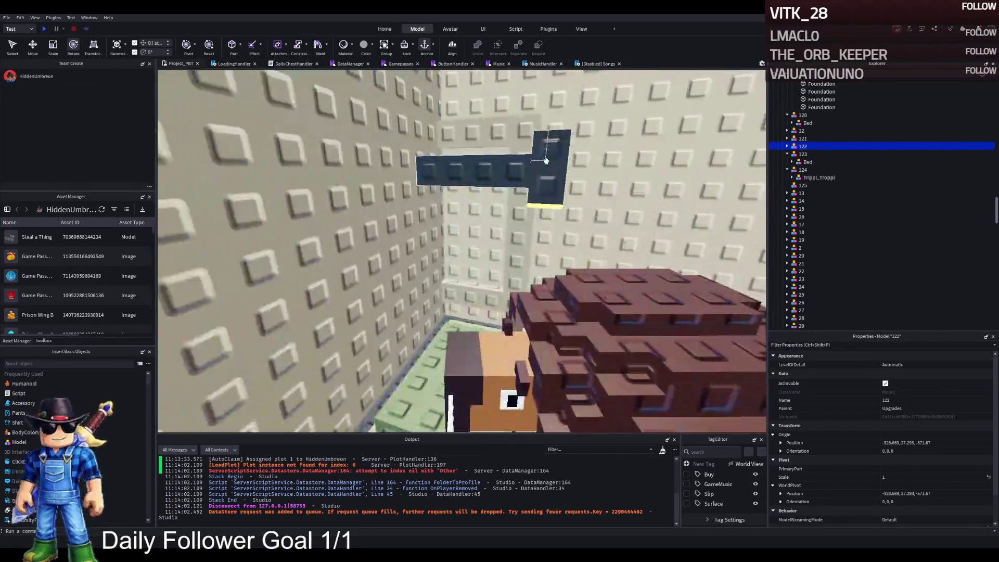
{"action": "scroll", "coordinate": [775, 151], "scroll_direction": "up", "scroll_amount": 5}
{"action": "left_click", "coordinate": [803, 146]}
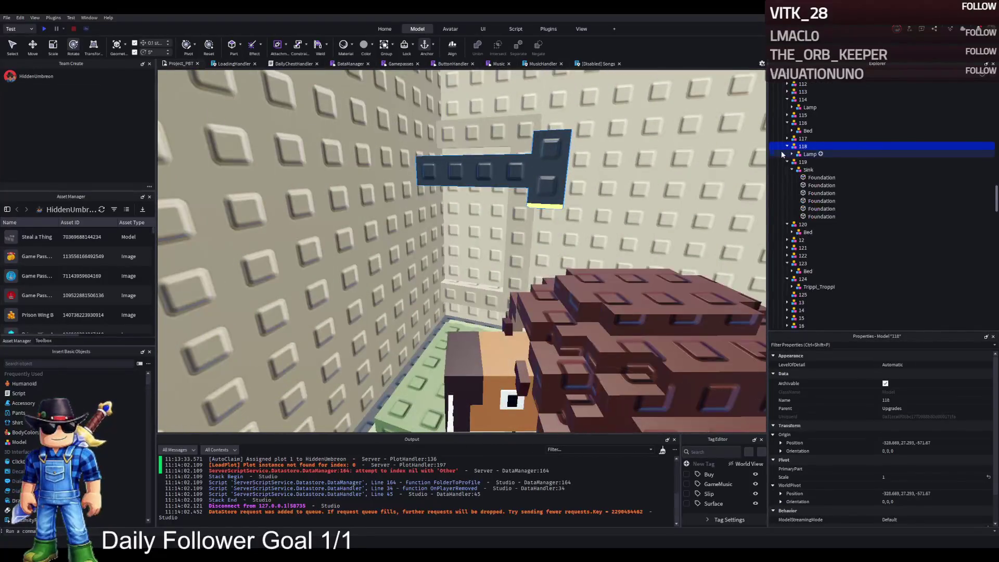
{"action": "left_click", "coordinate": [803, 155]}
{"action": "key", "text": "ctrl+d"}
{"action": "key", "text": "ctrl+2"}
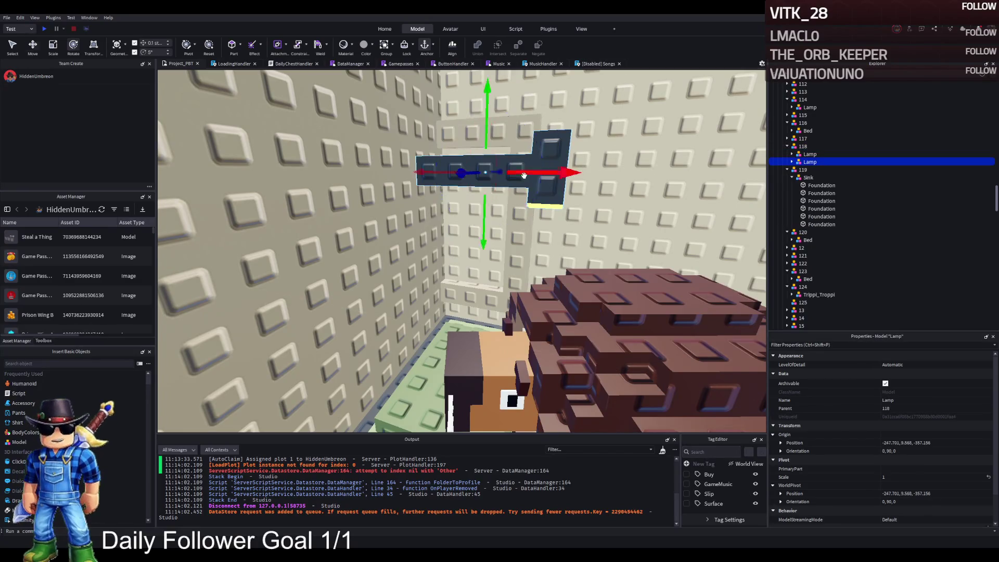
{"action": "mouse_move", "coordinate": [534, 176]}
{"action": "left_mouse_down"}
{"action": "mouse_move", "coordinate": [542, 194]}
{"action": "mouse_move", "coordinate": [546, 148]}
{"action": "mouse_move", "coordinate": [495, 184]}
{"action": "mouse_move", "coordinate": [512, 173]}
{"action": "mouse_move", "coordinate": [523, 109]}
{"action": "mouse_move", "coordinate": [502, 174]}
{"action": "mouse_move", "coordinate": [473, 175]}
{"action": "mouse_move", "coordinate": [484, 177]}
{"action": "left_mouse_up"}
- Parent the lamp copy to the W1 cell group in Explorer
{"action": "scroll", "coordinate": [806, 167], "scroll_direction": "up", "scroll_amount": 10}
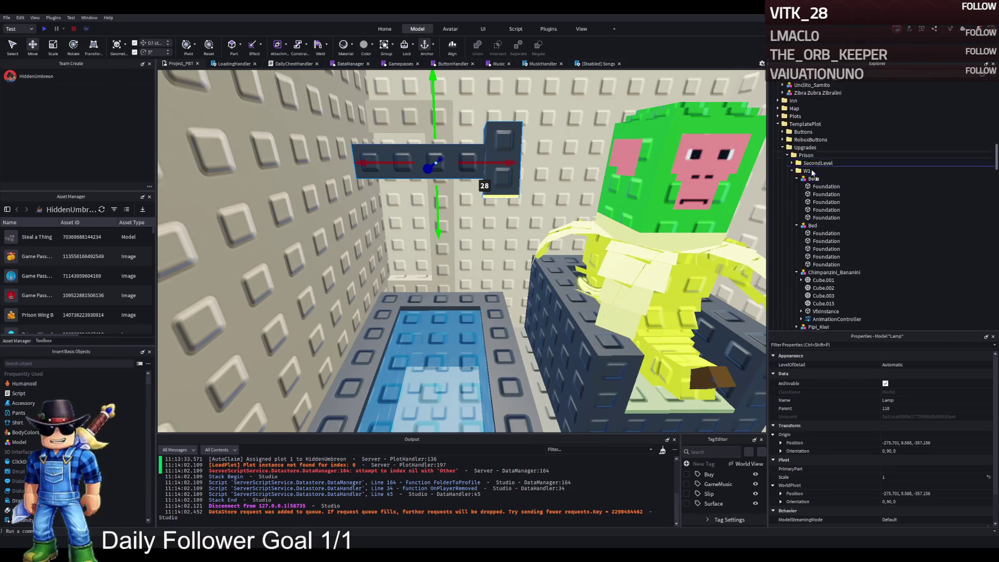
{"action": "left_click_drag", "start_coordinate": [808, 176], "coordinate": [808, 176]}
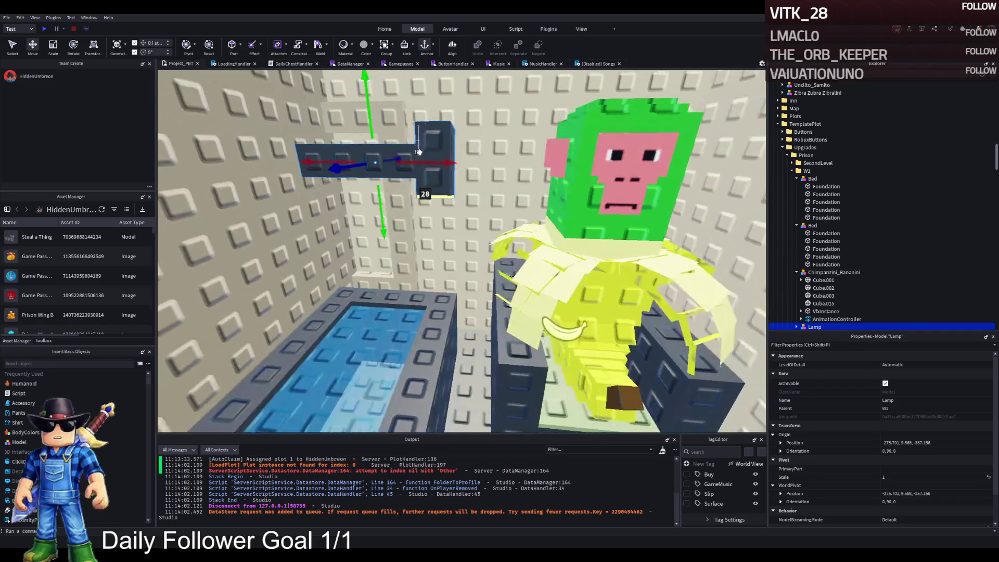
{"action": "scroll", "coordinate": [799, 312], "scroll_direction": "down", "scroll_amount": 1}
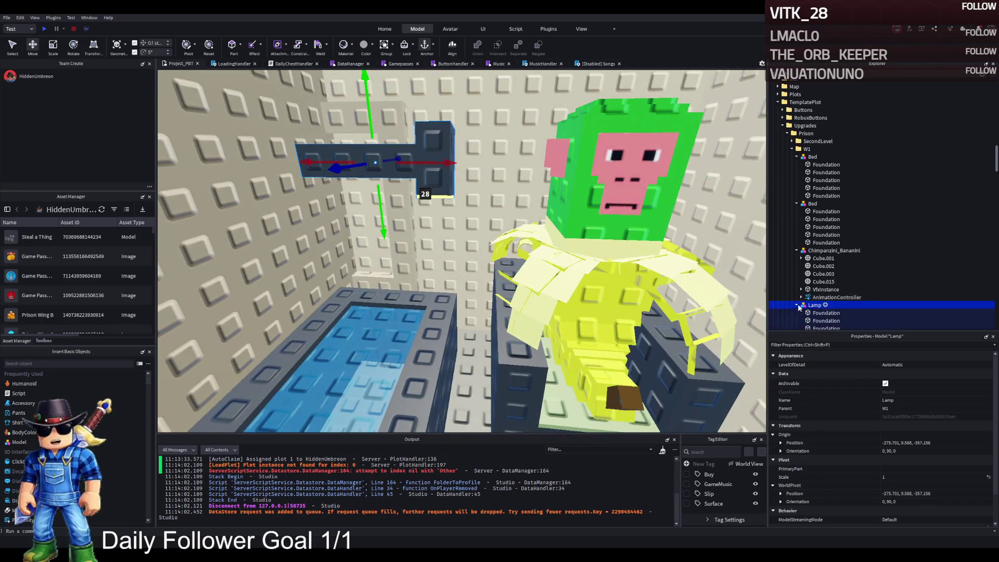
{"action": "scroll", "coordinate": [800, 308], "scroll_direction": "down", "scroll_amount": 2}
{"action": "left_click", "coordinate": [789, 285]}
- Rotate the lamp's two arm parts so the end piece swings round, then nudge it along its length
{"action": "left_click", "coordinate": [788, 277], "text": "ctrl"}
{"action": "key", "text": "ctrl+3"}
{"action": "key", "text": "ctrl+4"}
{"action": "mouse_move", "coordinate": [474, 118]}
{"action": "left_mouse_down"}
{"action": "mouse_move", "coordinate": [442, 99]}
{"action": "mouse_move", "coordinate": [359, 92]}
{"action": "mouse_move", "coordinate": [371, 101]}
{"action": "left_mouse_up"}
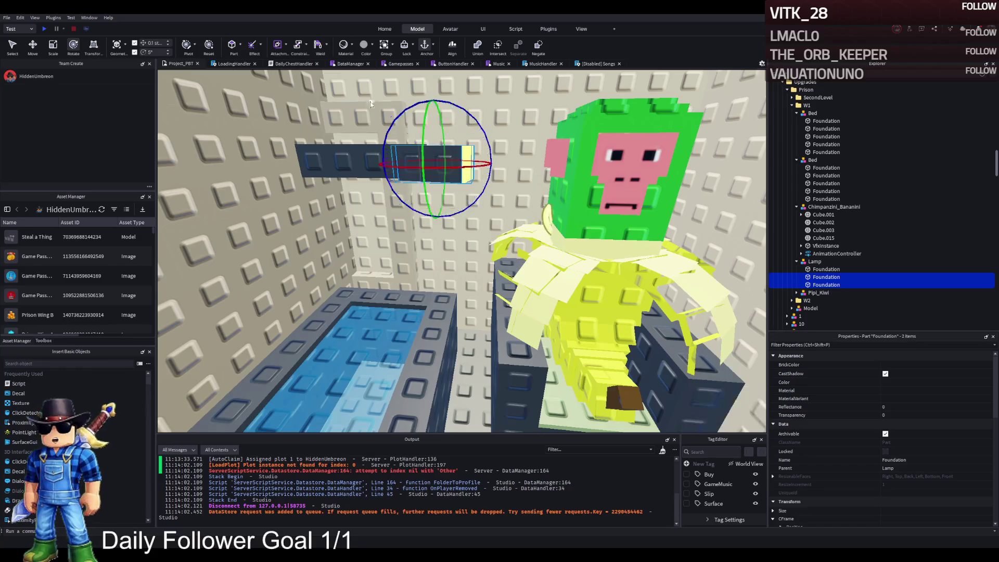
{"action": "key", "text": "ctrl+2"}
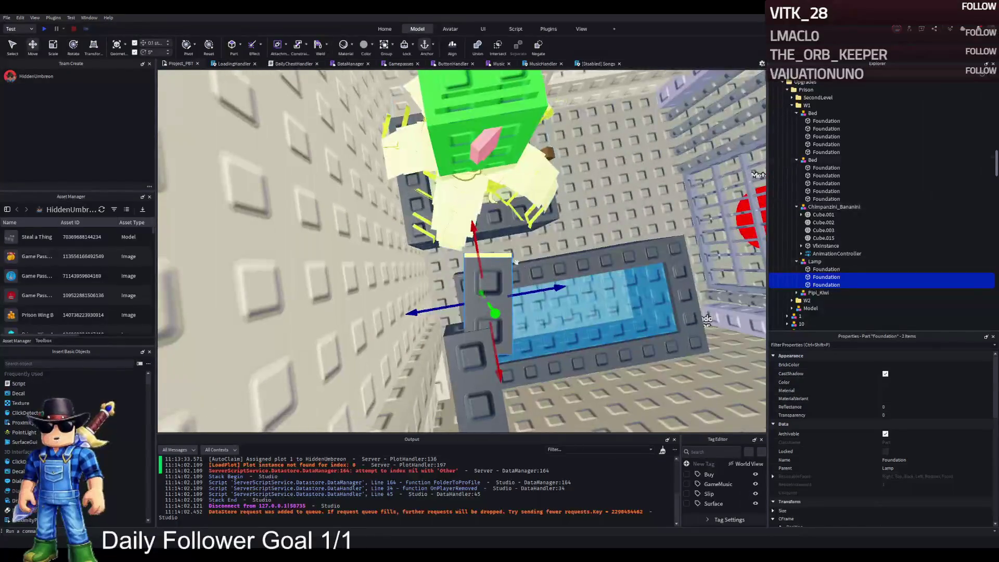
{"action": "left_click_drag", "start_coordinate": [536, 285], "coordinate": [520, 293]}
- Nudge the lamp piece slightly downward and review the angled arm
{"action": "right_click", "coordinate": [520, 293]}
{"action": "key", "text": "w"}
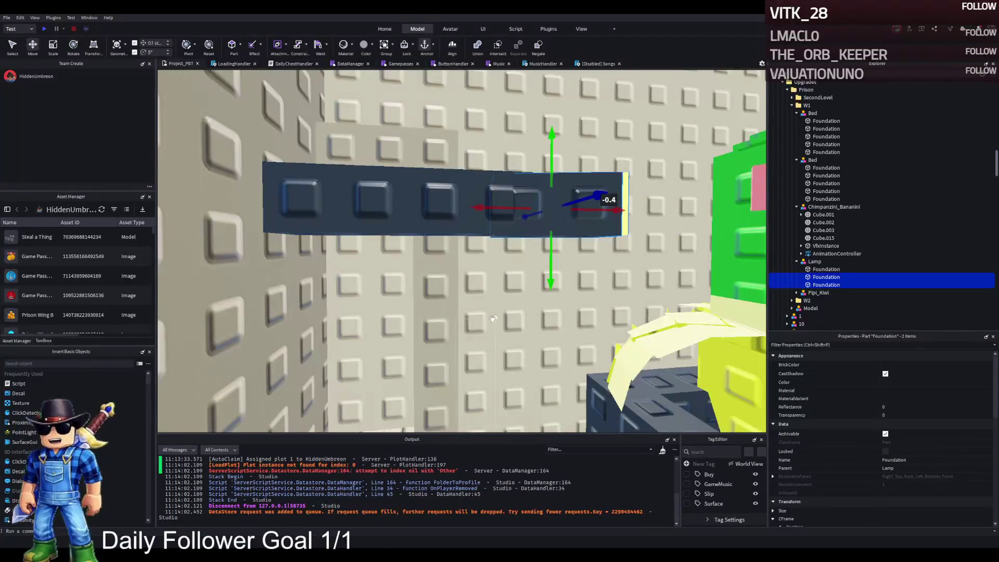
{"action": "left_click_drag", "start_coordinate": [541, 284], "coordinate": [544, 283]}
{"action": "key", "text": "ctrl+2"}
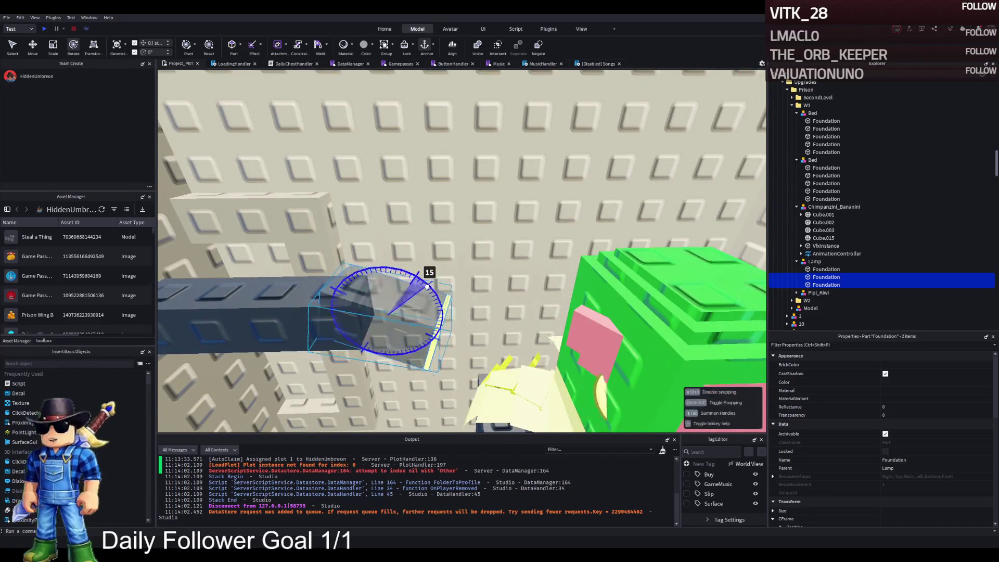
{"action": "key", "text": "ctrl+2"}
{"action": "left_click", "coordinate": [443, 285]}
{"action": "key", "text": "f"}
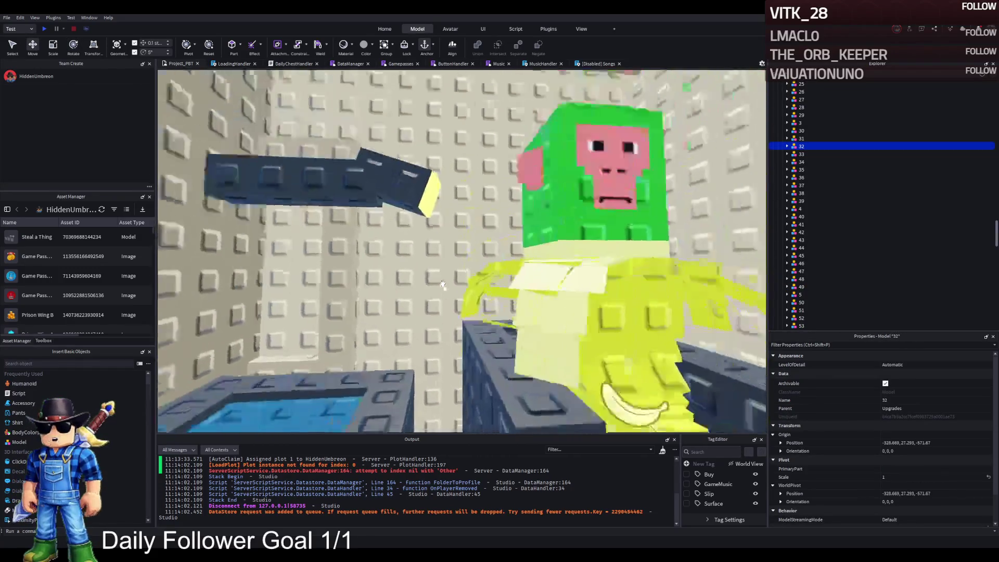
{"action": "left_click", "coordinate": [437, 209]}
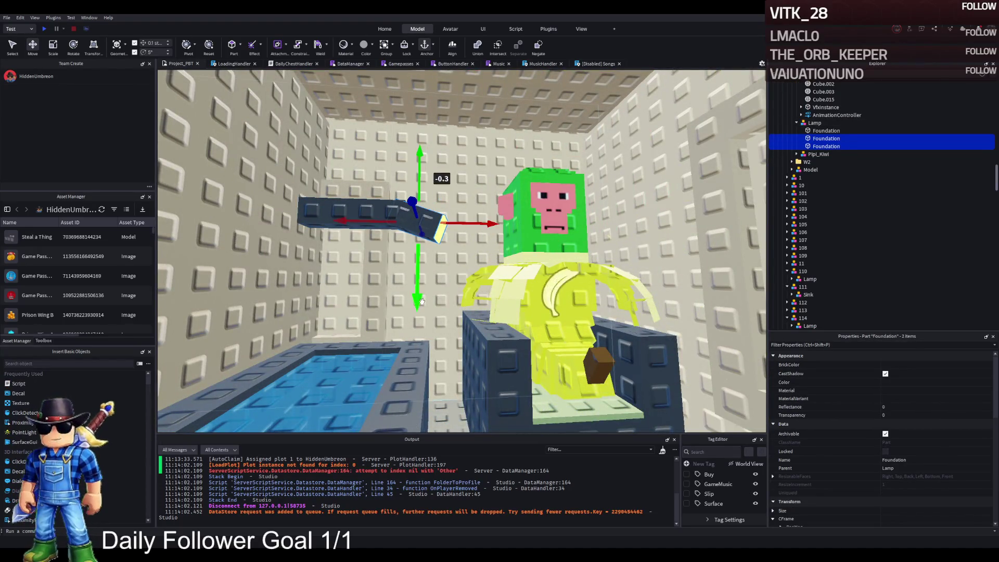
{"action": "left_click", "coordinate": [397, 327]}
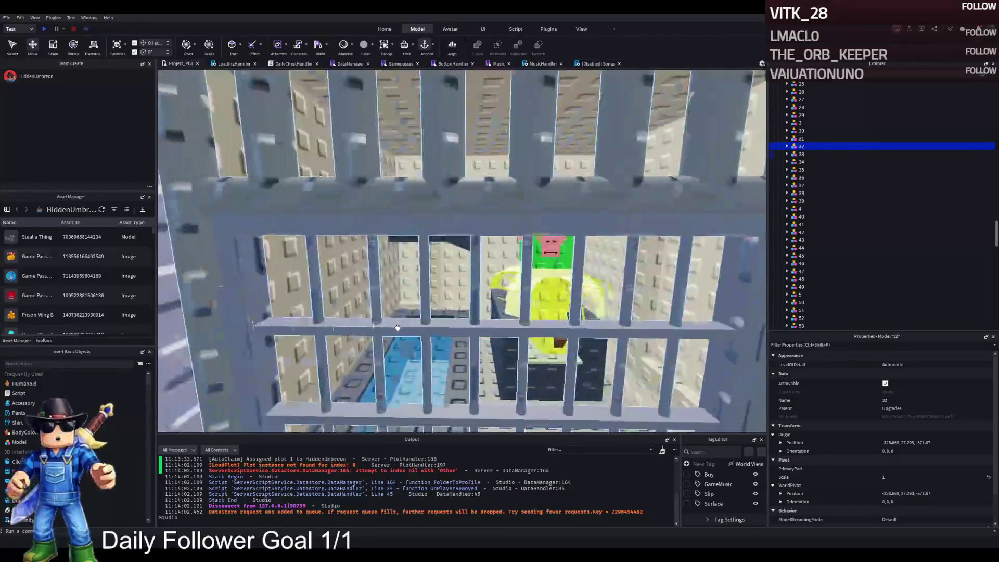
{"action": "key", "text": "w"}
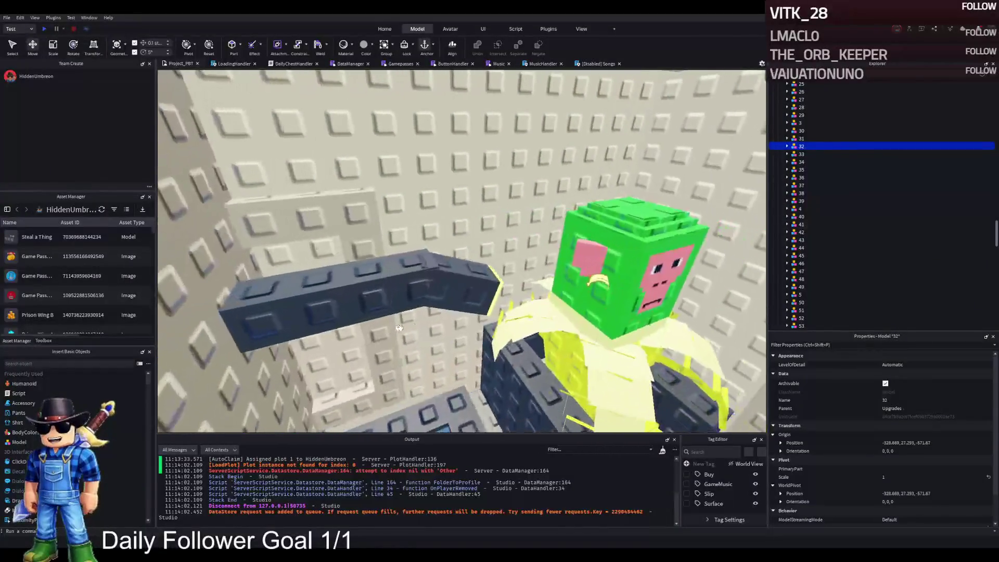
- Shrink the lamp's dark end block, bringing its depth to 1.7
{"action": "left_click", "coordinate": [462, 275]}
{"action": "key", "text": "ctrl+3"}
{"action": "left_click_drag", "start_coordinate": [461, 255], "coordinate": [471, 229]}
{"action": "left_click_drag", "start_coordinate": [502, 290], "coordinate": [487, 289]}
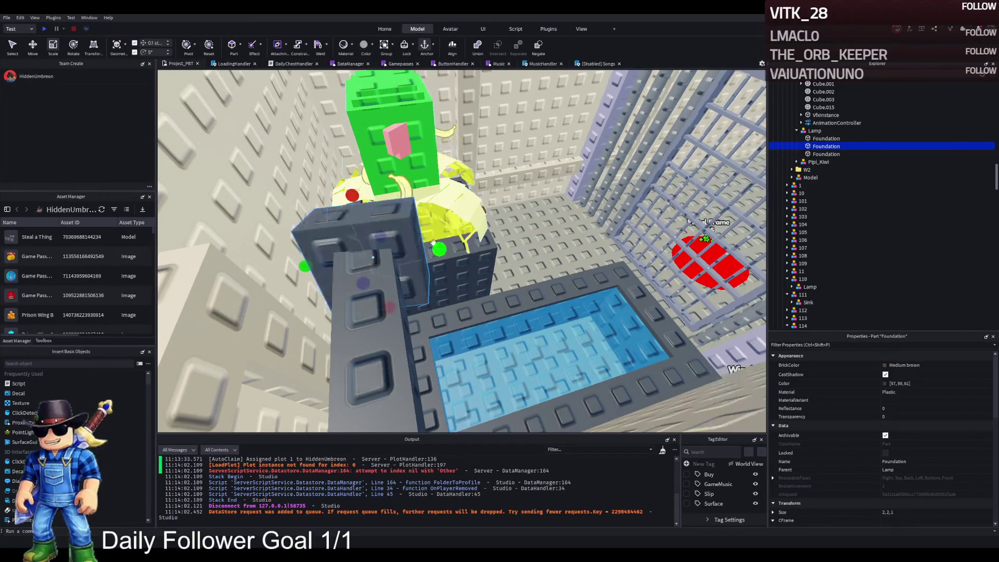
{"action": "key", "text": "f"}
- Place the neon light panel on the end block's face, sized to 2 × 2 × 0.1
{"action": "mouse_move", "coordinate": [458, 272]}
{"action": "left_mouse_down"}
{"action": "mouse_move", "coordinate": [416, 260]}
{"action": "mouse_move", "coordinate": [394, 188]}
{"action": "left_mouse_up"}
{"action": "scroll", "coordinate": [298, 219], "scroll_direction": "up", "scroll_amount": 3}
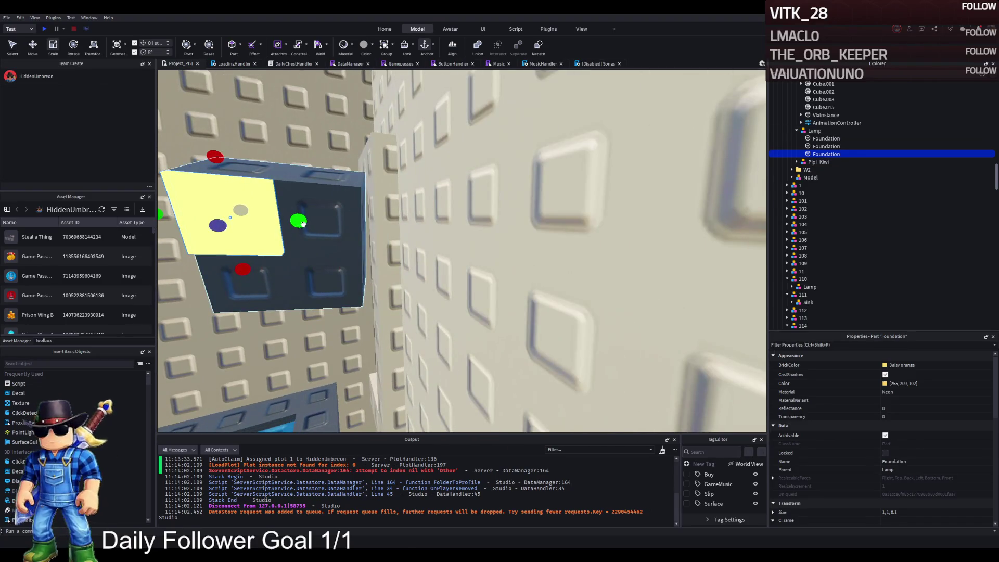
{"action": "left_click_drag", "start_coordinate": [303, 223], "coordinate": [388, 230]}
{"action": "key", "text": "f"}
{"action": "left_click_drag", "start_coordinate": [509, 262], "coordinate": [496, 245]}
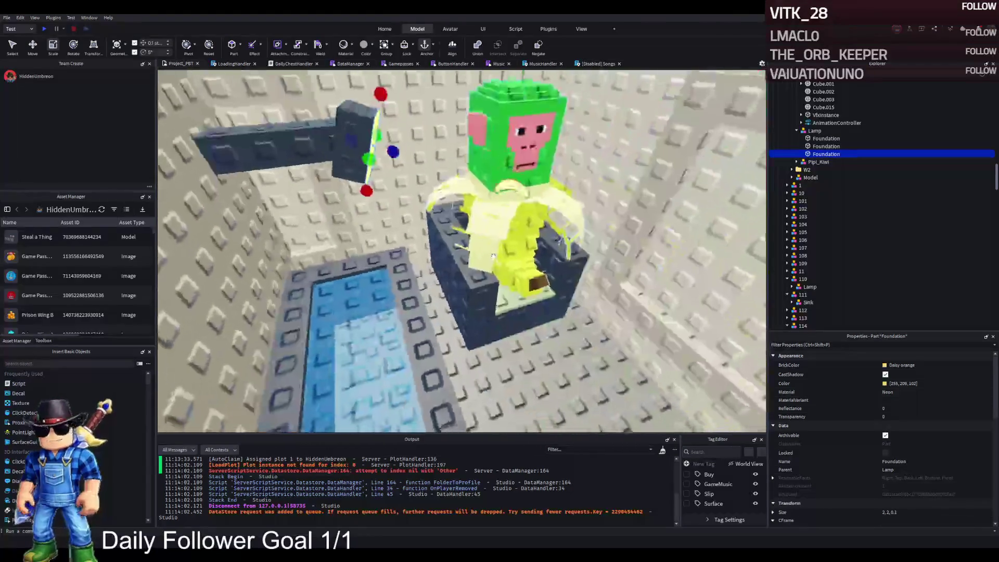
{"action": "scroll", "coordinate": [493, 256], "scroll_direction": "down", "scroll_amount": 2}
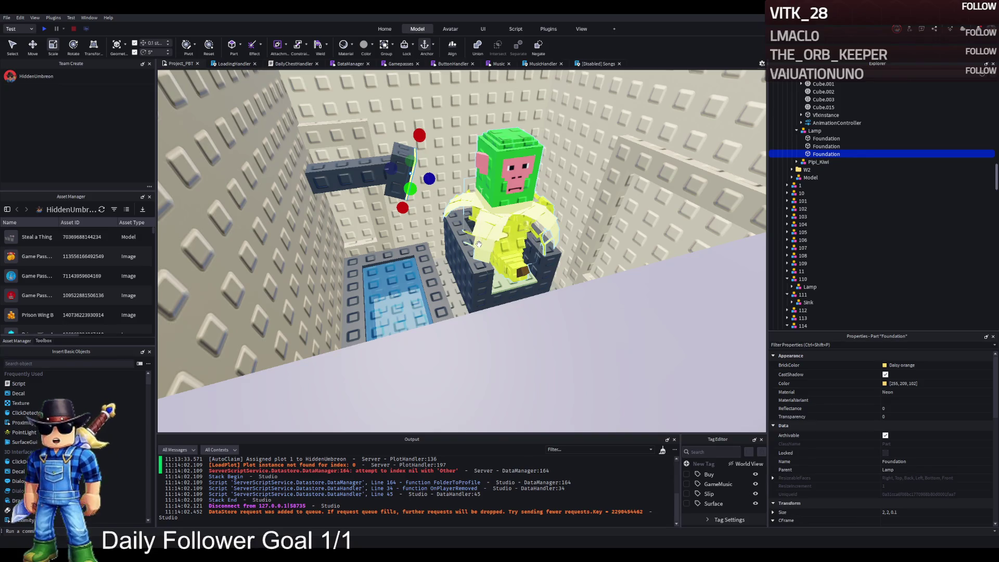
{"action": "scroll", "coordinate": [475, 240], "scroll_direction": "up", "scroll_amount": 3}
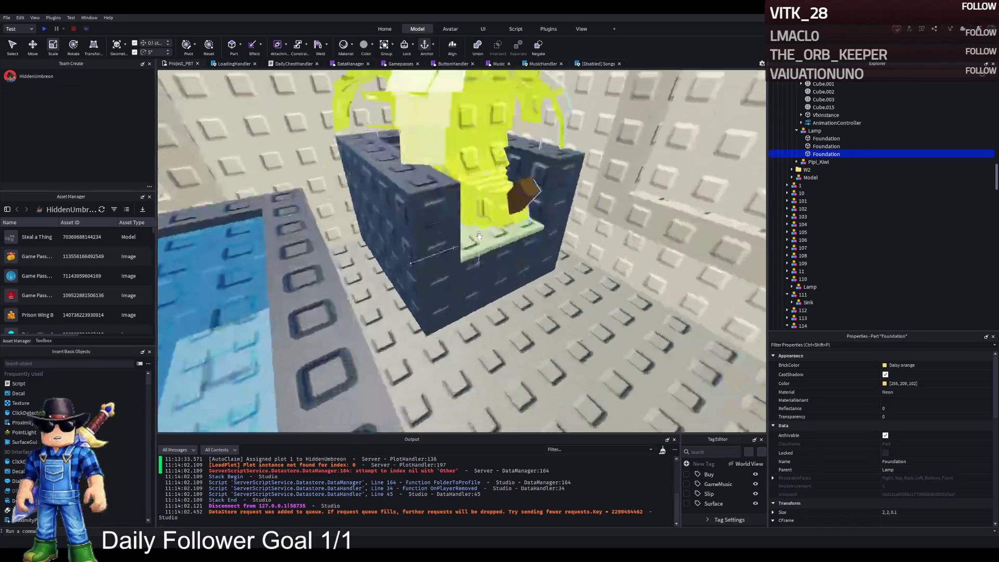
{"action": "left_click", "coordinate": [440, 291]}
- Recolour three parts of the first Bed with a new BrickColor
{"action": "key", "text": "ctrl+2"}
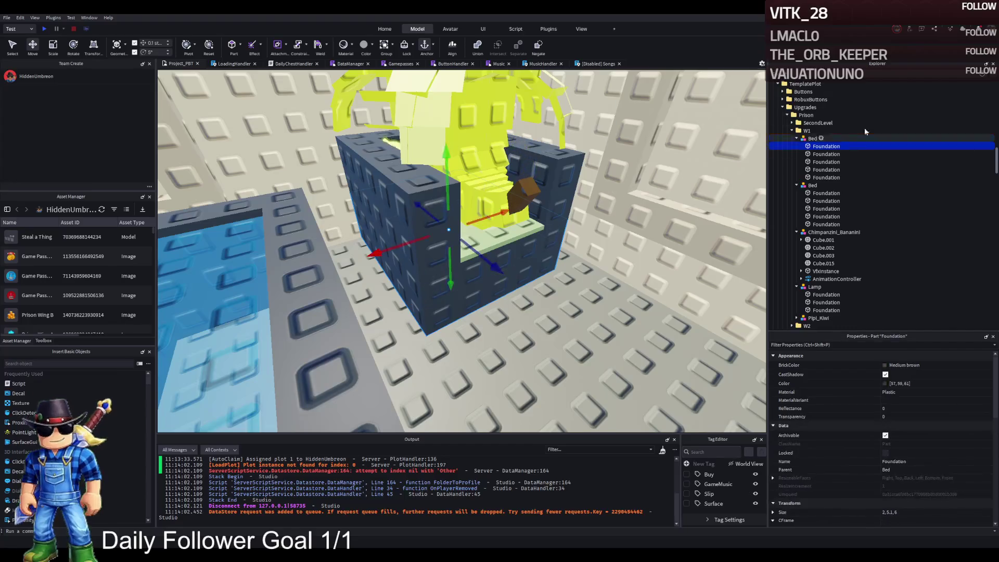
{"action": "left_click", "coordinate": [826, 178], "text": "shift"}
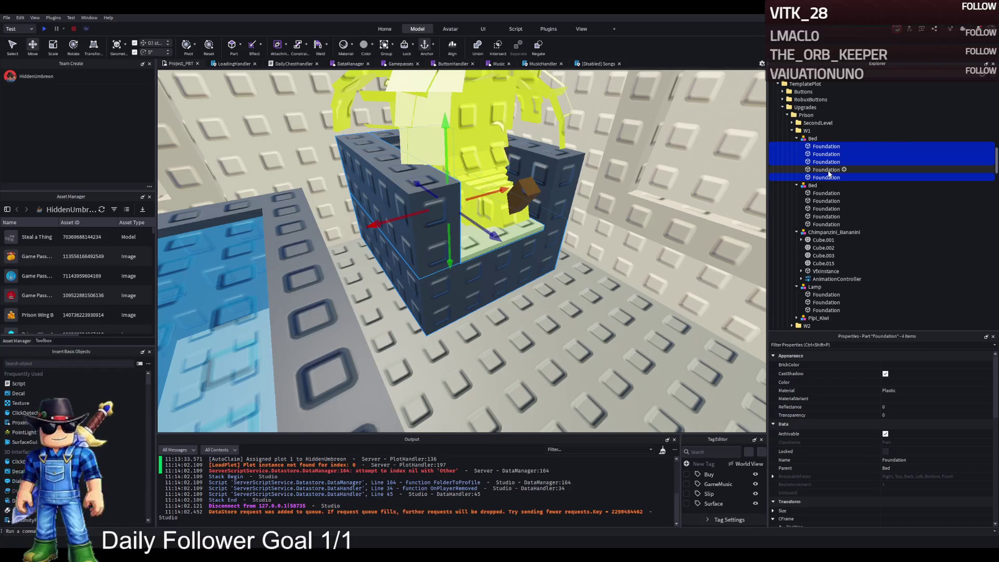
{"action": "left_click", "coordinate": [827, 163], "text": "ctrl"}
{"action": "left_click", "coordinate": [826, 154], "text": "ctrl"}
{"action": "left_click", "coordinate": [887, 371]}
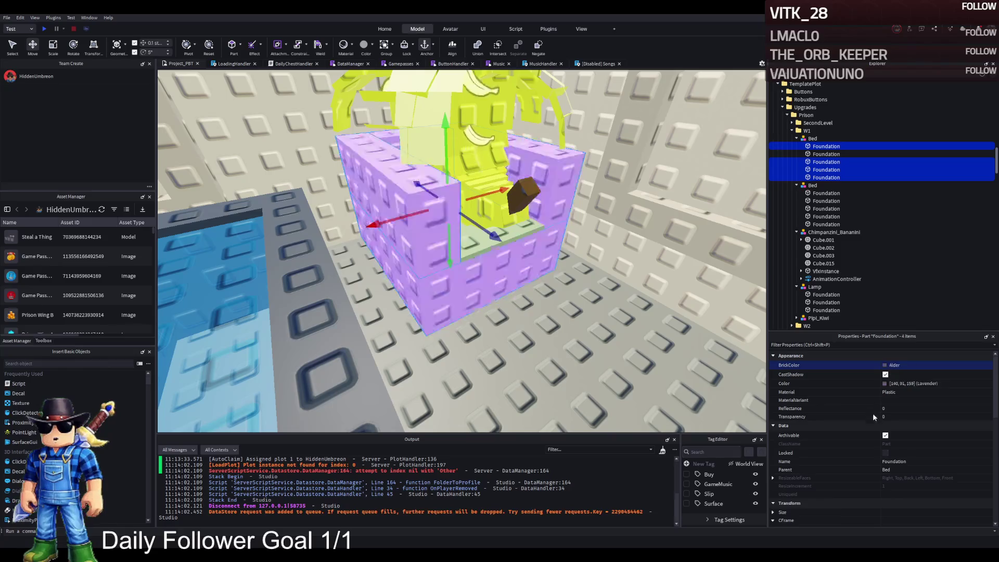
{"action": "left_click", "coordinate": [881, 473]}
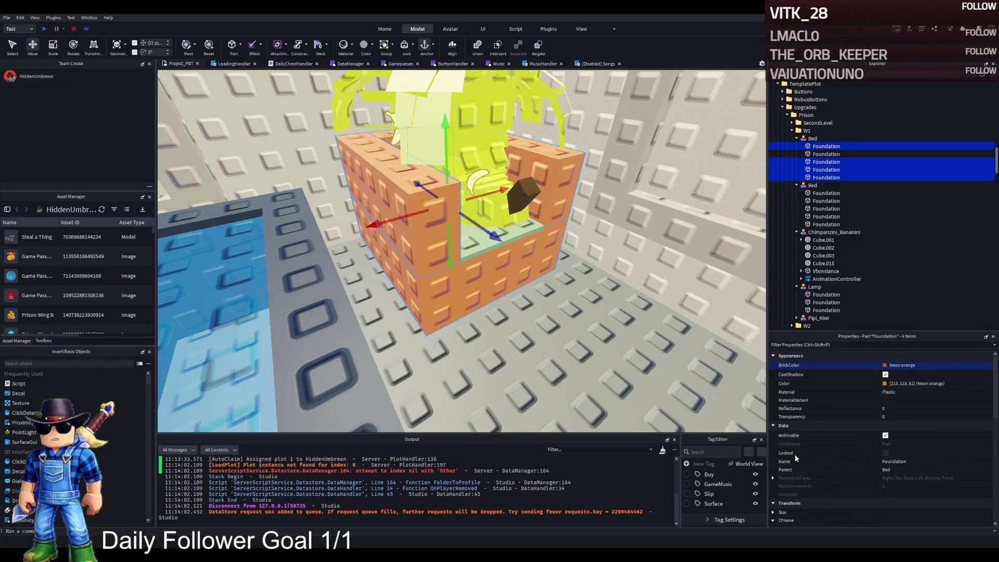
- Select the first pool's five Foundation rim parts, leaving the water out
{"action": "scroll", "coordinate": [563, 335], "scroll_direction": "up", "scroll_amount": 3}
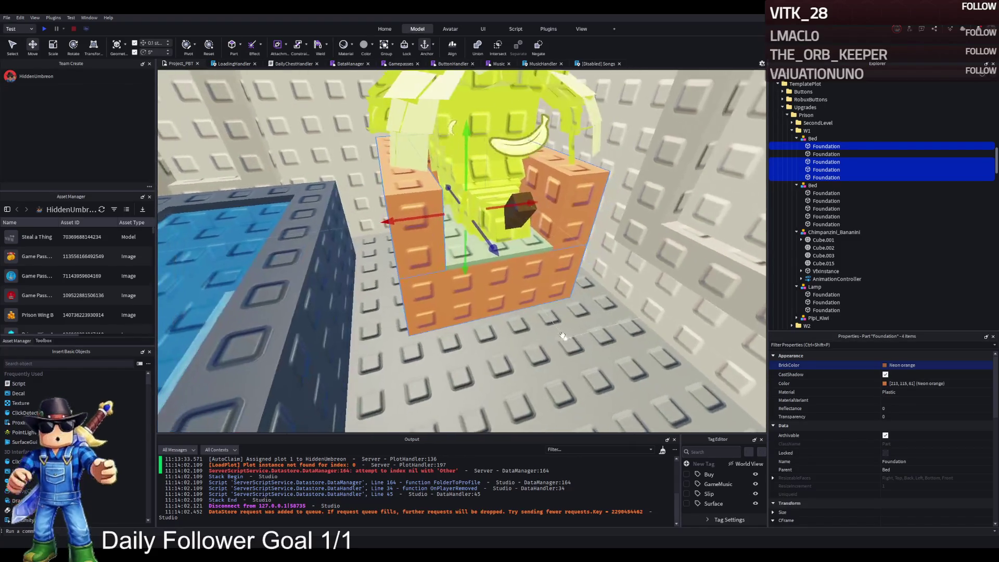
{"action": "key", "text": "a"}
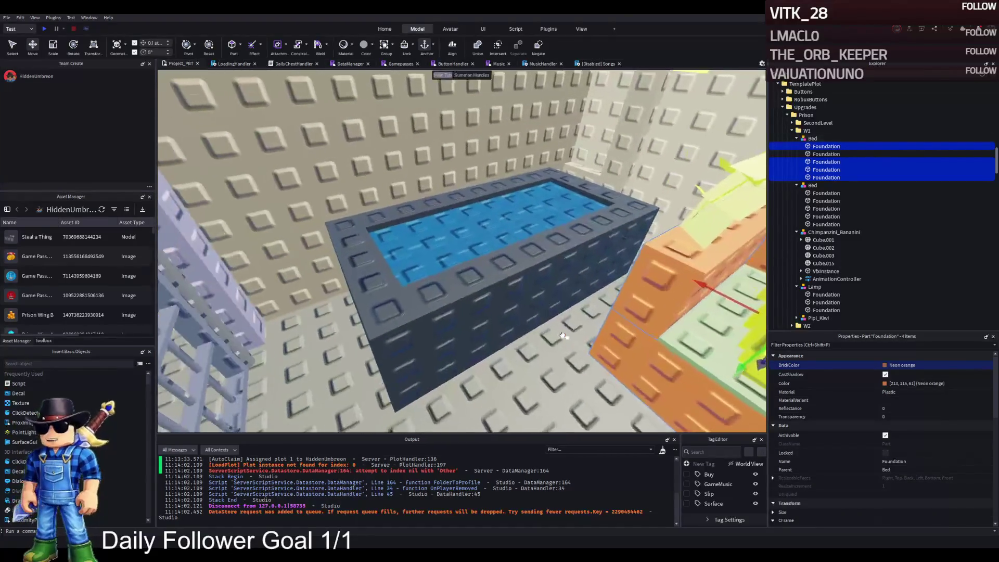
{"action": "left_click", "coordinate": [482, 324]}
{"action": "left_click", "coordinate": [816, 225], "text": "shift"}
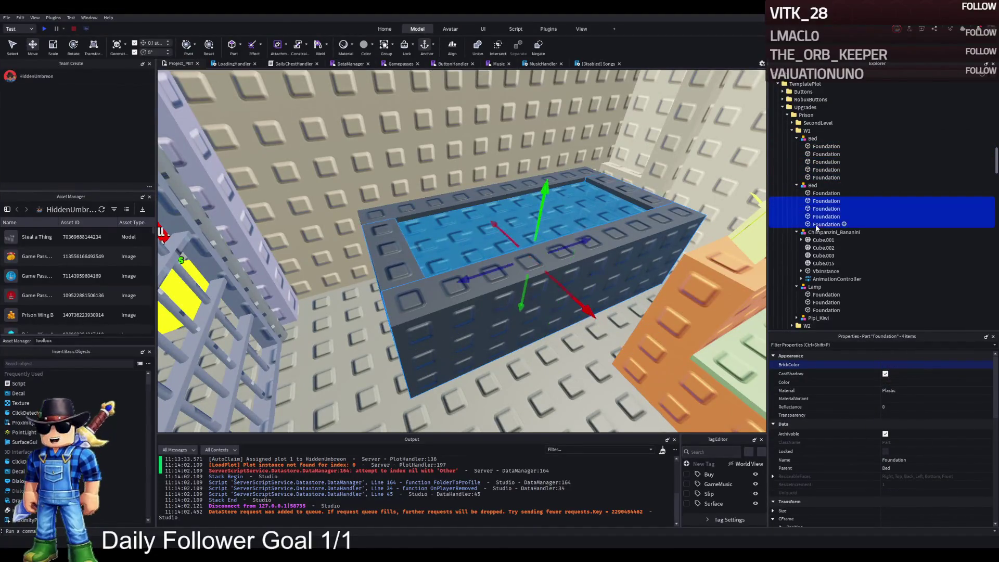
{"action": "left_click", "coordinate": [825, 194], "text": "shift"}
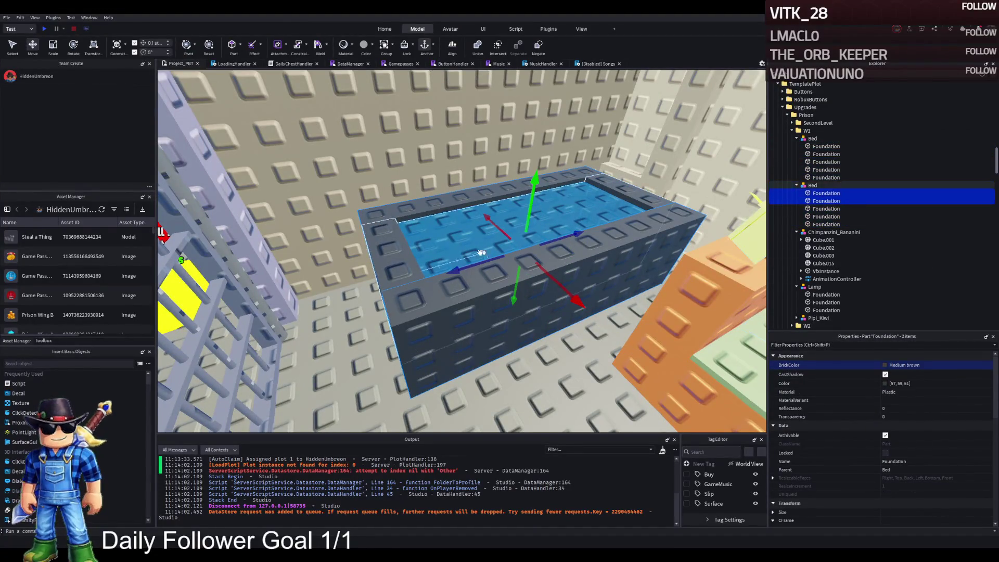
{"action": "left_click", "coordinate": [826, 216]}
{"action": "left_click", "coordinate": [827, 193]}
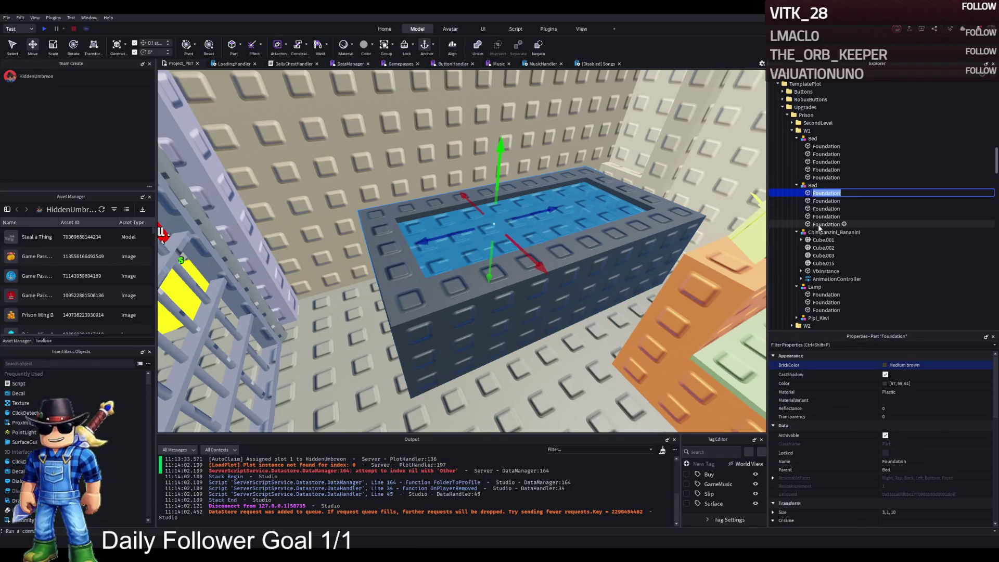
{"action": "left_click", "coordinate": [827, 224], "text": "shift"}
{"action": "left_click", "coordinate": [458, 249], "text": "ctrl"}
- Step through Fawn brown, Deep orange, Copper and Medium stone grey, settling the pool rim on Khaki
{"action": "key", "text": "Down"}
{"action": "key", "text": "Down"}
{"action": "key", "text": "Return"}
{"action": "key", "text": "Down"}
{"action": "key", "text": "Down"}
{"action": "key", "text": "Down"}
{"action": "key", "text": "Down"}
{"action": "key", "text": "Down"}
{"action": "key", "text": "Down"}
{"action": "key", "text": "Down"}
{"action": "key", "text": "Down"}
{"action": "key", "text": "Down"}
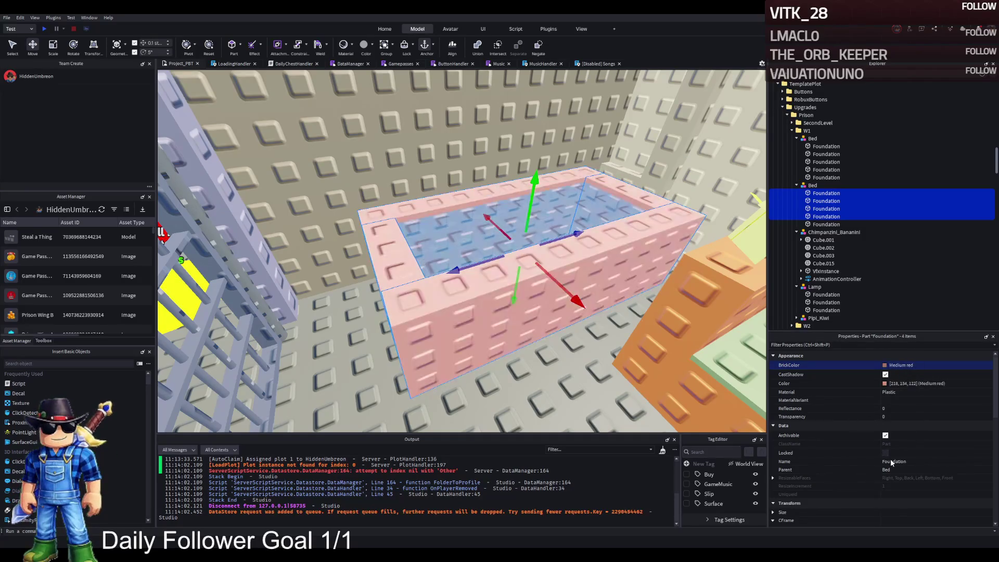
{"action": "key", "text": "Down"}
{"action": "key", "text": "Down"}
{"action": "key", "text": "Down"}
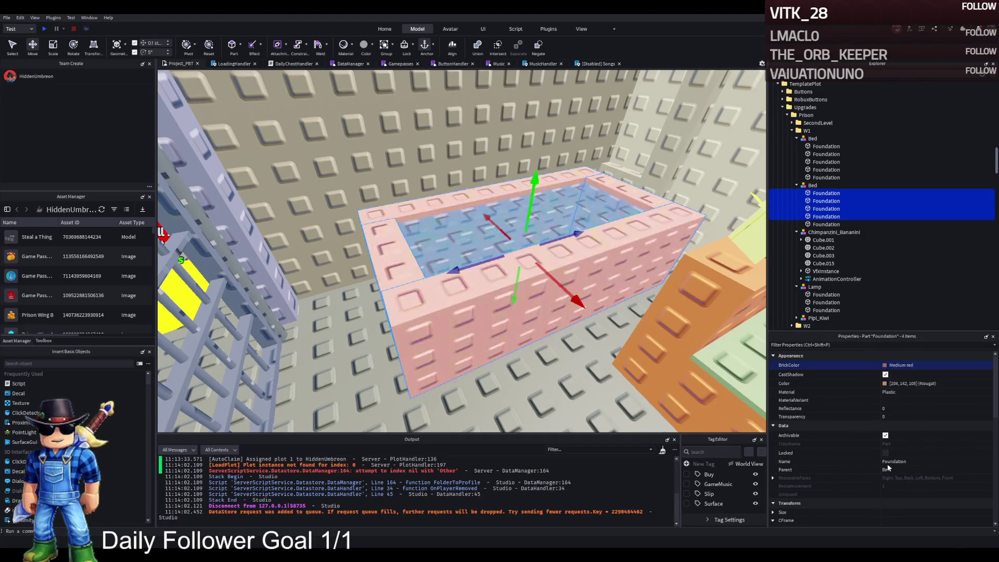
{"action": "key", "text": "Down"}
{"action": "key", "text": "Down"}
{"action": "key", "text": "Down"}
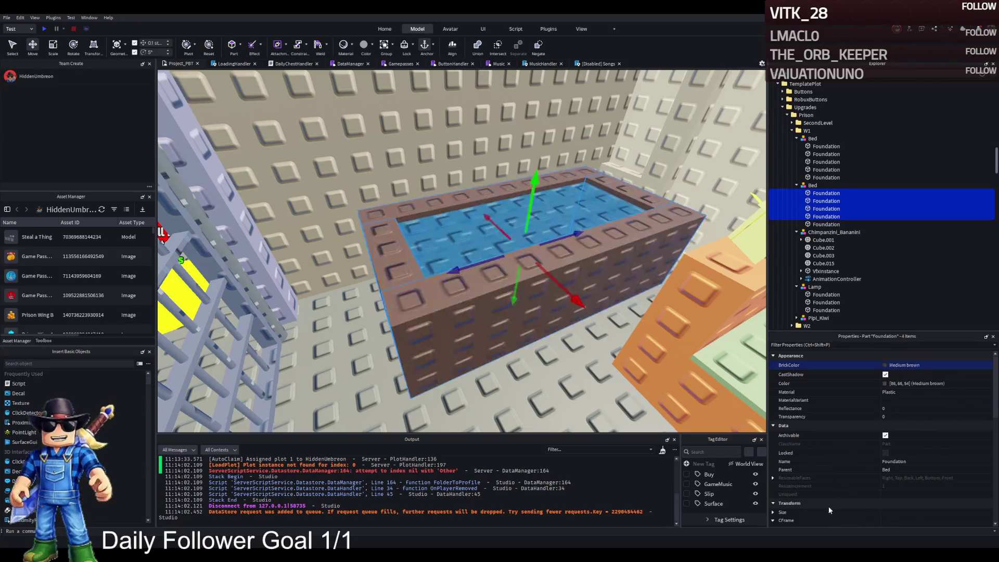
{"action": "key", "text": "Down"}
{"action": "key", "text": "Down"}
{"action": "key", "text": "Down"}
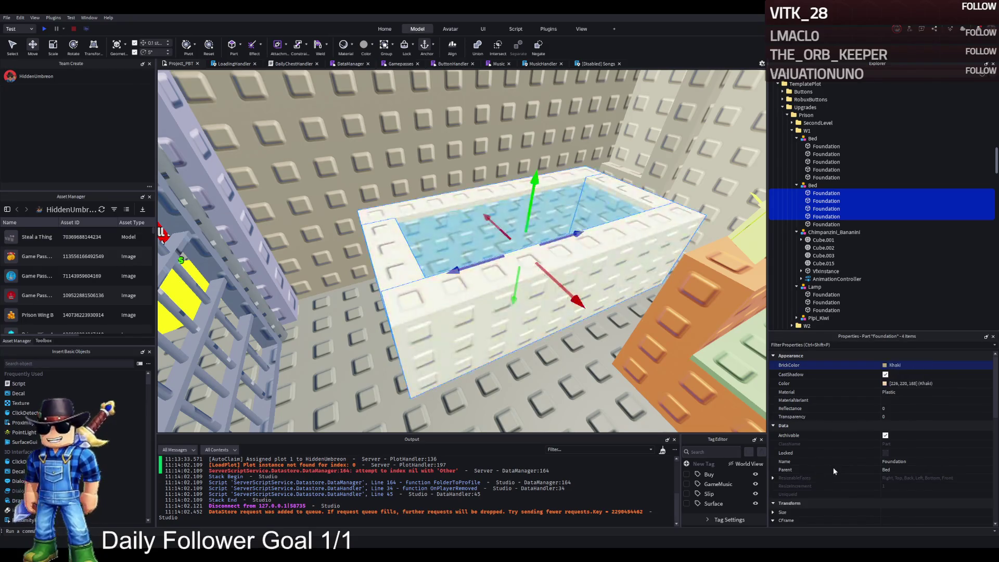
- Fly to the Trippi Troppi cell and select its pool's front wall
{"action": "left_click", "coordinate": [557, 405]}
{"action": "key", "text": "f"}
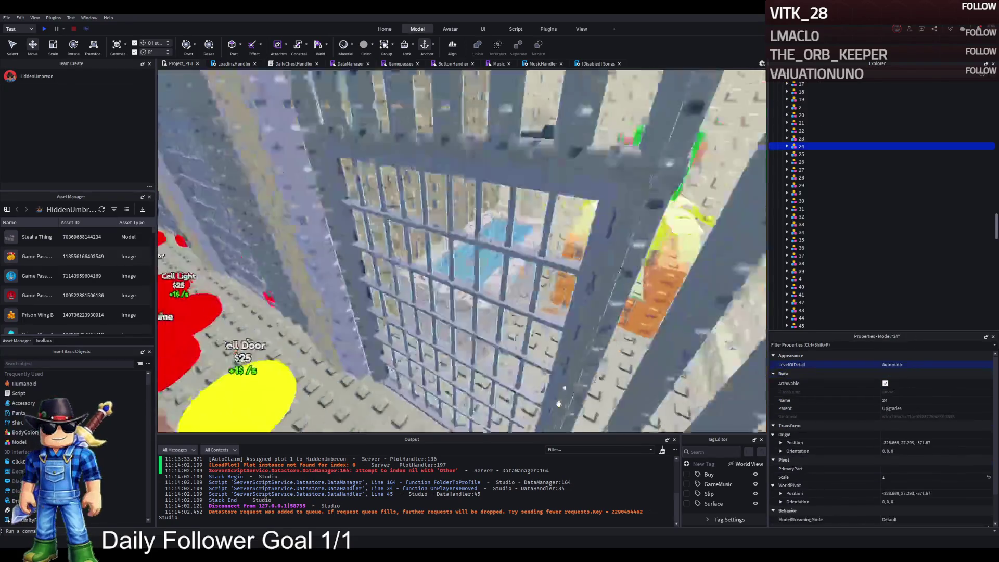
{"action": "key", "text": "a"}
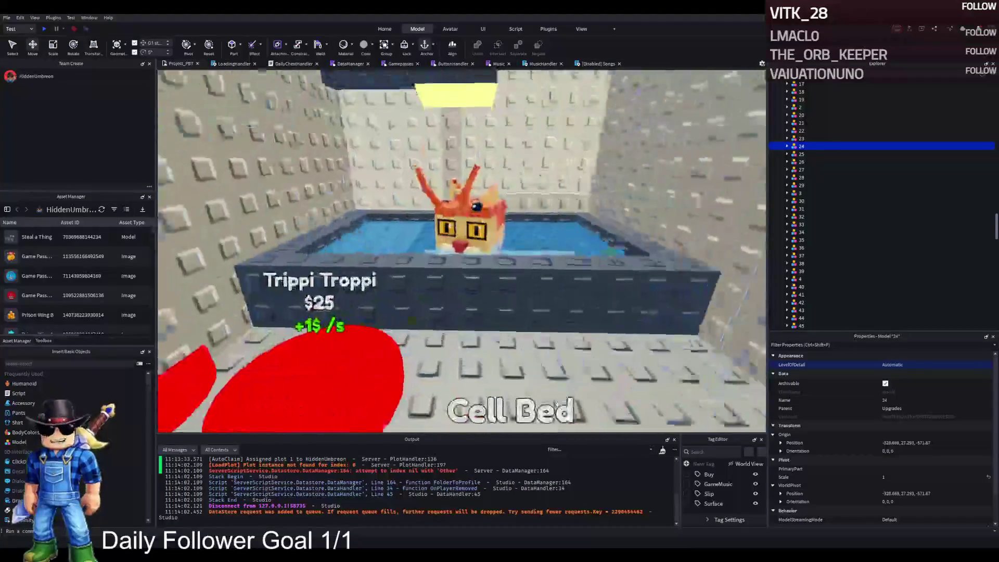
{"action": "key", "text": "w"}
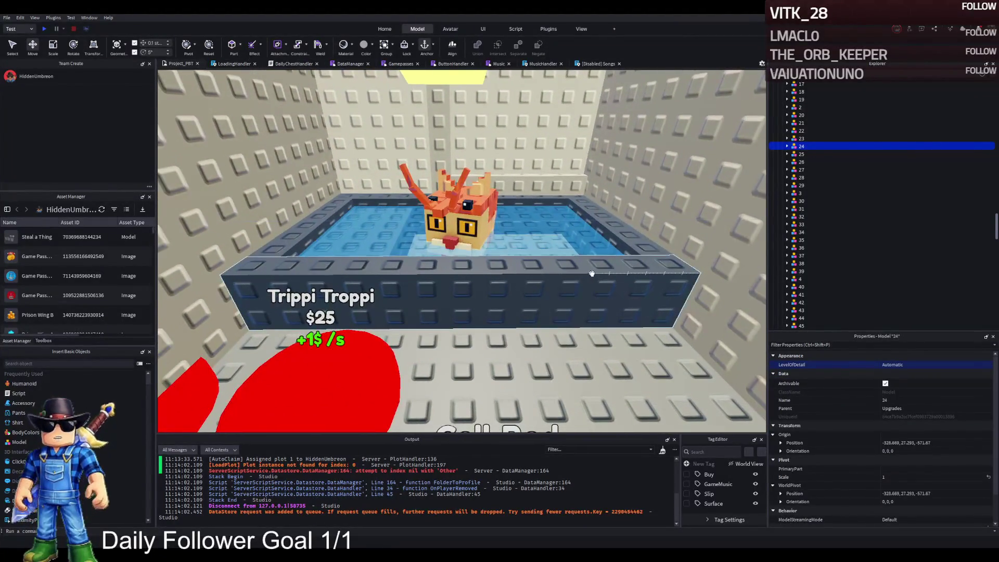
{"action": "left_click", "coordinate": [596, 273]}
- Select the Trippi Troppi pool's rim parts in Explorer, excluding the water part
{"action": "left_click", "coordinate": [811, 178], "text": "shift"}
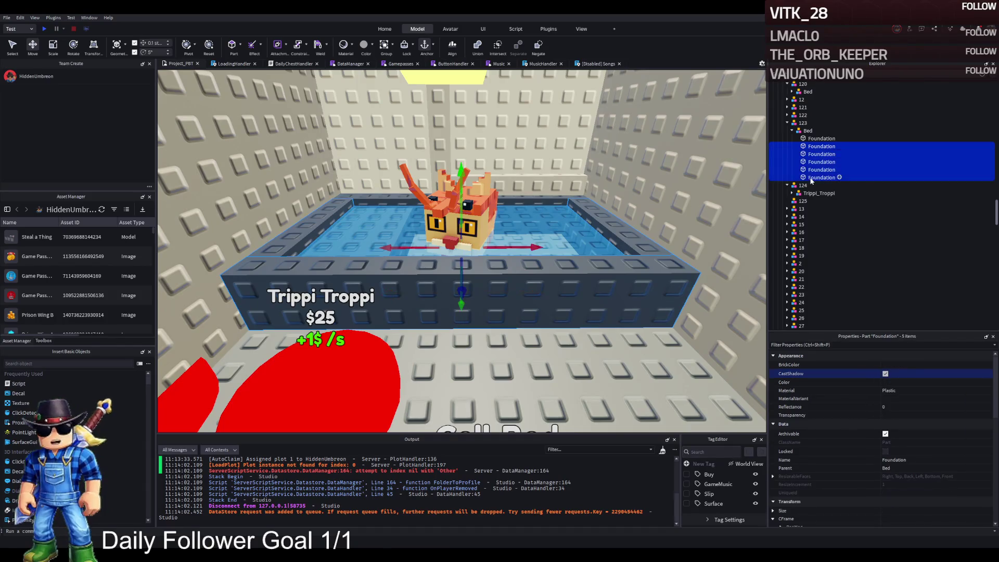
{"action": "left_click", "coordinate": [818, 139]}
{"action": "left_click", "coordinate": [819, 162]}
{"action": "left_click", "coordinate": [820, 177]}
{"action": "left_click", "coordinate": [822, 154]}
{"action": "left_click", "coordinate": [822, 177]}
{"action": "left_click", "coordinate": [819, 138], "text": "shift"}
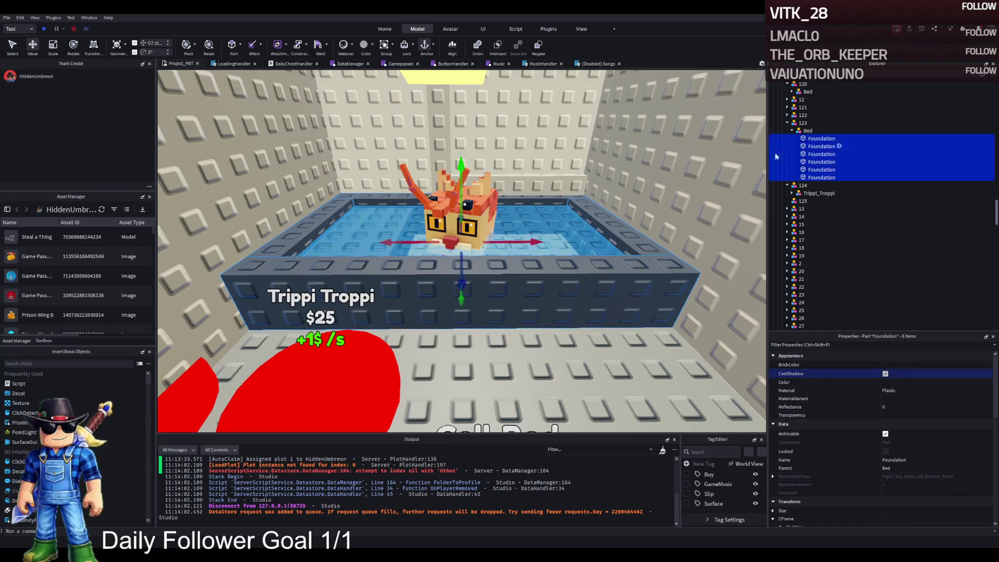
{"action": "left_click", "coordinate": [821, 170], "text": "ctrl"}
{"action": "left_click", "coordinate": [789, 365]}
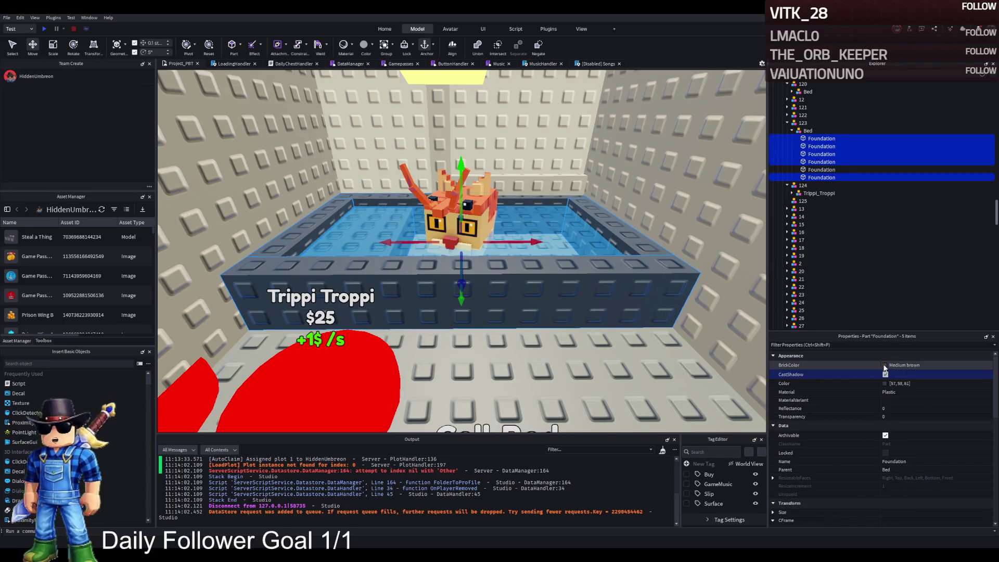
- Set the Trippi Troppi pool rim to Medium red
{"action": "key", "text": "ctrl+v"}
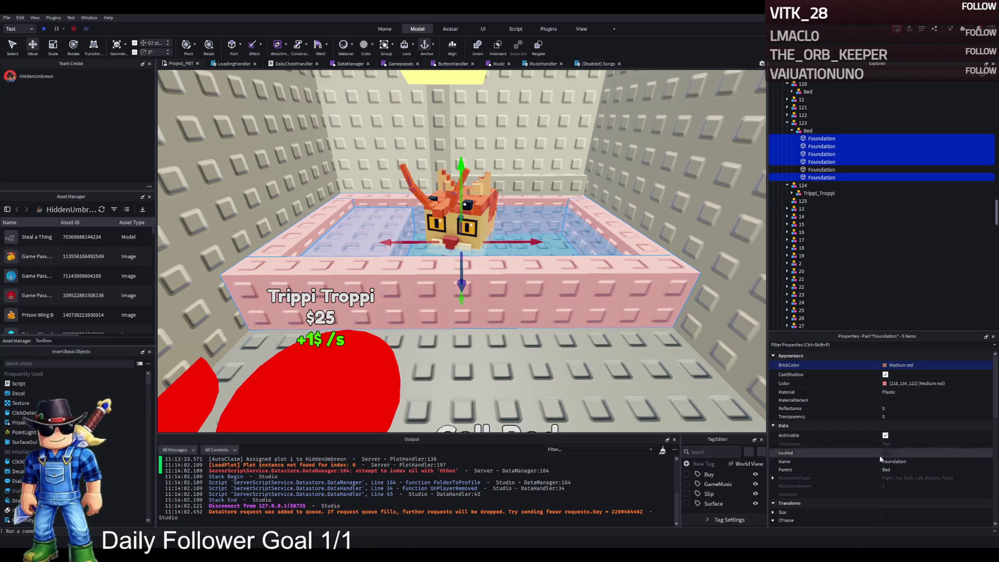
{"action": "key", "text": "a"}
{"action": "key", "text": "f"}
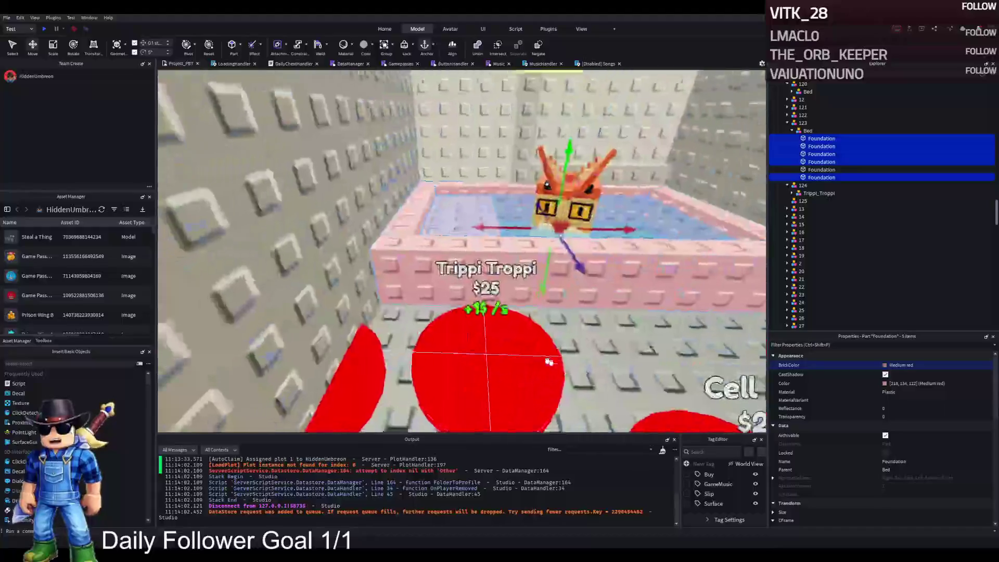
- Select the whole cell model 123
{"action": "left_click", "coordinate": [820, 138]}
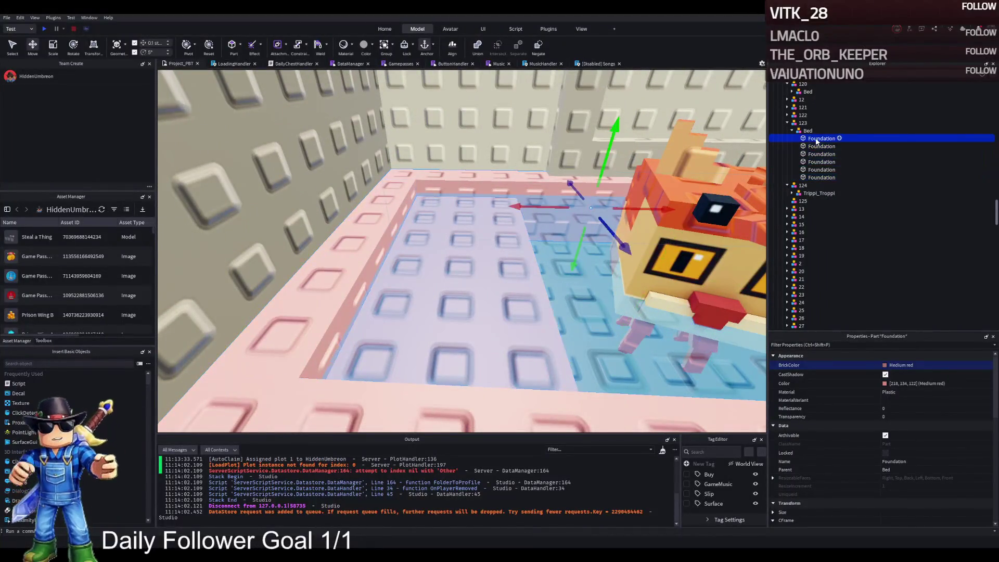
{"action": "left_click", "coordinate": [817, 177]}
{"action": "left_click", "coordinate": [887, 366]}
{"action": "left_click", "coordinate": [554, 384]}
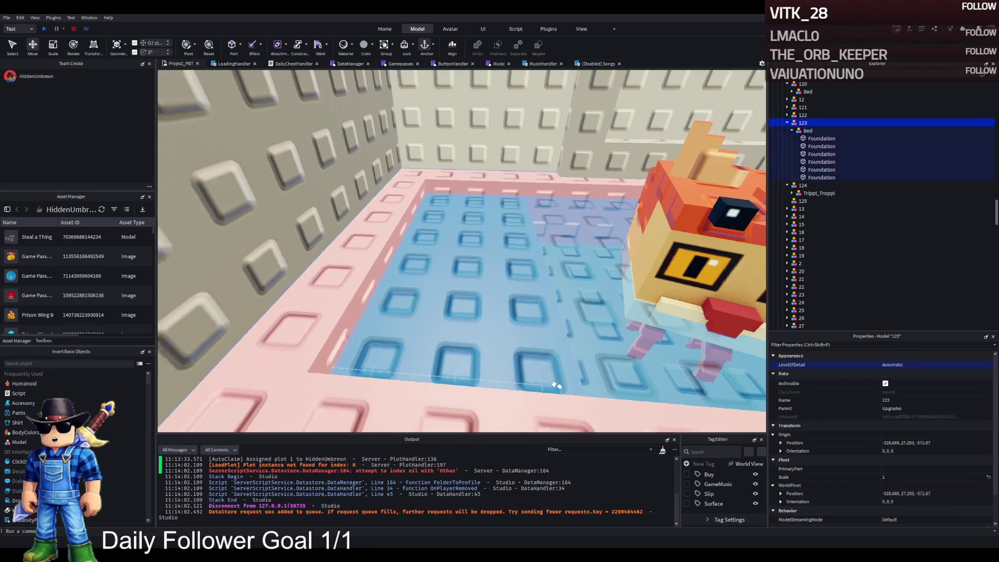
- In cell 120, raise two bed parts by 0.6 studs and recolour the bed frame Brown
{"action": "key", "text": "f"}
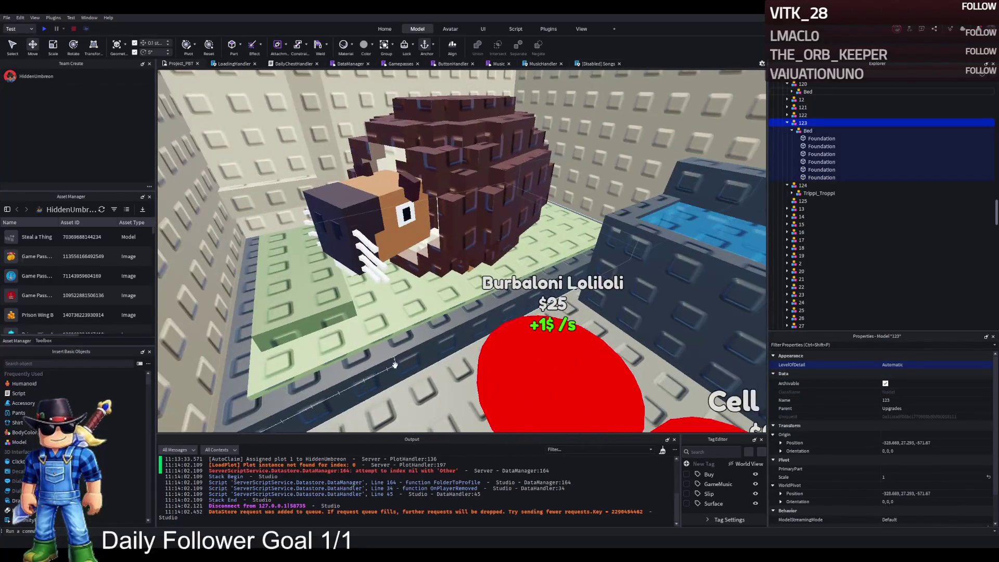
{"action": "left_click_drag", "start_coordinate": [394, 364], "coordinate": [244, 431]}
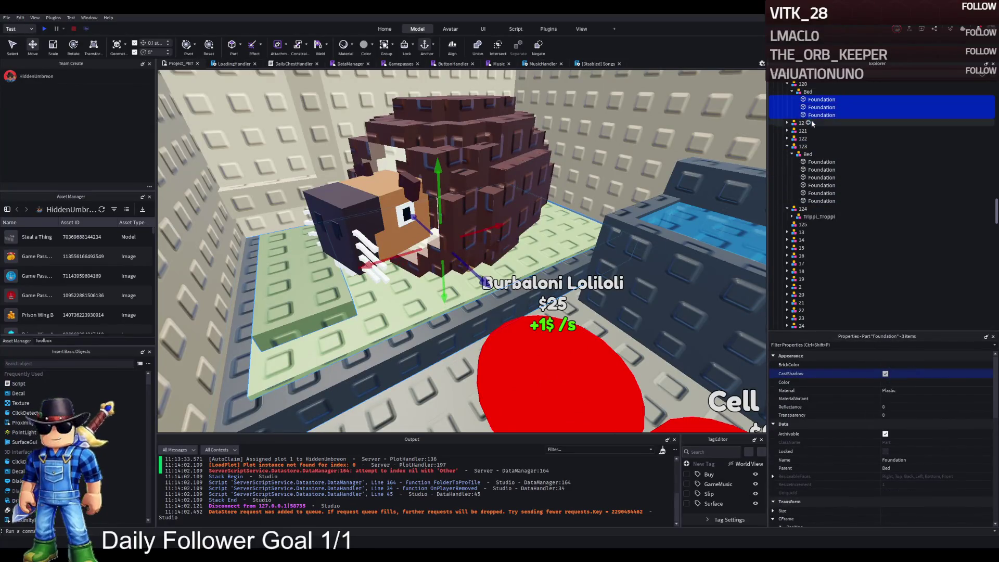
{"action": "left_click", "coordinate": [822, 108], "text": "ctrl"}
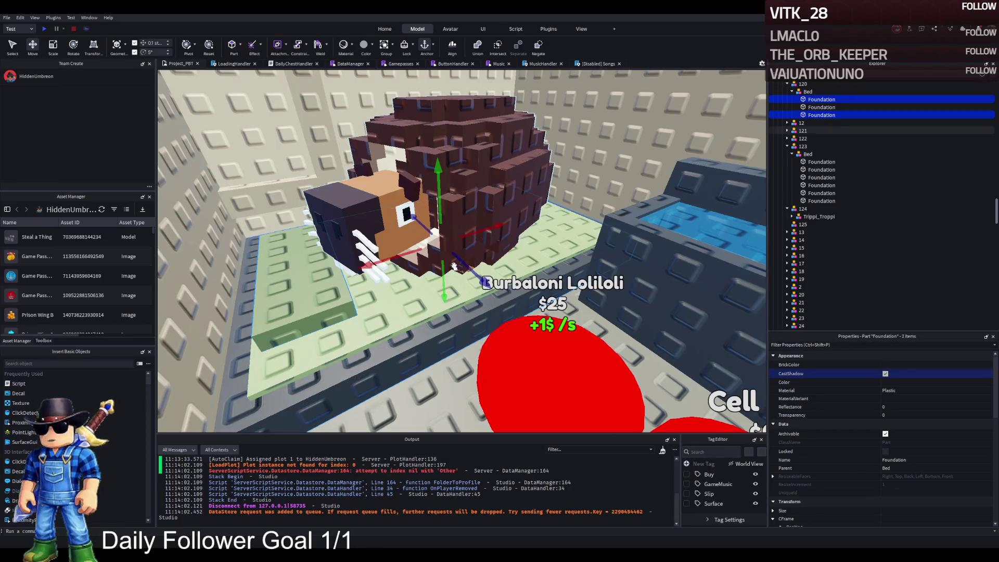
{"action": "left_click_drag", "start_coordinate": [438, 208], "coordinate": [437, 190]}
{"action": "left_click", "coordinate": [395, 361]}
{"action": "left_click", "coordinate": [895, 365]}
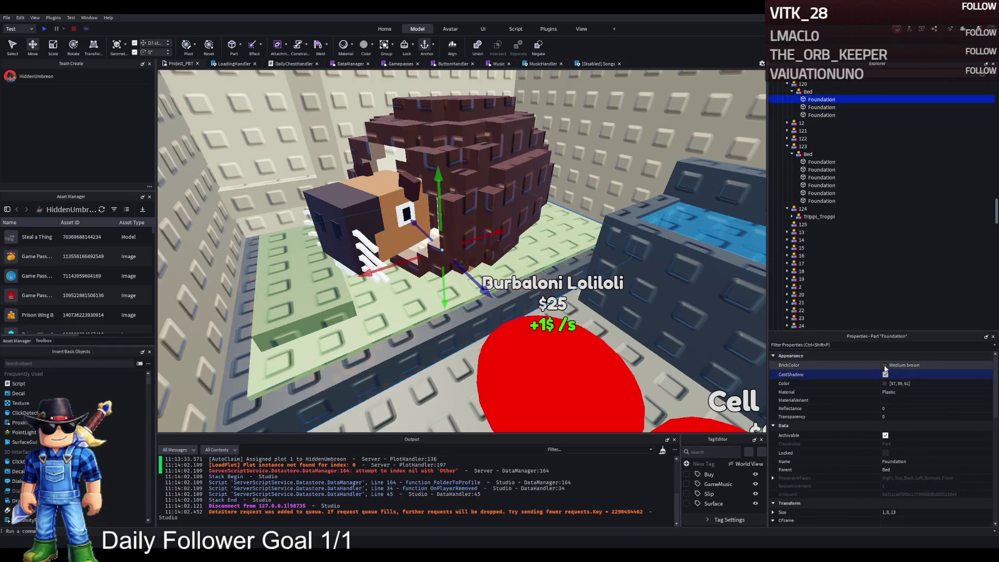
{"action": "left_click", "coordinate": [873, 460]}
{"action": "left_click", "coordinate": [892, 487]}
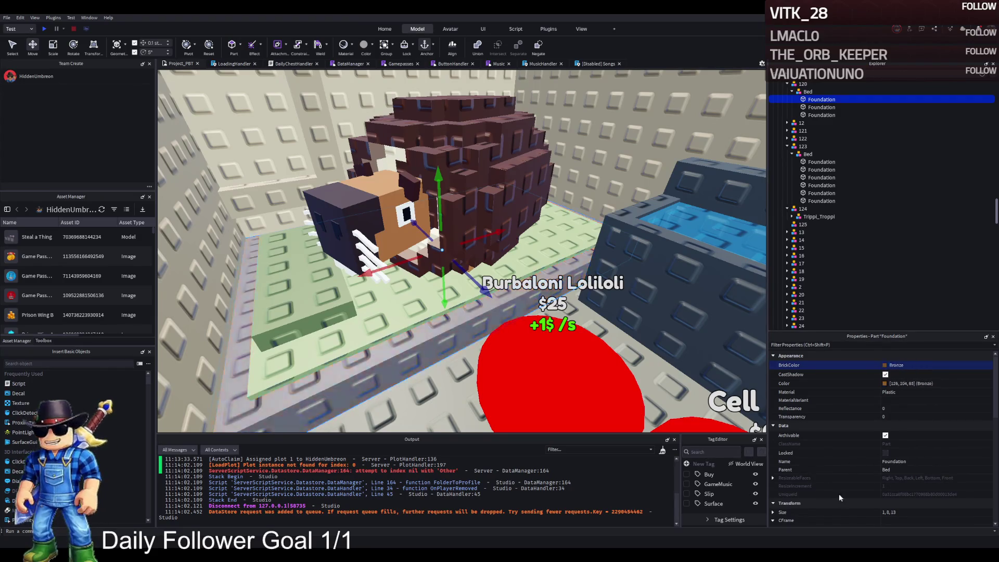
- Select the parts of the strawberry flamingo's pedestal ring
{"action": "key", "text": "s"}
{"action": "key", "text": "d"}
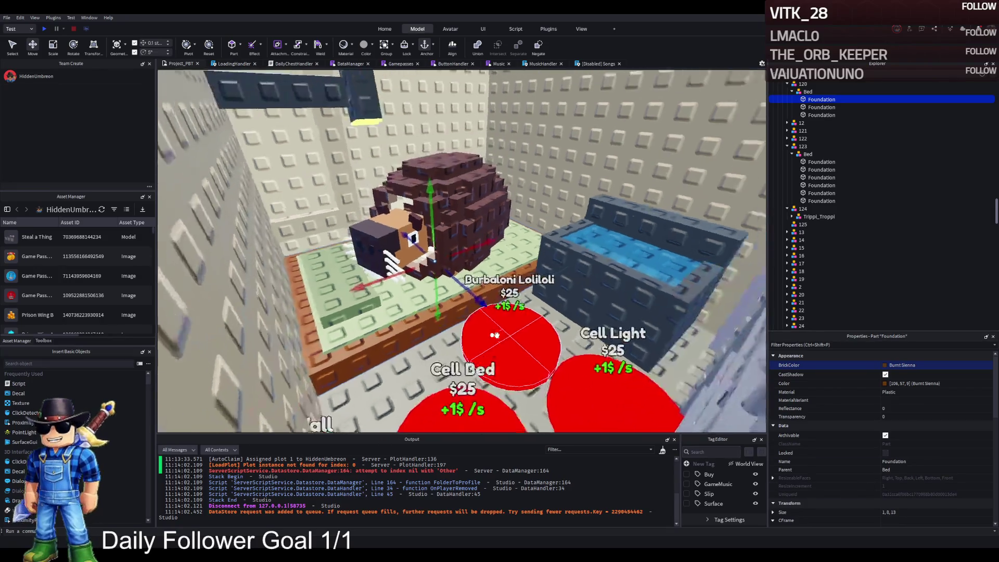
{"action": "key", "text": "a"}
{"action": "key", "text": "w"}
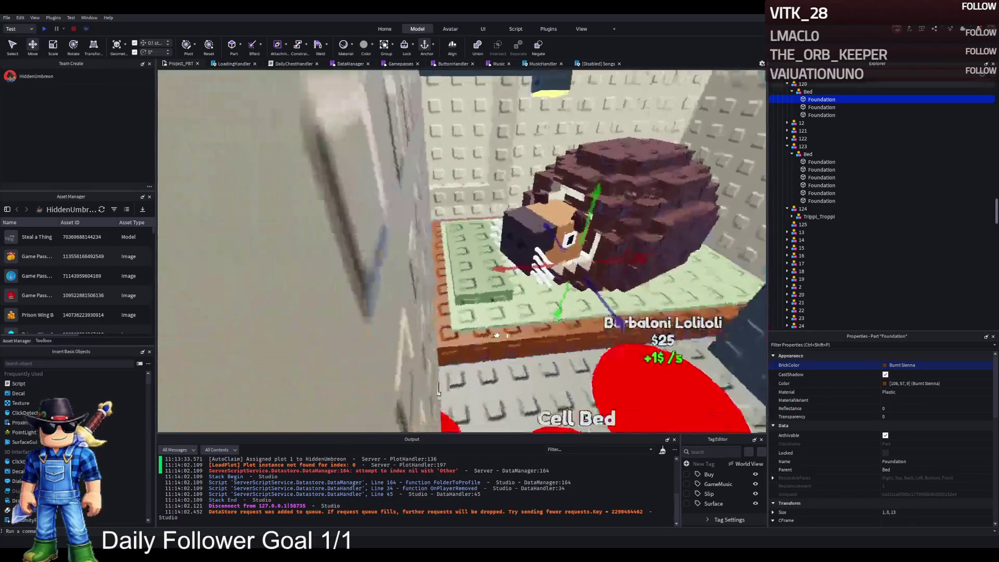
{"action": "left_click", "coordinate": [496, 335]}
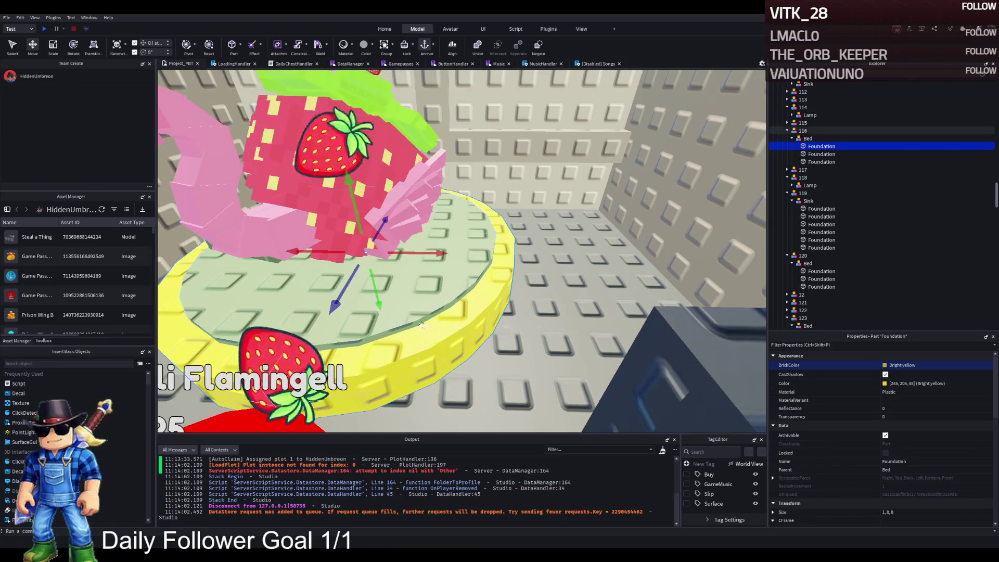
{"action": "key", "text": "Down"}
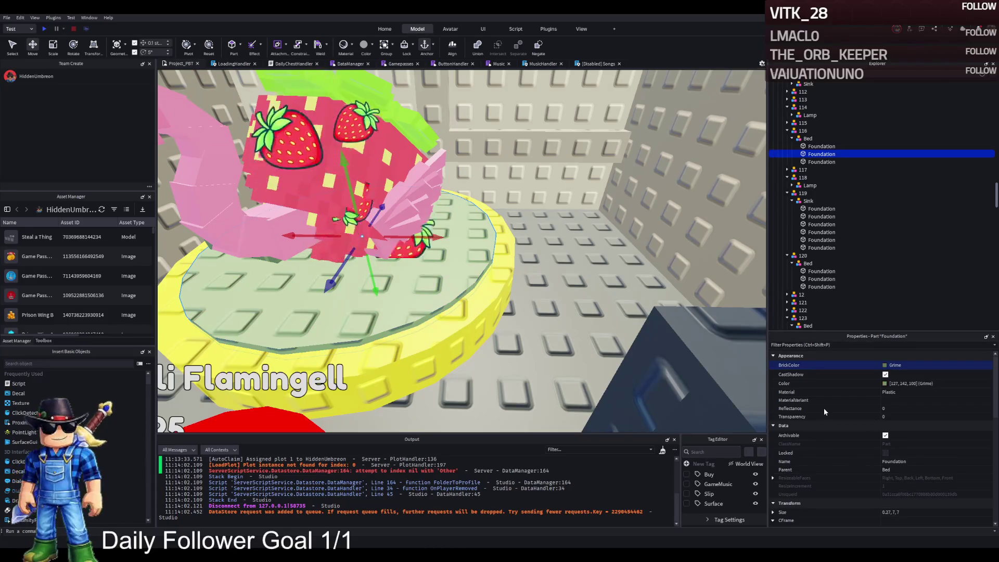
- Try Navy blue on the Orangutini cell's bench parts, then undo the recolour
{"action": "key", "text": "w"}
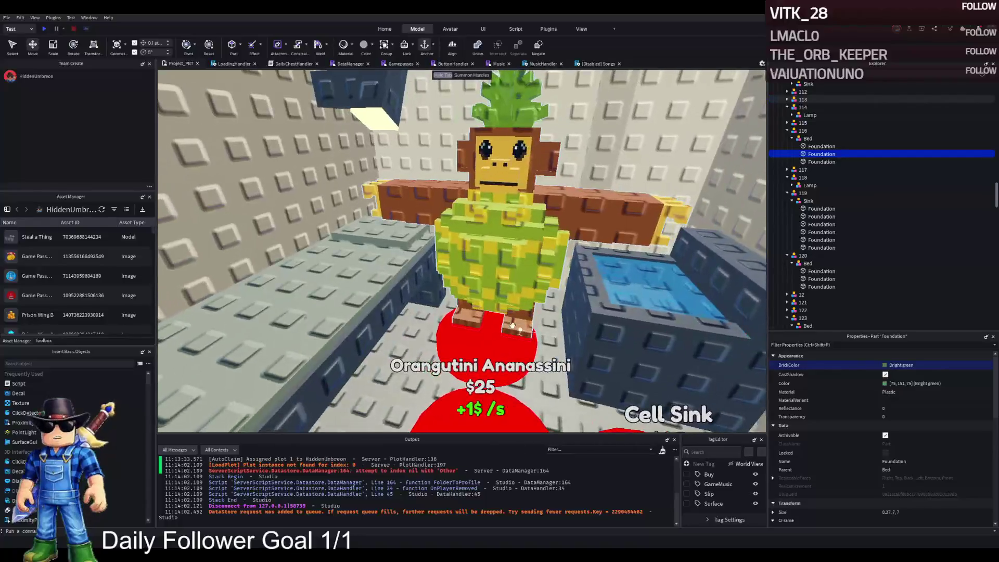
{"action": "left_click", "coordinate": [349, 397]}
{"action": "left_click", "coordinate": [349, 397], "text": "ctrl"}
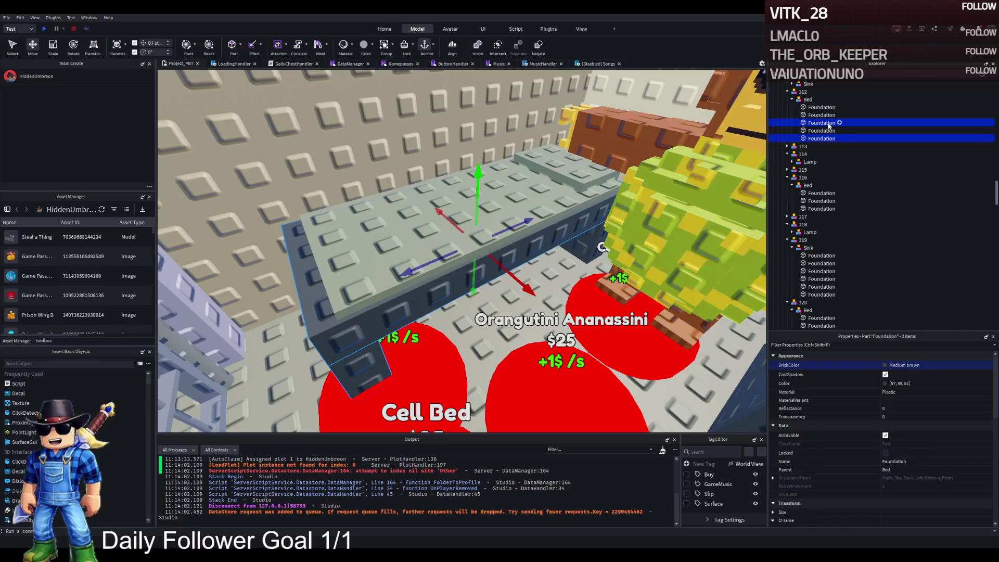
{"action": "left_click", "coordinate": [884, 365]}
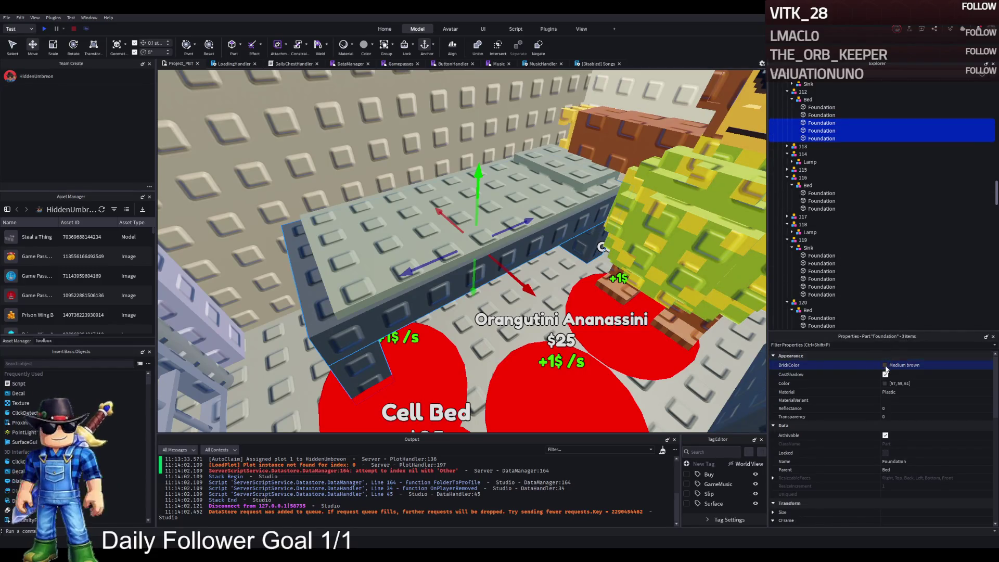
{"action": "left_click", "coordinate": [883, 379]}
{"action": "key", "text": "ctrl+z"}
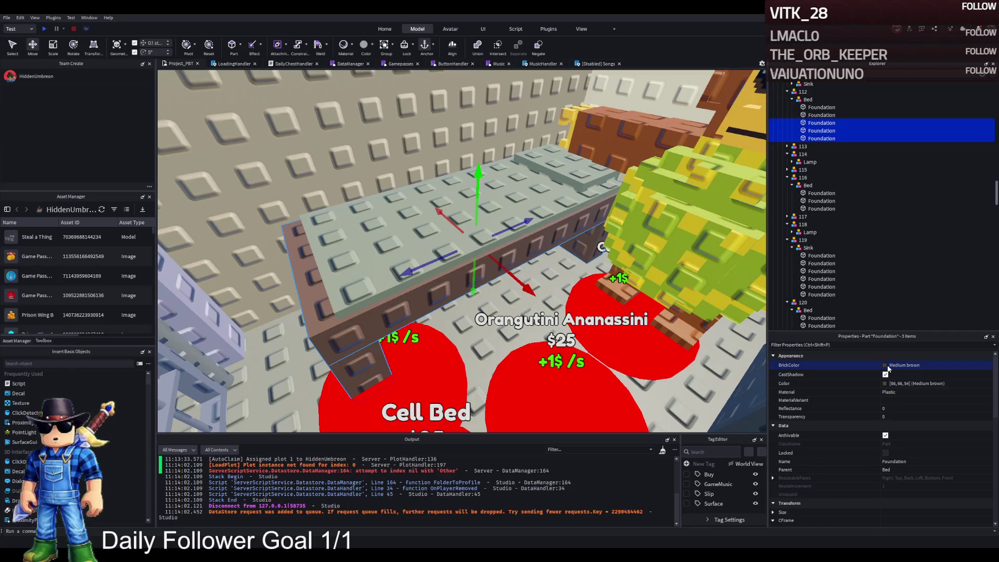
{"action": "key", "text": "ctrl+y"}
{"action": "key", "text": "ctrl+z"}
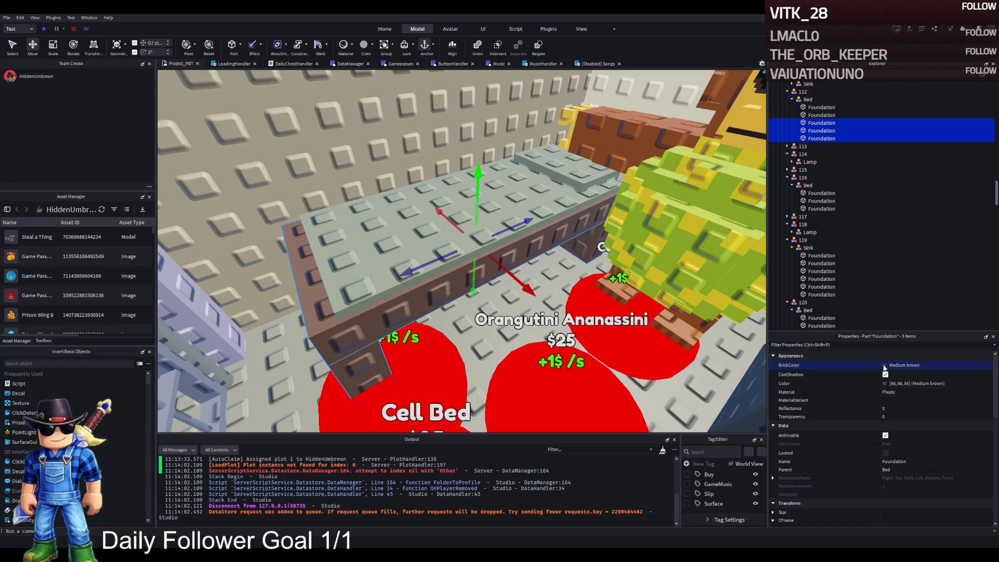
- Recolour the Trippi Troppi pool's pink wall Foundation parts to Pastel light blue
{"action": "mouse_move", "coordinate": [646, 378]}
{"action": "left_mouse_down"}
{"action": "mouse_move", "coordinate": [613, 374]}
{"action": "mouse_move", "coordinate": [647, 378]}
{"action": "left_mouse_up"}
{"action": "key", "text": "d"}
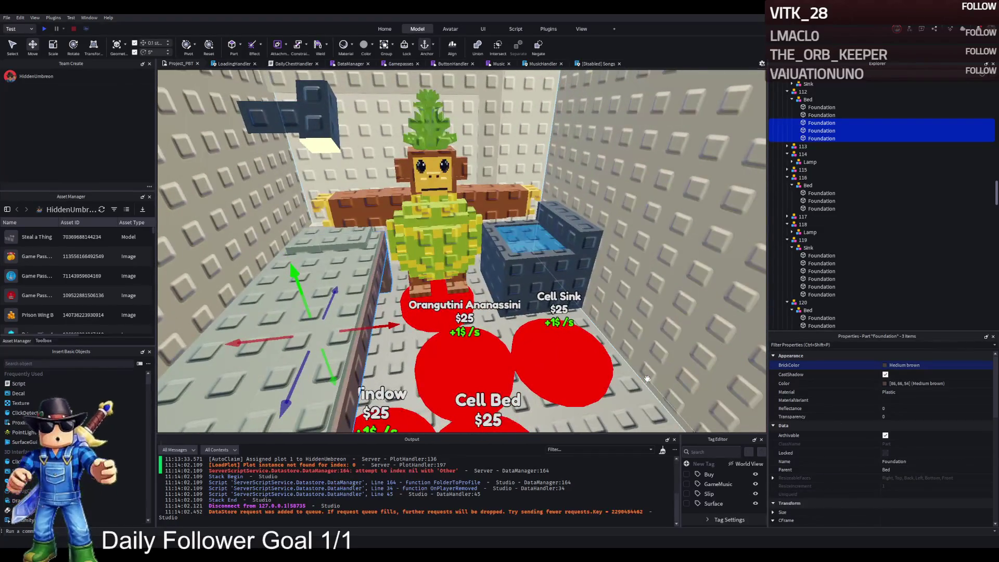
{"action": "key", "text": "s"}
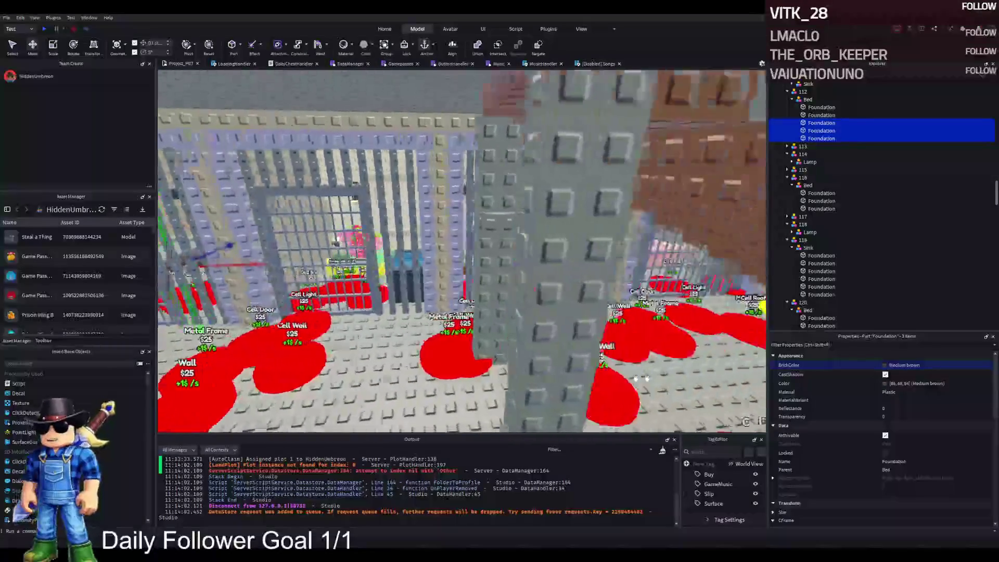
{"action": "key", "text": "w"}
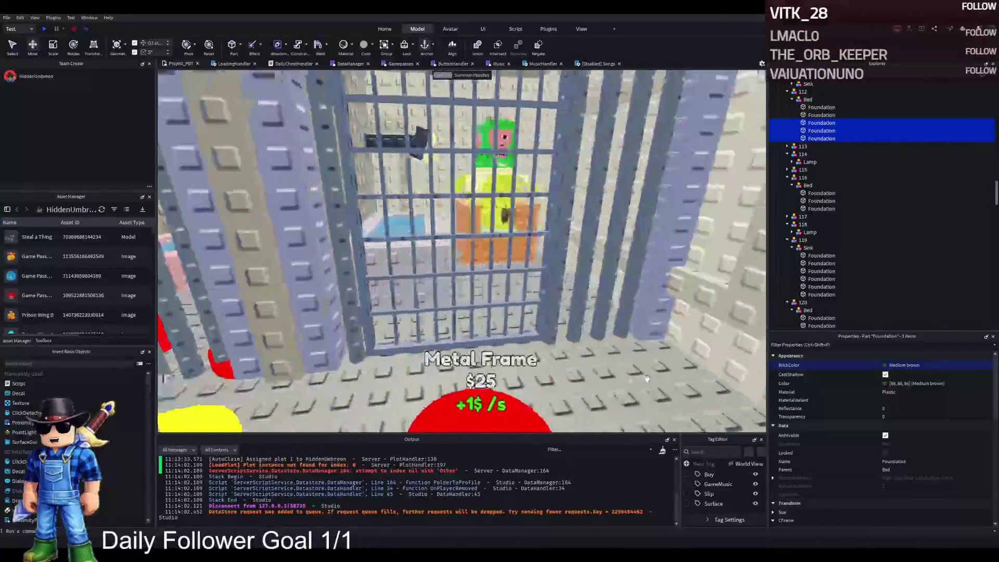
{"action": "key", "text": "w"}
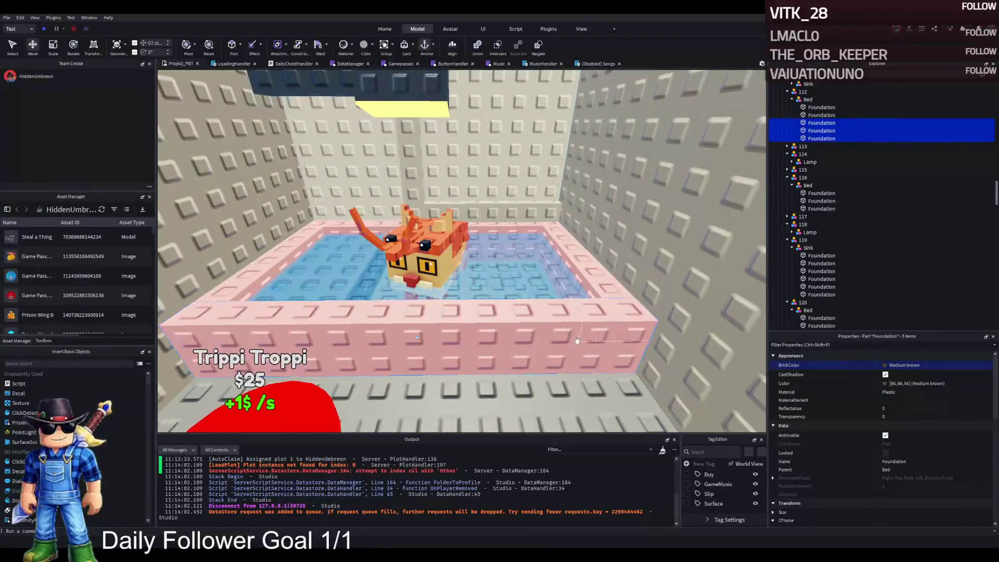
{"action": "left_click", "coordinate": [577, 341]}
{"action": "left_click", "coordinate": [821, 138]}
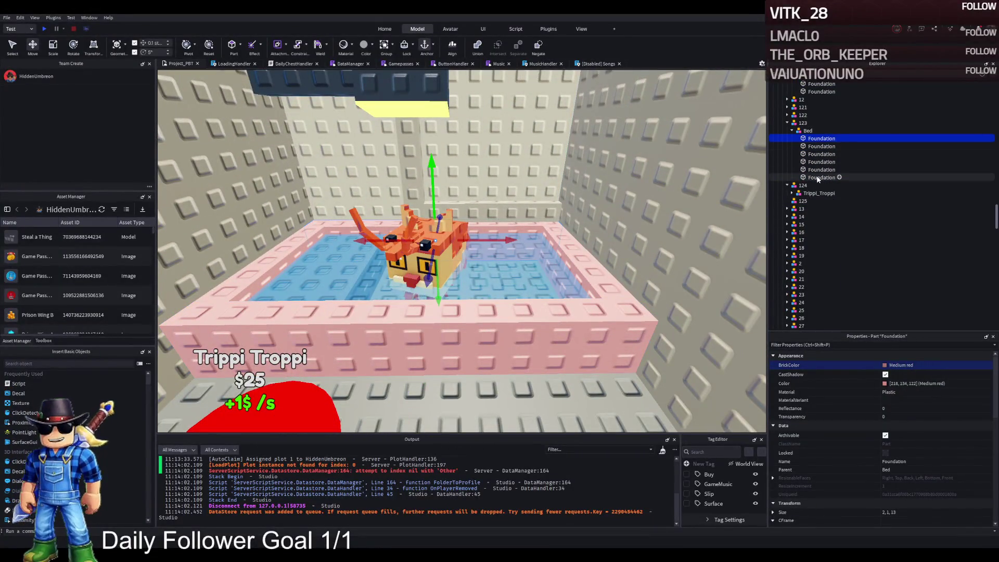
{"action": "left_click", "coordinate": [821, 161], "text": "shift"}
{"action": "left_click", "coordinate": [901, 365]}
{"action": "left_click", "coordinate": [851, 434]}
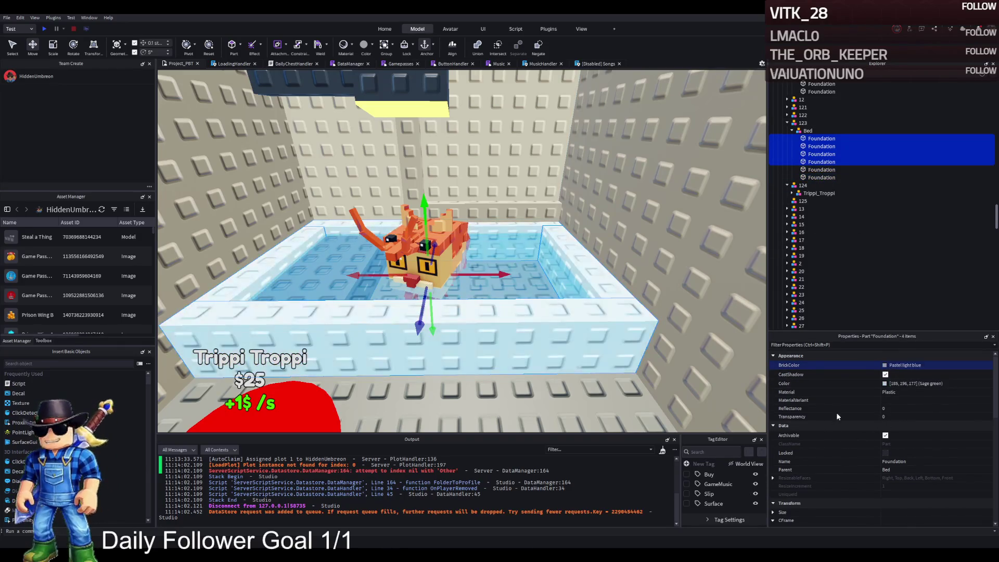
{"action": "left_click", "coordinate": [802, 302]}
{"action": "key", "text": "f"}
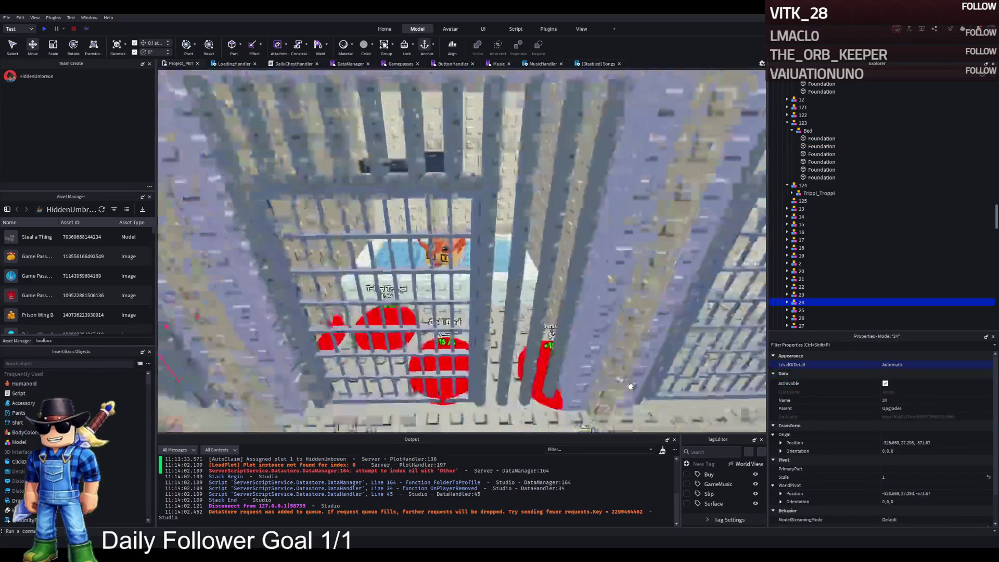
{"action": "key", "text": "w"}
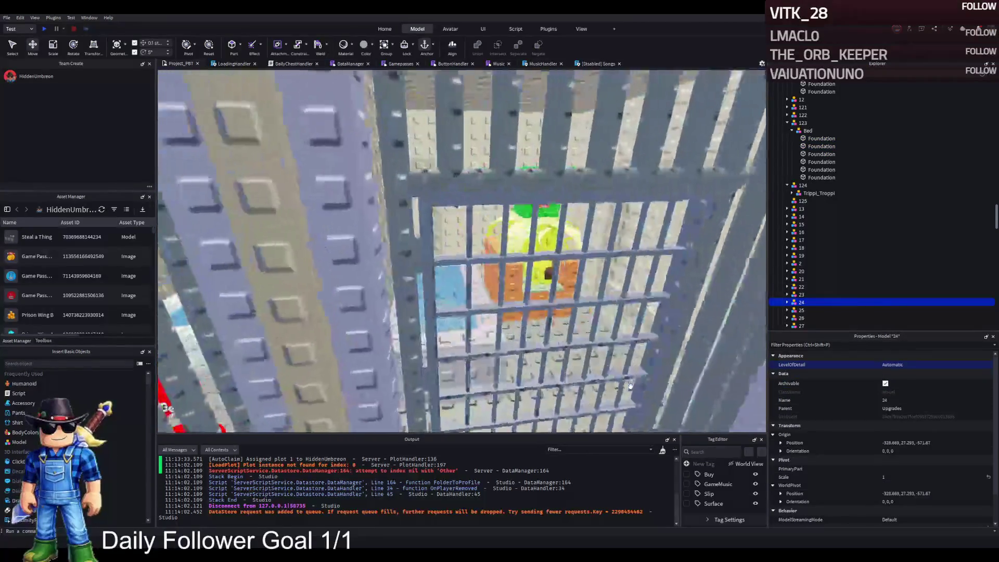
{"action": "key", "text": "s"}
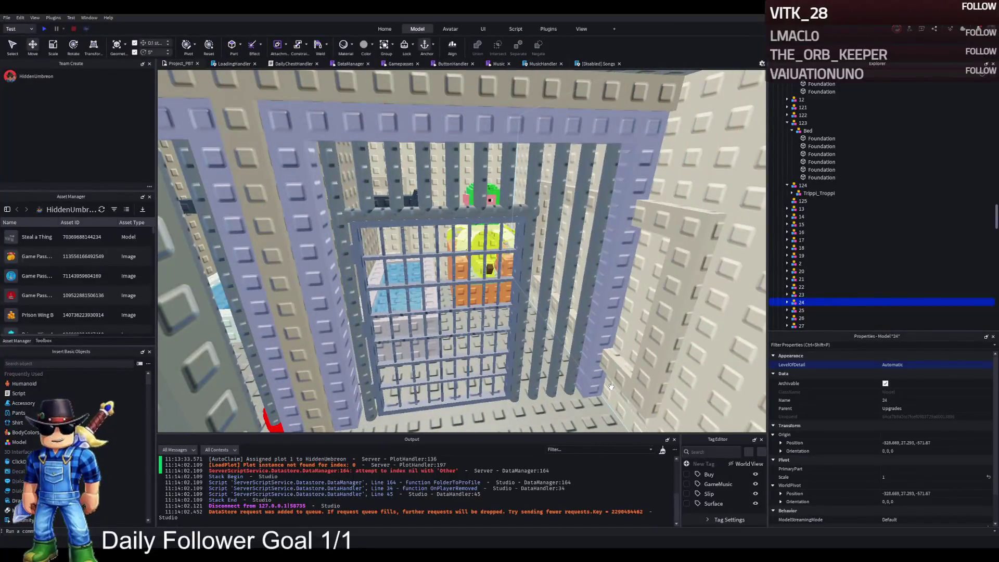
{"action": "key", "text": "s"}
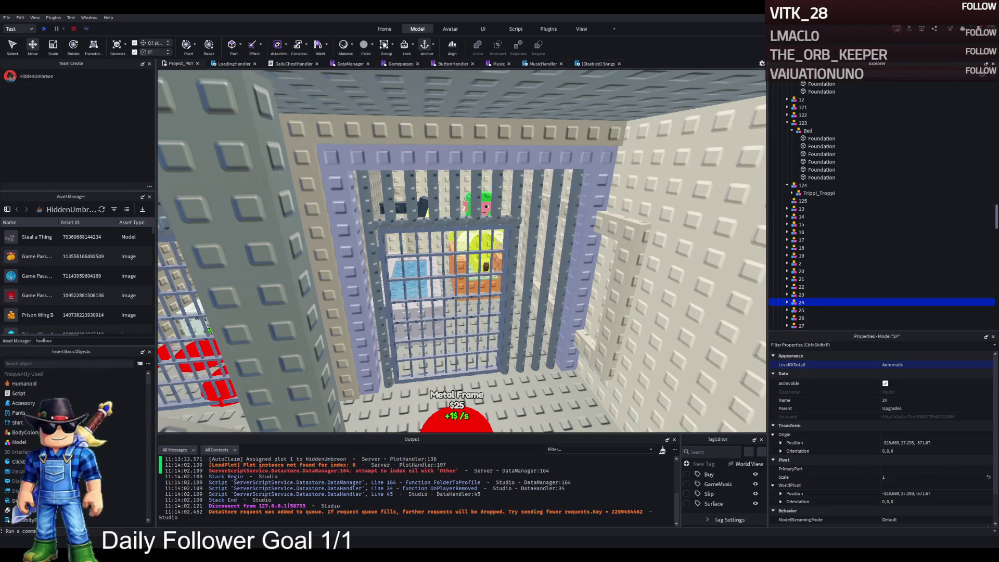
{"action": "scroll", "coordinate": [431, 258], "scroll_direction": "up", "scroll_amount": 5}
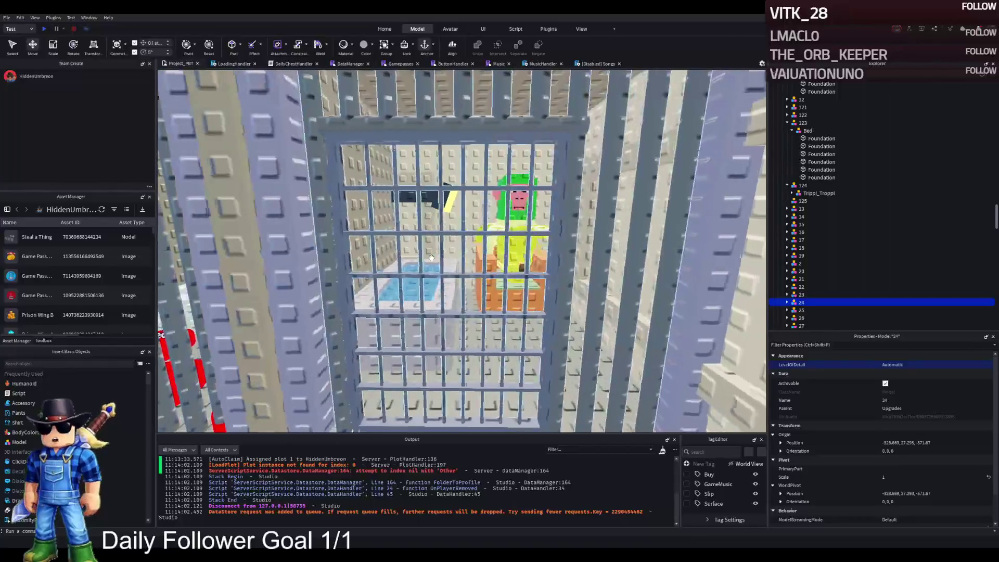
{"action": "scroll", "coordinate": [431, 258], "scroll_direction": "up", "scroll_amount": 5}
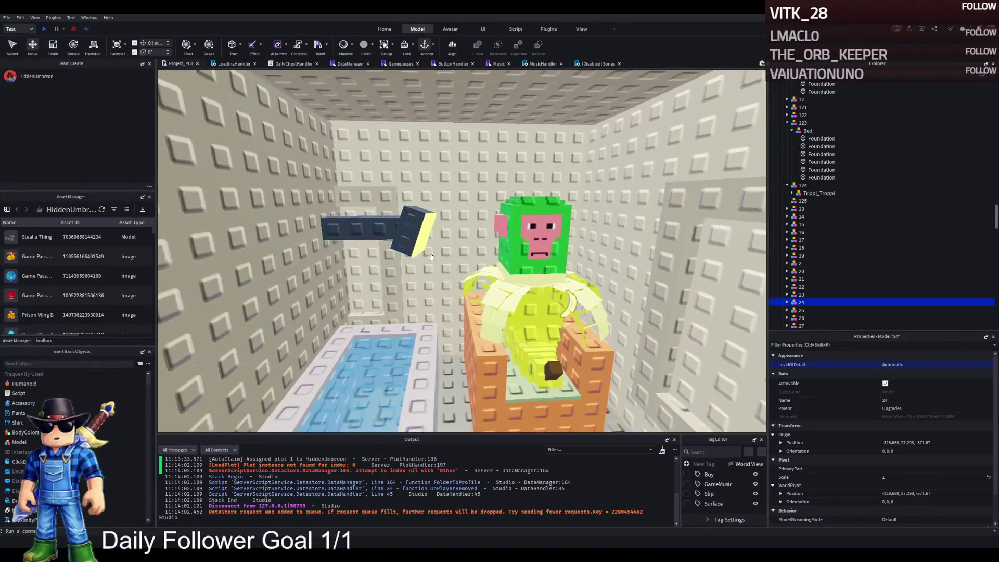
{"action": "scroll", "coordinate": [431, 258], "scroll_direction": "up", "scroll_amount": 3}
{"action": "left_click", "coordinate": [442, 275]}
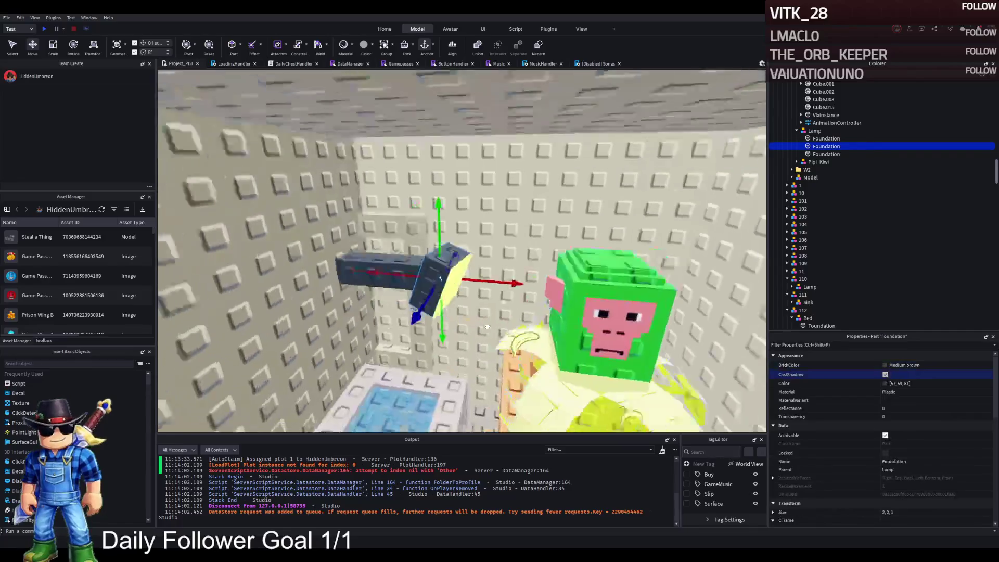
{"action": "left_click", "coordinate": [442, 270], "text": "ctrl"}
{"action": "key", "text": "ctrl+4"}
{"action": "scroll", "coordinate": [388, 268], "scroll_direction": "up", "scroll_amount": 3}
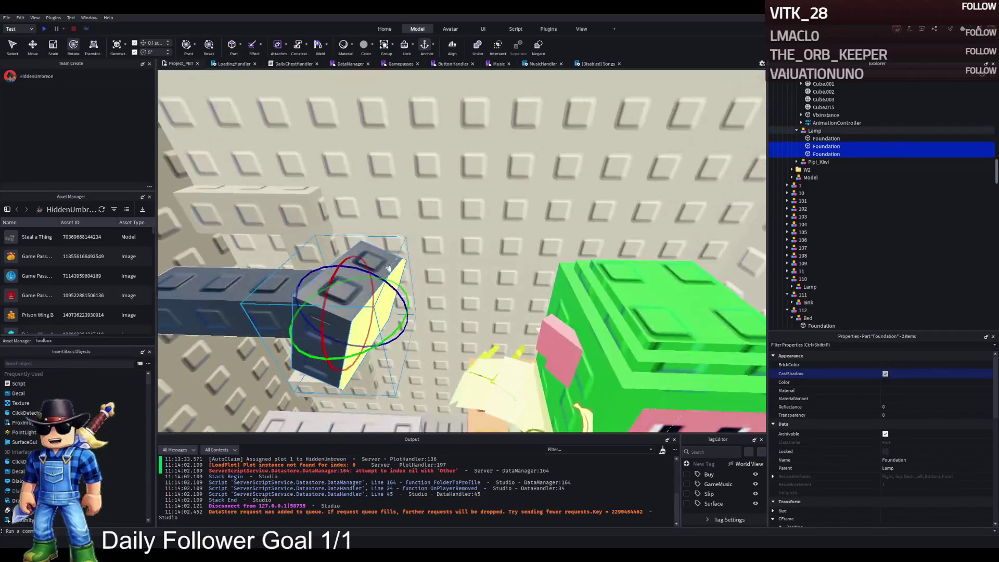
{"action": "left_click_drag", "start_coordinate": [389, 268], "coordinate": [404, 298]}
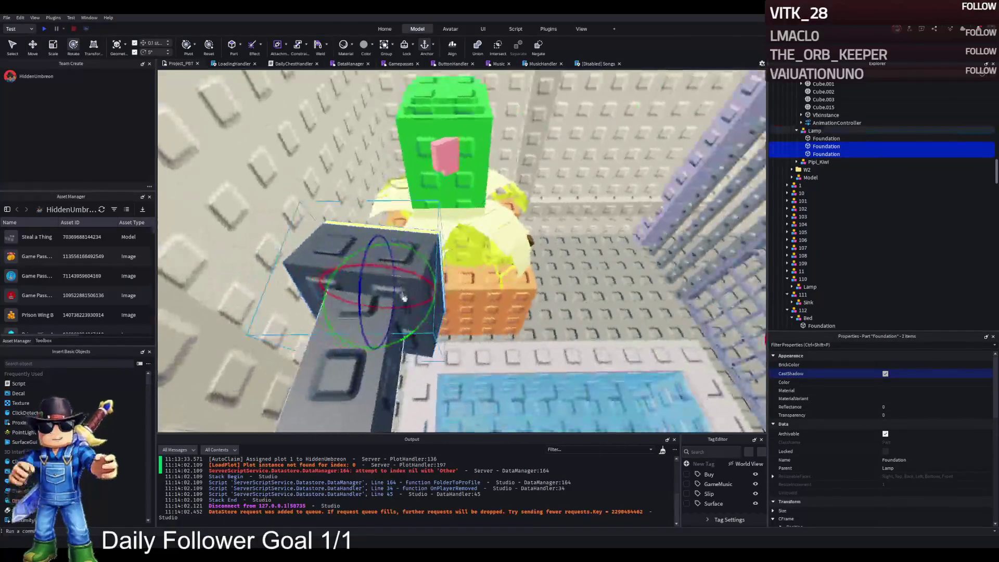
{"action": "left_click_drag", "start_coordinate": [411, 364], "coordinate": [435, 326]}
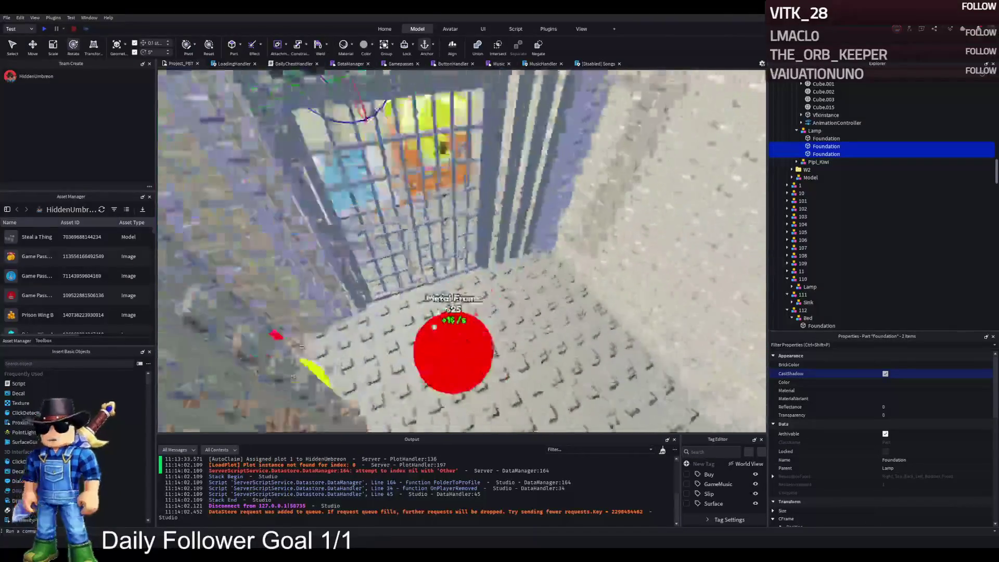
{"action": "key", "text": "w"}
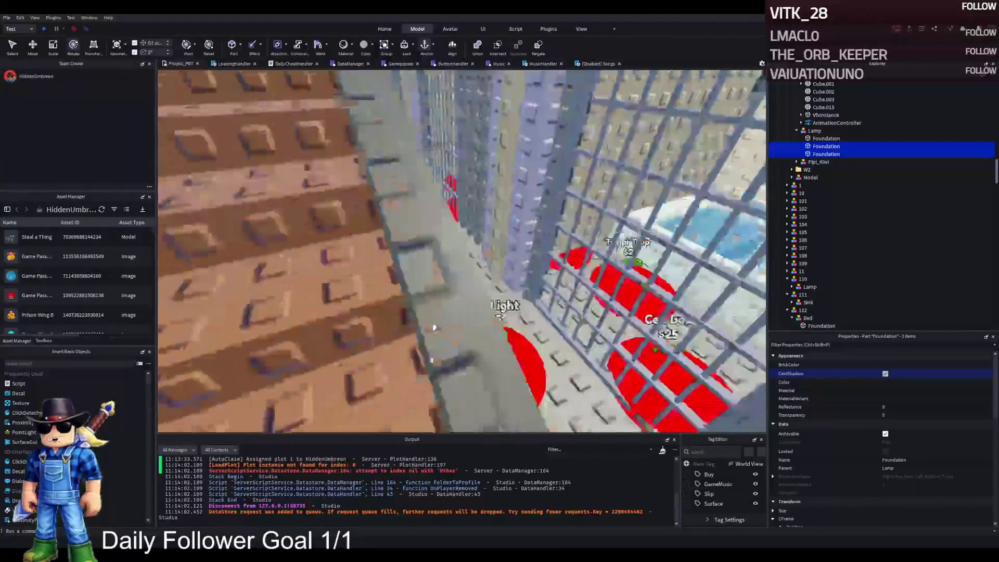
{"action": "key", "text": "s"}
{"action": "left_click", "coordinate": [438, 327]}
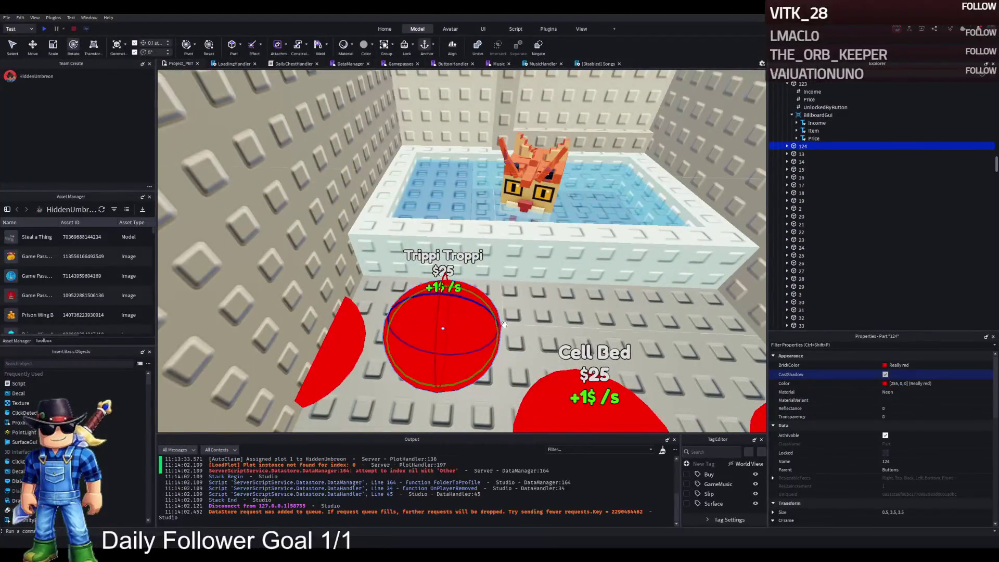
- Duplicate purchase button 124 and name the copy 125
{"action": "key", "text": "ctrl+d"}
{"action": "key", "text": "F2"}
{"action": "type", "text": "125"}
{"action": "key", "text": "Return"}
- Move button 125 just behind the Metal Frame pad
{"action": "key", "text": "ctrl+2"}
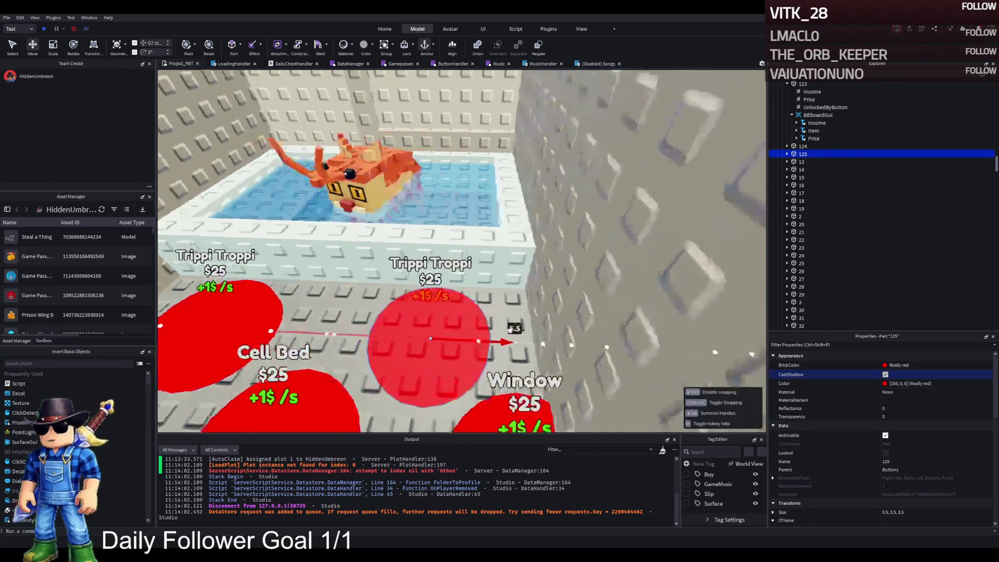
{"action": "scroll", "coordinate": [572, 312], "scroll_direction": "up", "scroll_amount": 10}
{"action": "scroll", "coordinate": [498, 326], "scroll_direction": "down", "scroll_amount": 10}
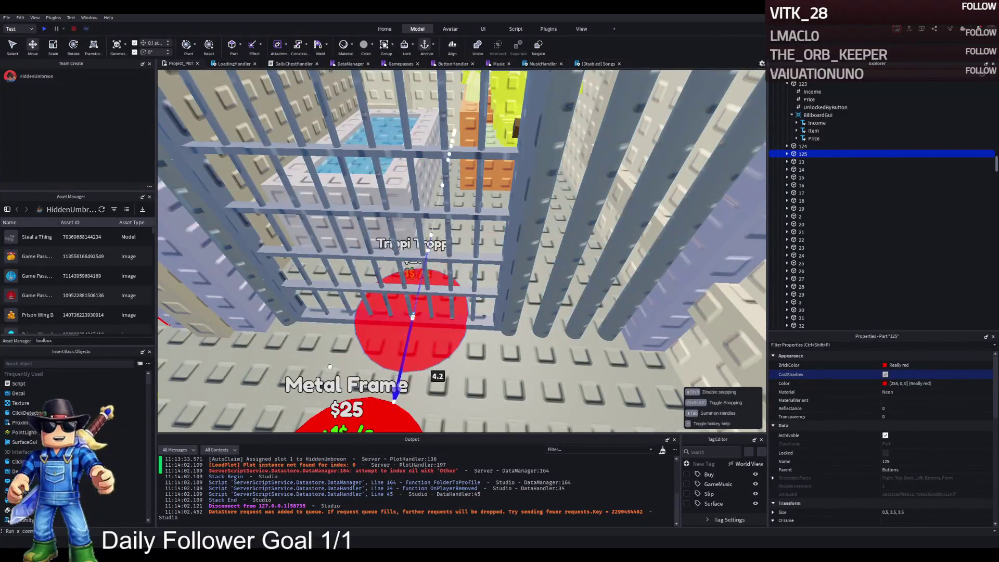
{"action": "mouse_move", "coordinate": [329, 367]}
{"action": "left_mouse_down"}
{"action": "mouse_move", "coordinate": [300, 404]}
{"action": "mouse_move", "coordinate": [333, 396]}
{"action": "left_mouse_up"}
- Change button 125's billboard Item label text to Cell Lamp
{"action": "left_click", "coordinate": [788, 155]}
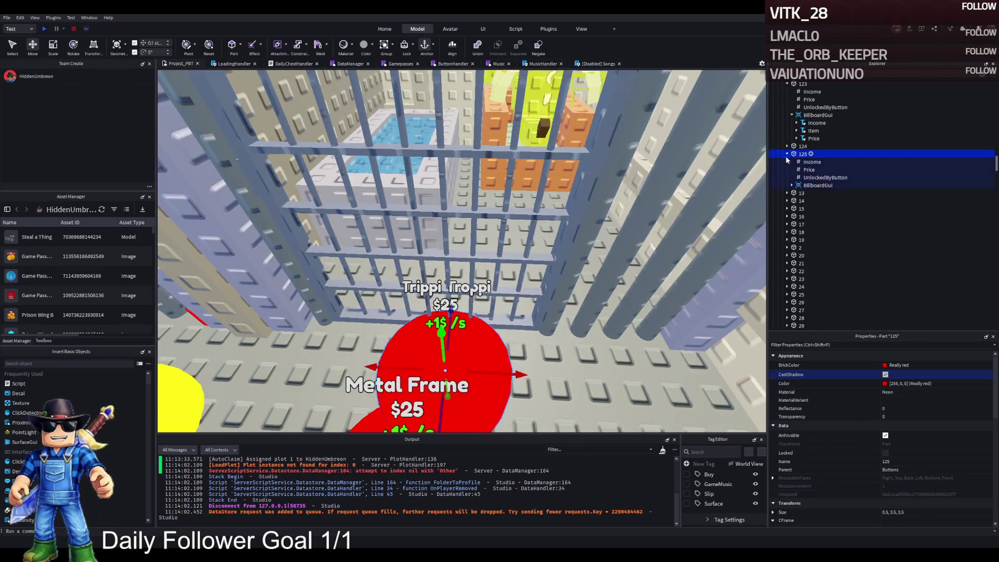
{"action": "left_click", "coordinate": [809, 170]}
{"action": "left_click", "coordinate": [813, 201]}
{"action": "scroll", "coordinate": [856, 416], "scroll_direction": "down", "scroll_amount": 10}
{"action": "left_click", "coordinate": [929, 465]}
{"action": "type", "text": "C"}
{"action": "key", "text": "Return"}
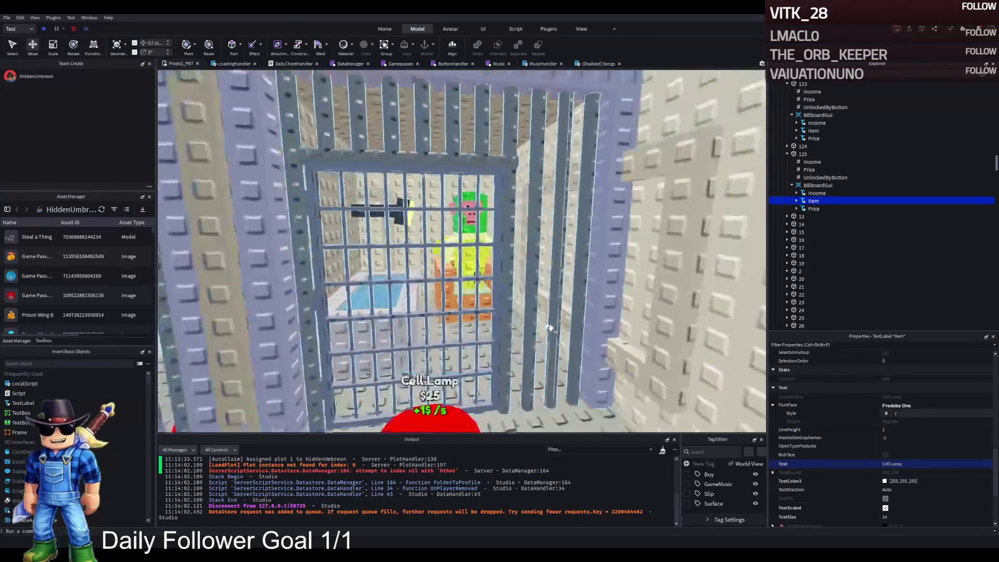
{"action": "left_click", "coordinate": [512, 365]}
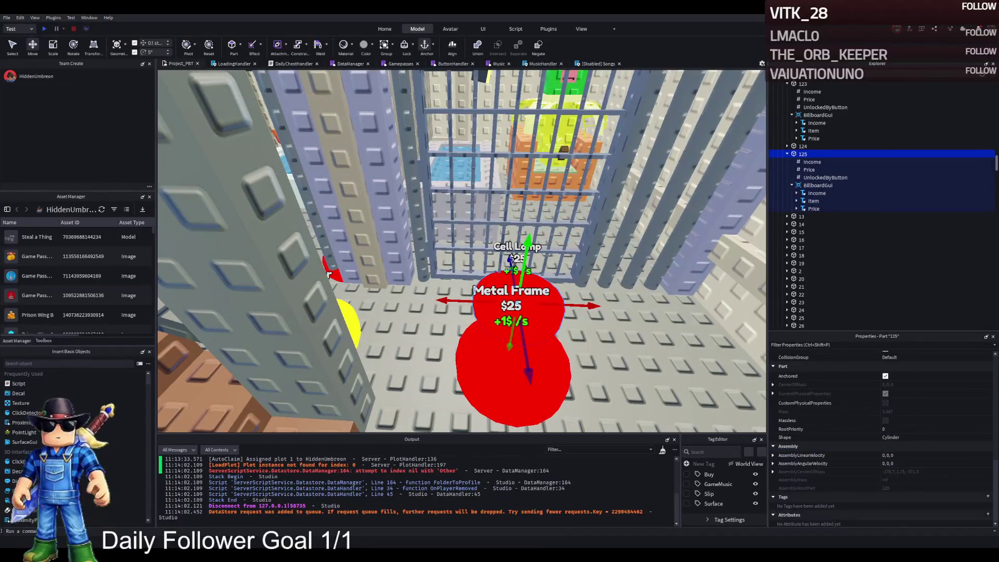
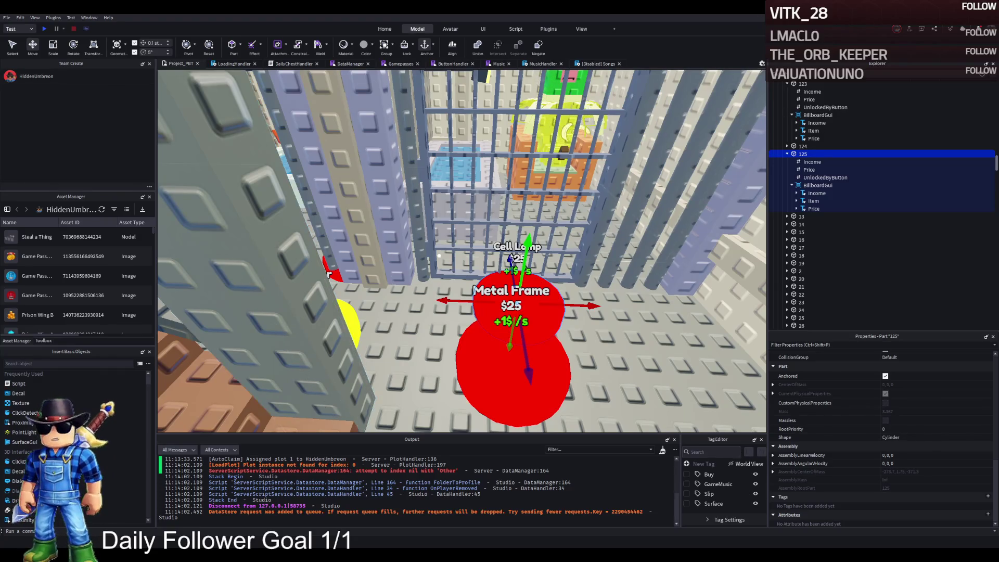
- Set the Trippi Troppi button 124's Income value to 150 and review the part's colour
{"action": "key", "text": "w"}
{"action": "left_click", "coordinate": [427, 357]}
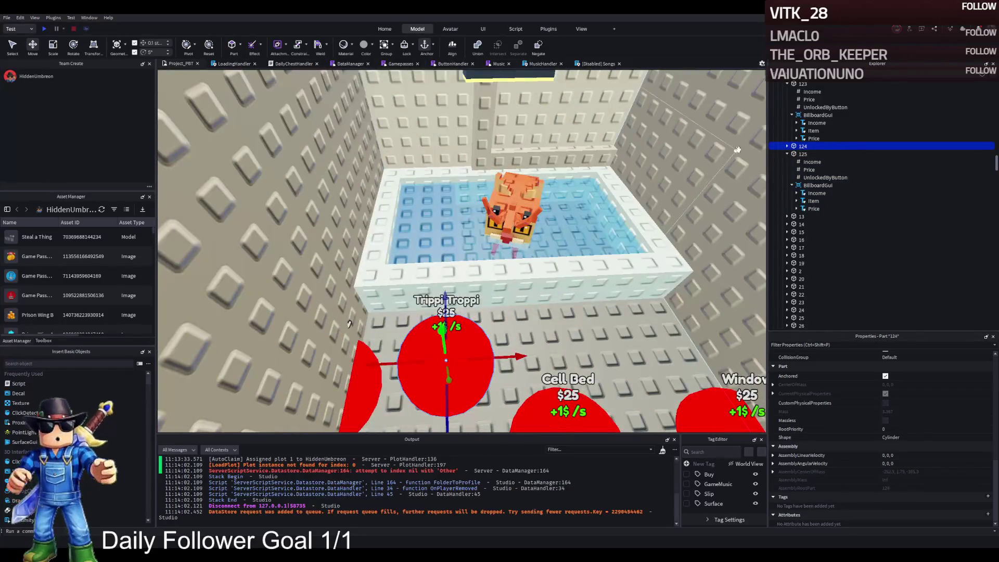
{"action": "left_click", "coordinate": [791, 147]}
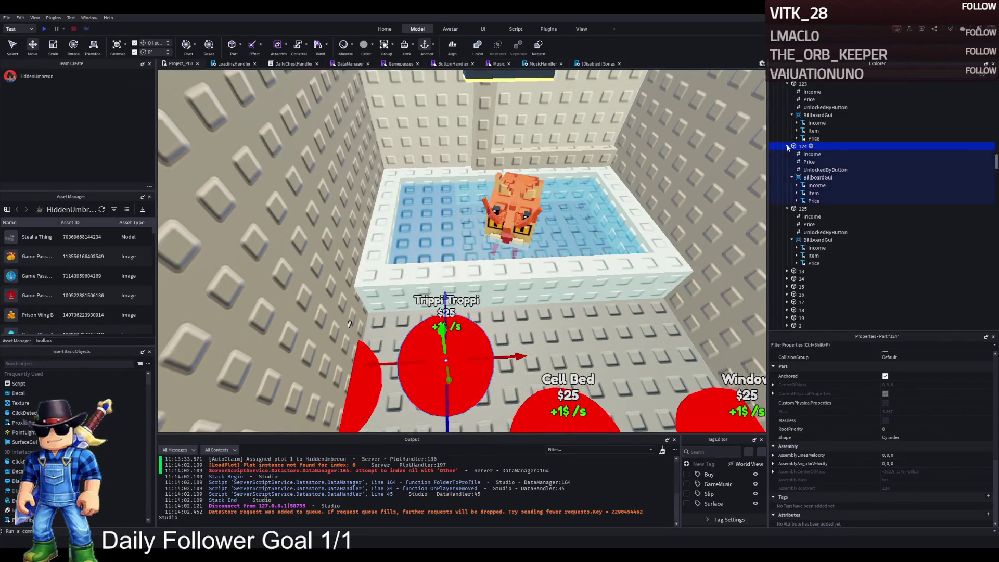
{"action": "left_click", "coordinate": [809, 161]}
{"action": "left_click", "coordinate": [811, 154]}
{"action": "left_click", "coordinate": [888, 407]}
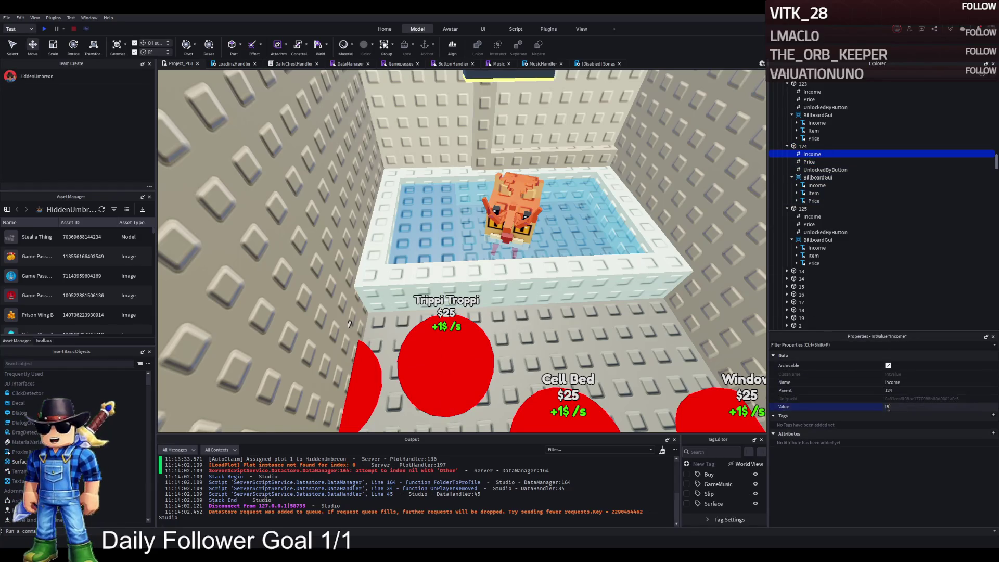
{"action": "left_click", "coordinate": [803, 146]}
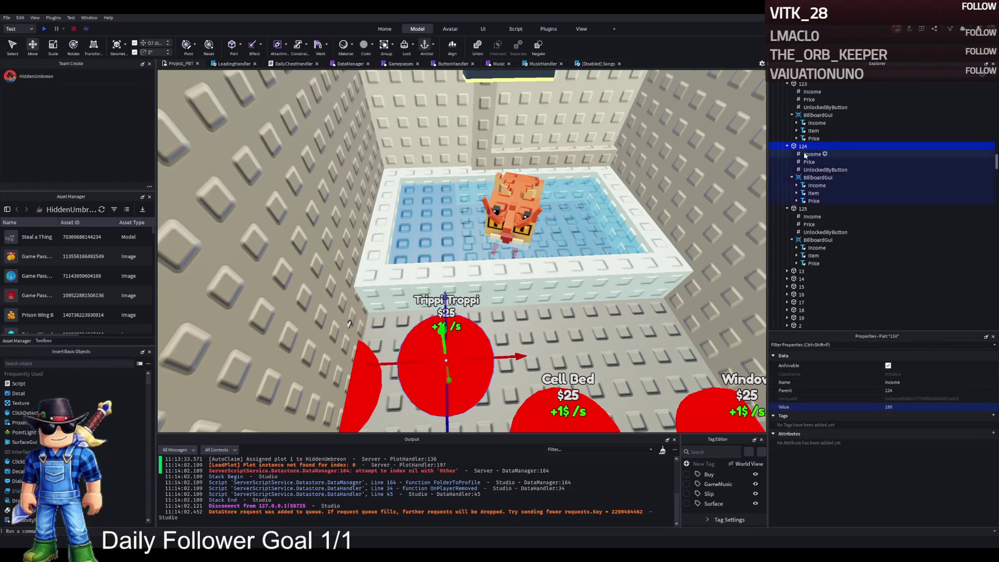
{"action": "left_click", "coordinate": [894, 364]}
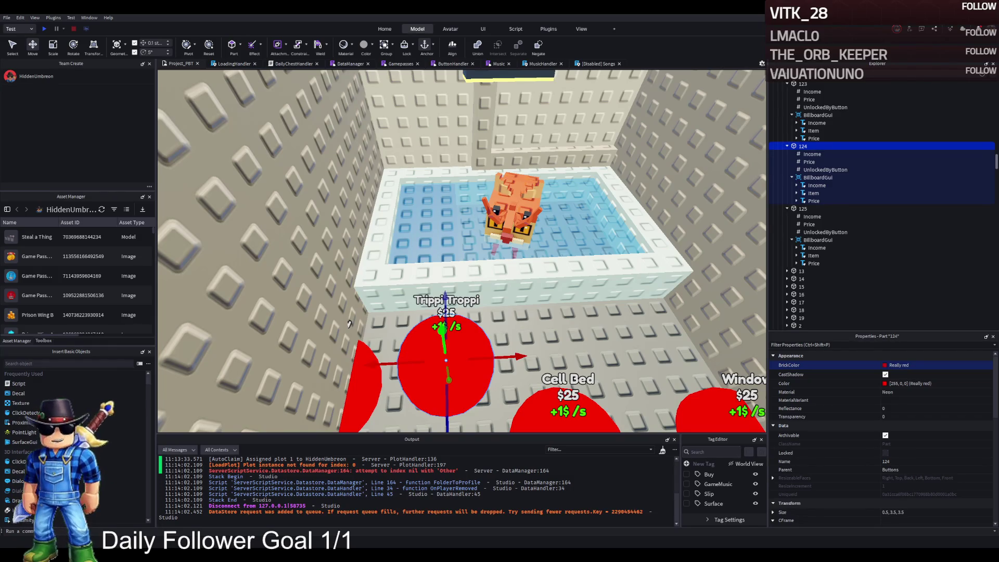
- Set button 125's Price value to 13000 and check its UnlockedByButton value
{"action": "key", "text": "w"}
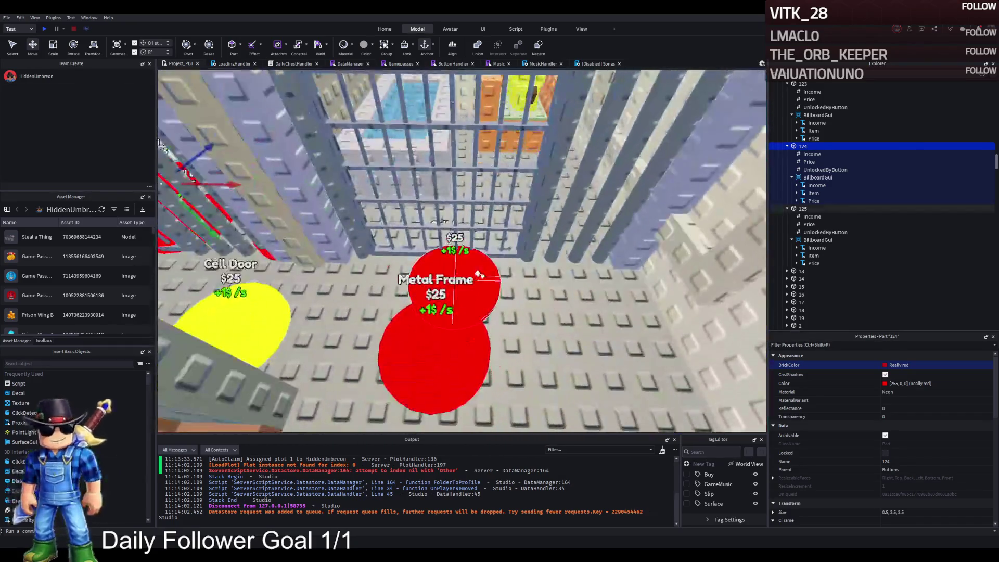
{"action": "left_click", "coordinate": [803, 208]}
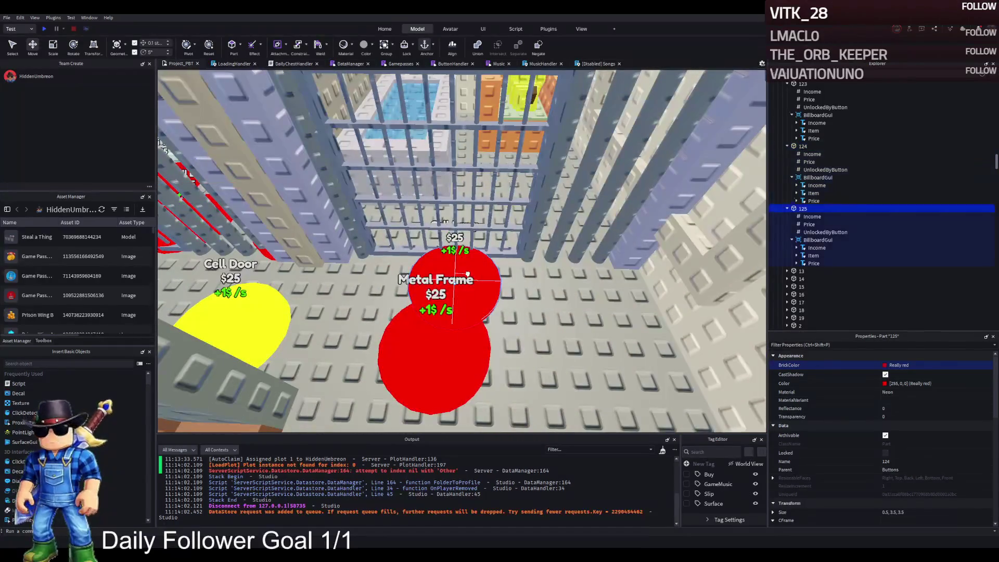
{"action": "left_click", "coordinate": [810, 224]}
{"action": "left_click", "coordinate": [906, 406]}
{"action": "type", "text": "13000"}
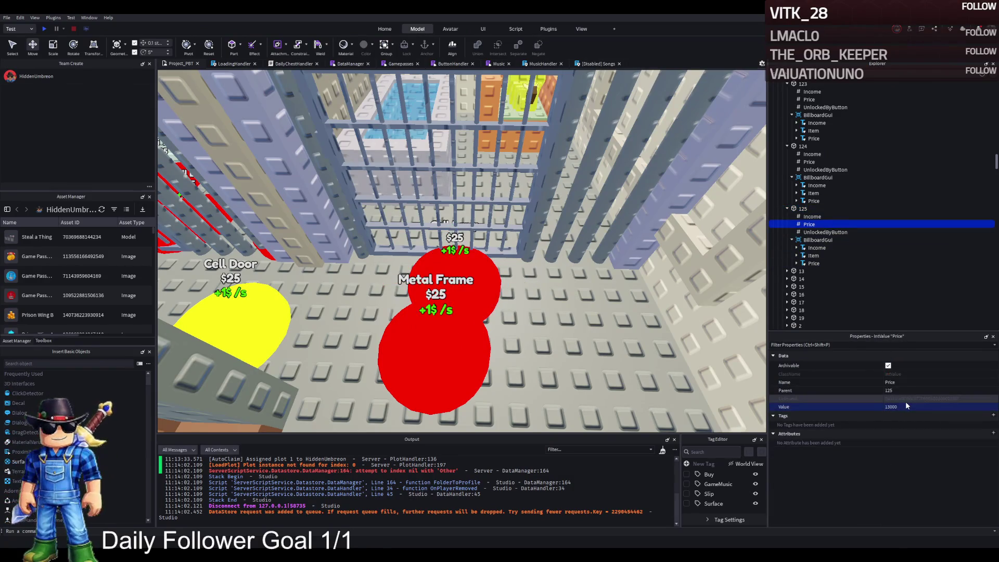
{"action": "key", "text": "Return"}
{"action": "left_click", "coordinate": [820, 232]}
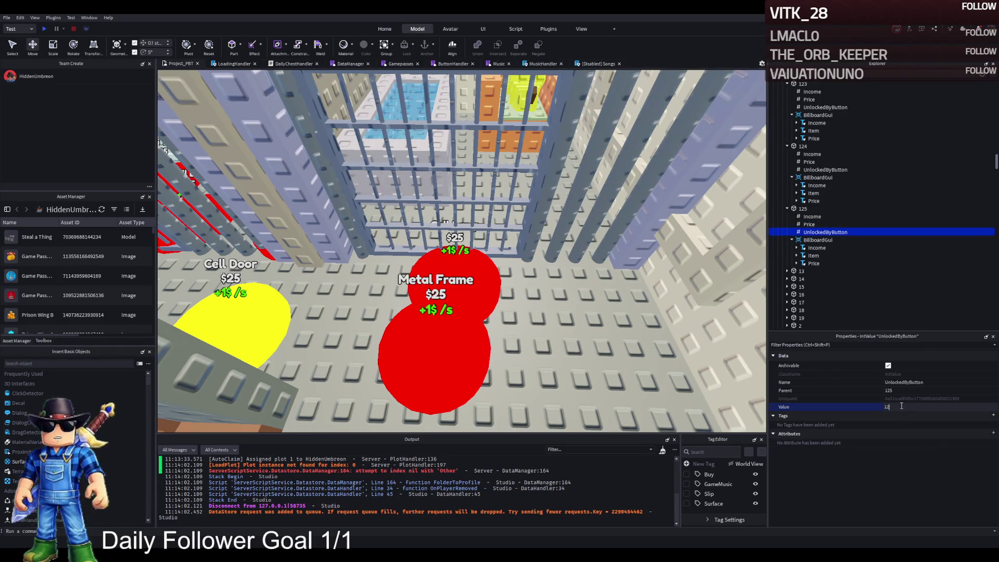
- Slide button 125 1.8 studs left beside Metal Frame and duplicate it
{"action": "left_click", "coordinate": [832, 210]}
{"action": "key", "text": "f"}
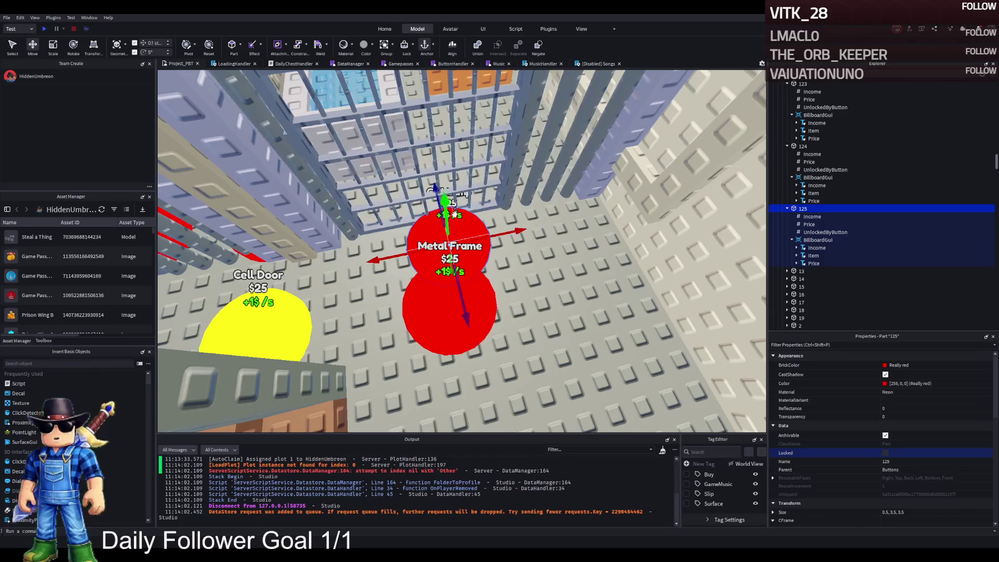
{"action": "left_click_drag", "start_coordinate": [404, 257], "coordinate": [357, 252]}
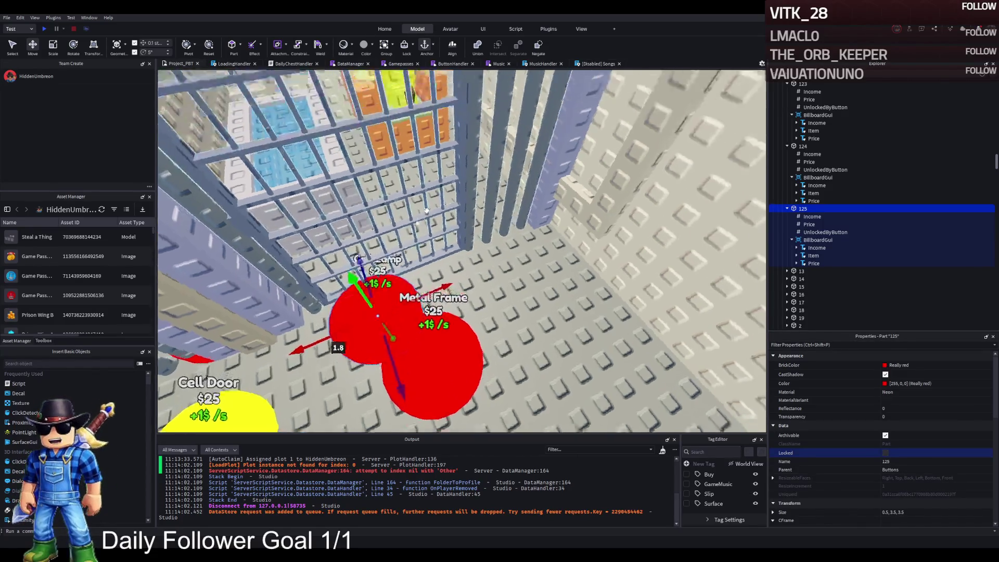
{"action": "scroll", "coordinate": [390, 234], "scroll_direction": "up", "scroll_amount": 5}
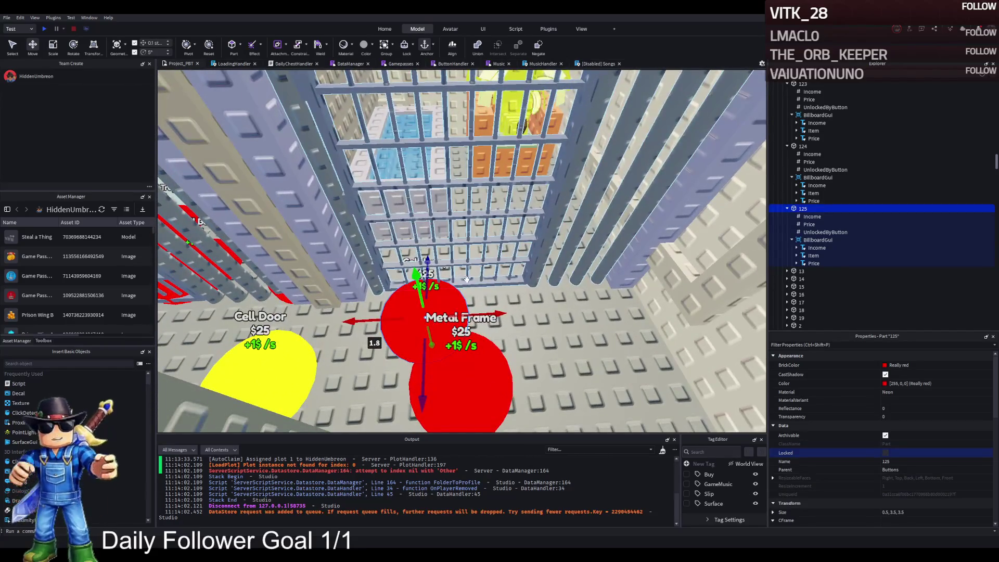
{"action": "key", "text": "ctrl+d"}
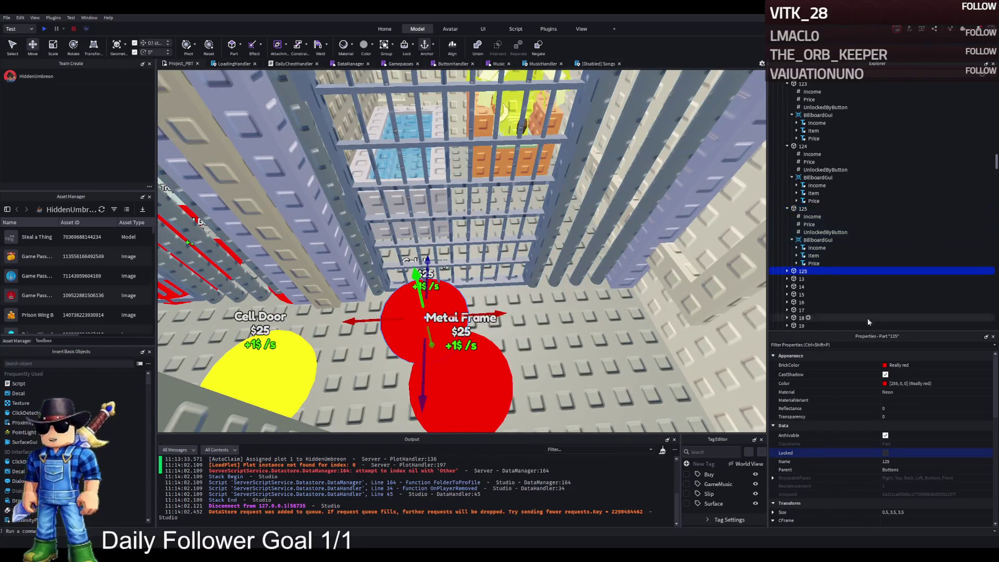
- Rename the copy to 126 and move it to its new spot in the cell
{"action": "key", "text": "F2"}
{"action": "type", "text": "6"}
{"action": "key", "text": "Return"}
{"action": "key", "text": "Right"}
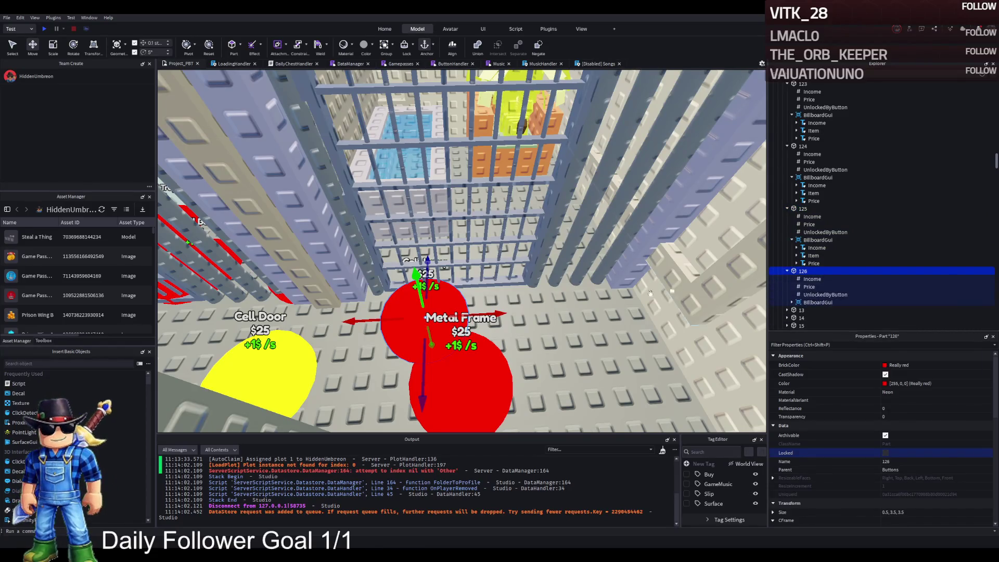
{"action": "scroll", "coordinate": [488, 320], "scroll_direction": "up", "scroll_amount": 3}
{"action": "mouse_move", "coordinate": [428, 276]}
{"action": "left_mouse_down"}
{"action": "mouse_move", "coordinate": [456, 244]}
{"action": "mouse_move", "coordinate": [447, 232]}
{"action": "left_mouse_up"}
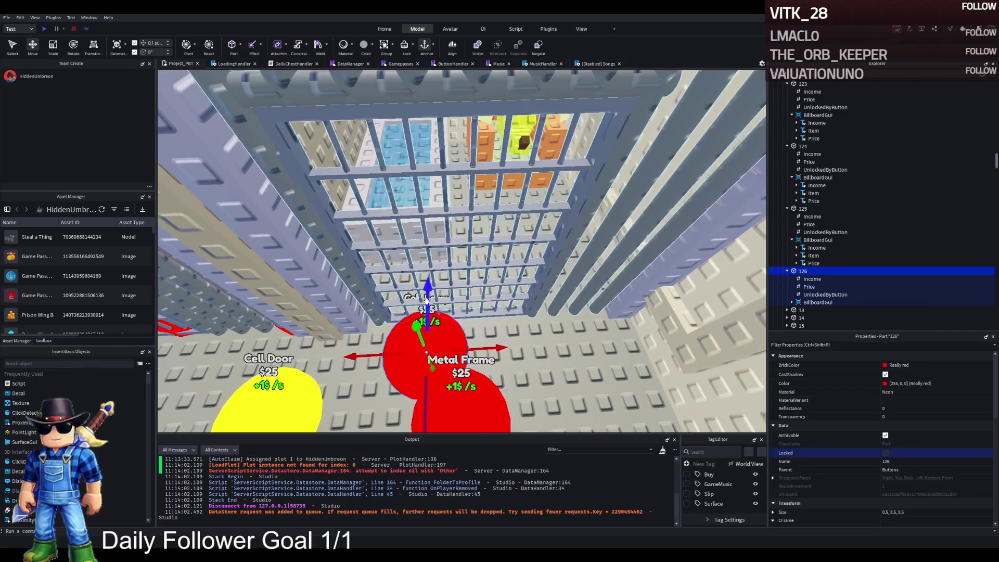
{"action": "left_click_drag", "start_coordinate": [468, 275], "coordinate": [605, 281]}
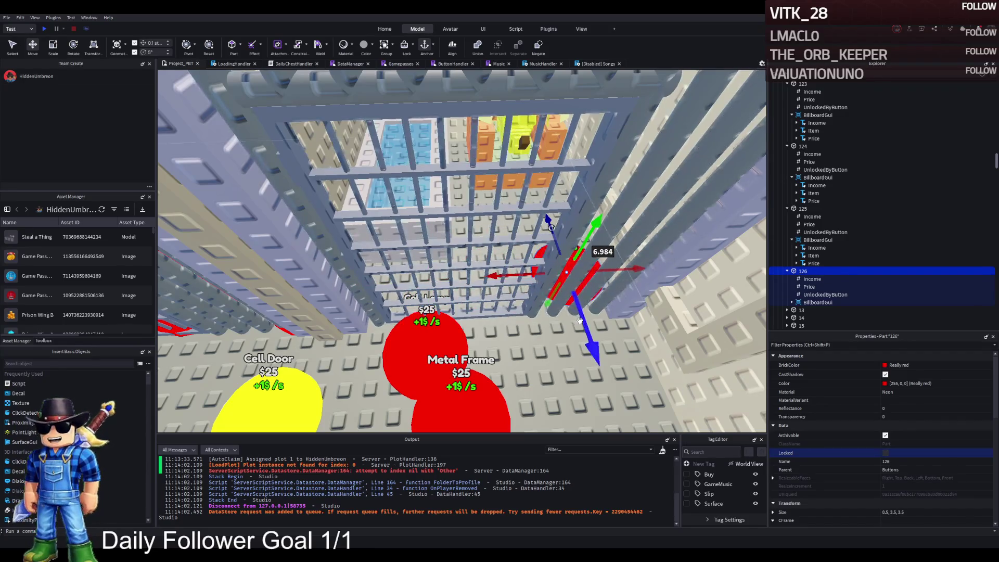
{"action": "left_click_drag", "start_coordinate": [585, 325], "coordinate": [581, 316]}
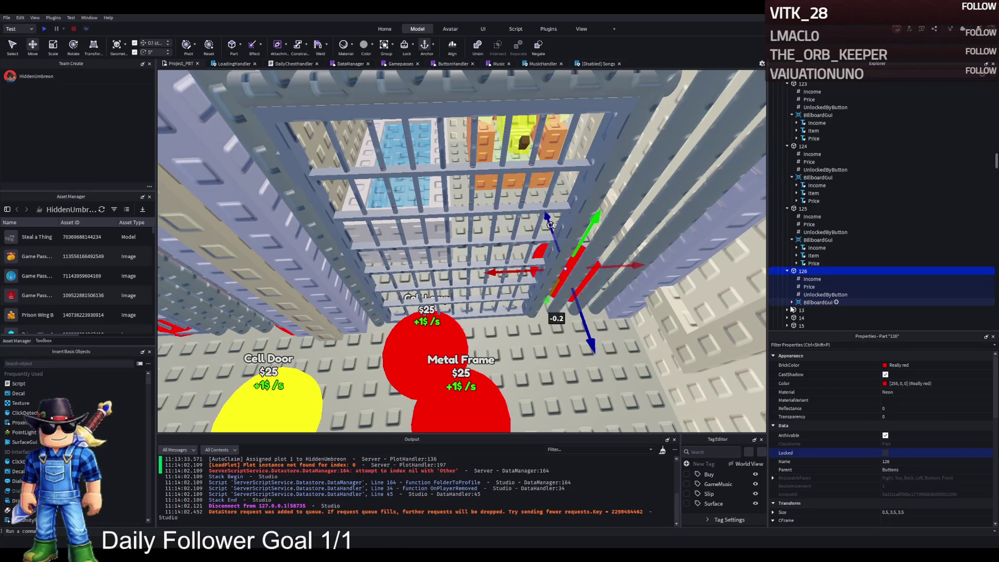
- Set button 126's billboard Item text to Cell Bed
{"action": "left_click", "coordinate": [792, 303]}
{"action": "left_click", "coordinate": [813, 318]}
{"action": "scroll", "coordinate": [910, 449], "scroll_direction": "down", "scroll_amount": 10}
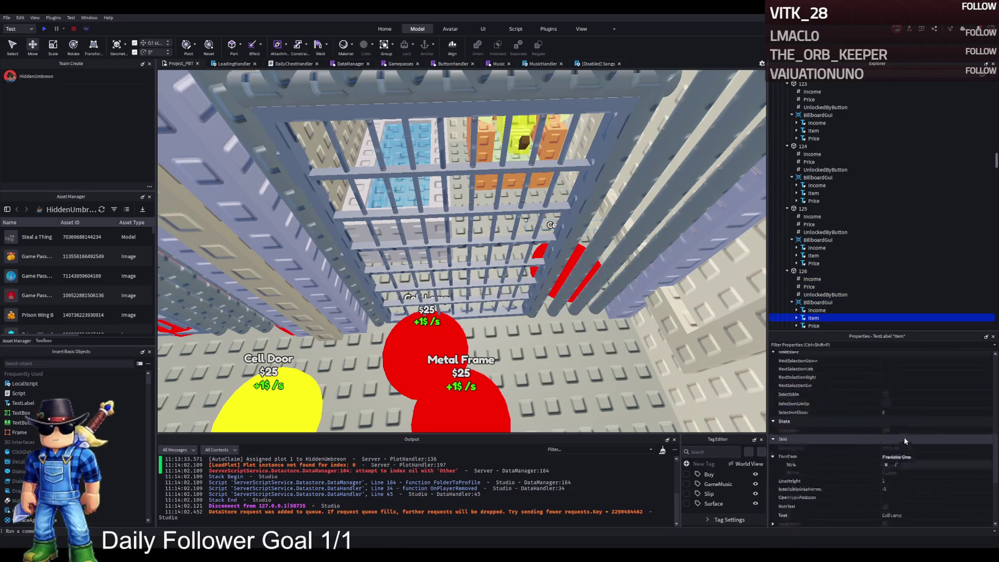
{"action": "left_click", "coordinate": [906, 489]}
{"action": "type", "text": "Bed"}
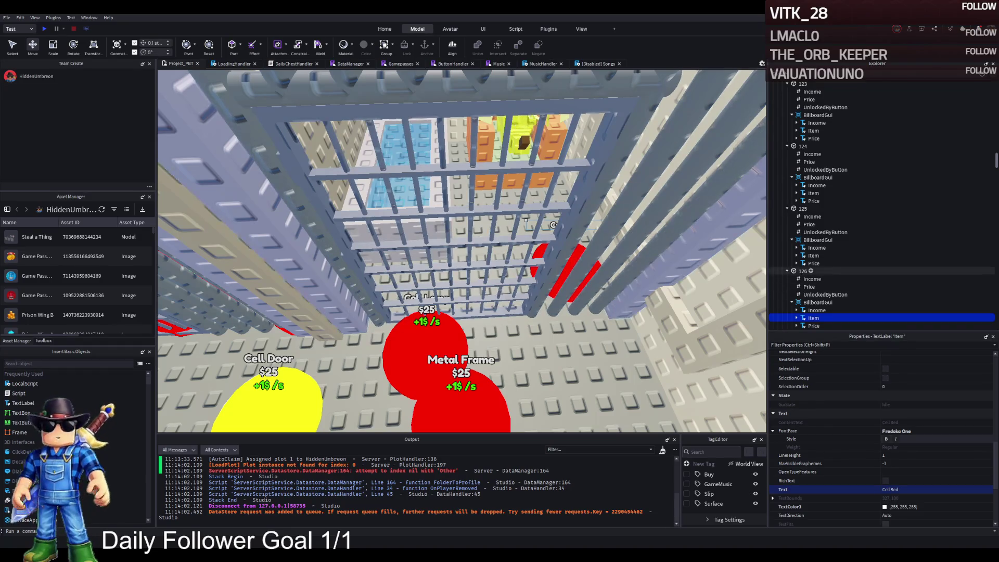
- Review button 126's 13000 Price and Income values, then select part 127
{"action": "left_click", "coordinate": [822, 287]}
{"action": "left_click", "coordinate": [922, 407]}
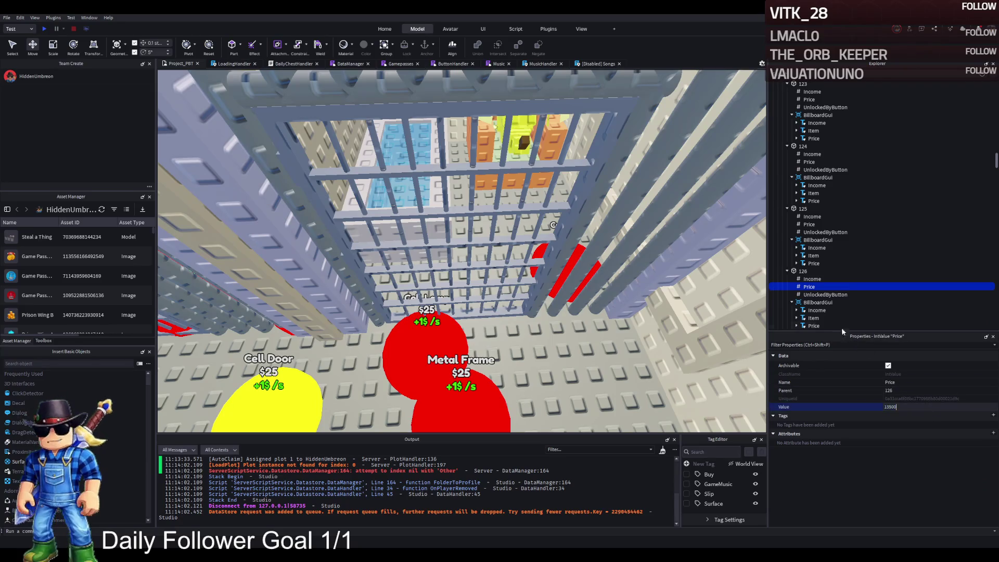
{"action": "left_click", "coordinate": [812, 279]}
{"action": "left_click", "coordinate": [803, 271]}
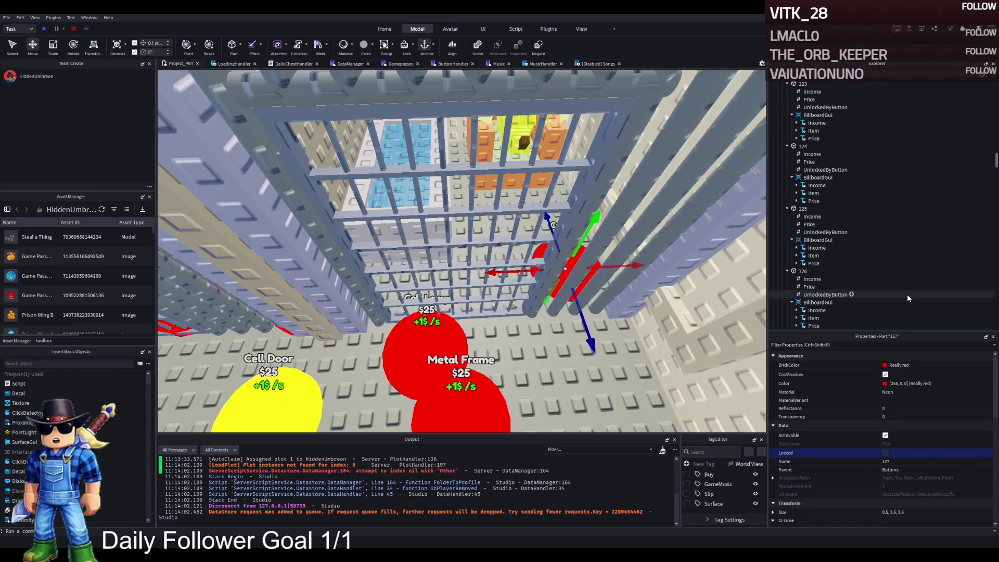
{"action": "scroll", "coordinate": [854, 284], "scroll_direction": "down", "scroll_amount": 3}
{"action": "left_click", "coordinate": [782, 291]}
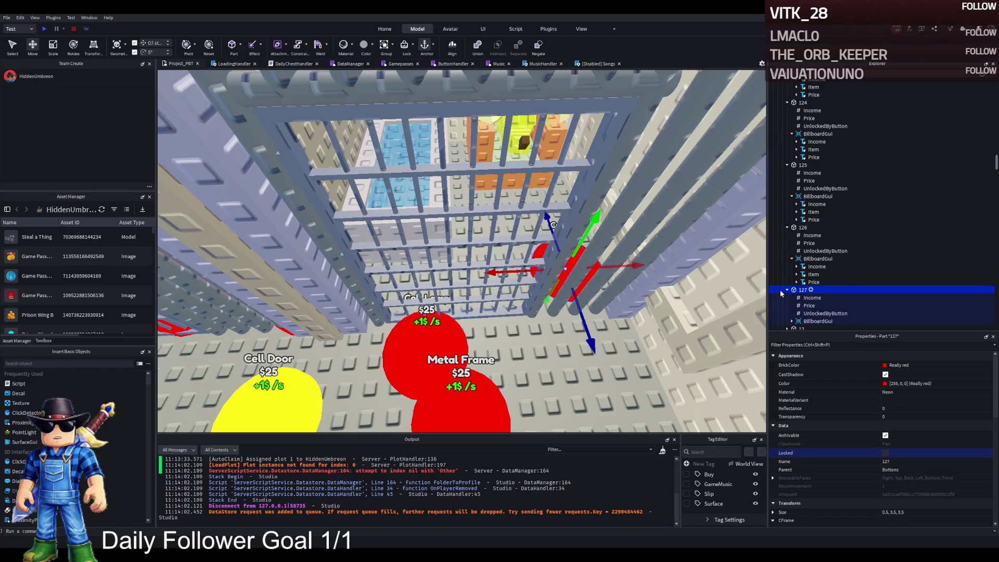
- Position button 127 inside the cell along its blue and red axes
{"action": "key", "text": "f"}
{"action": "mouse_move", "coordinate": [468, 266]}
{"action": "left_mouse_down"}
{"action": "mouse_move", "coordinate": [446, 256]}
{"action": "mouse_move", "coordinate": [432, 273]}
{"action": "mouse_move", "coordinate": [449, 320]}
{"action": "mouse_move", "coordinate": [449, 358]}
{"action": "mouse_move", "coordinate": [440, 358]}
{"action": "left_mouse_up"}
{"action": "left_click", "coordinate": [424, 312]}
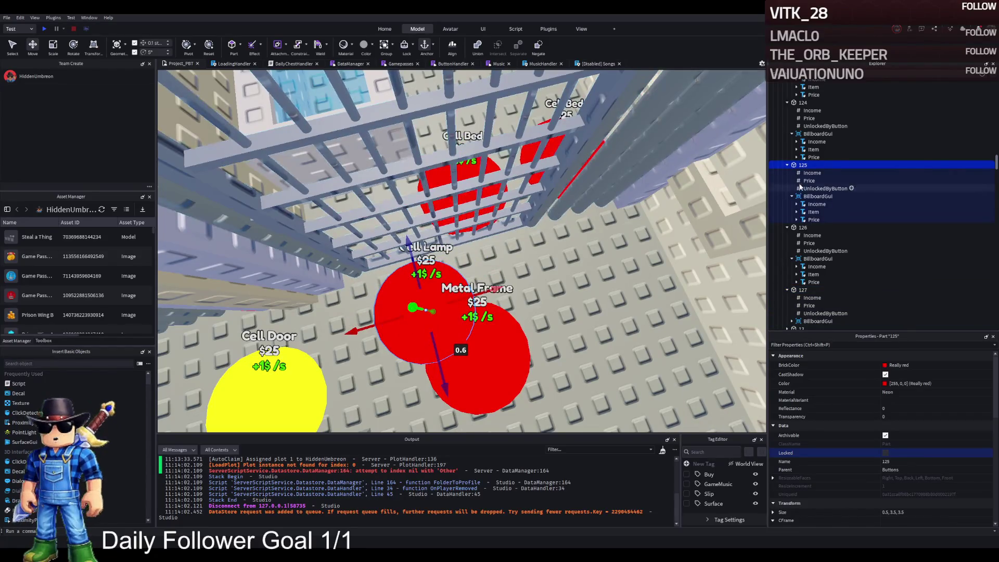
{"action": "left_click", "coordinate": [804, 289]}
{"action": "left_click_drag", "start_coordinate": [493, 179], "coordinate": [467, 198]}
{"action": "left_click_drag", "start_coordinate": [437, 229], "coordinate": [453, 263]}
- Change button 127's billboard Item text to Cell Sink
{"action": "left_click", "coordinate": [792, 321]}
{"action": "scroll", "coordinate": [797, 321], "scroll_direction": "down", "scroll_amount": 3}
{"action": "left_click", "coordinate": [813, 271]}
{"action": "scroll", "coordinate": [931, 445], "scroll_direction": "down", "scroll_amount": 5}
{"action": "scroll", "coordinate": [931, 446], "scroll_direction": "down", "scroll_amount": 5}
{"action": "left_click", "coordinate": [906, 490]}
{"action": "type", "text": "Cell Sink"}
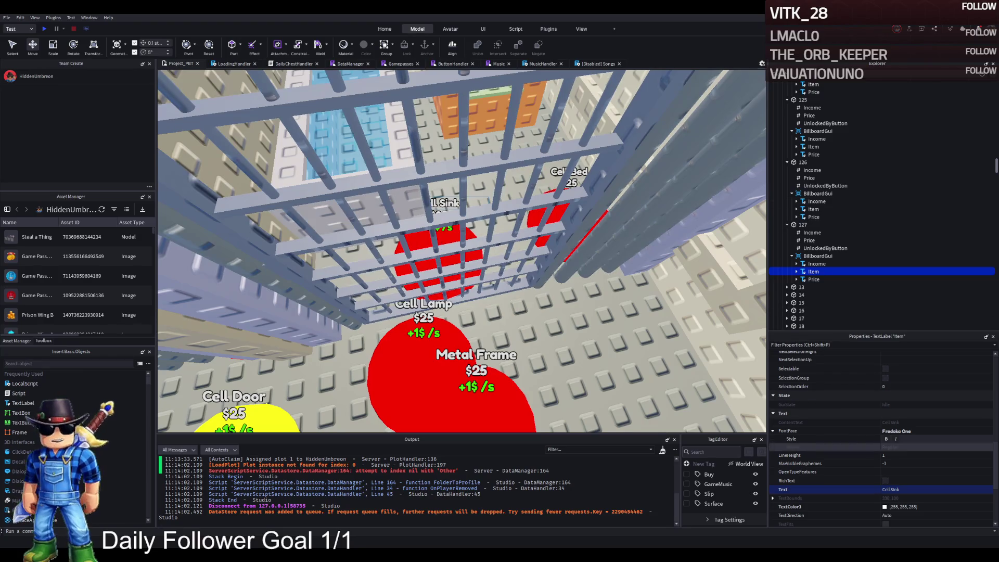
- Check button 127's Price value and duplicate the part
{"action": "left_click", "coordinate": [809, 240]}
{"action": "left_click", "coordinate": [784, 406]}
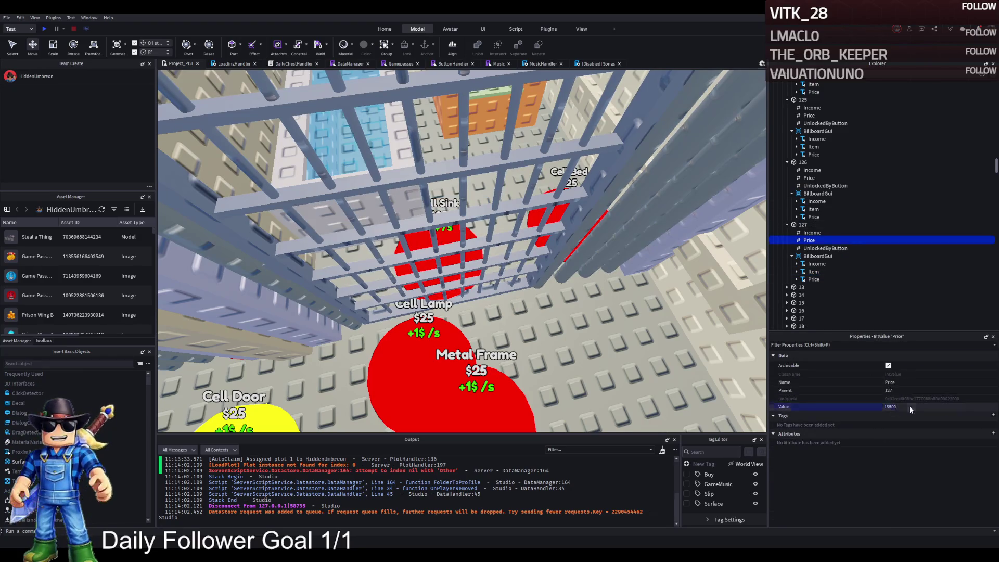
{"action": "left_click", "coordinate": [799, 227]}
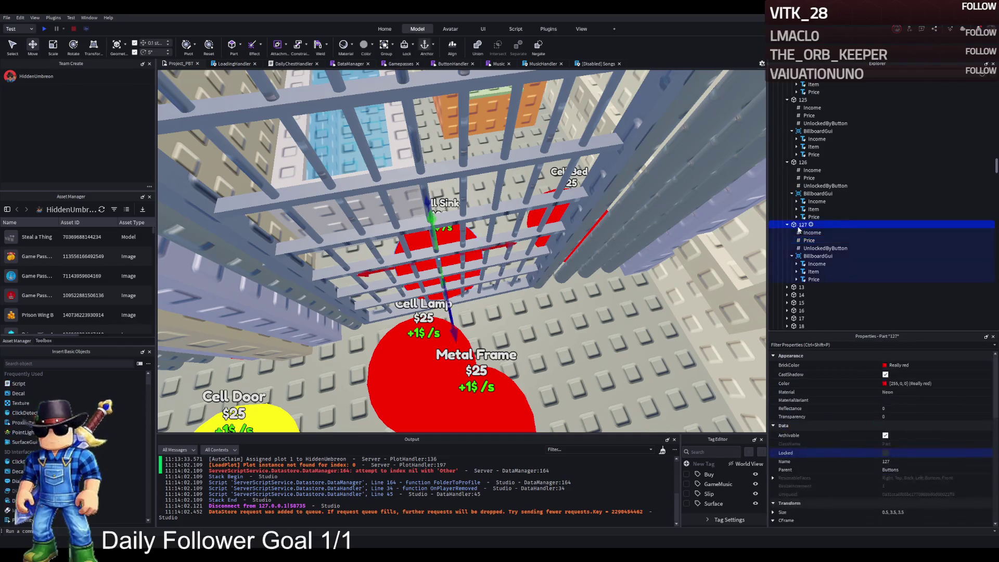
{"action": "key", "text": "ctrl+d"}
- Name the copy 128 and move it off the Cell Sink pad
{"action": "key", "text": "F2"}
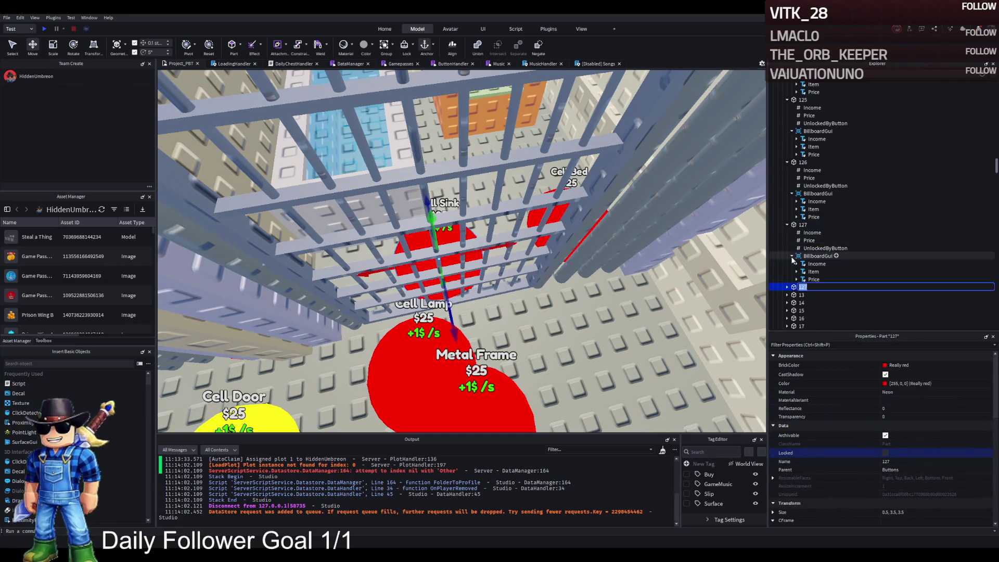
{"action": "type", "text": "128"}
{"action": "key", "text": "Return"}
{"action": "key", "text": "f"}
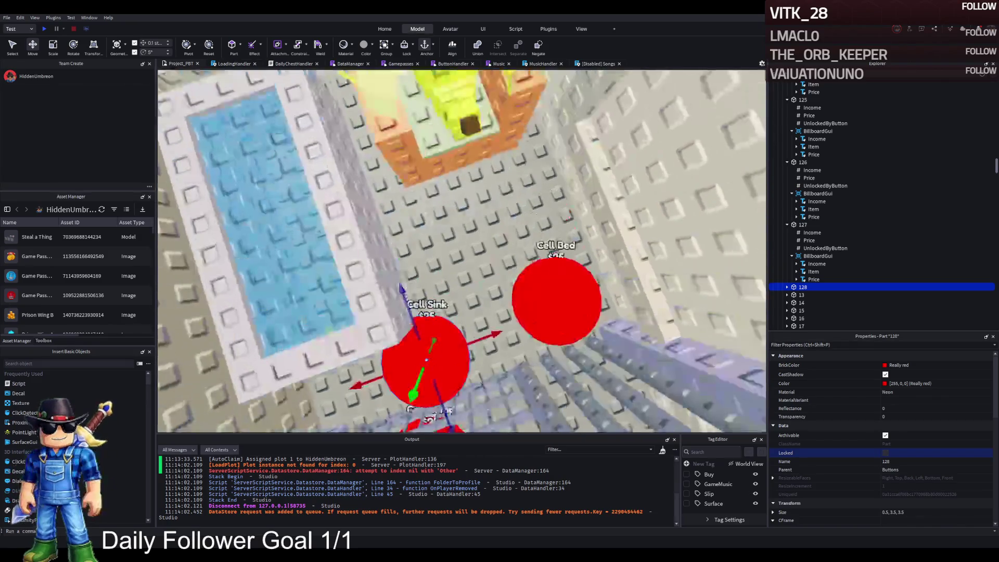
{"action": "left_click_drag", "start_coordinate": [475, 337], "coordinate": [502, 318]}
{"action": "left_click_drag", "start_coordinate": [458, 232], "coordinate": [428, 222]}
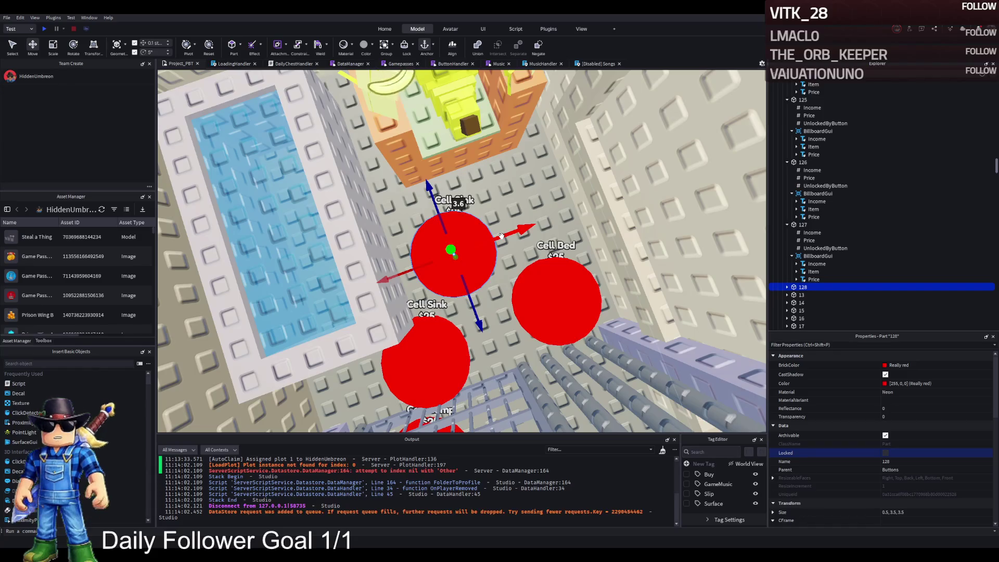
{"action": "left_click", "coordinate": [503, 166]}
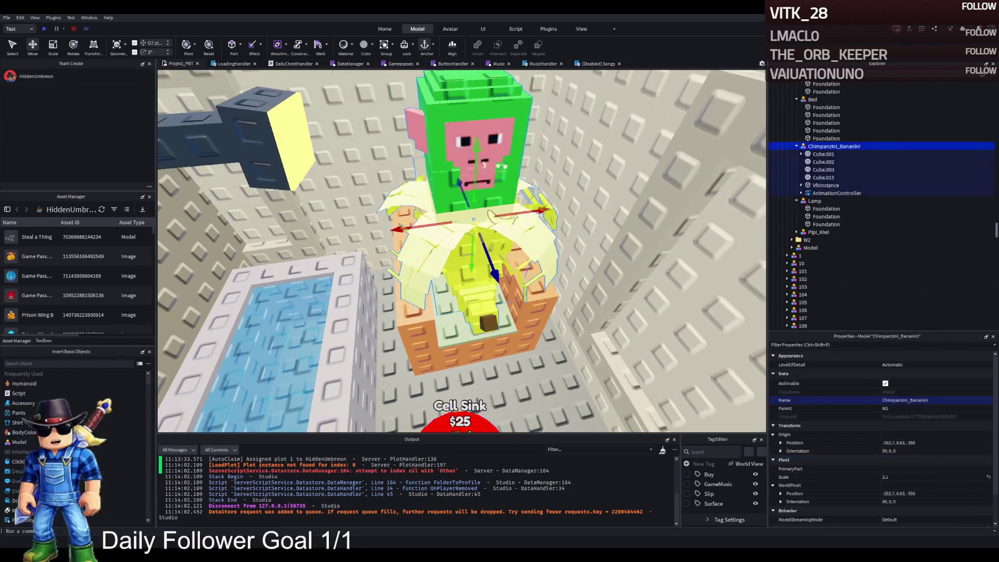
{"action": "key", "text": "s"}
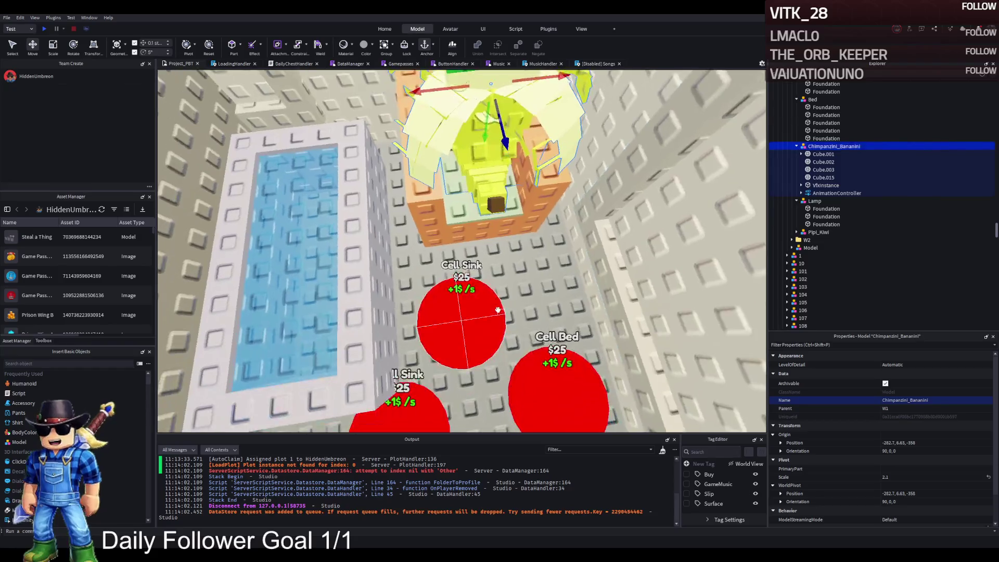
{"action": "left_click", "coordinate": [498, 310]}
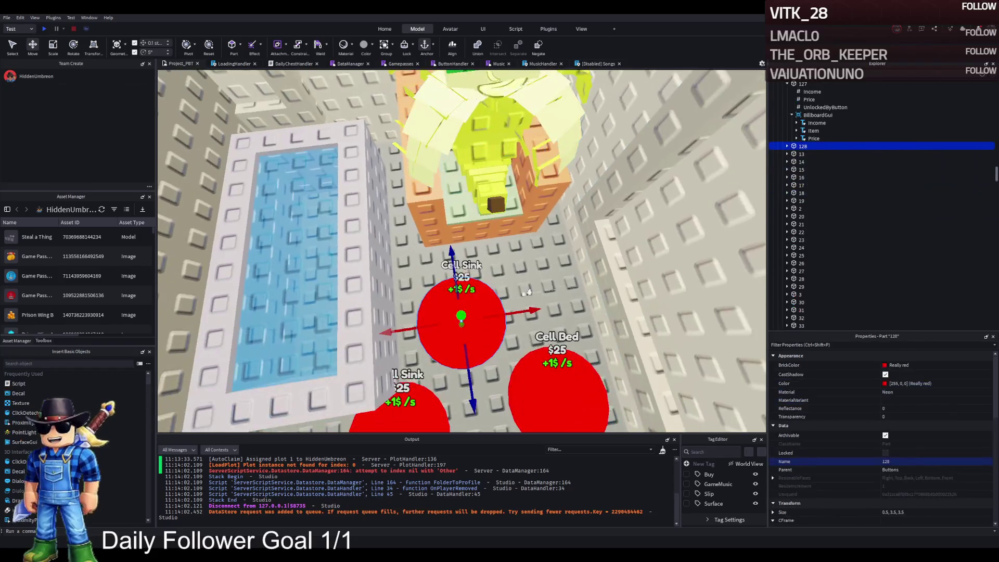
- Replace button 128's billboard Item text Cell Sink with Chimpanzini_Bananini
{"action": "left_click", "coordinate": [786, 146]}
{"action": "left_click", "coordinate": [809, 161]}
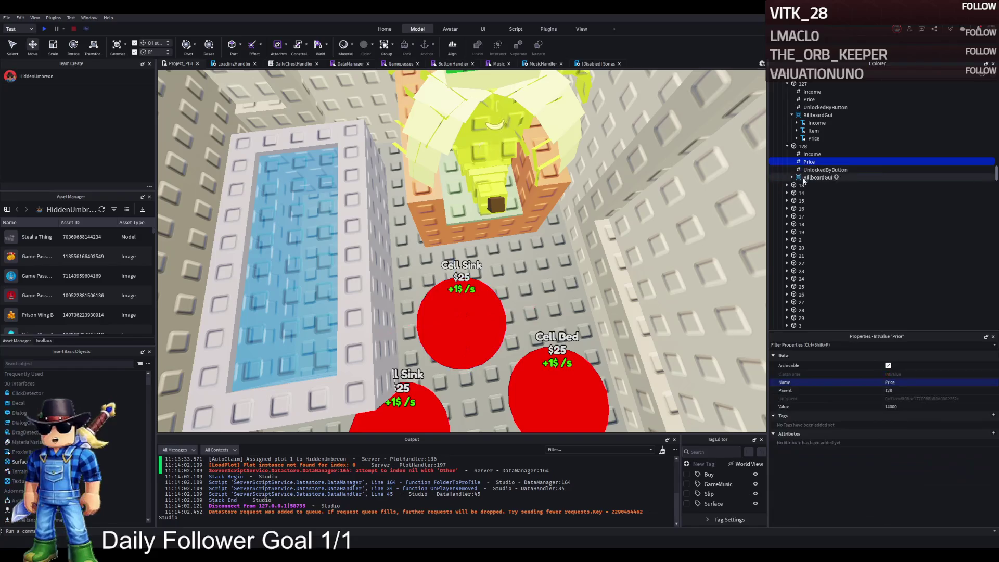
{"action": "left_click", "coordinate": [792, 178]}
{"action": "left_click", "coordinate": [813, 193]}
{"action": "scroll", "coordinate": [919, 460], "scroll_direction": "down", "scroll_amount": 10}
{"action": "left_click", "coordinate": [917, 515]}
{"action": "key", "text": "ctrl+a"}
{"action": "key", "text": "ctrl+v"}
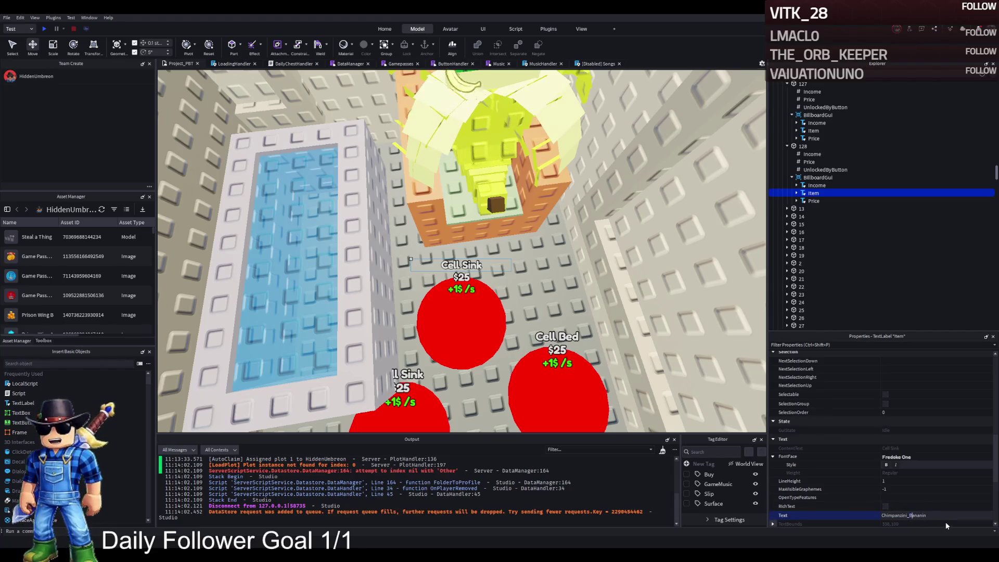
{"action": "key", "text": "Return"}
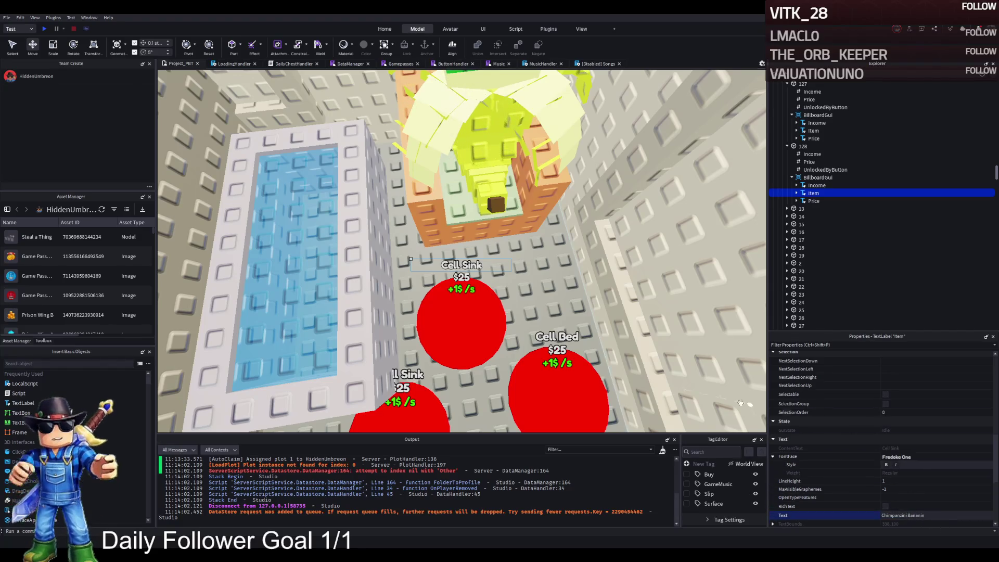
- Reposition the view around the cell buttons and select the Cell Bed button
{"action": "scroll", "coordinate": [489, 358], "scroll_direction": "up", "scroll_amount": 5}
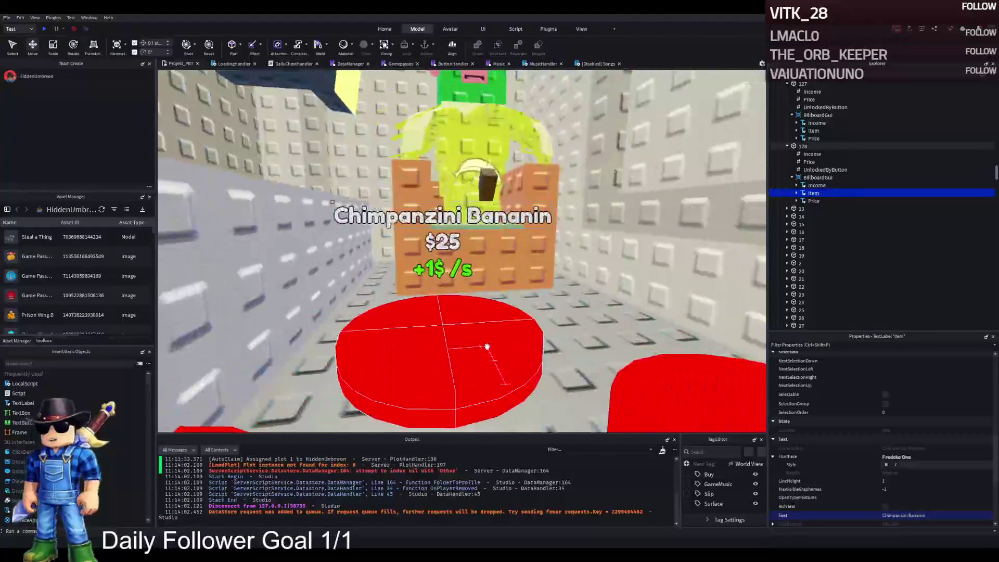
{"action": "scroll", "coordinate": [487, 347], "scroll_direction": "down", "scroll_amount": 5}
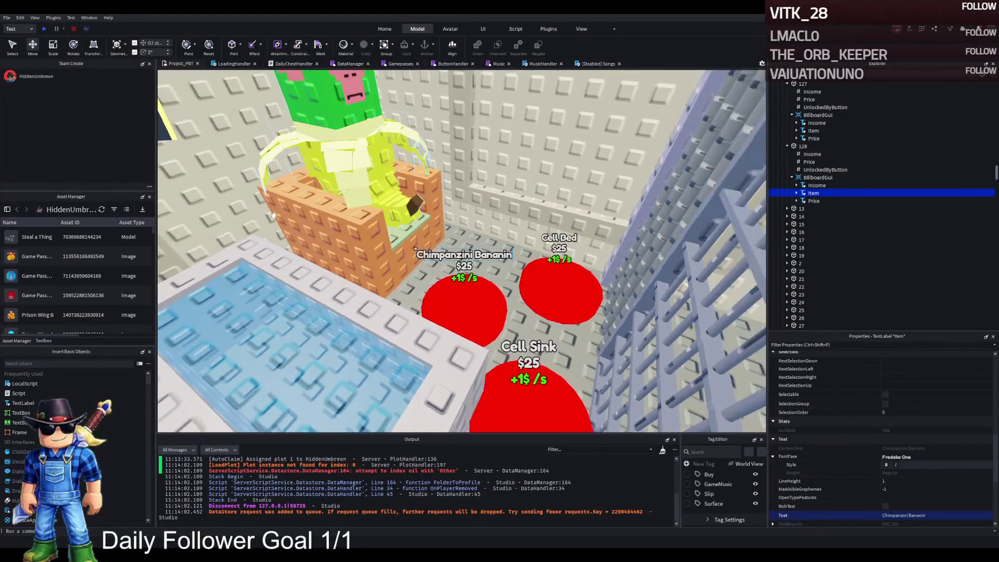
{"action": "key", "text": "d"}
{"action": "key", "text": "a"}
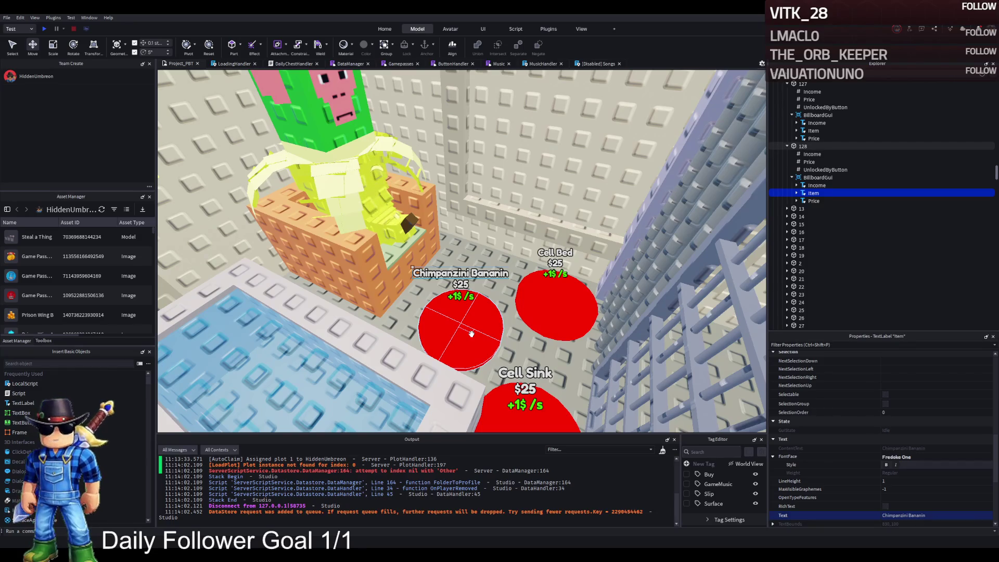
{"action": "key", "text": "d"}
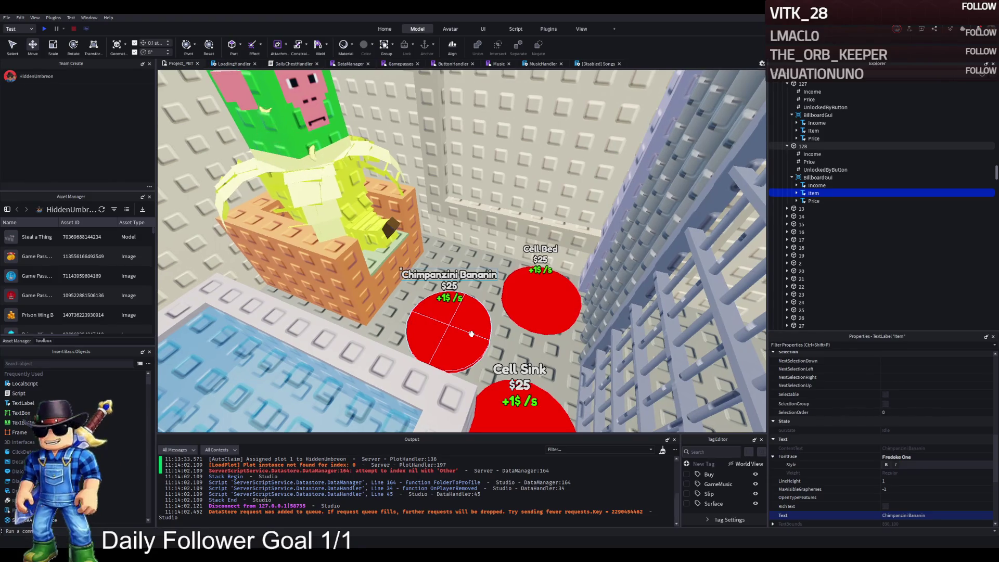
{"action": "left_click", "coordinate": [545, 321]}
- Copy button 117's UnlockedByButton folder with its three values into button 128
{"action": "left_click", "coordinate": [449, 333]}
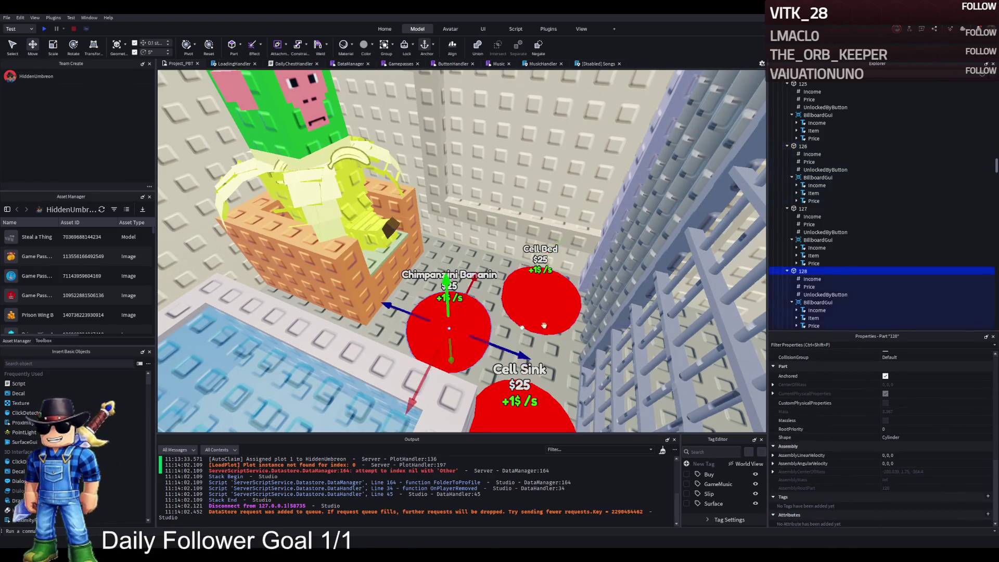
{"action": "scroll", "coordinate": [788, 229], "scroll_direction": "up", "scroll_amount": 1}
{"action": "scroll", "coordinate": [788, 229], "scroll_direction": "up", "scroll_amount": 15}
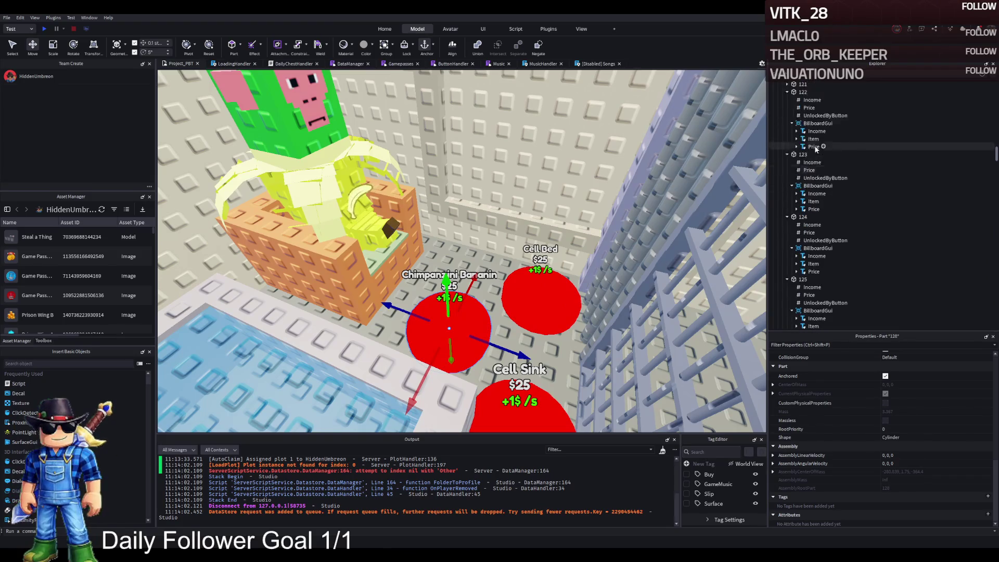
{"action": "left_click_drag", "start_coordinate": [818, 147], "coordinate": [818, 151]}
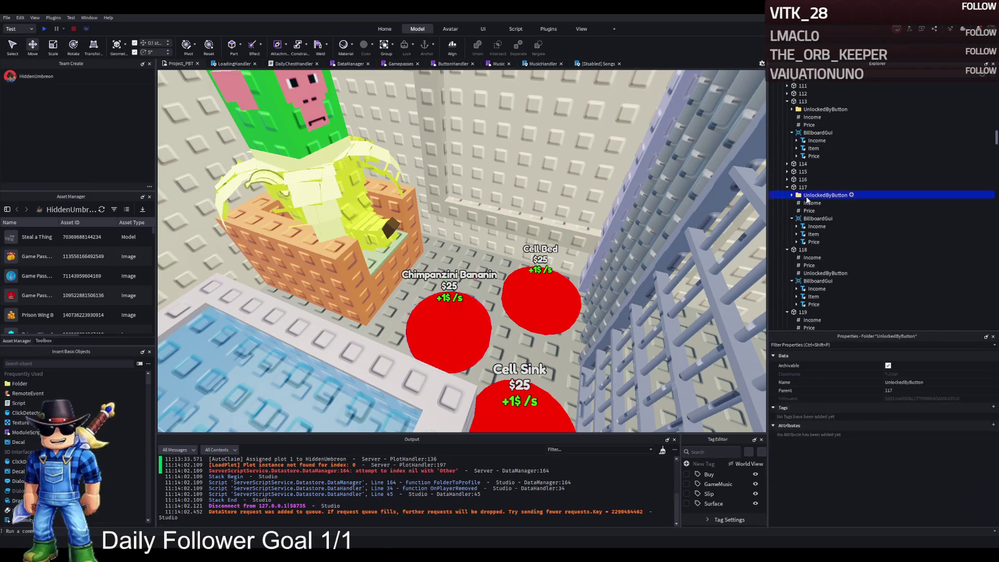
{"action": "scroll", "coordinate": [817, 234], "scroll_direction": "down", "scroll_amount": 10}
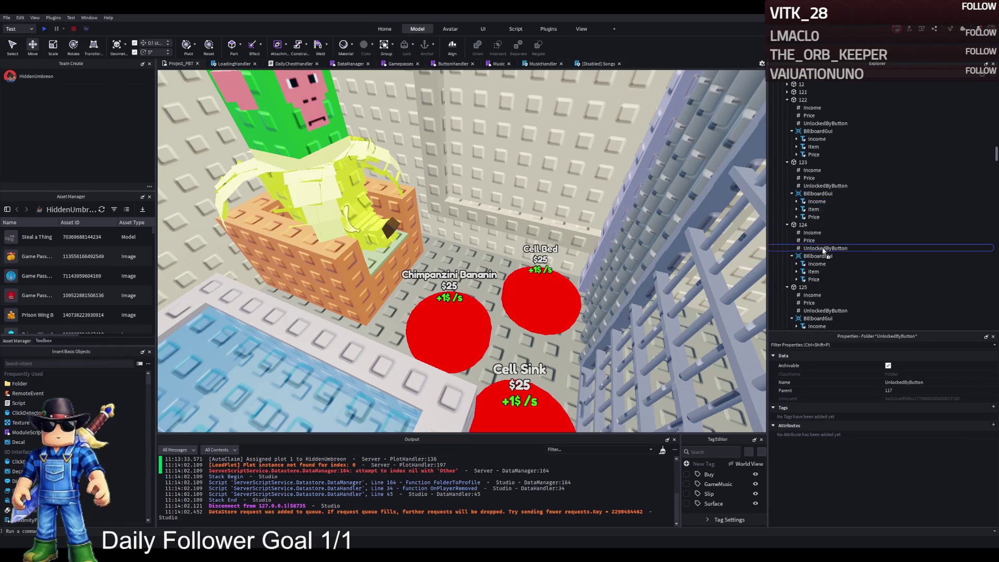
{"action": "scroll", "coordinate": [825, 246], "scroll_direction": "down", "scroll_amount": 3}
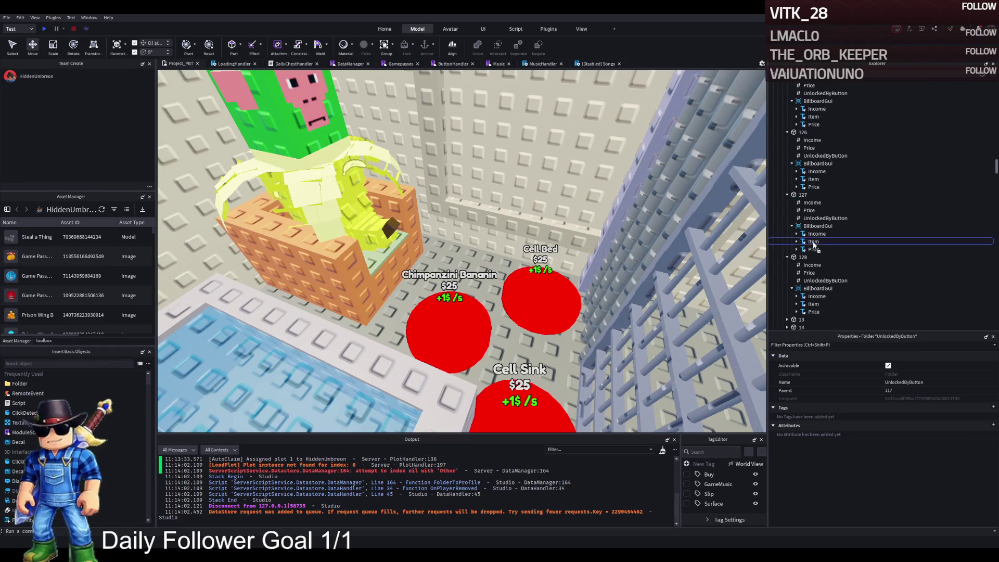
{"action": "left_click_drag", "start_coordinate": [801, 259], "coordinate": [802, 258]}
{"action": "left_click", "coordinate": [814, 265]}
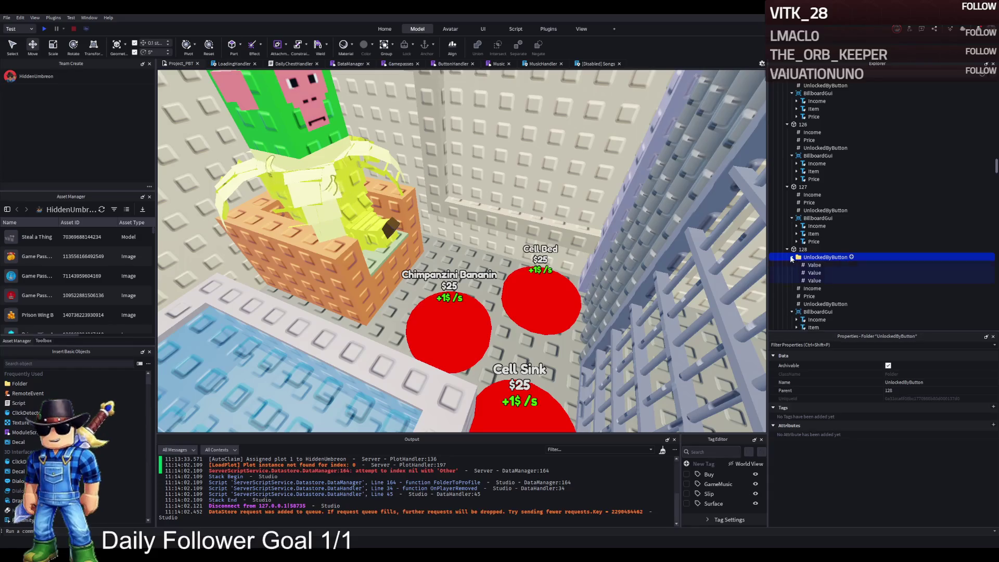
- Set button 128's three unlock values to 127, 126 and 125
{"action": "left_click", "coordinate": [902, 405]}
{"action": "type", "text": "127"}
{"action": "key", "text": "Return"}
{"action": "left_click", "coordinate": [814, 273]}
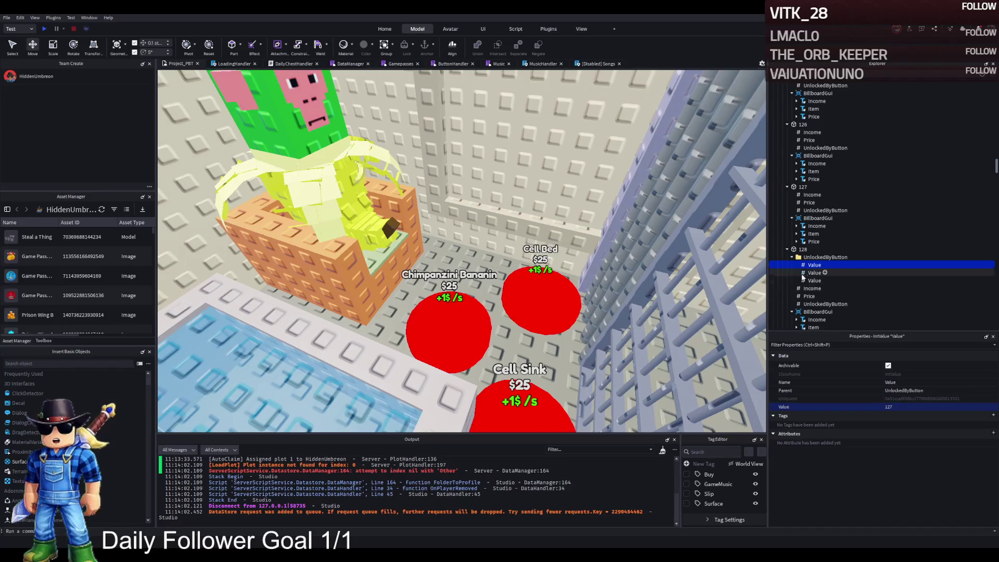
{"action": "key", "text": "Return"}
{"action": "left_click", "coordinate": [814, 280]}
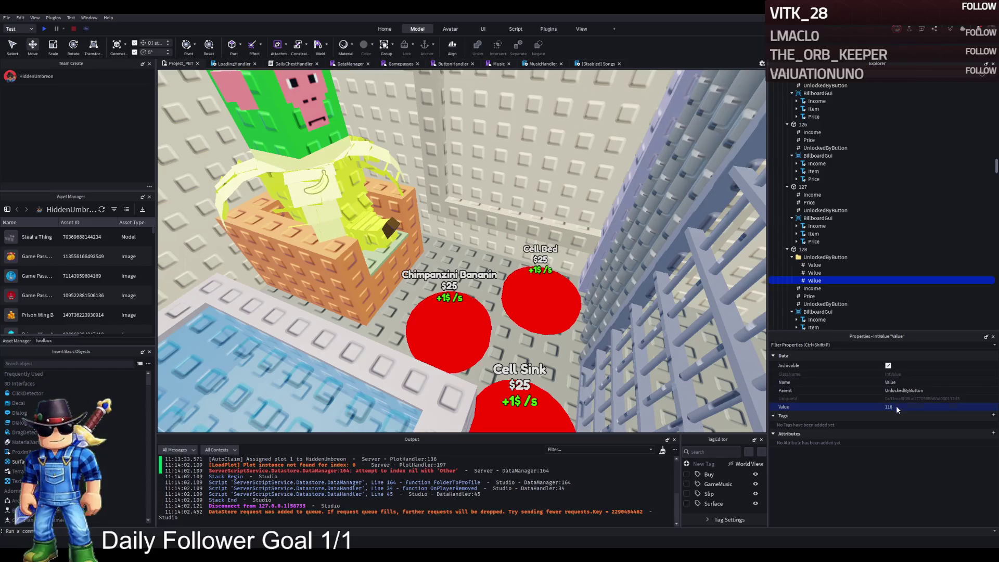
{"action": "key", "text": "Return"}
- Identify the Cell Sink 127, Cell Bed 126 and Cell Lamp 125 button parts
{"action": "scroll", "coordinate": [513, 331], "scroll_direction": "up", "scroll_amount": 3}
{"action": "left_click", "coordinate": [513, 330]}
{"action": "left_click", "coordinate": [505, 198]}
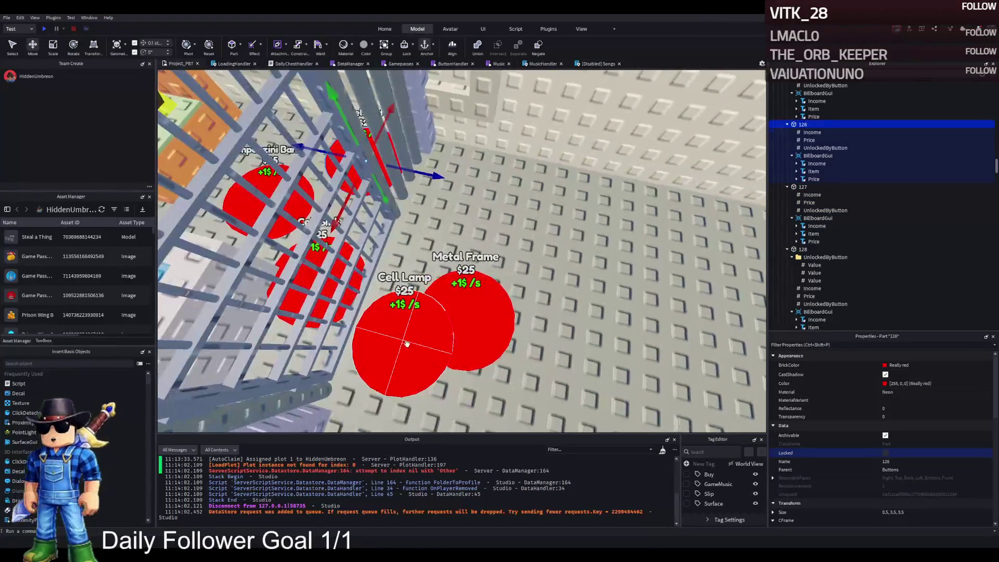
{"action": "left_click", "coordinate": [407, 343]}
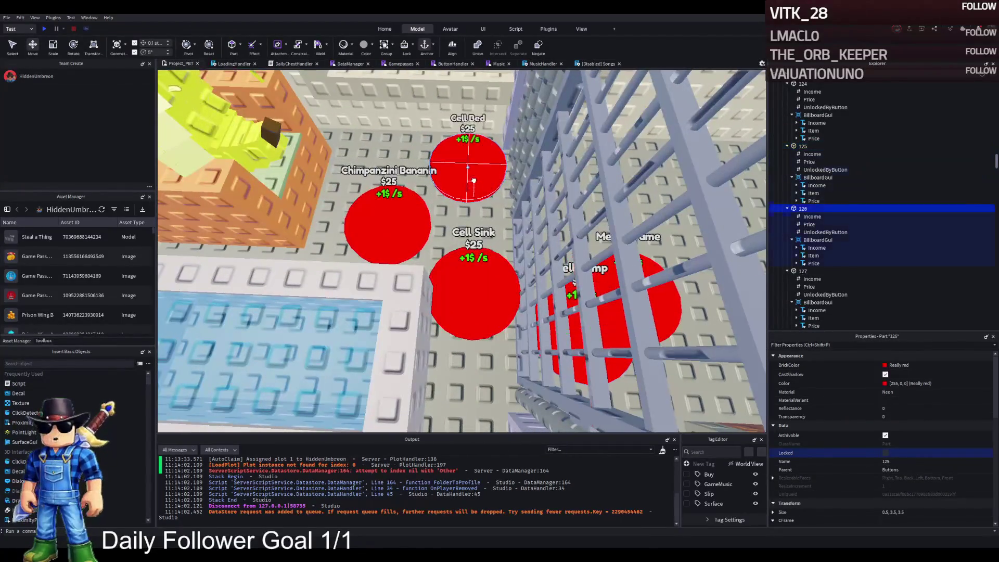
{"action": "left_click", "coordinate": [473, 181]}
{"action": "left_click", "coordinate": [473, 291]}
{"action": "left_click", "coordinate": [388, 224]}
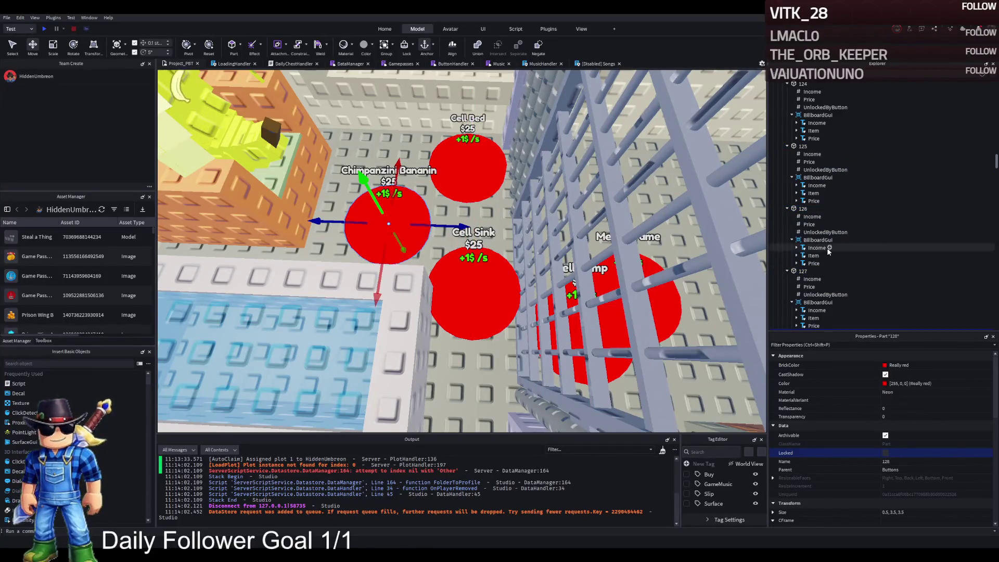
- Recheck button 128's unlock values 127 and 126 and focus the view on it
{"action": "left_click", "coordinate": [792, 277]}
{"action": "left_click", "coordinate": [814, 284]}
{"action": "left_click", "coordinate": [813, 292]}
{"action": "left_click", "coordinate": [815, 284]}
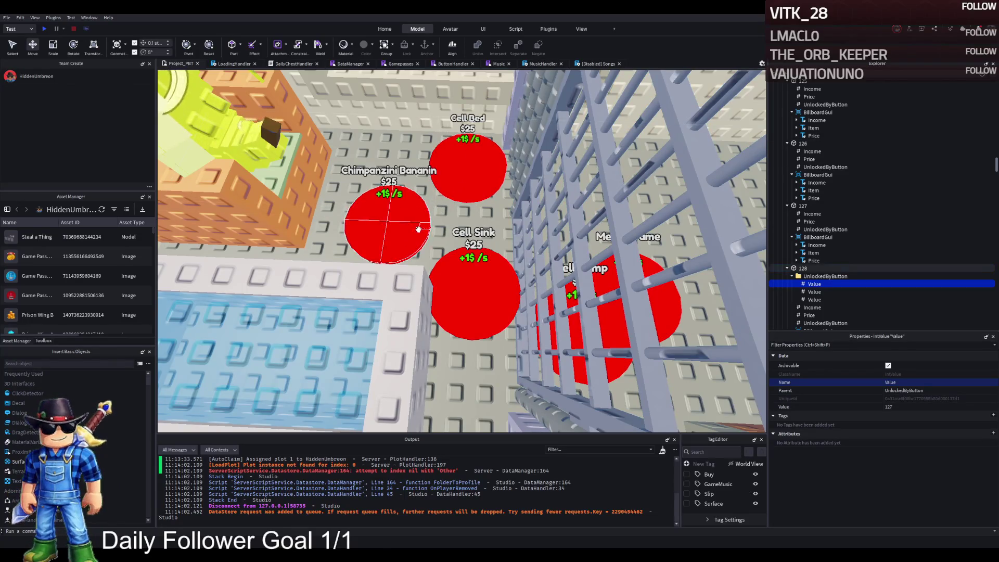
{"action": "left_click", "coordinate": [423, 243]}
{"action": "key", "text": "f"}
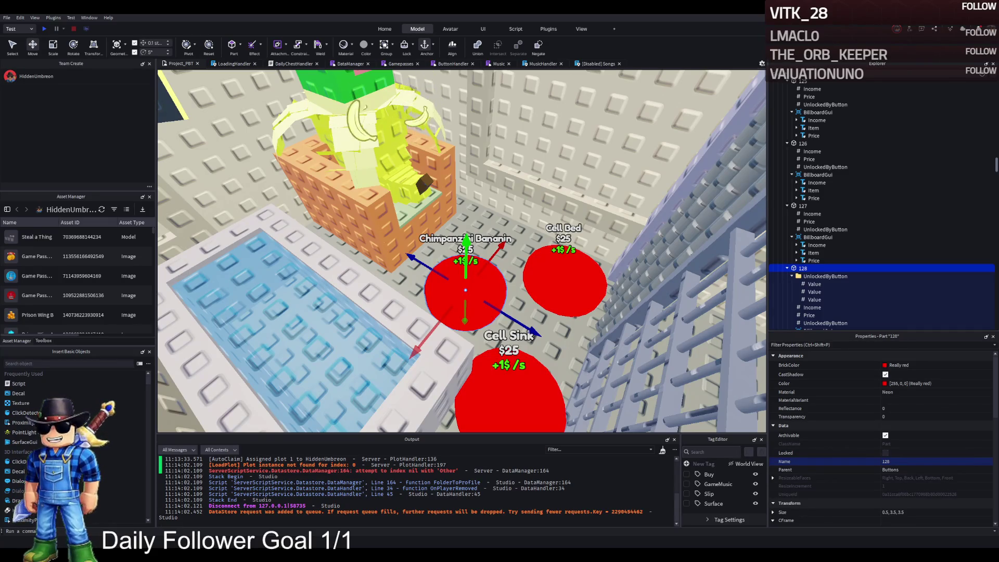
{"action": "key", "text": "ctrl+z"}
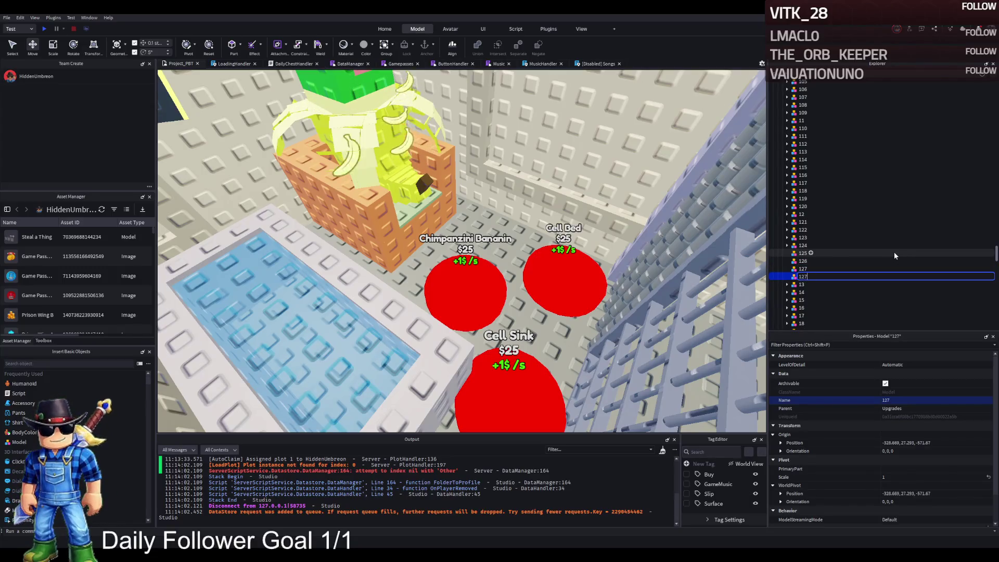
- Rename the duplicate Bed model under W1 to Sink
{"action": "key", "text": "ctrl+y"}
{"action": "scroll", "coordinate": [837, 193], "scroll_direction": "up", "scroll_amount": 4}
{"action": "scroll", "coordinate": [837, 194], "scroll_direction": "up", "scroll_amount": 5}
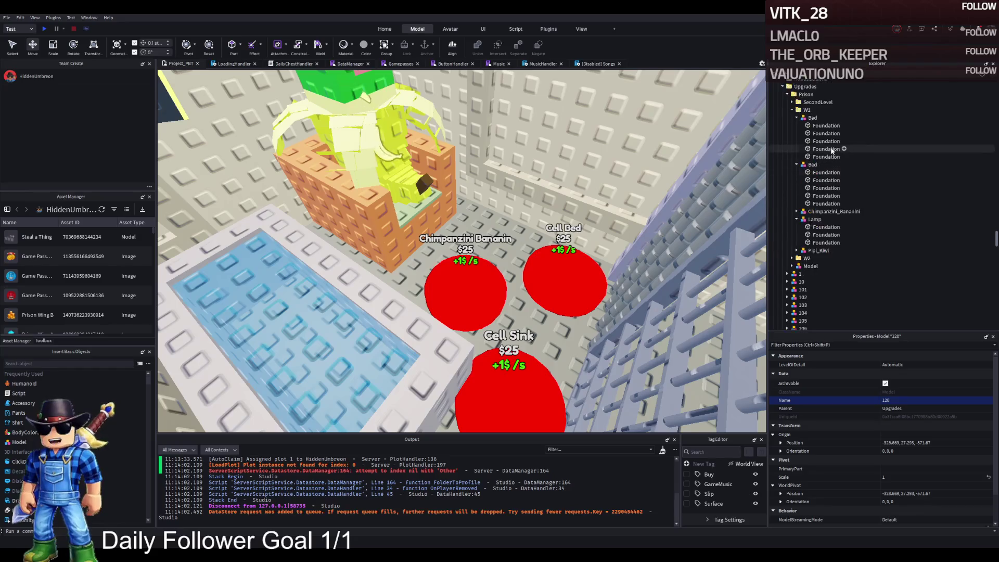
{"action": "left_click", "coordinate": [813, 165]}
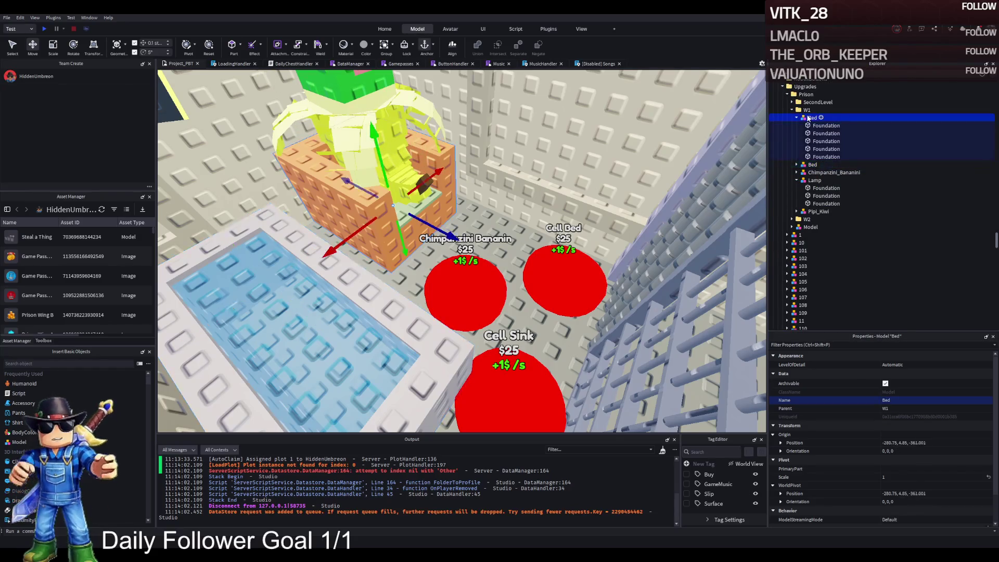
{"action": "double_click", "coordinate": [839, 165]}
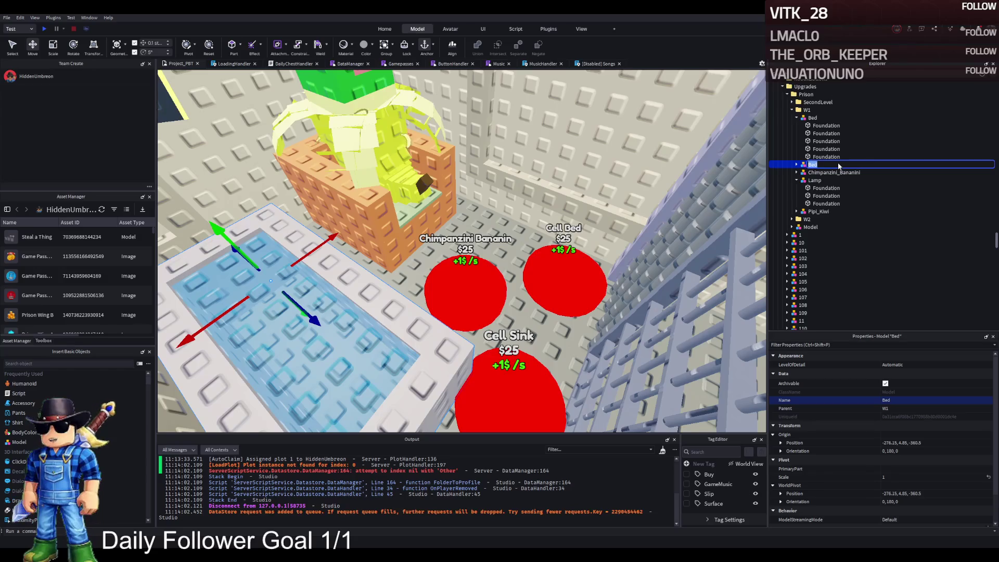
{"action": "type", "text": "Sink"}
{"action": "key", "text": "Return"}
- Move the Chimpanzini_Bananini model from 125 into upgrade model 128
{"action": "left_click", "coordinate": [797, 180]}
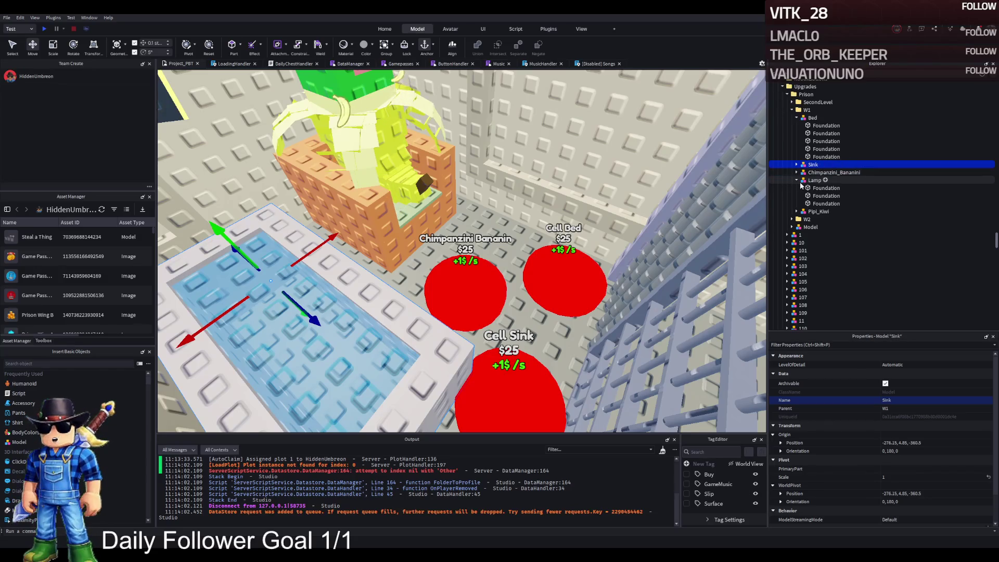
{"action": "left_click", "coordinate": [812, 180], "text": "shift"}
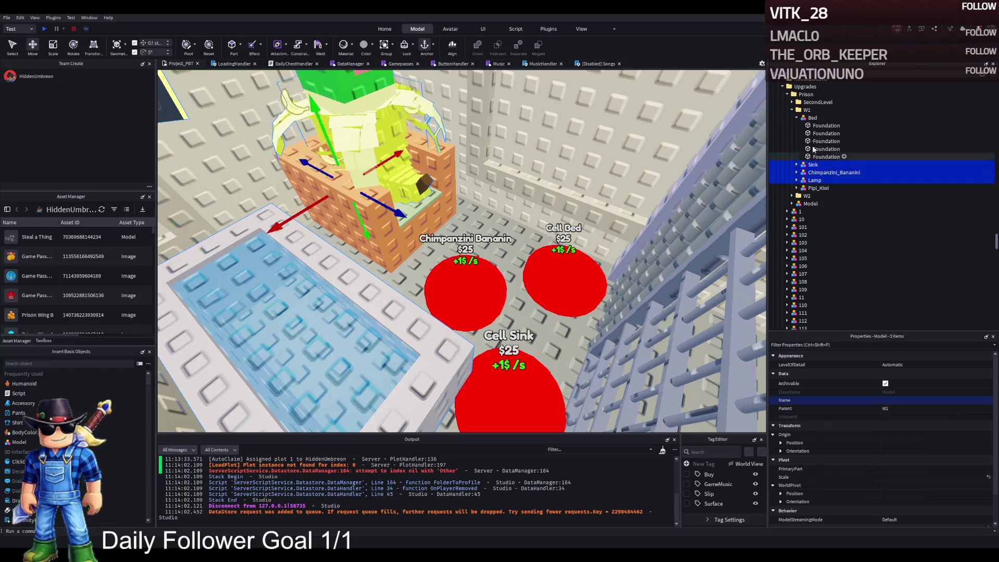
{"action": "scroll", "coordinate": [835, 267], "scroll_direction": "down", "scroll_amount": 6}
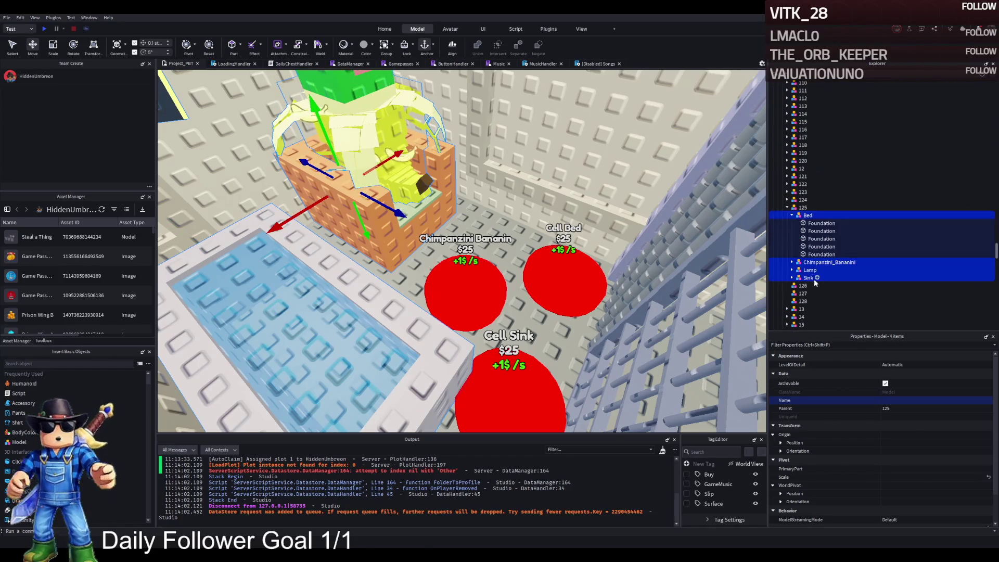
{"action": "left_click", "coordinate": [818, 262]}
{"action": "left_click", "coordinate": [819, 263]}
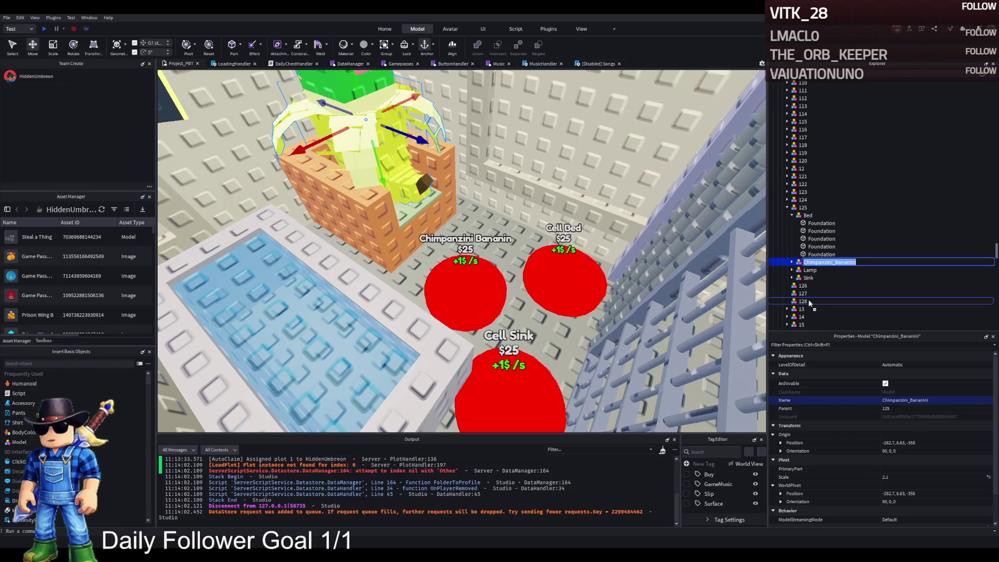
{"action": "left_click_drag", "start_coordinate": [810, 303], "coordinate": [806, 302]}
{"action": "left_click", "coordinate": [808, 270]}
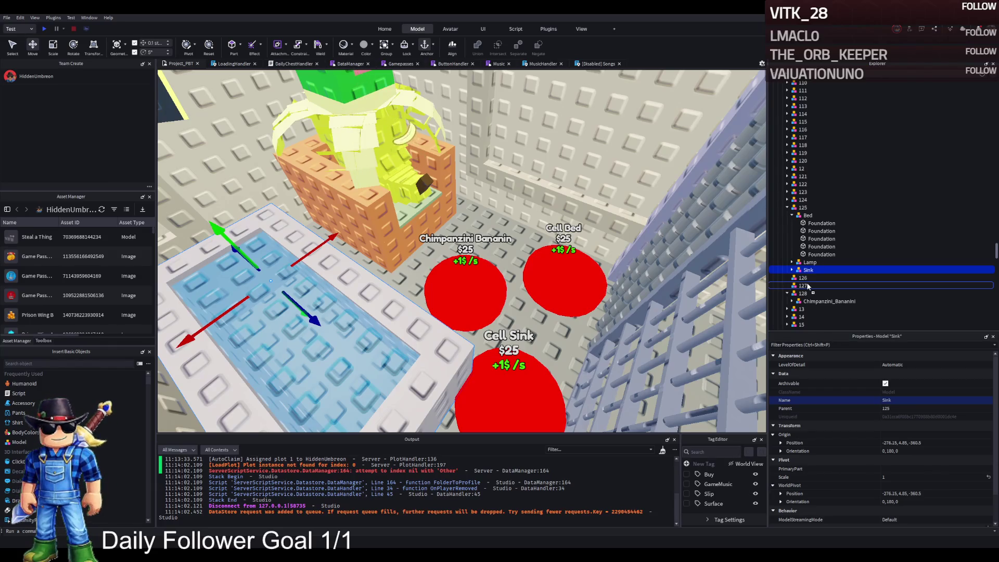
- Regroup the Bed under model 126 and the Sink under model 127
{"action": "left_click", "coordinate": [562, 260]}
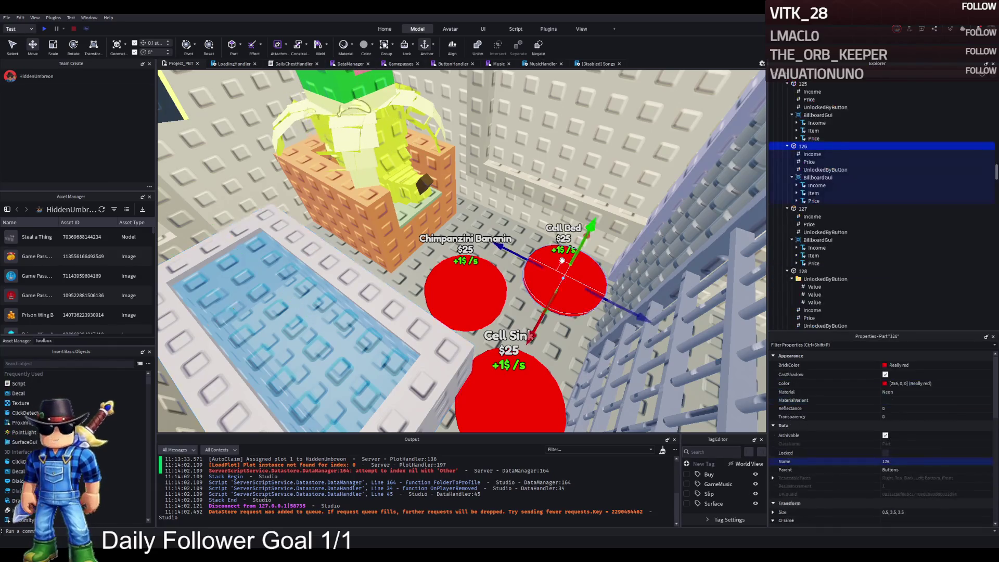
{"action": "left_click", "coordinate": [379, 158]}
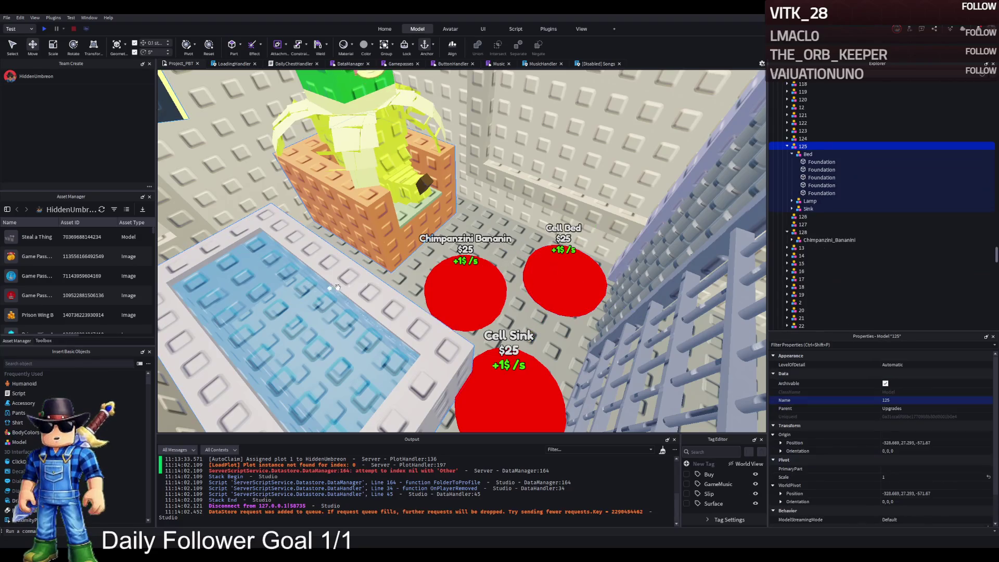
{"action": "left_click", "coordinate": [798, 155]}
{"action": "left_click", "coordinate": [792, 154]}
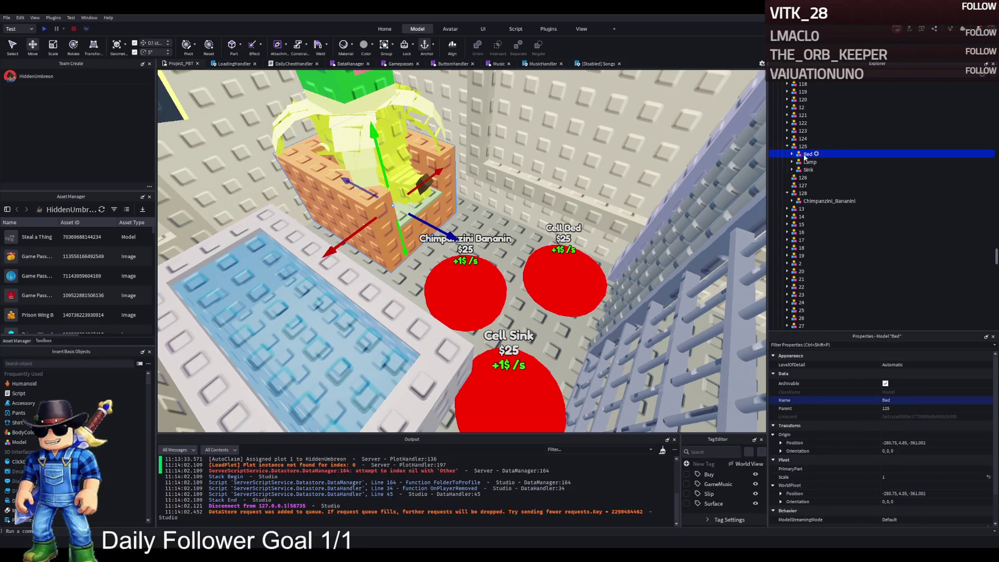
{"action": "left_click_drag", "start_coordinate": [812, 182], "coordinate": [805, 179]}
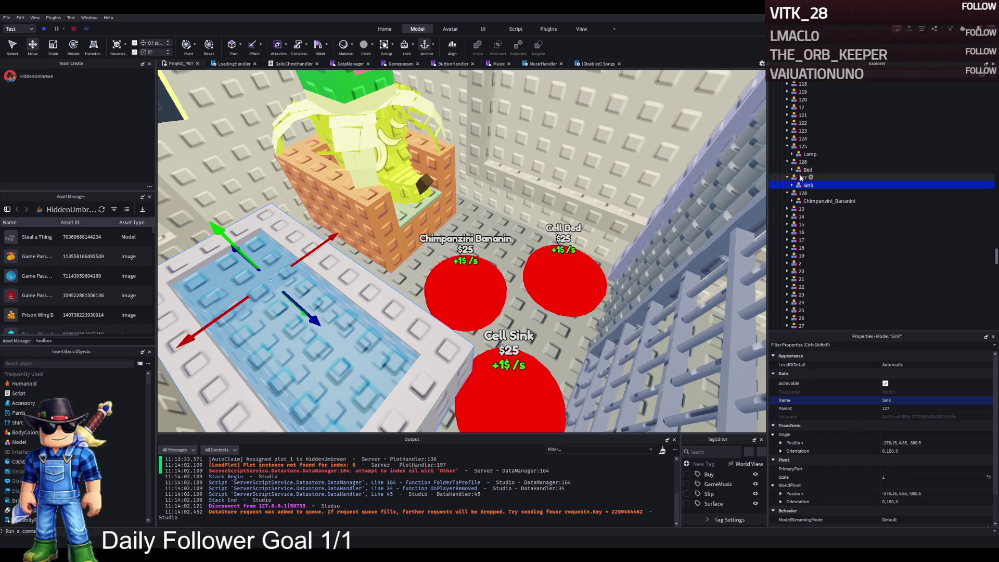
- Inspect the unlock values of buttons 109 and 128, then start a playtest
{"action": "left_click", "coordinate": [550, 388]}
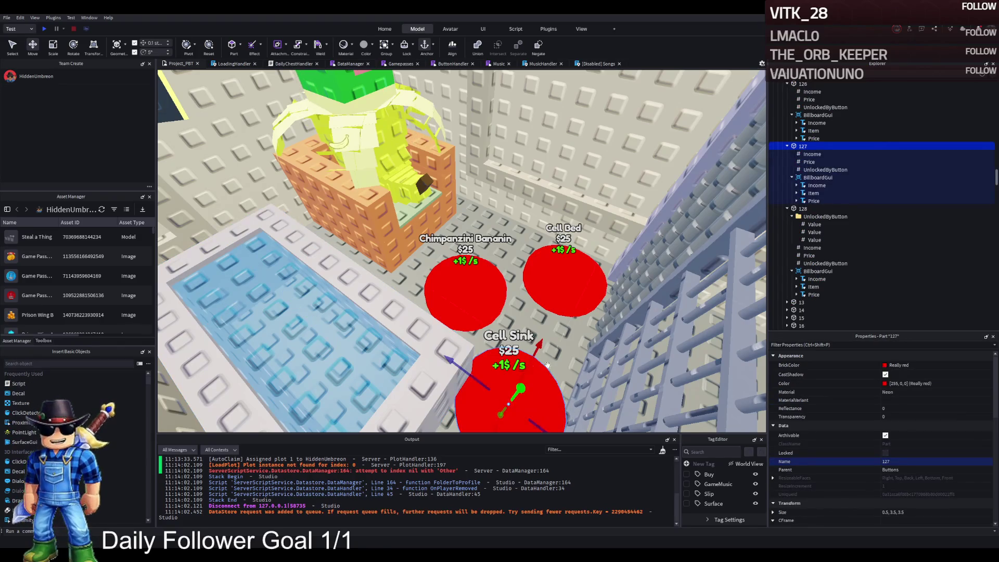
{"action": "key", "text": "Left"}
{"action": "key", "text": "Left"}
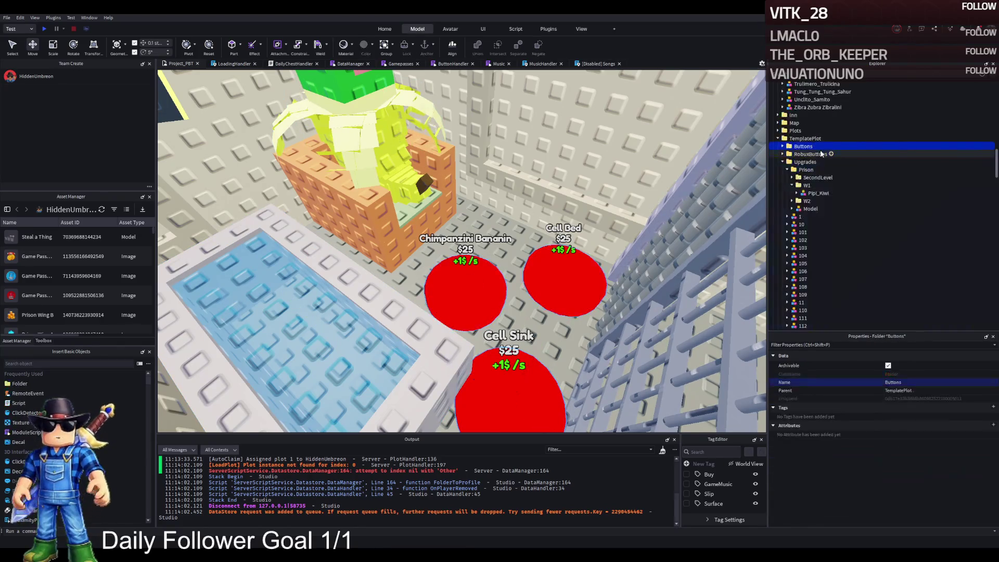
{"action": "left_click", "coordinate": [812, 240]}
{"action": "key", "text": "Left"}
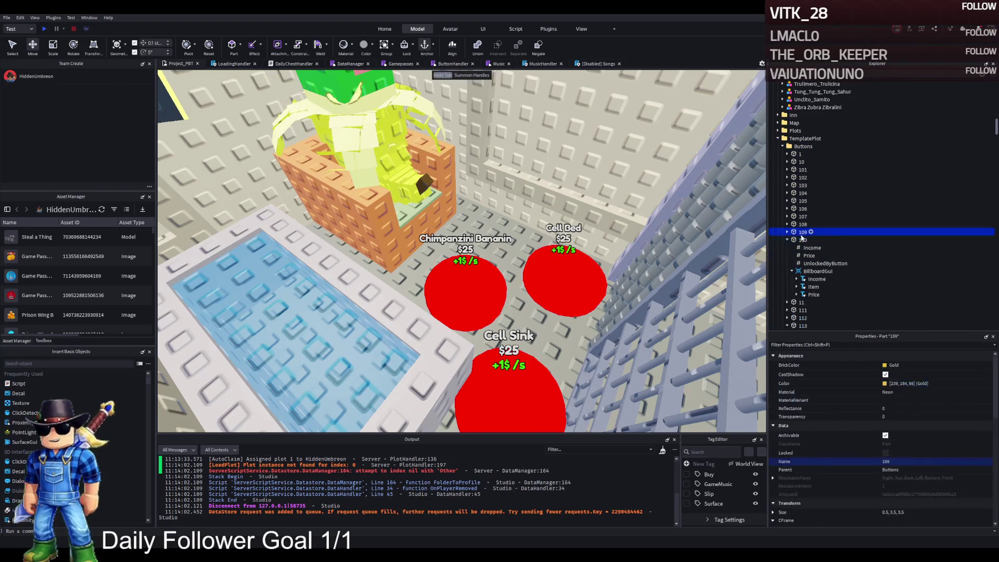
{"action": "left_click", "coordinate": [490, 285]}
{"action": "left_click", "coordinate": [825, 201]}
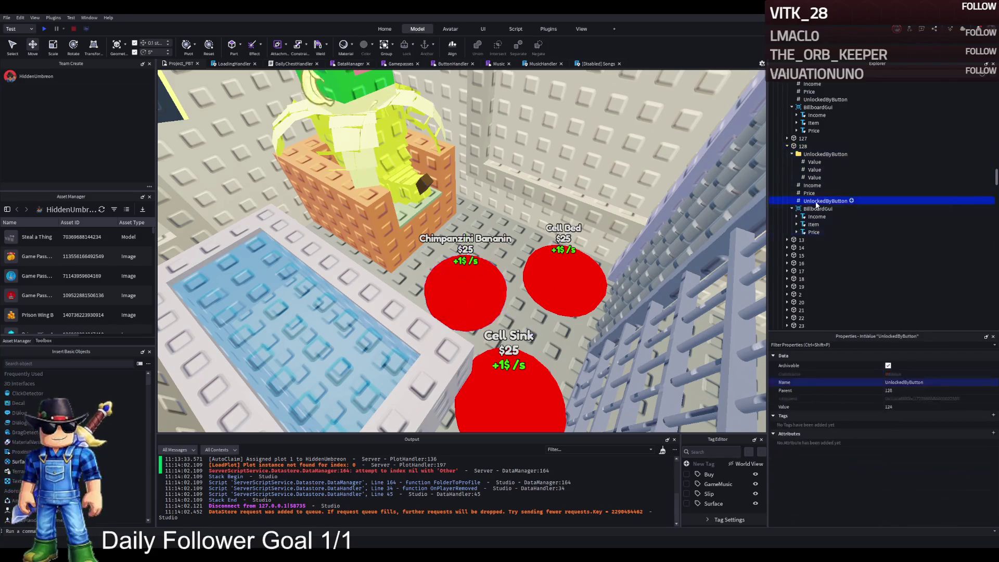
{"action": "key", "text": "Left"}
{"action": "key", "text": "Left"}
{"action": "key", "text": "Left"}
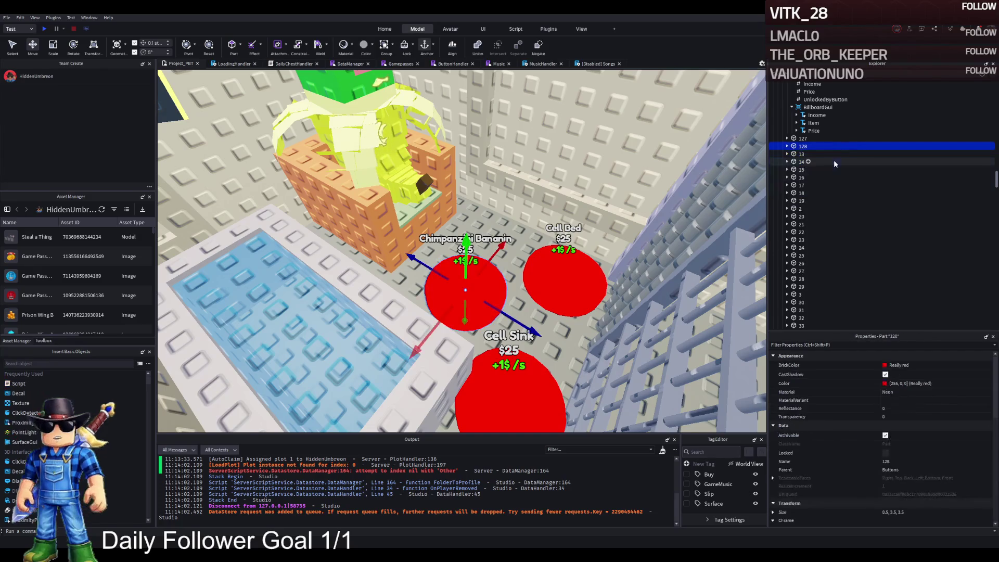
{"action": "key", "text": "Left"}
{"action": "key", "text": "Left"}
{"action": "key", "text": "Left"}
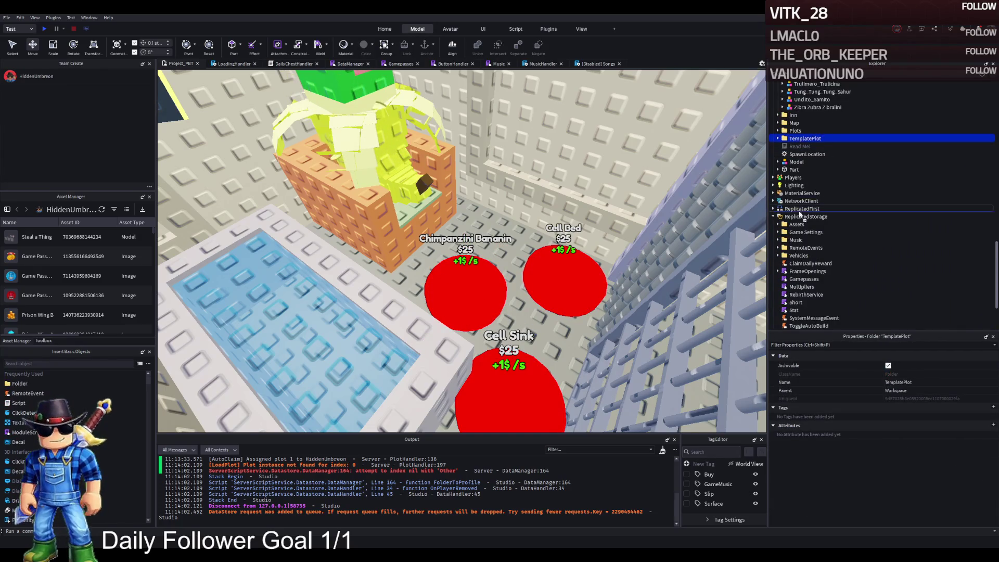
{"action": "key", "text": "F5"}
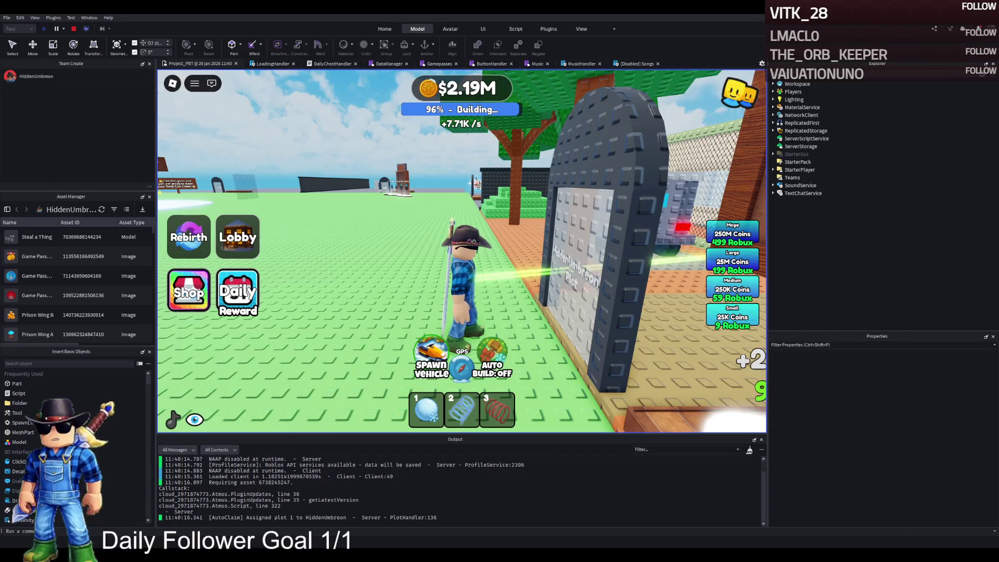
{"action": "key", "text": "w"}
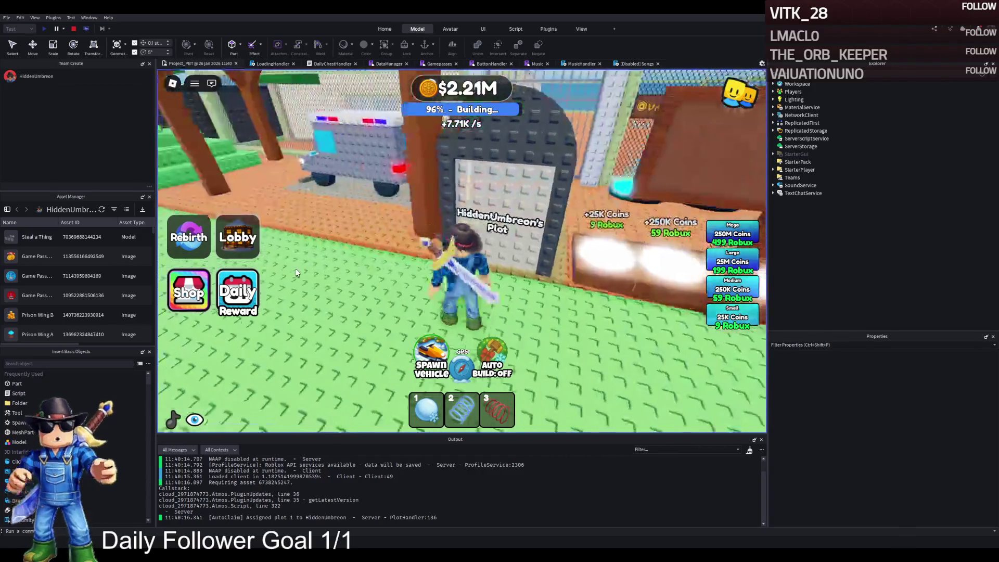
{"action": "key", "text": "w"}
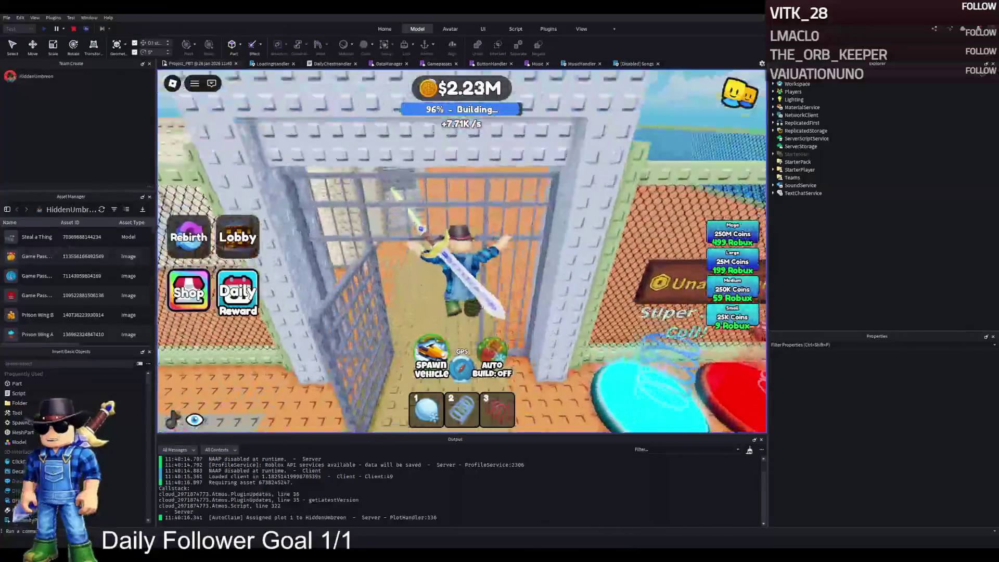
{"action": "key", "text": "a"}
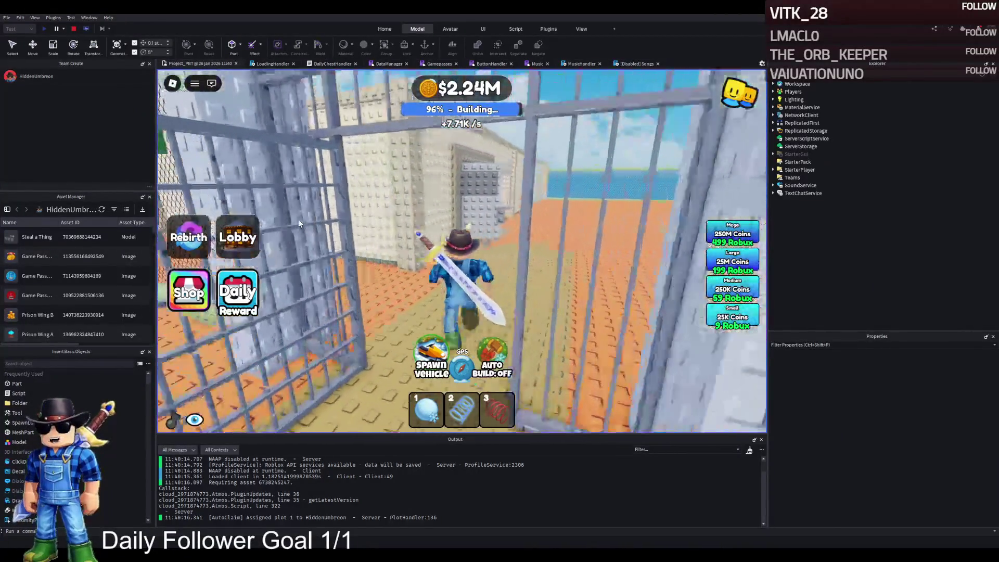
{"action": "key", "text": "s"}
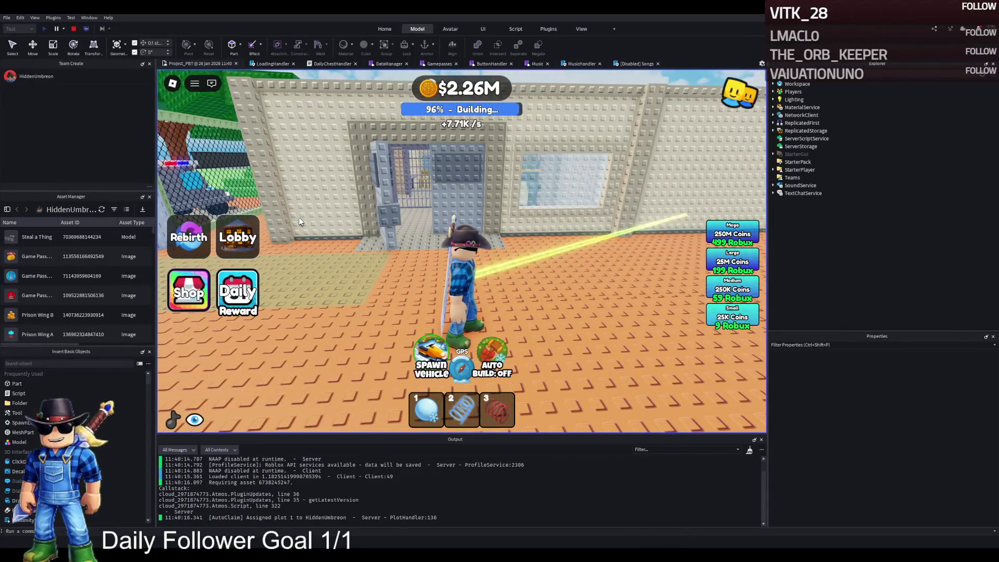
{"action": "key", "text": "w"}
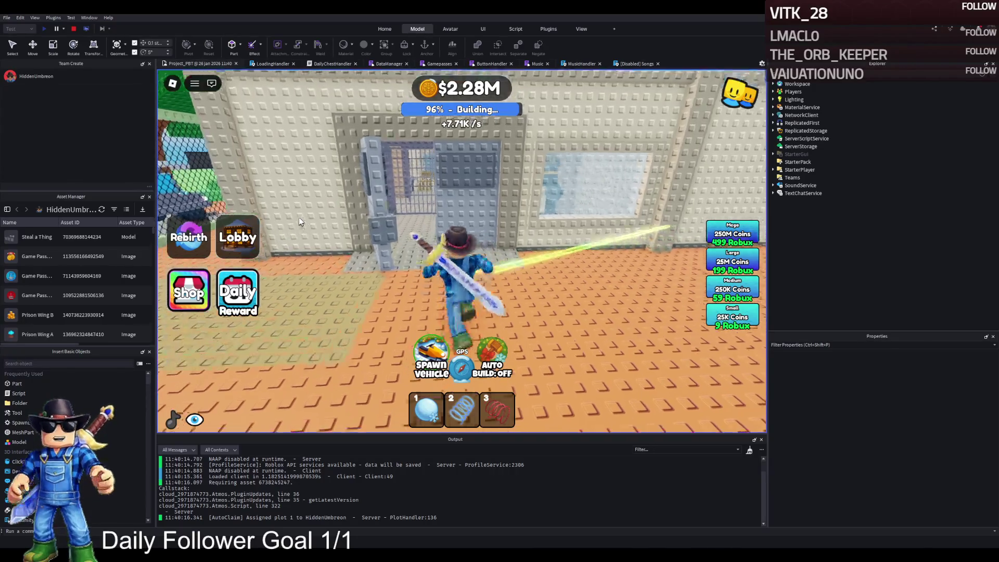
{"action": "key", "text": "w"}
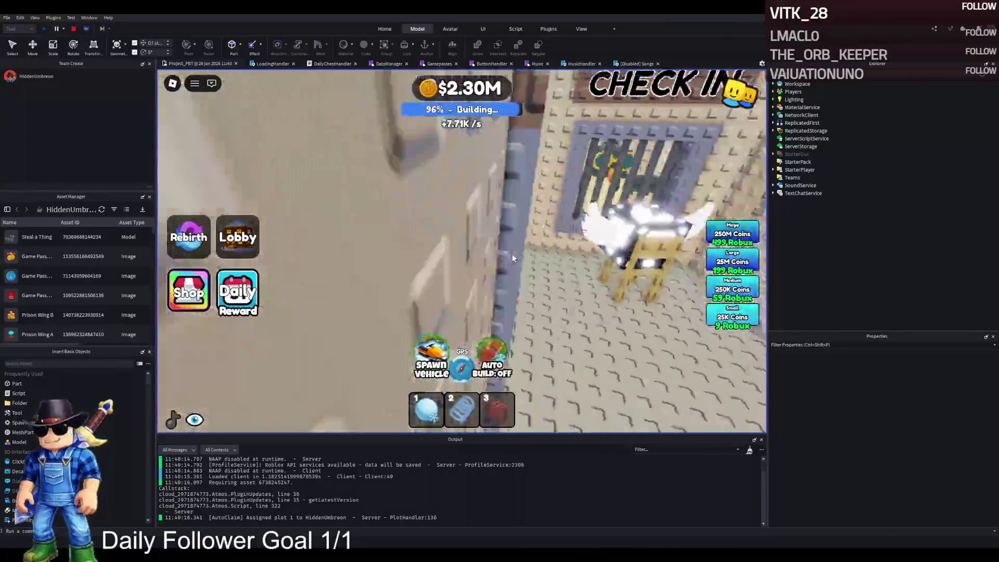
{"action": "key", "text": "w"}
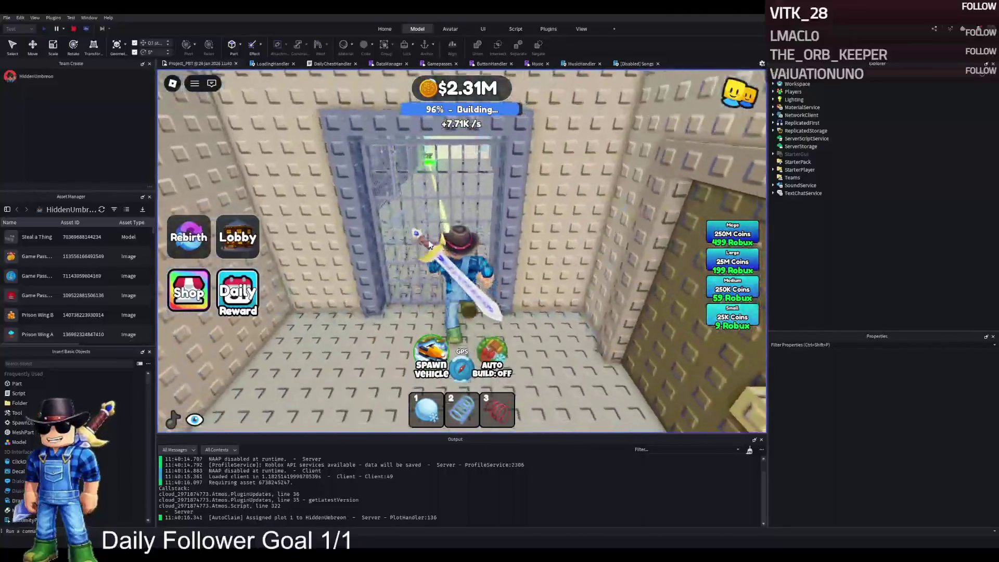
{"action": "key", "text": "w"}
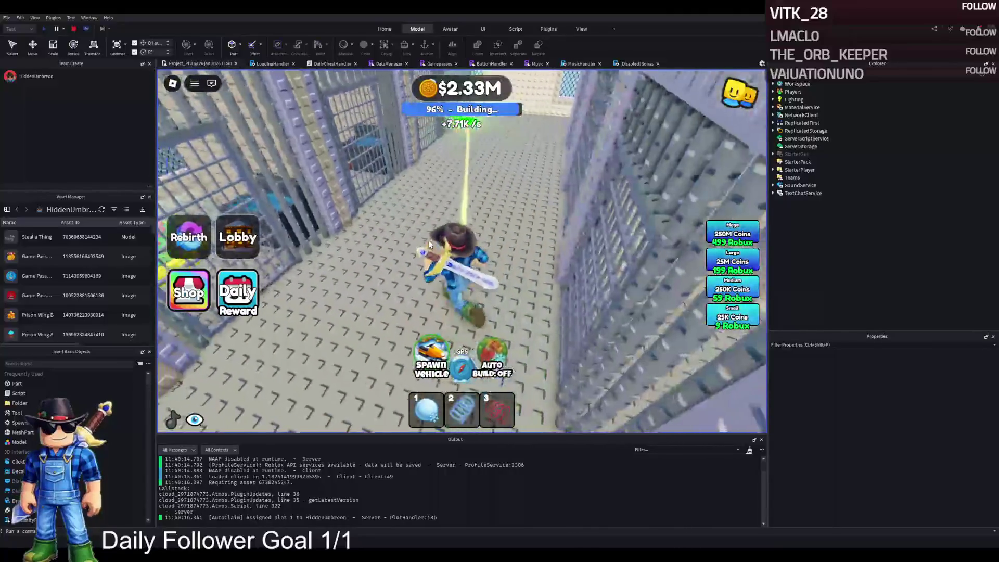
{"action": "key", "text": "w"}
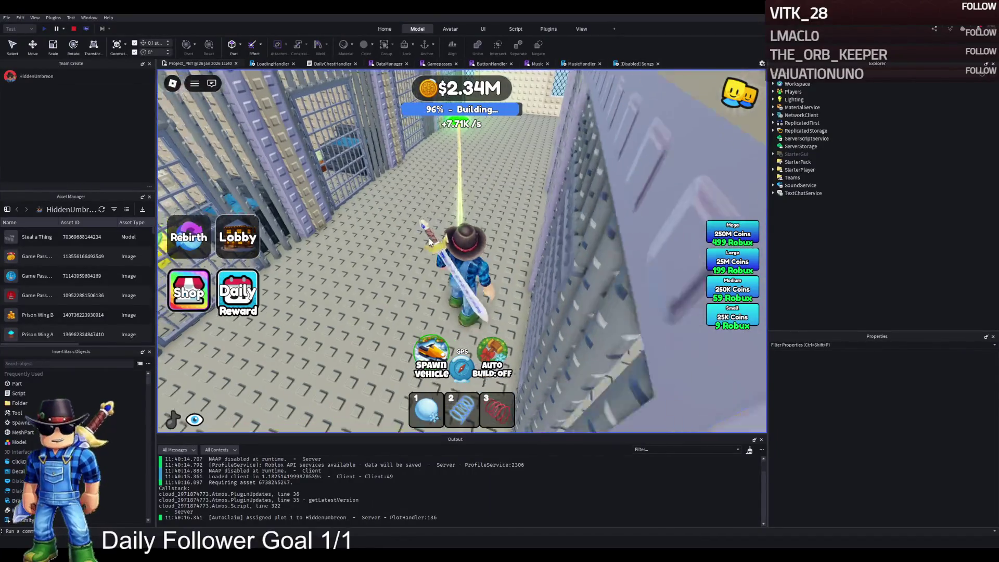
{"action": "key", "text": "w"}
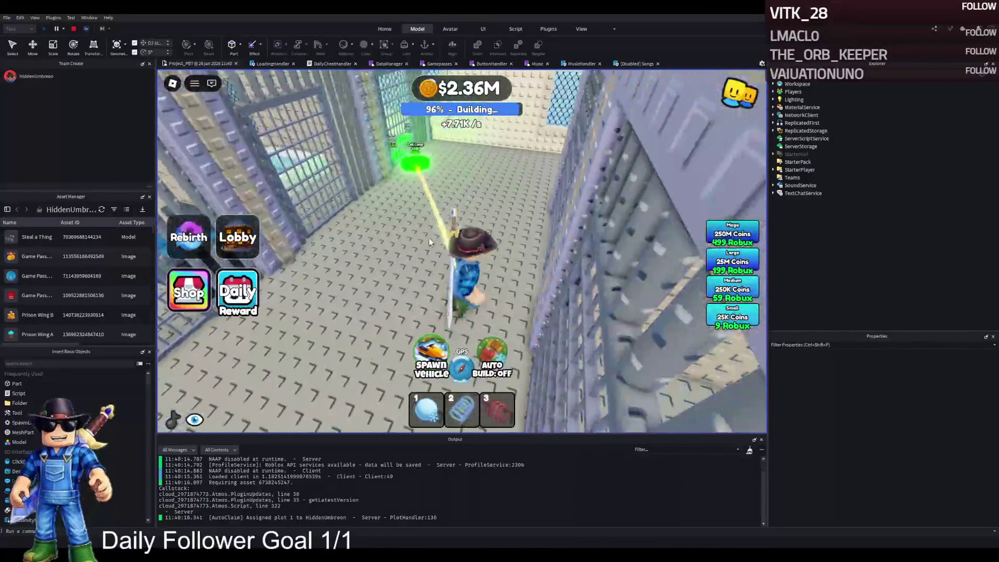
{"action": "key", "text": "a"}
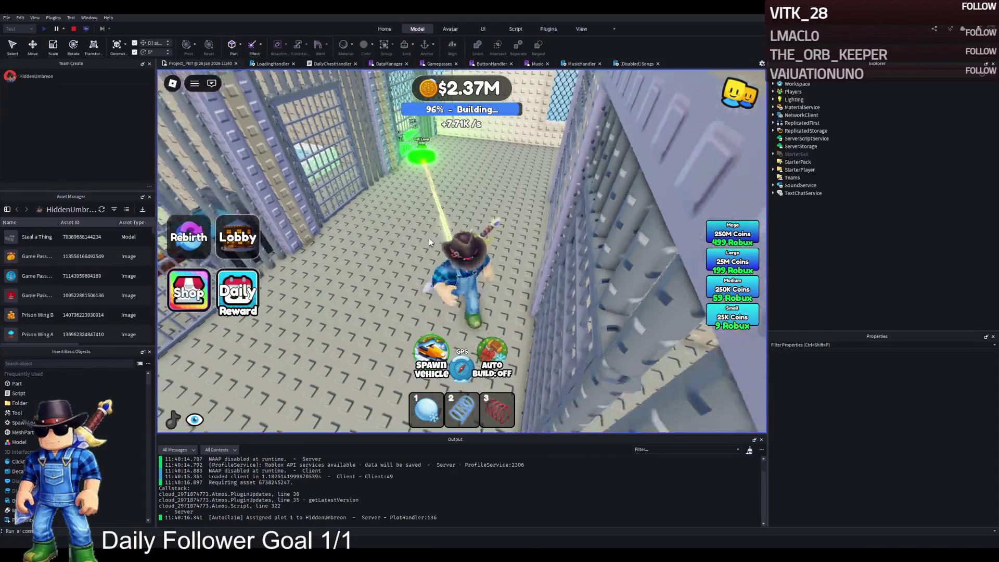
{"action": "left_click", "coordinate": [429, 238]}
{"action": "key", "text": "w"}
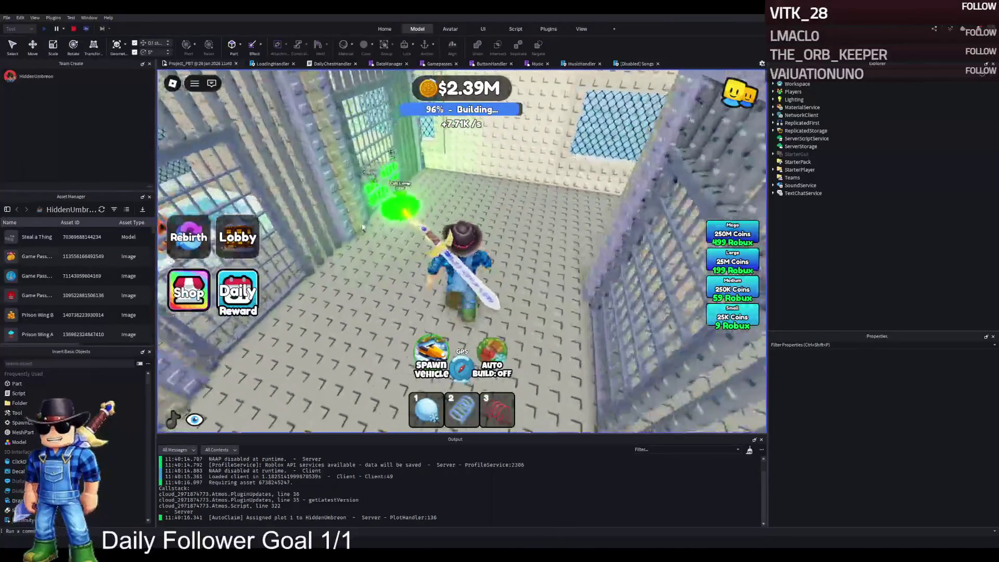
{"action": "key", "text": "w"}
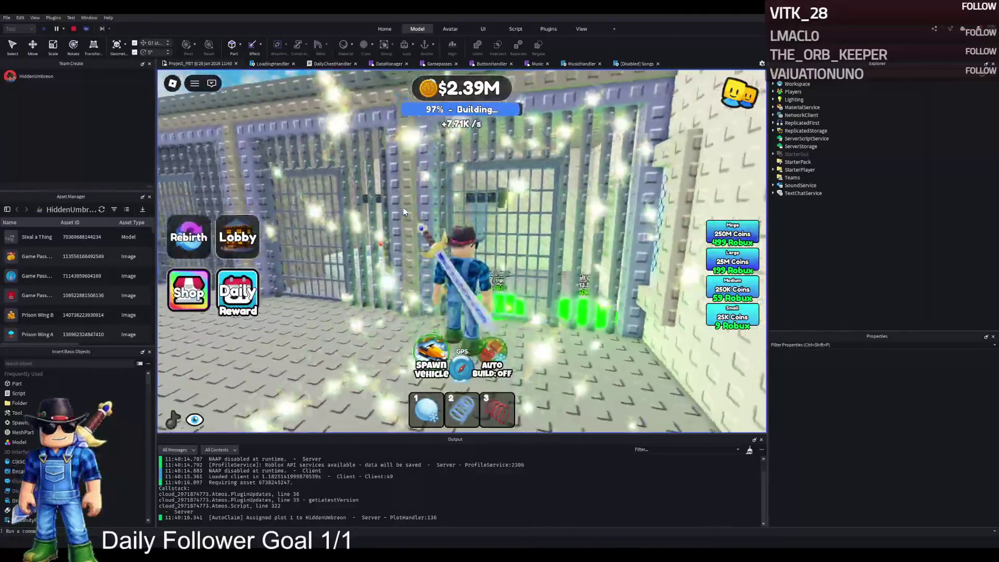
{"action": "key", "text": "w"}
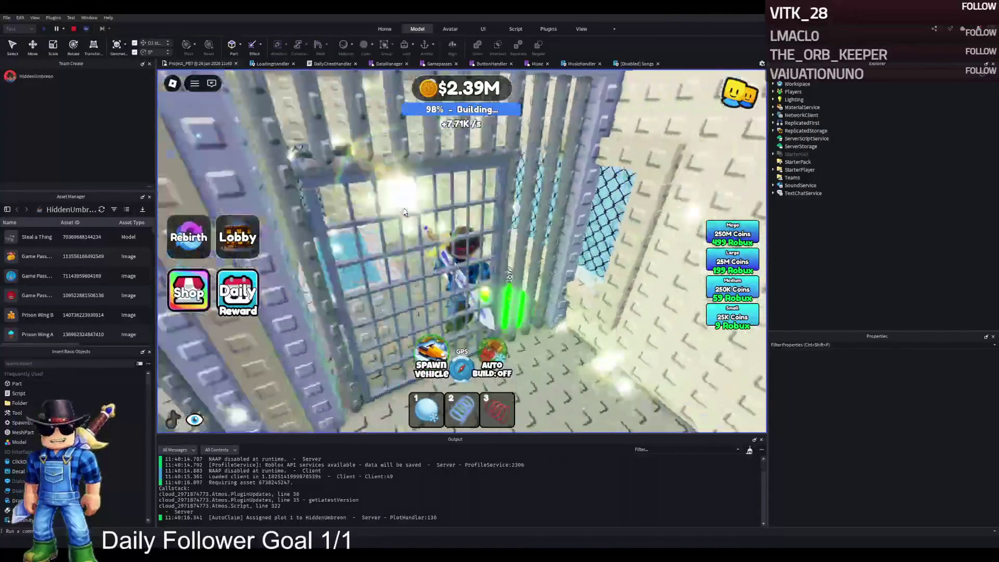
{"action": "key", "text": "w"}
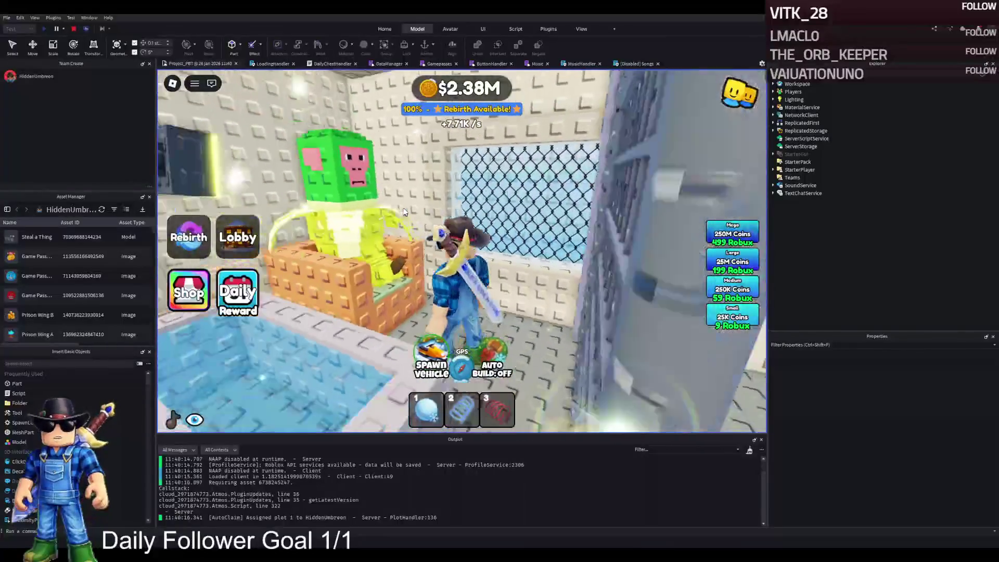
{"action": "key", "text": "w"}
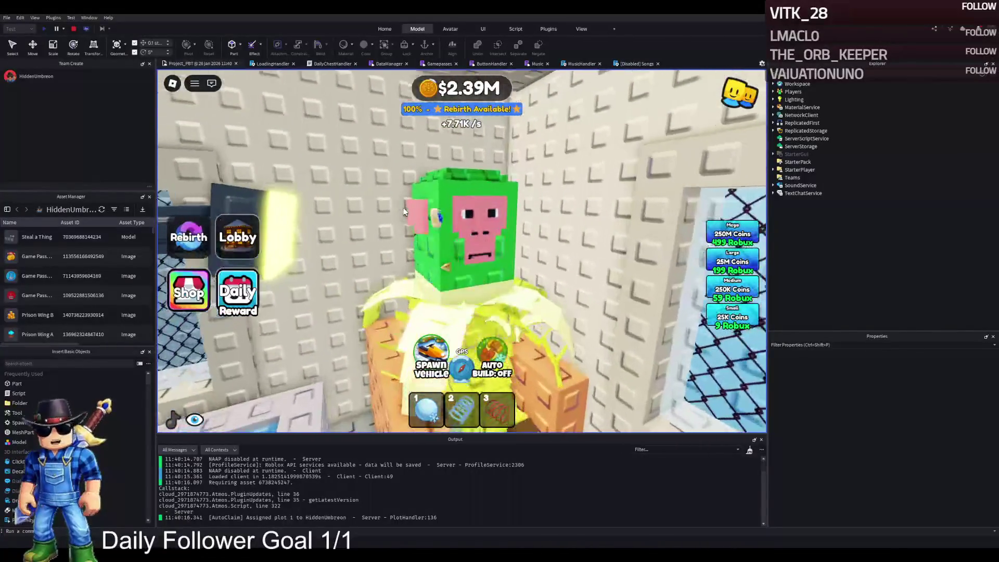
{"action": "key", "text": "s"}
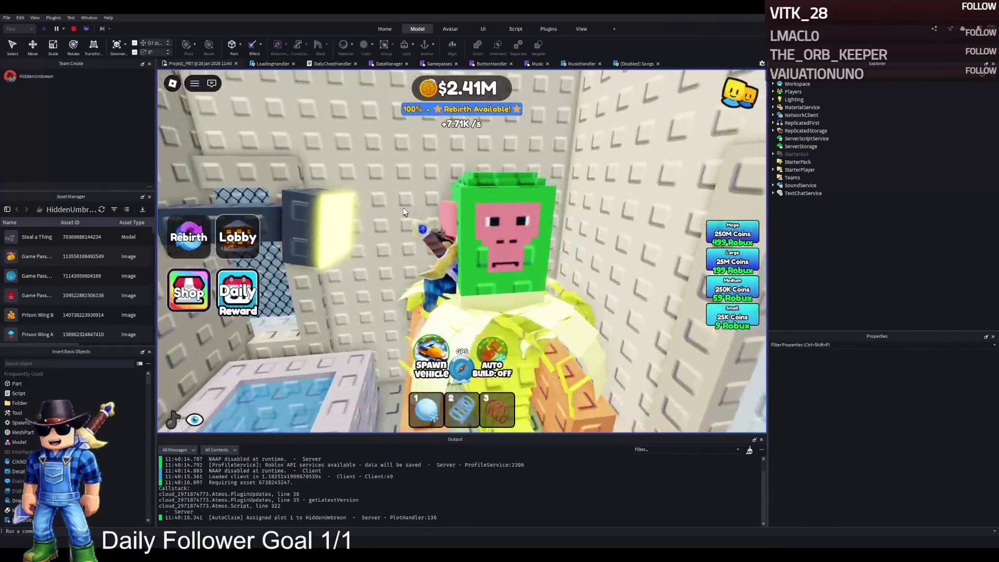
{"action": "key", "text": "w"}
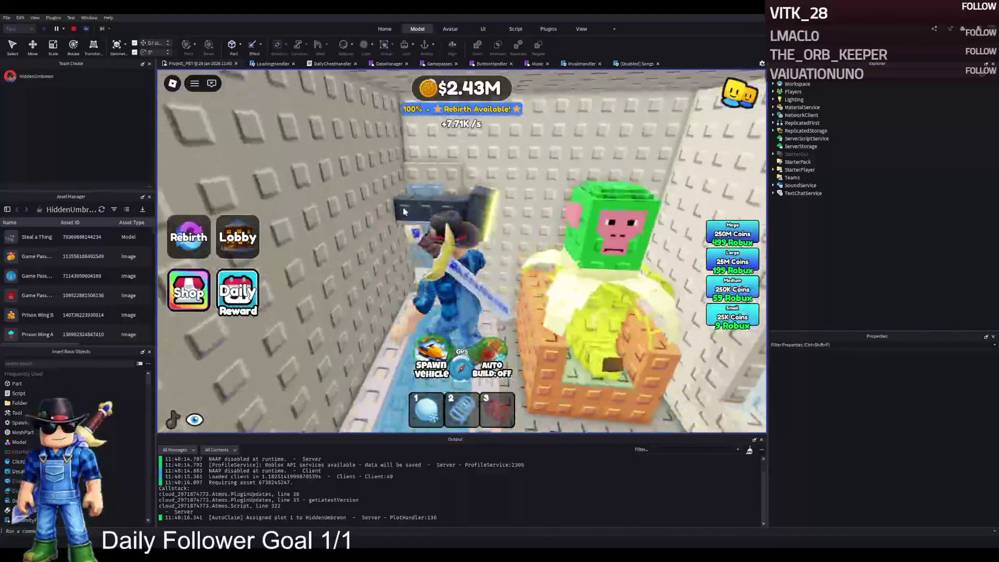
{"action": "key", "text": "s"}
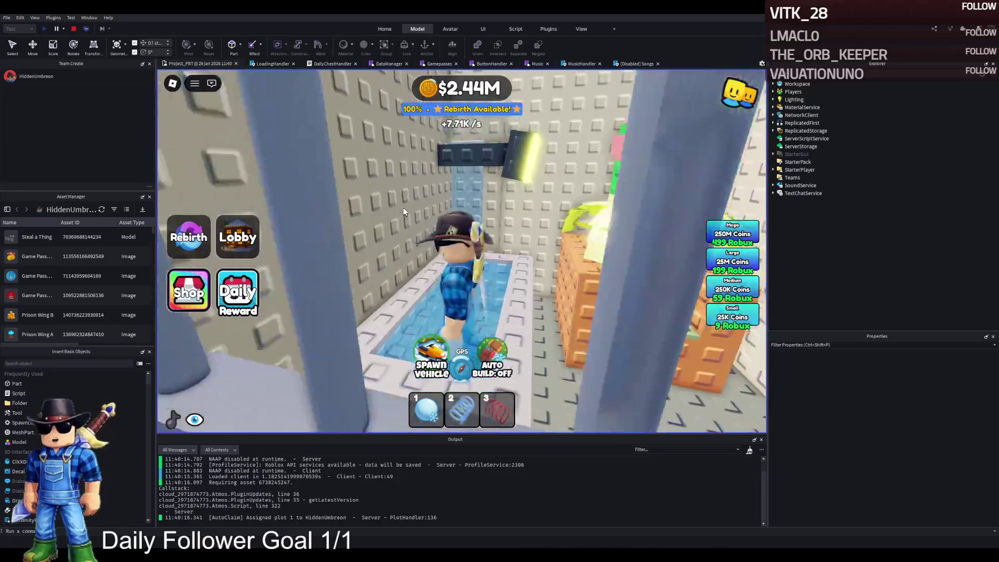
{"action": "key", "text": "w"}
{"action": "key", "text": "s"}
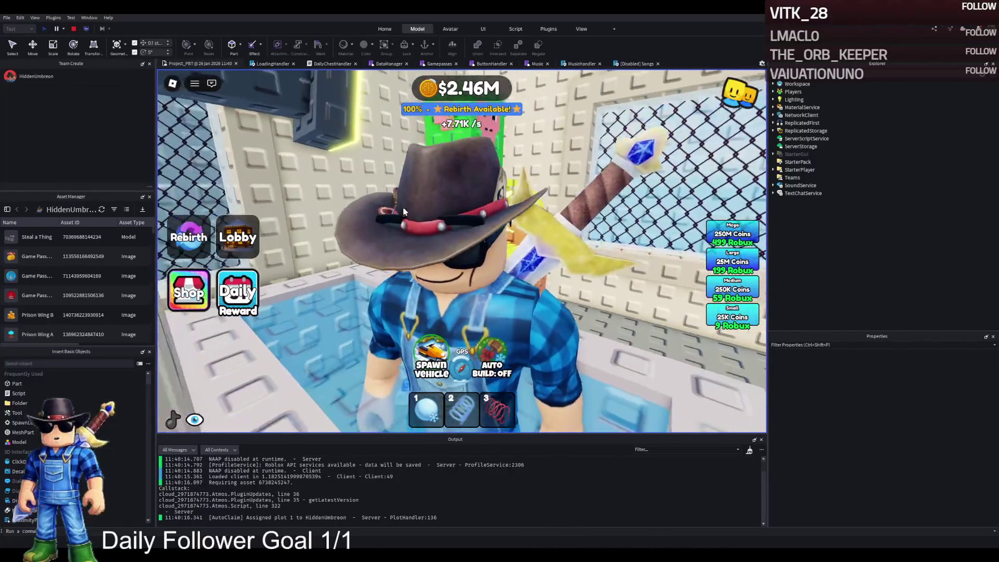
{"action": "key", "text": "w"}
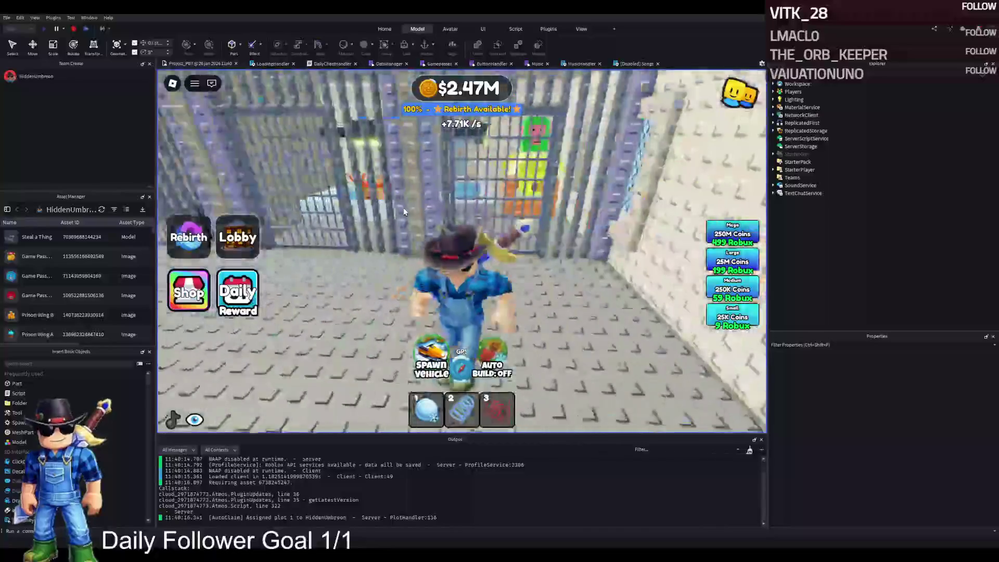
{"action": "key", "text": "a"}
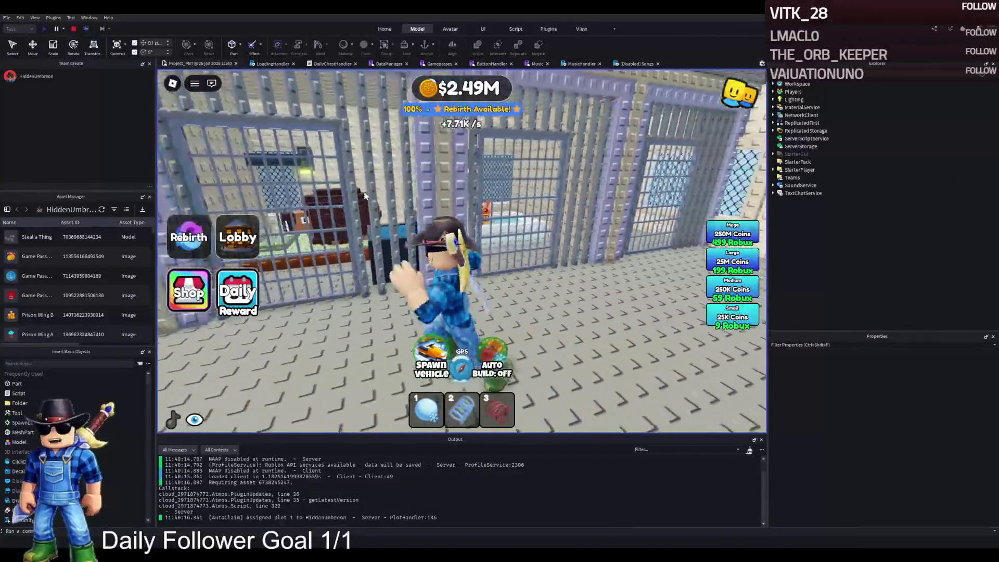
{"action": "key", "text": "w"}
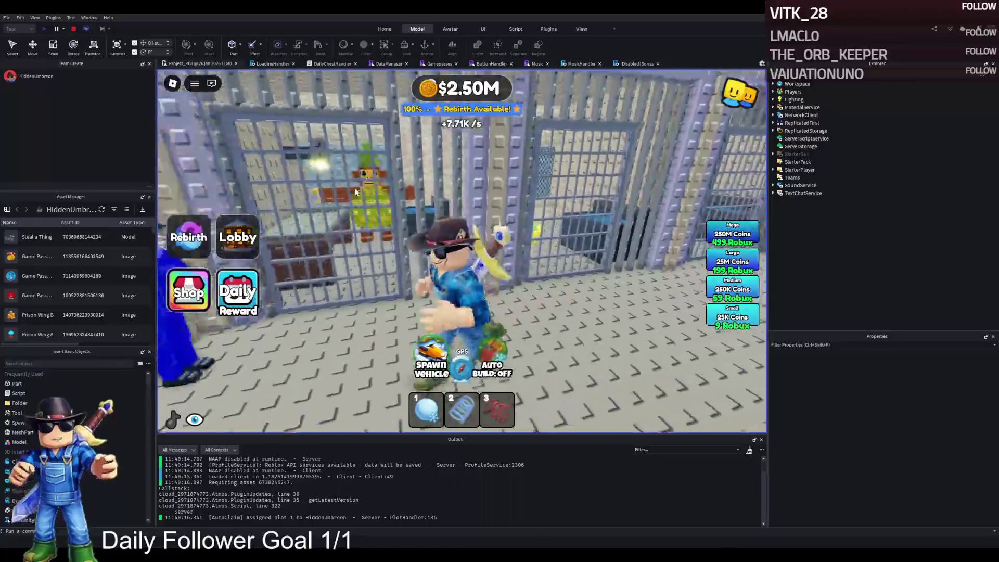
{"action": "key", "text": "s"}
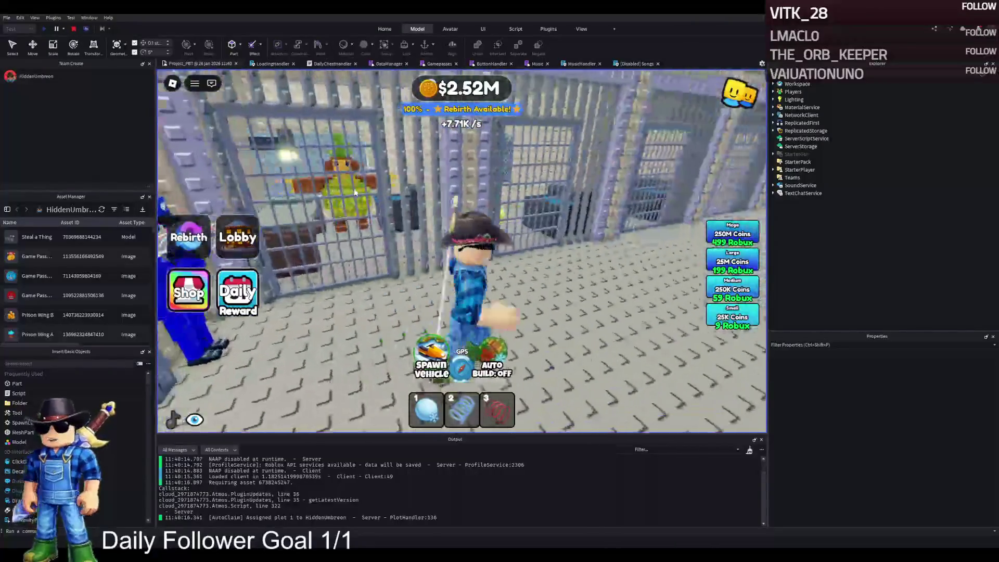
{"action": "key", "text": "d"}
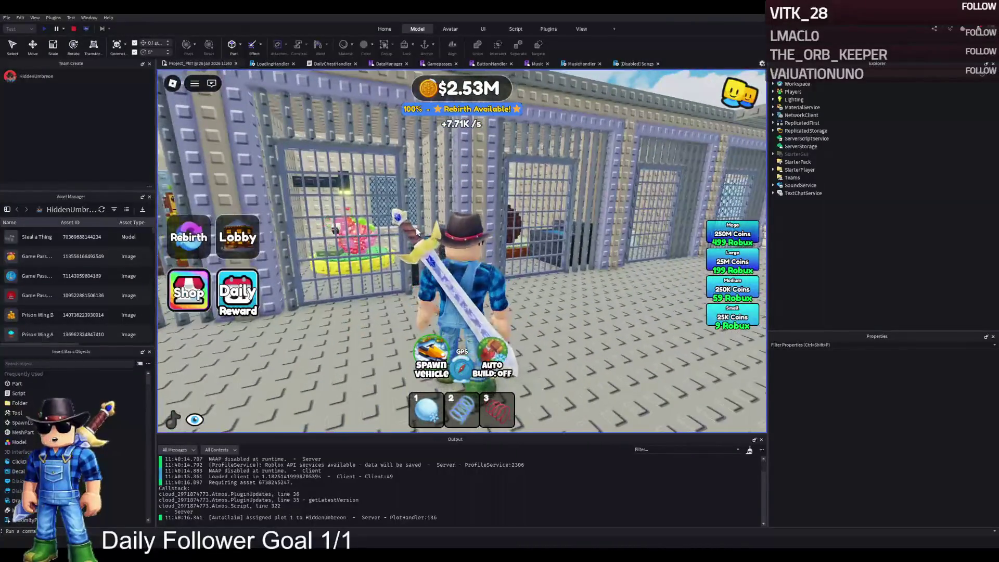
{"action": "key", "text": "d"}
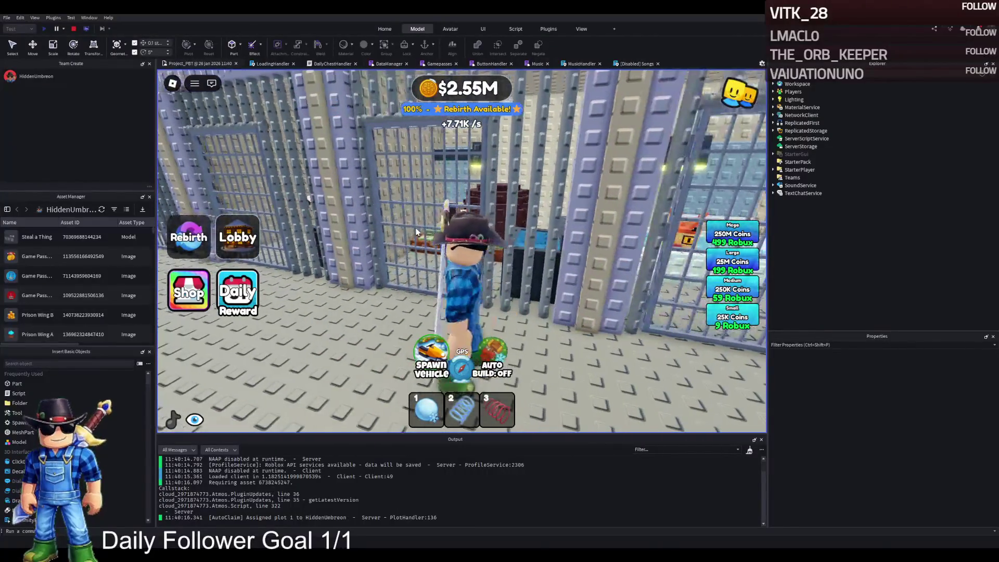
{"action": "key", "text": "d"}
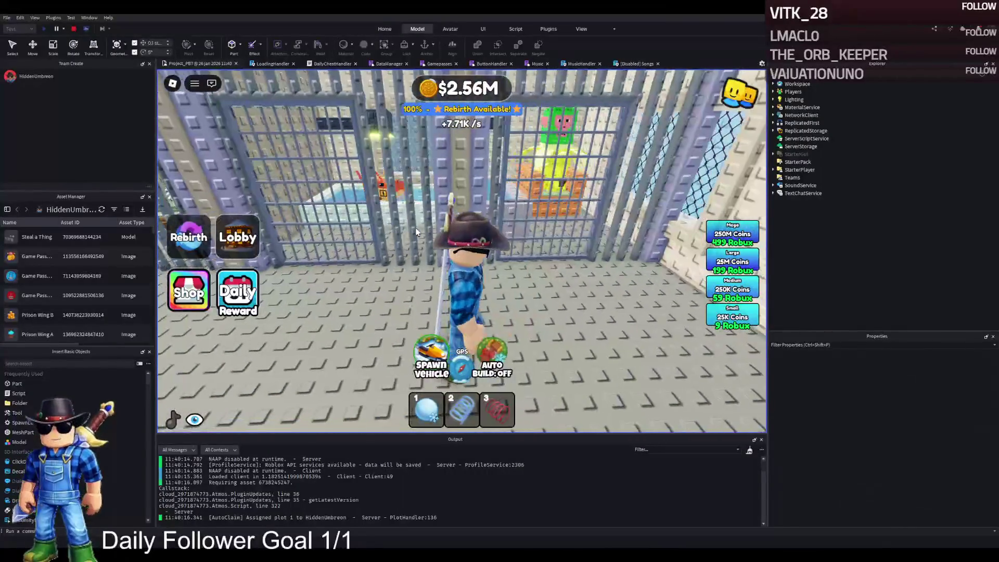
{"action": "key", "text": "a"}
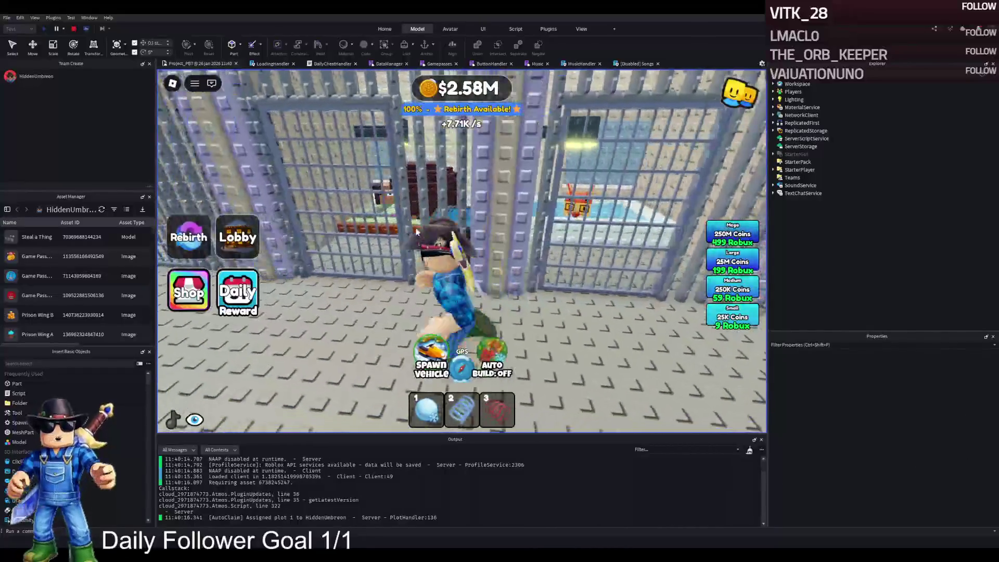
{"action": "key", "text": "a"}
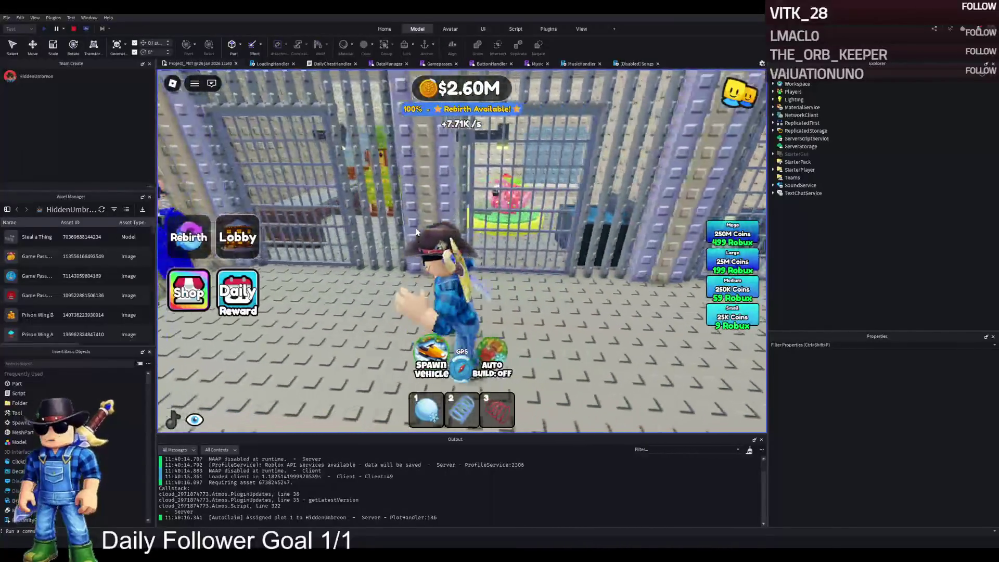
{"action": "key", "text": "s"}
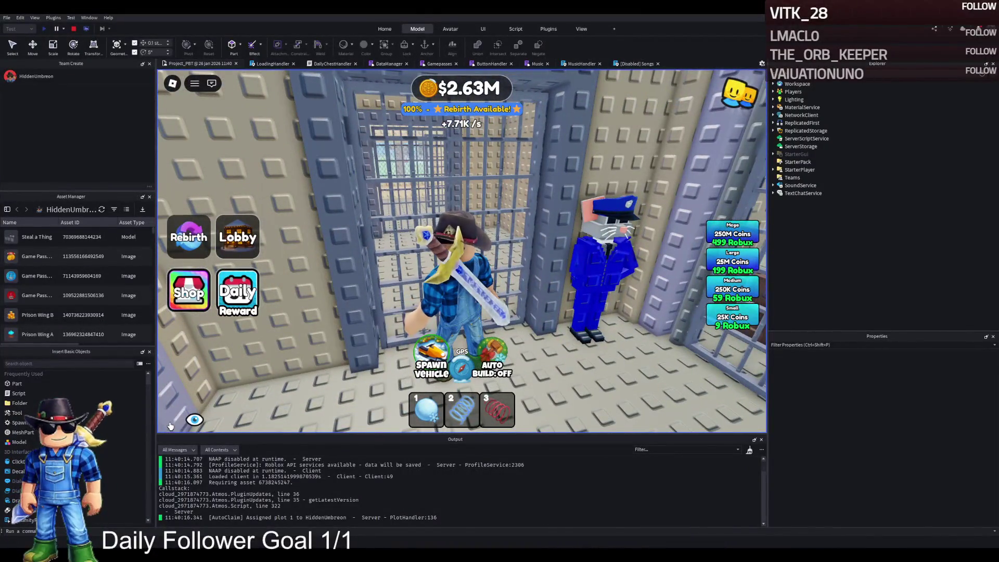
{"action": "key", "text": "w"}
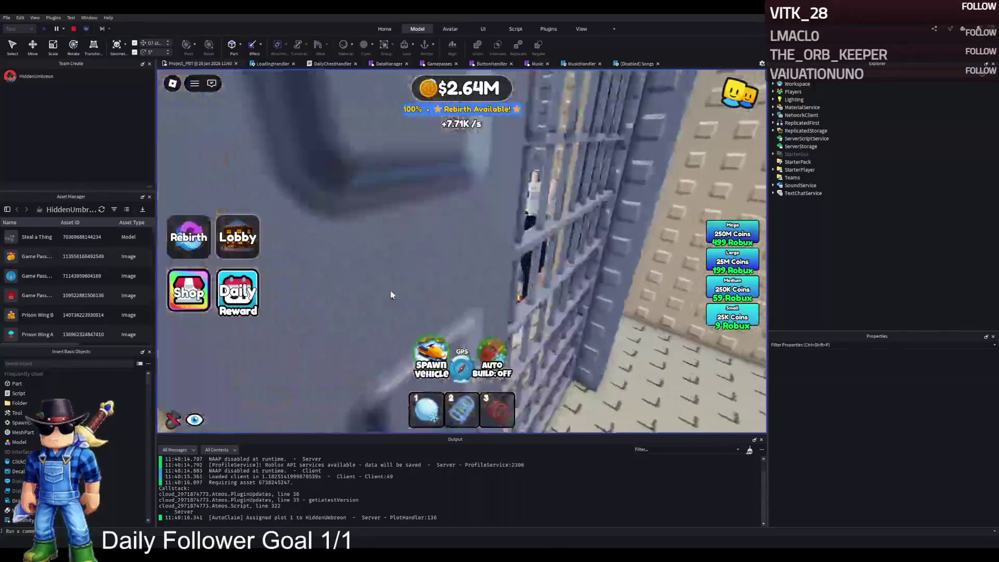
{"action": "key", "text": "w"}
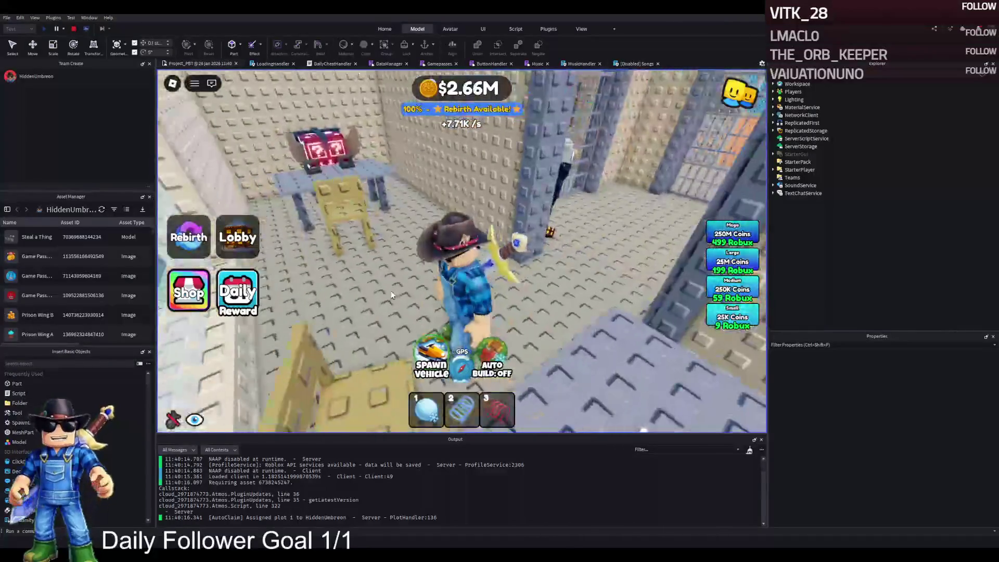
{"action": "key", "text": "a"}
{"action": "key", "text": "w"}
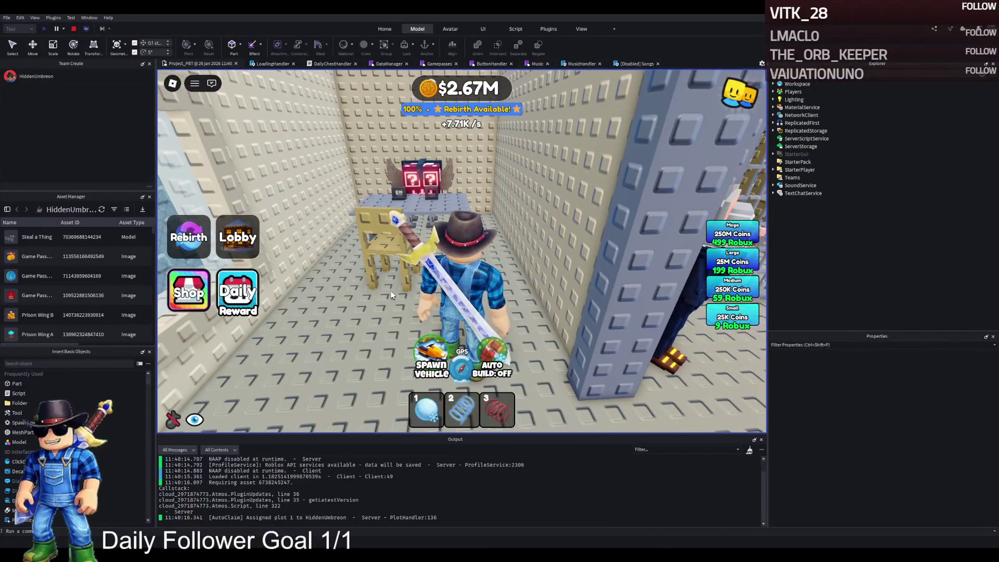
{"action": "key", "text": "space"}
{"action": "key", "text": "s"}
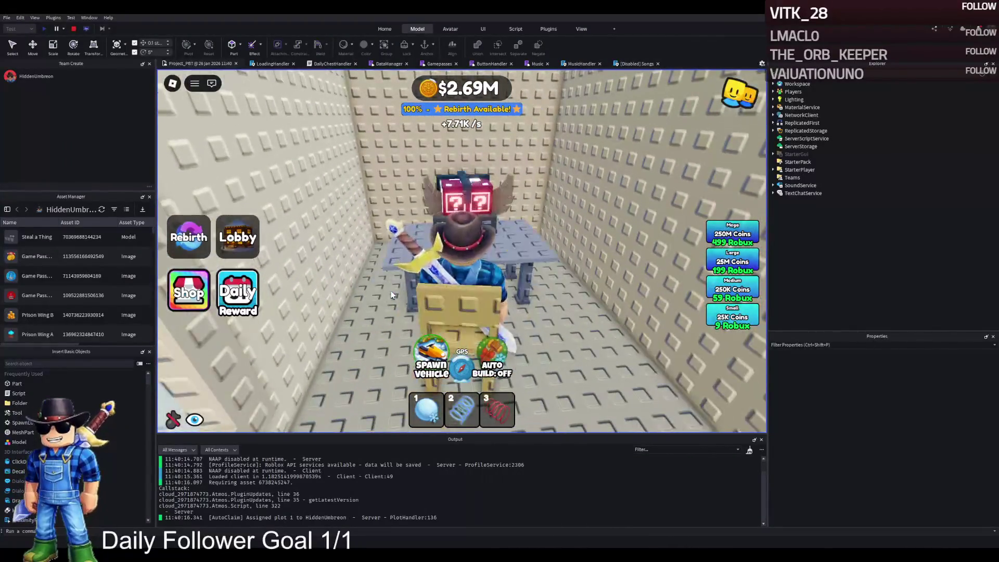
{"action": "key", "text": "w"}
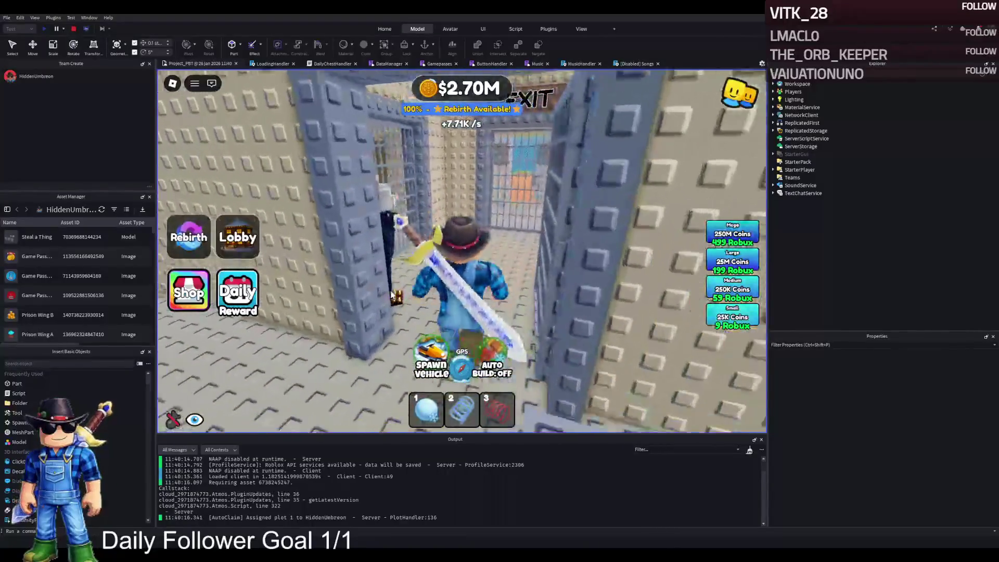
{"action": "key", "text": "w"}
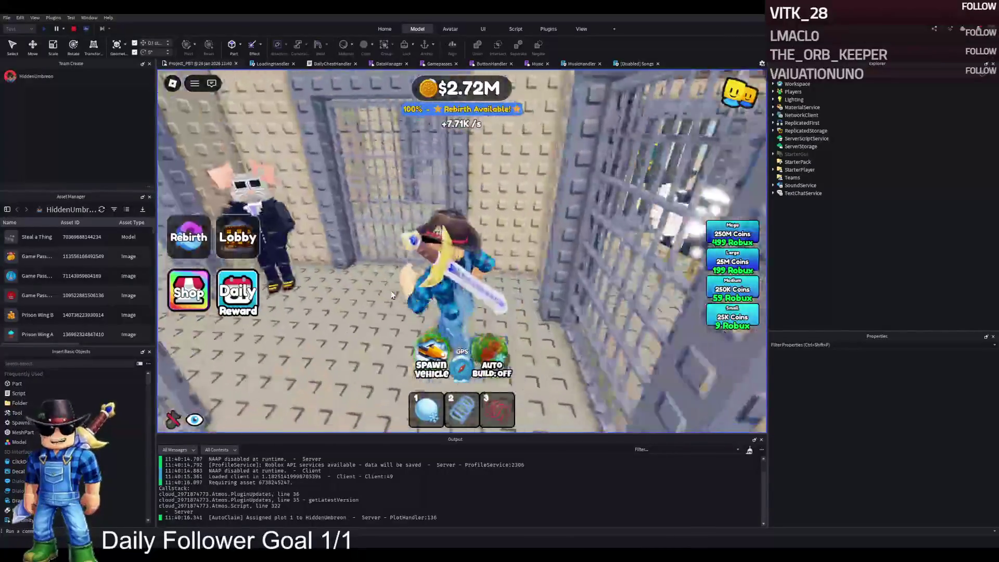
{"action": "key", "text": "w"}
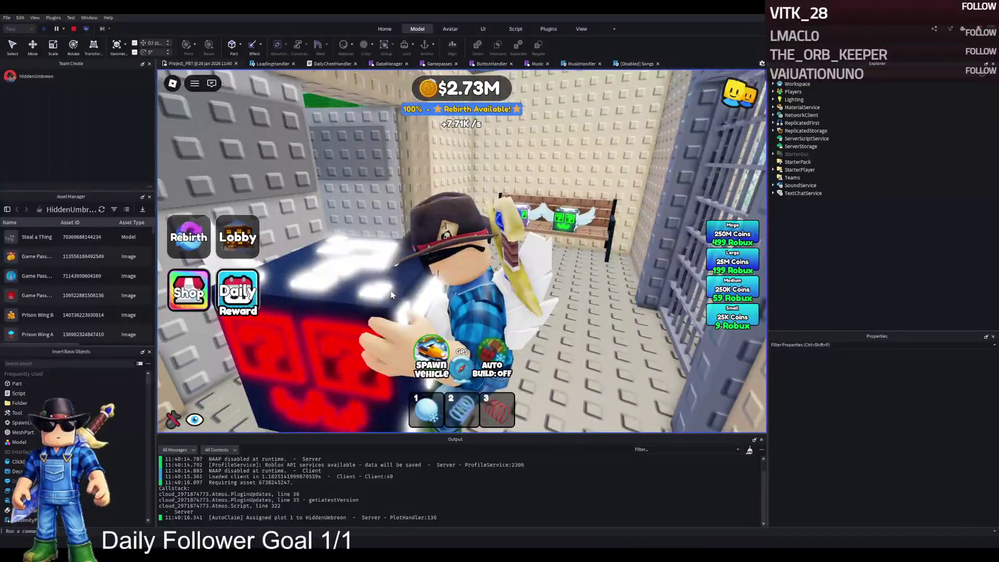
{"action": "key", "text": "w"}
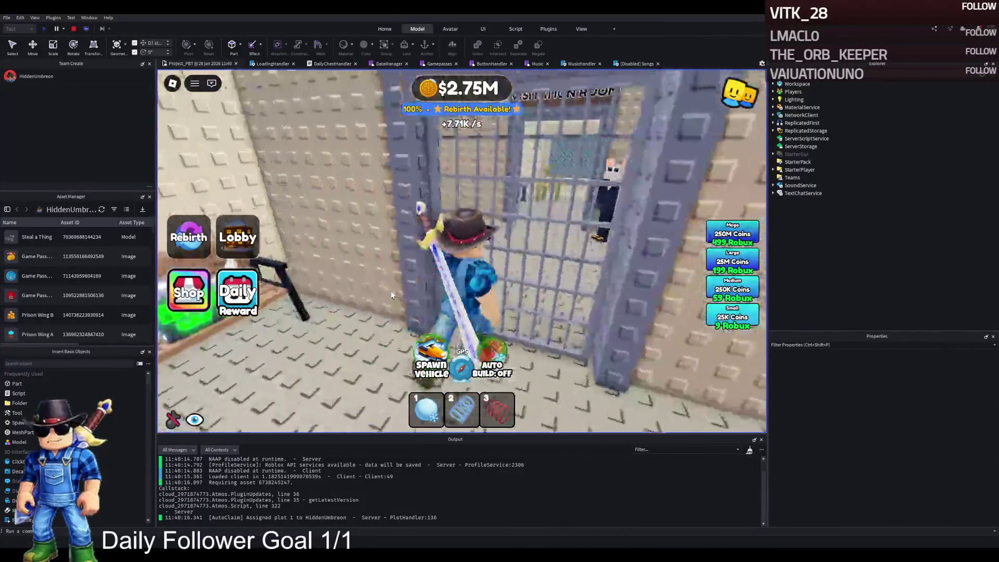
{"action": "key", "text": "w"}
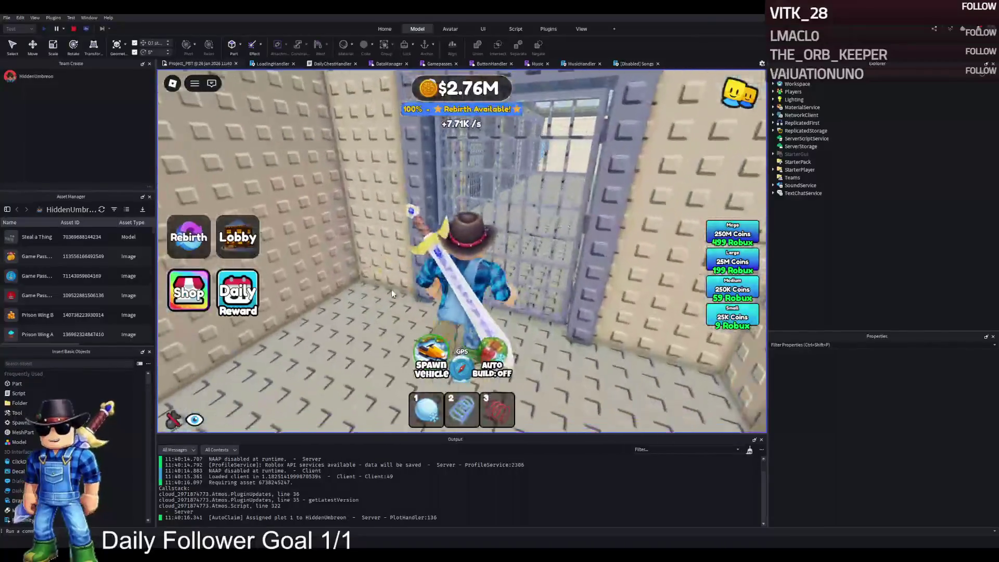
{"action": "key", "text": "w"}
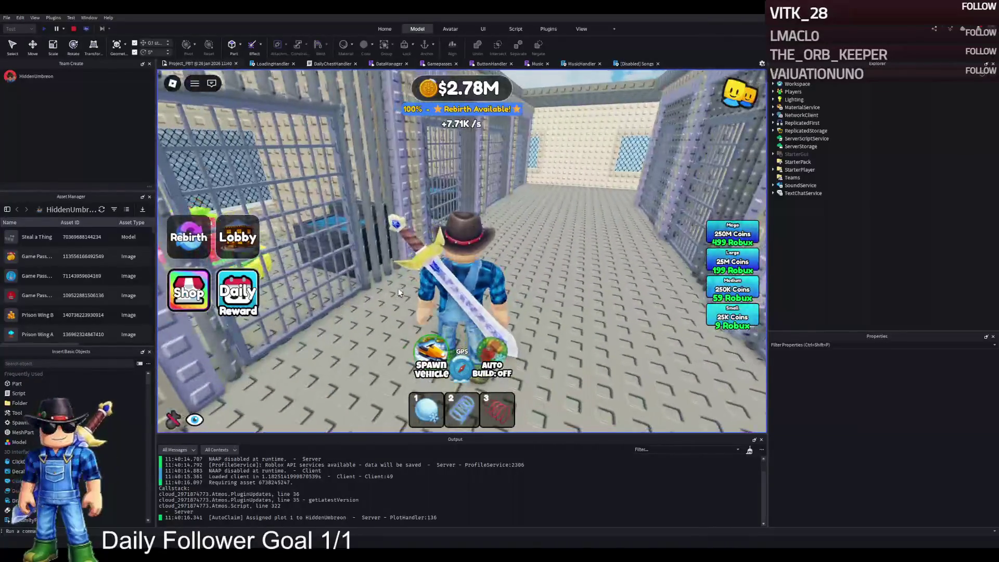
{"action": "key", "text": "w"}
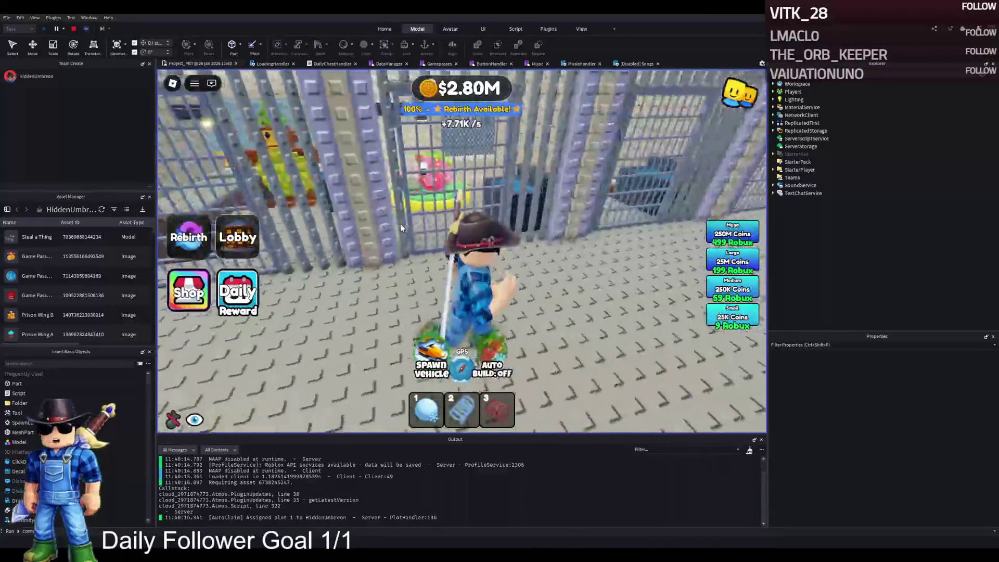
{"action": "key", "text": "w"}
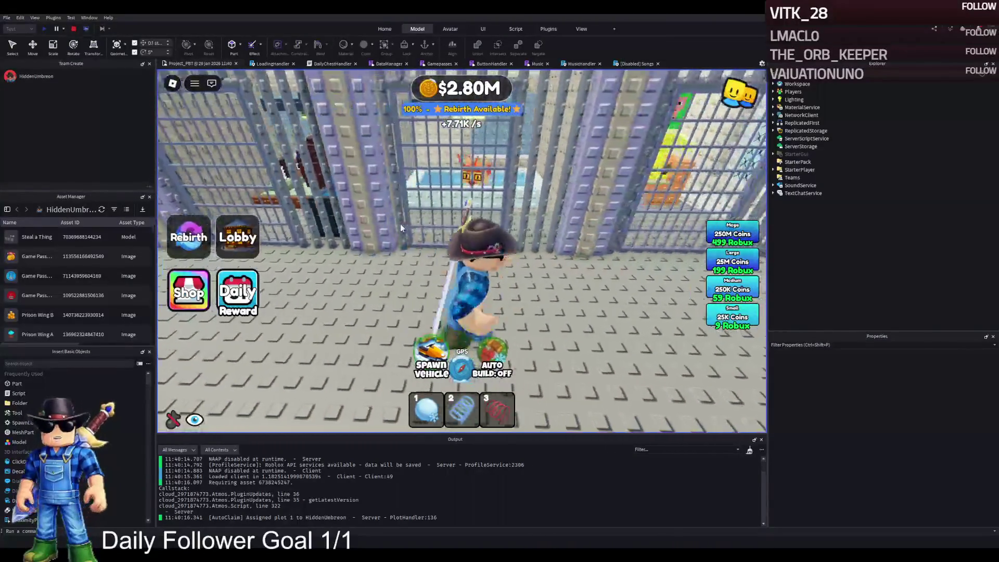
{"action": "key", "text": "w"}
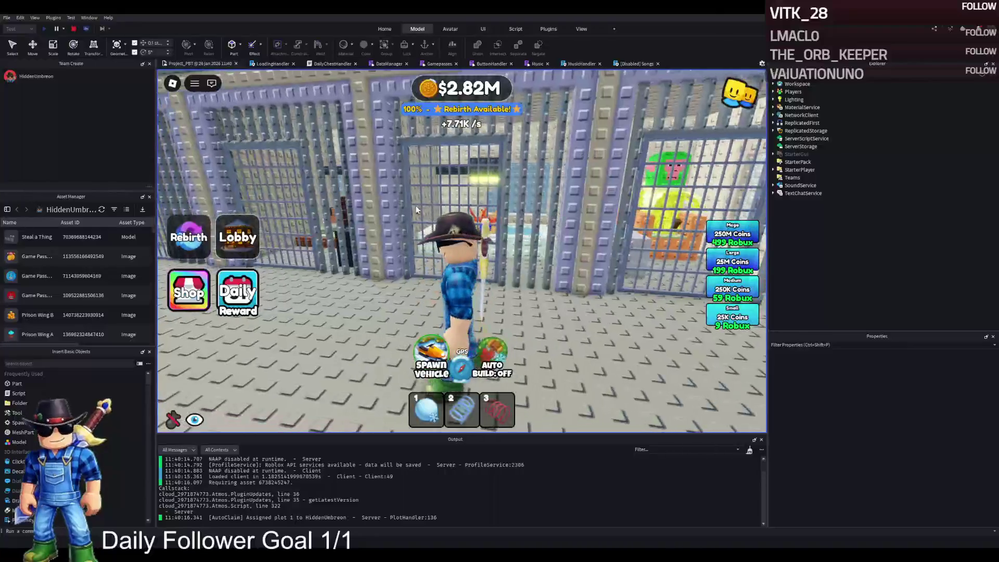
{"action": "key", "text": "s"}
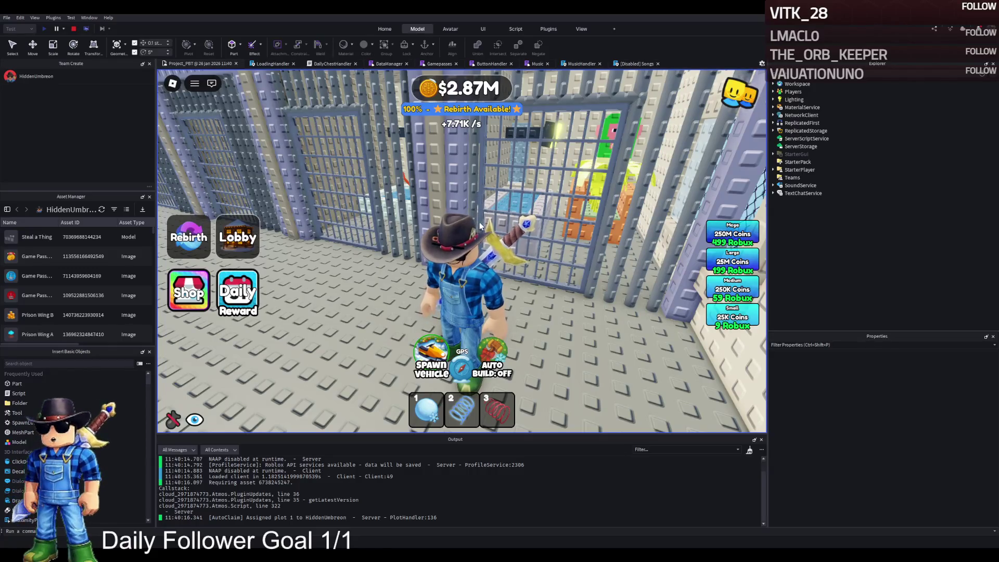
{"action": "key", "text": "w"}
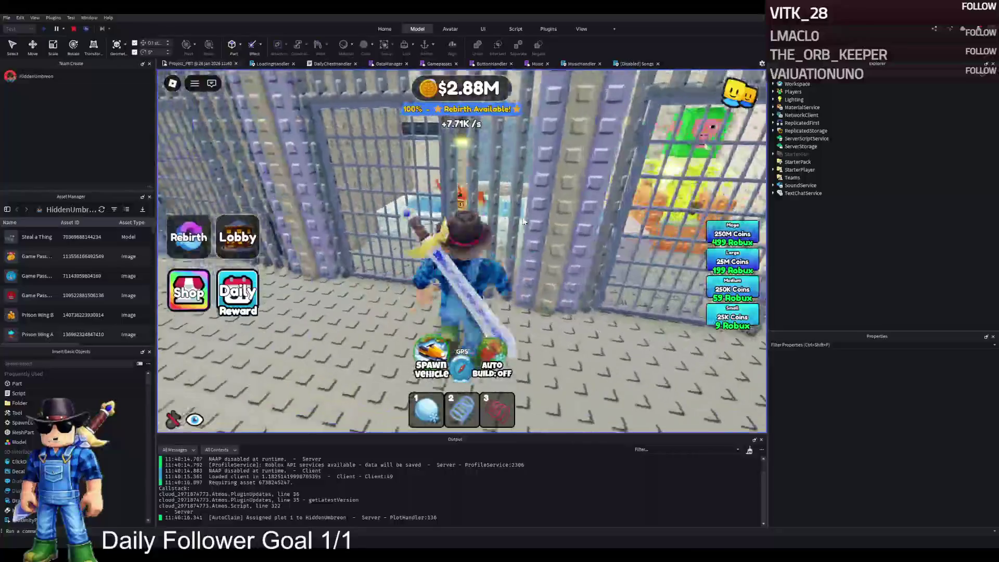
{"action": "key", "text": "a"}
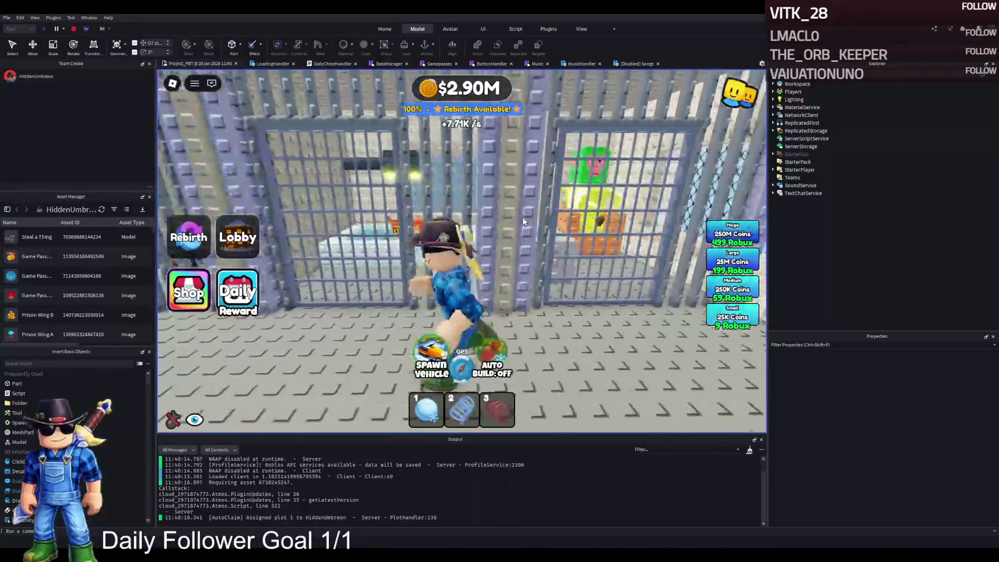
{"action": "key", "text": "s"}
{"action": "key", "text": "w"}
{"action": "key", "text": "a"}
{"action": "key", "text": "a"}
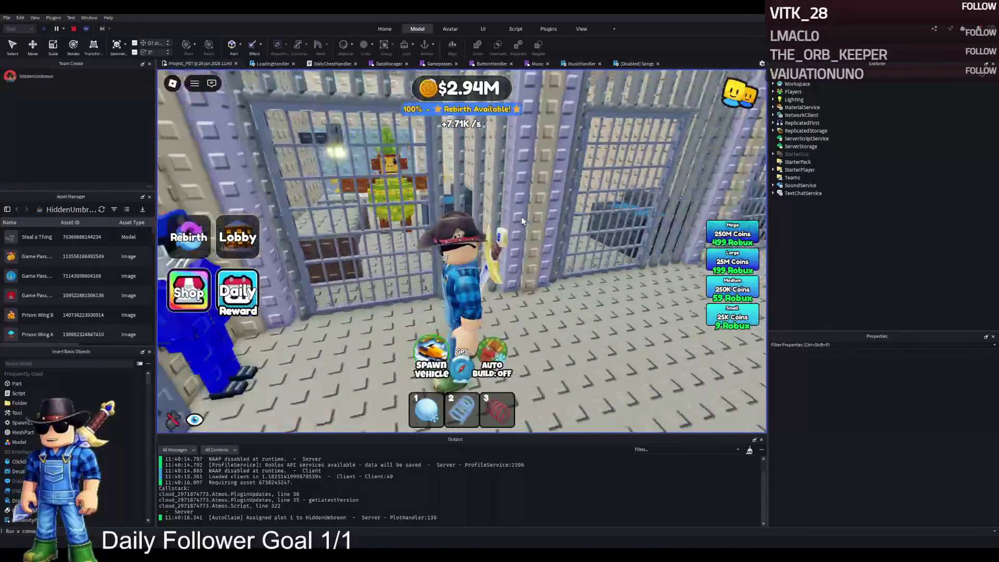
{"action": "key", "text": "space"}
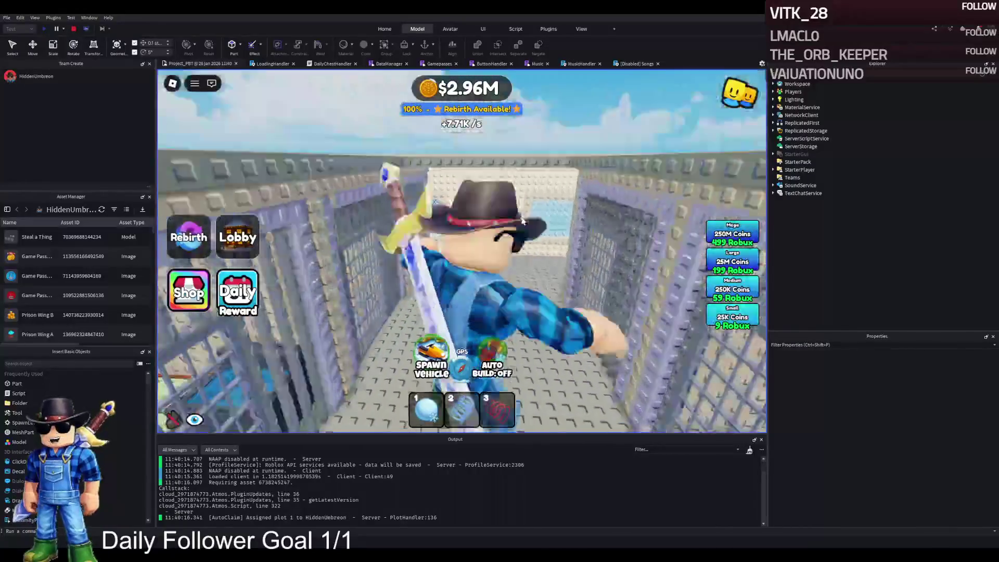
{"action": "key", "text": "w"}
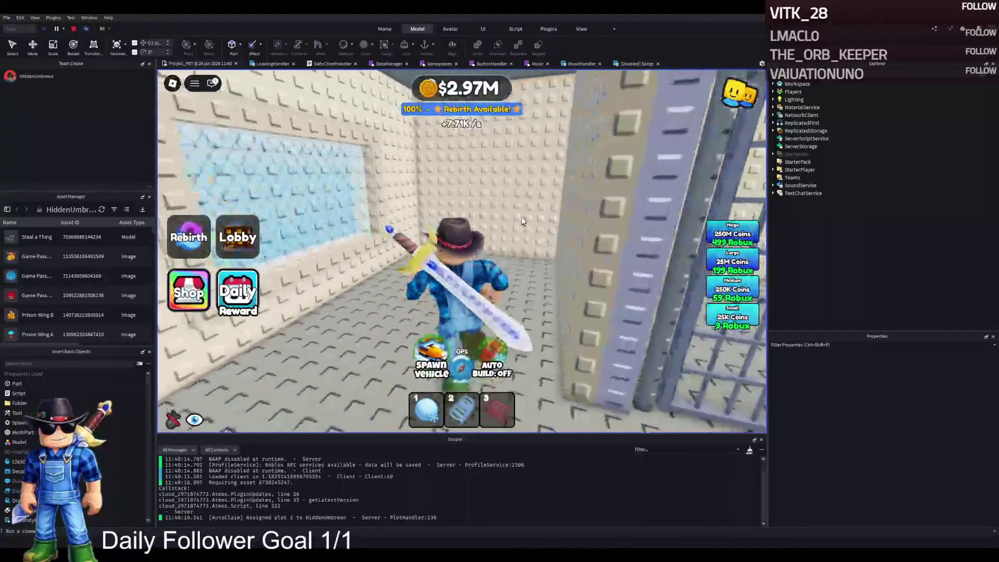
{"action": "key", "text": "w"}
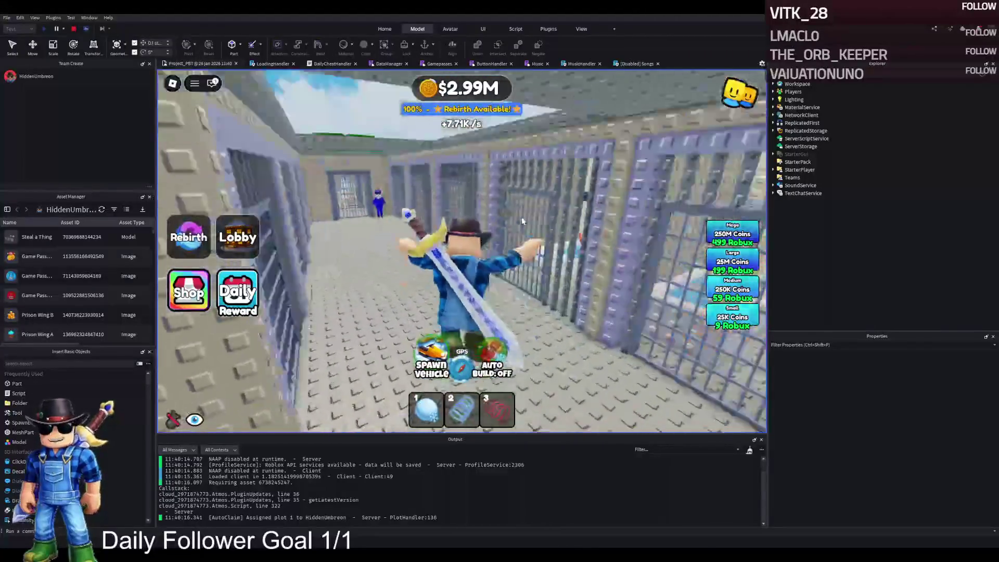
{"action": "key", "text": "space"}
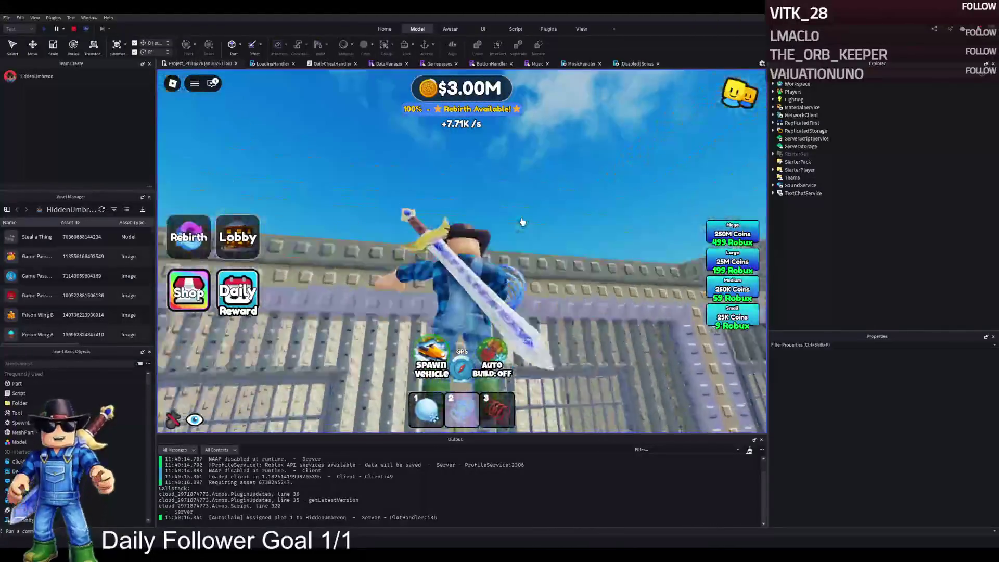
{"action": "key", "text": "w"}
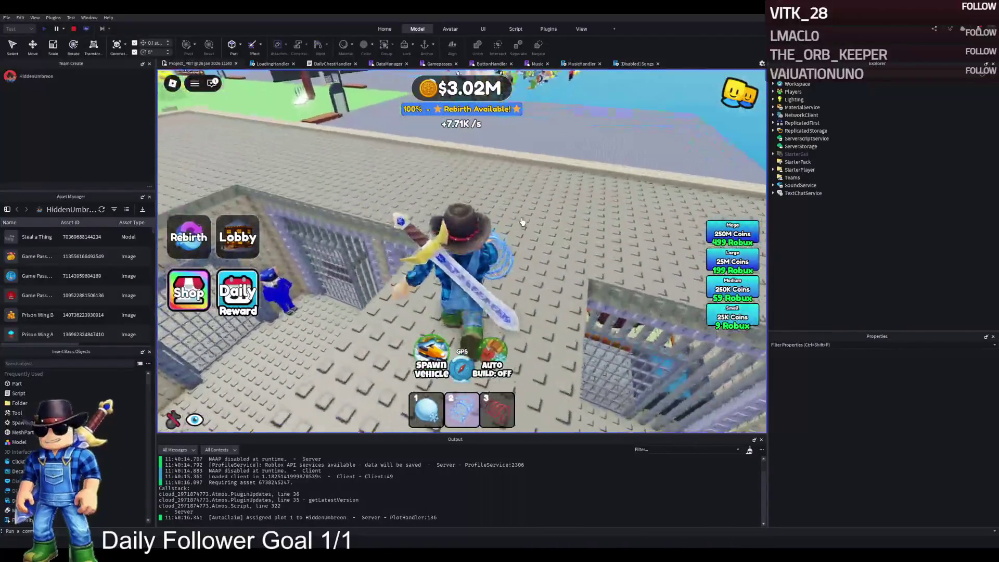
{"action": "key", "text": "w"}
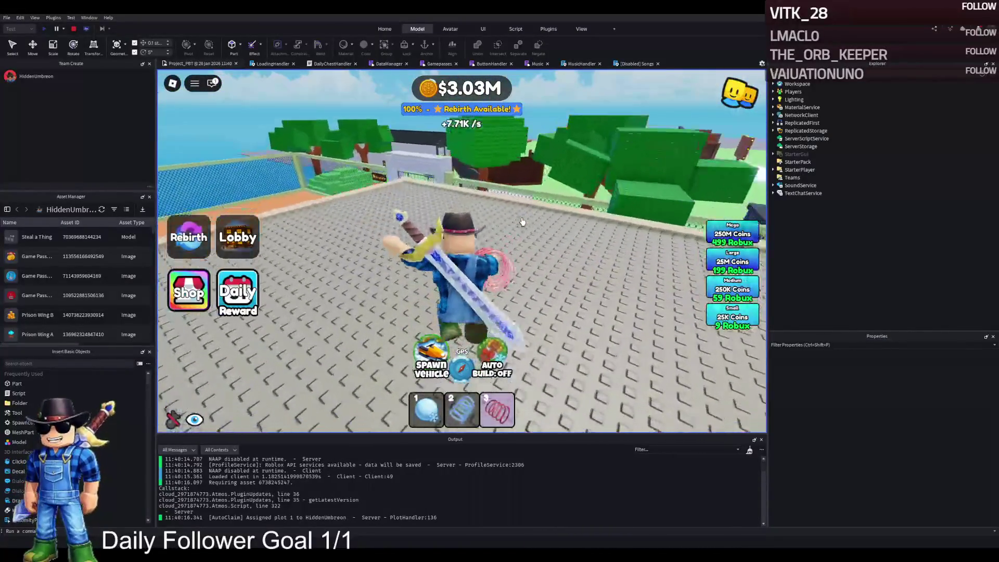
{"action": "key", "text": "w"}
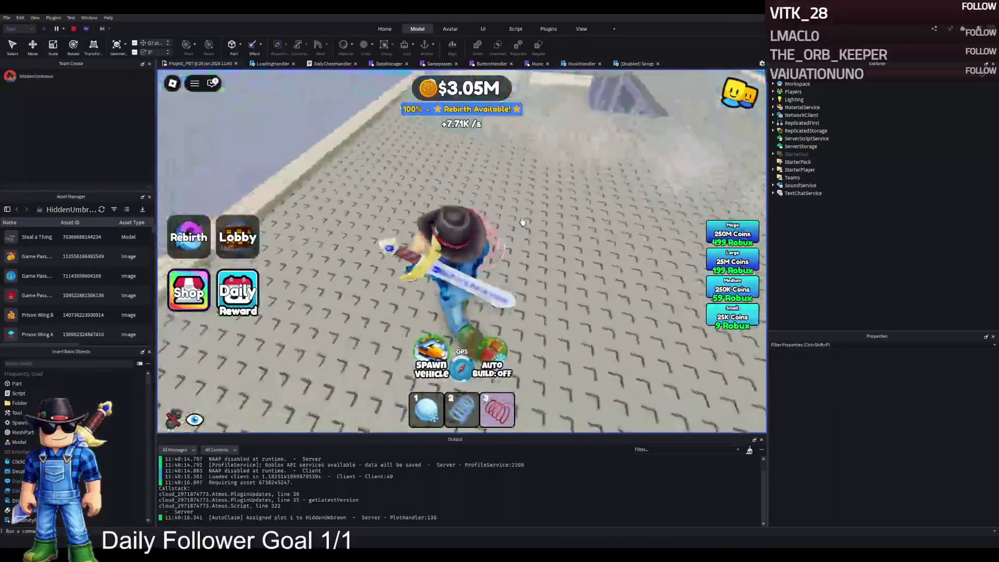
{"action": "key", "text": "w"}
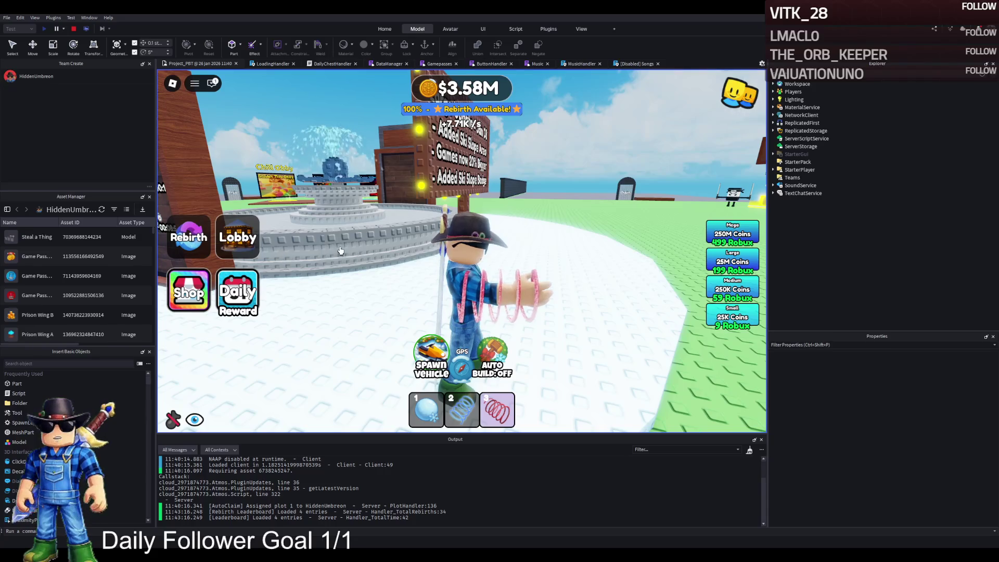
- Walk the character past the fountain and coloured pads, across the grass by the shop
{"action": "key", "text": "w"}
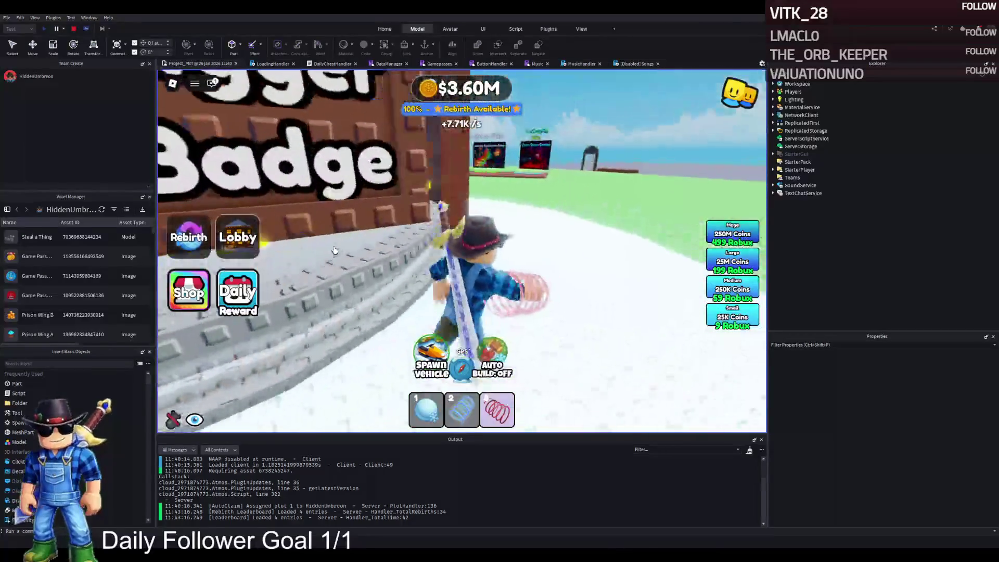
{"action": "key", "text": "w"}
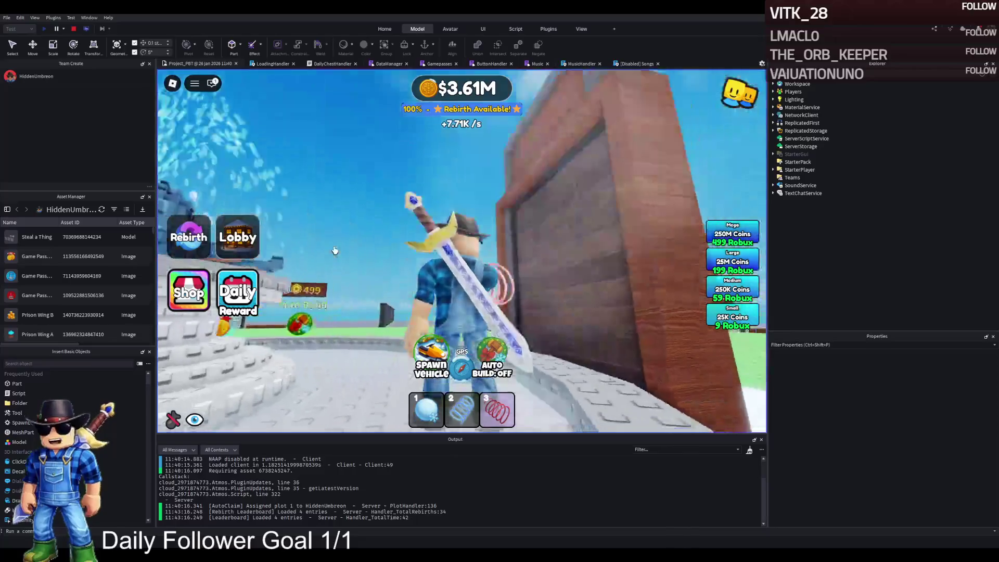
{"action": "key", "text": "a"}
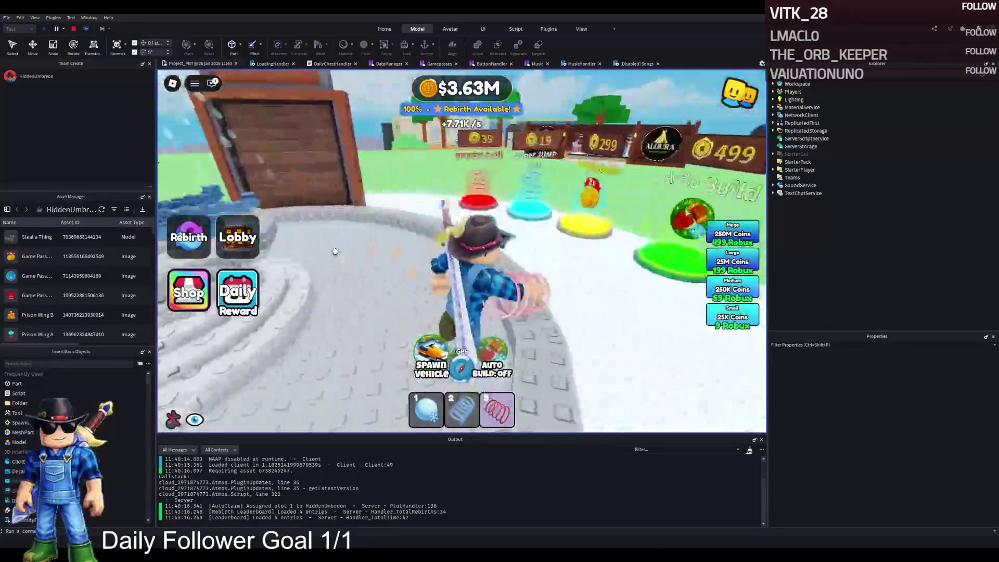
{"action": "key", "text": "w"}
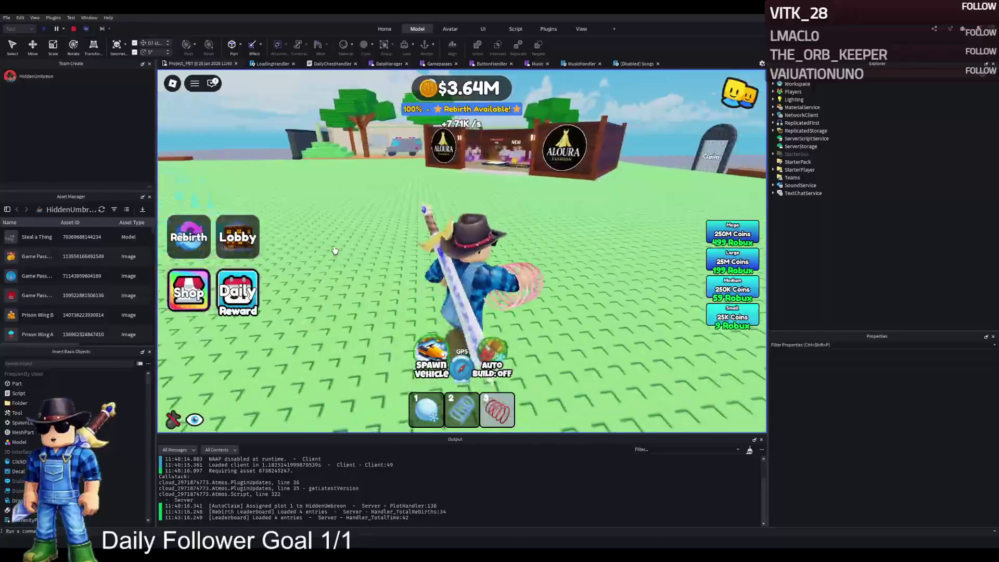
{"action": "key", "text": "d"}
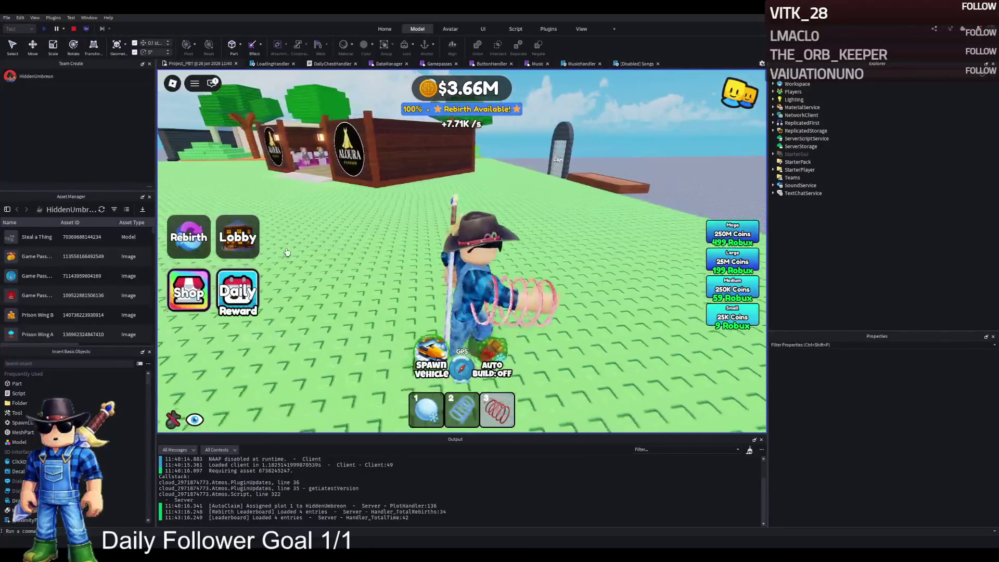
{"action": "key", "text": "a"}
- Move past the obby boards to the Daily Group Chest platform, then return to the lobby
{"action": "key", "text": "d"}
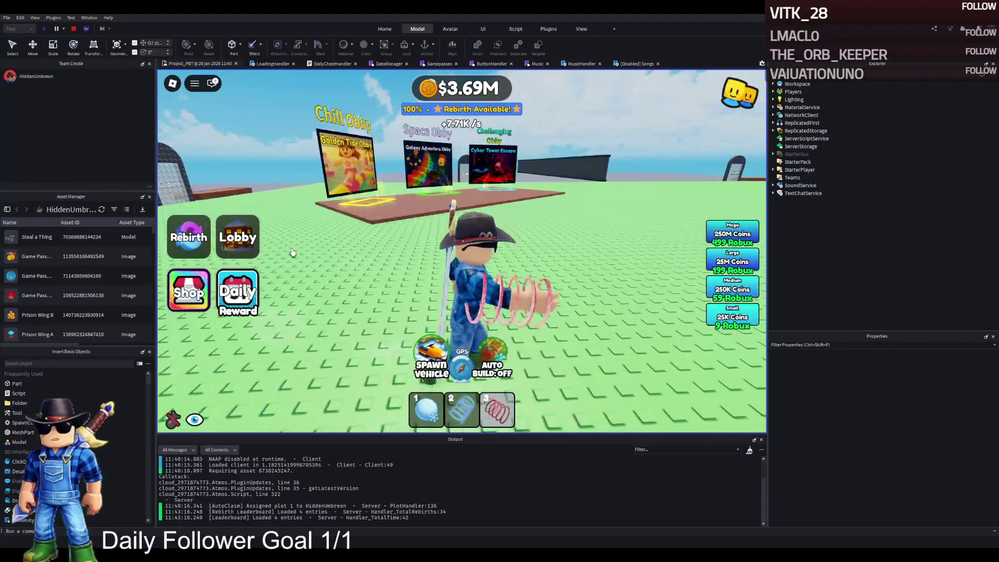
{"action": "key", "text": "d"}
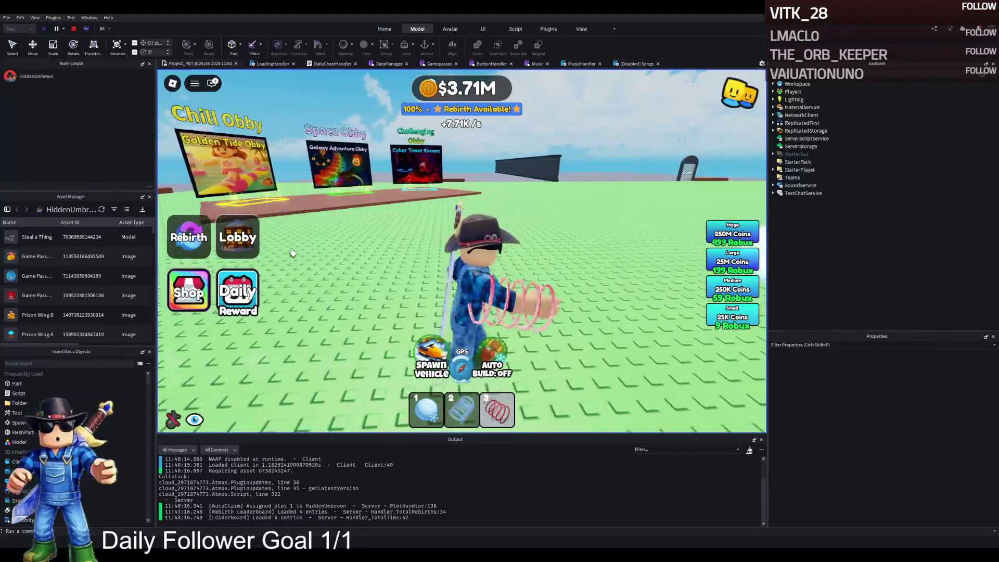
{"action": "key", "text": "d"}
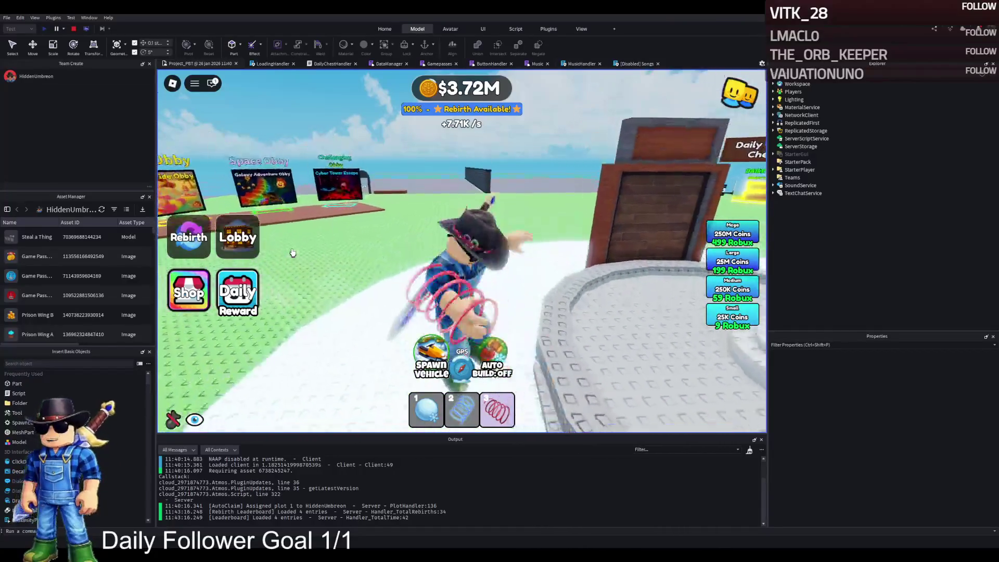
{"action": "key", "text": "d"}
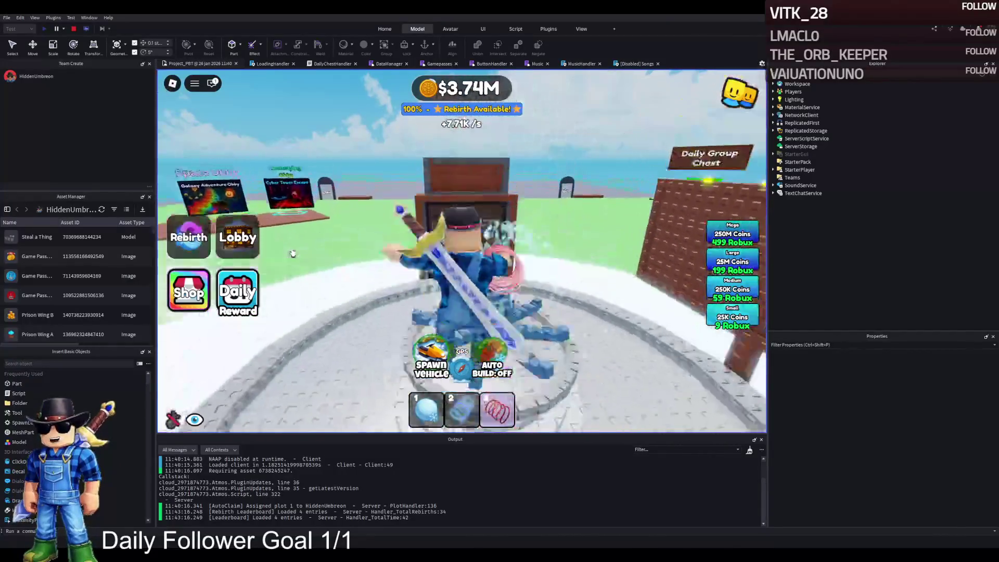
{"action": "key", "text": "s"}
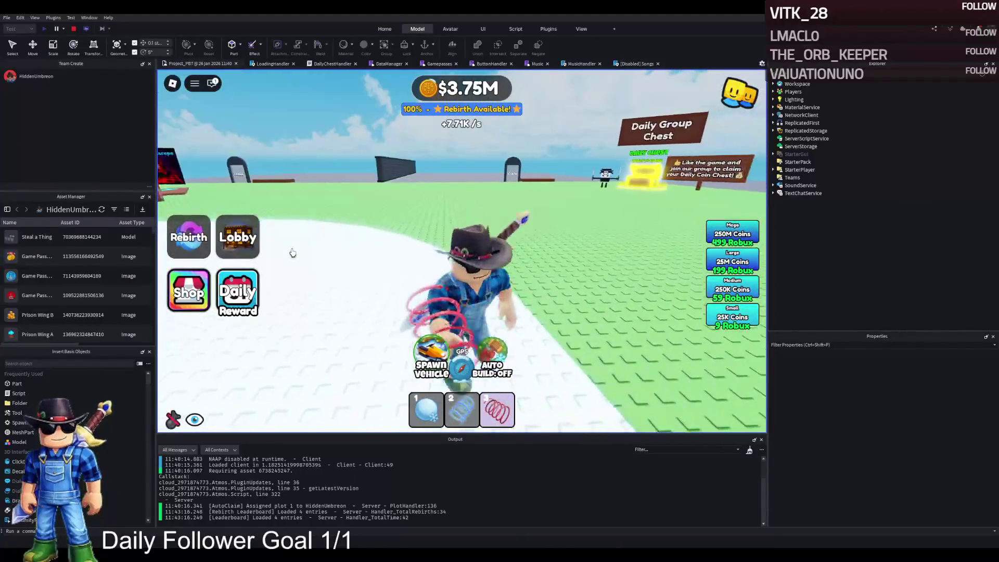
{"action": "key", "text": "s"}
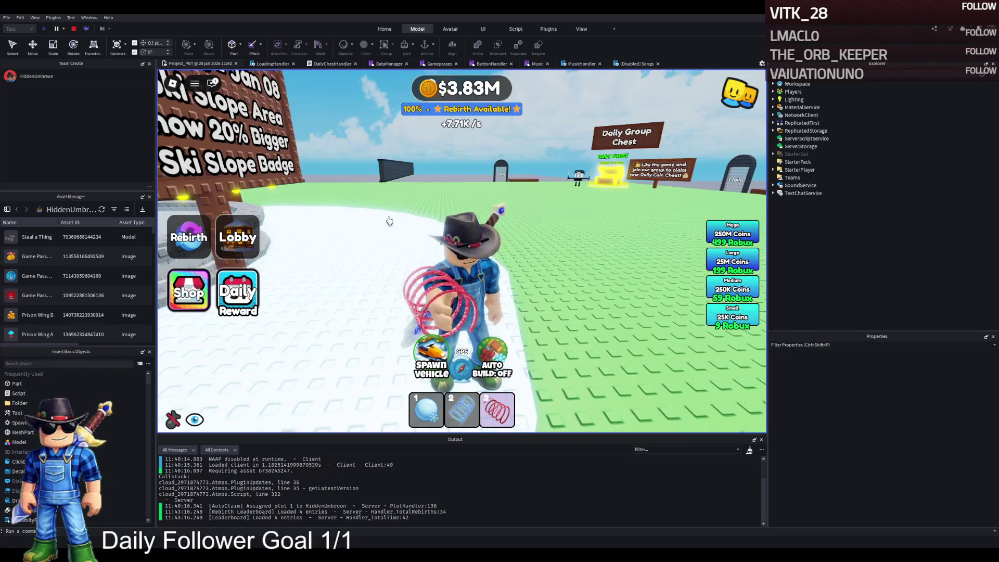
{"action": "left_click", "coordinate": [243, 238]}
- Walk into your prison plot and along the cell bars, looking into the prisoner cells
{"action": "key", "text": "w"}
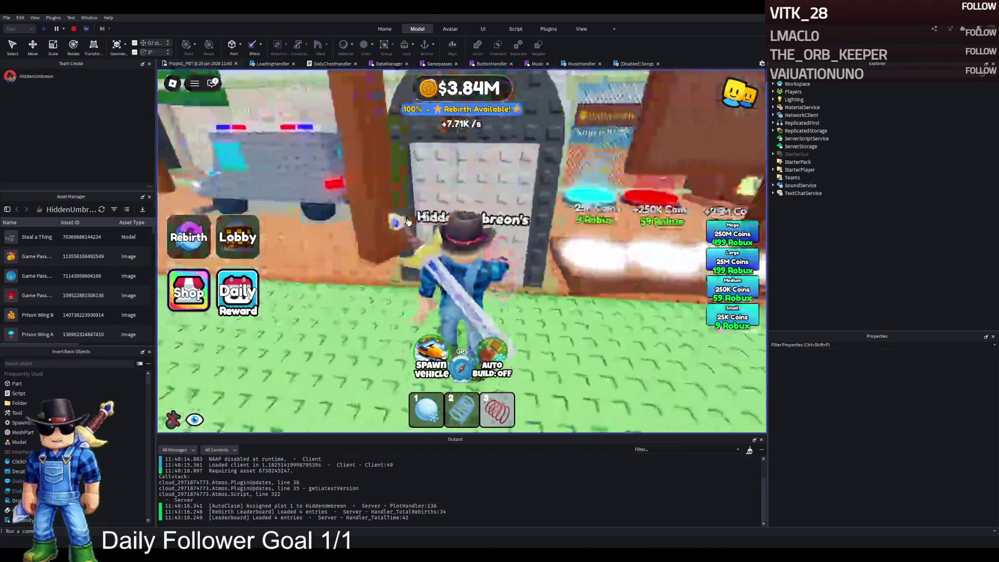
{"action": "key", "text": "w"}
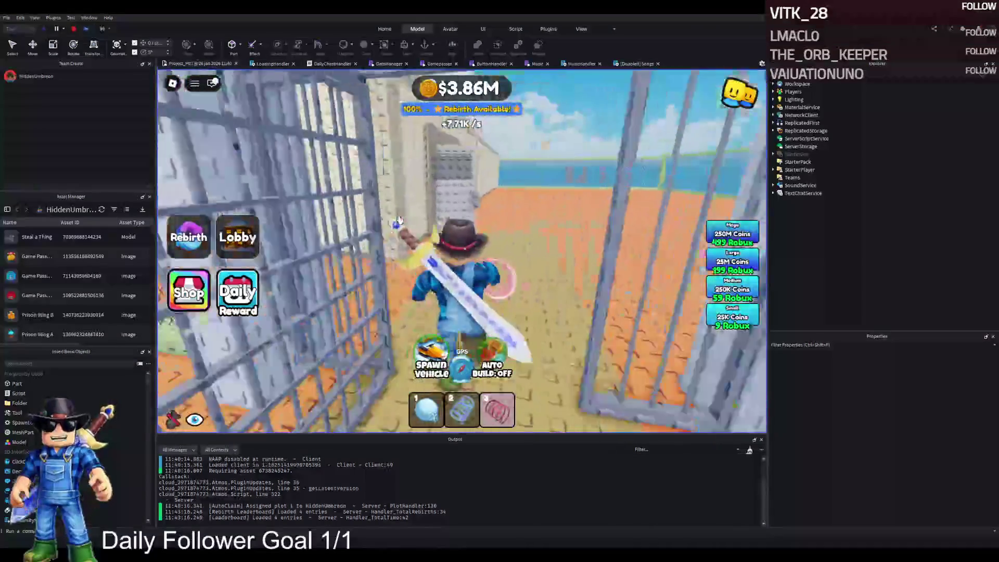
{"action": "key", "text": "w"}
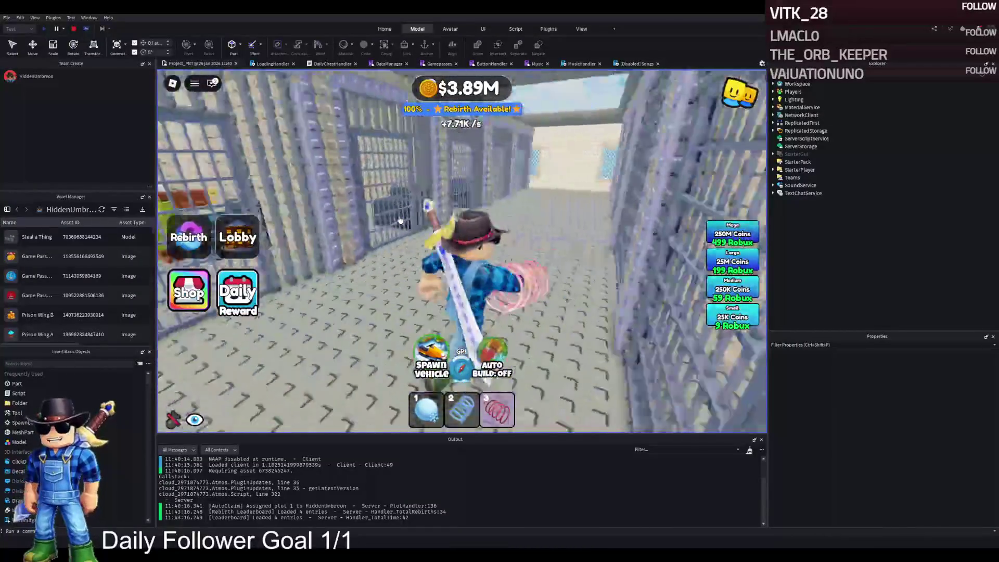
{"action": "key", "text": "w"}
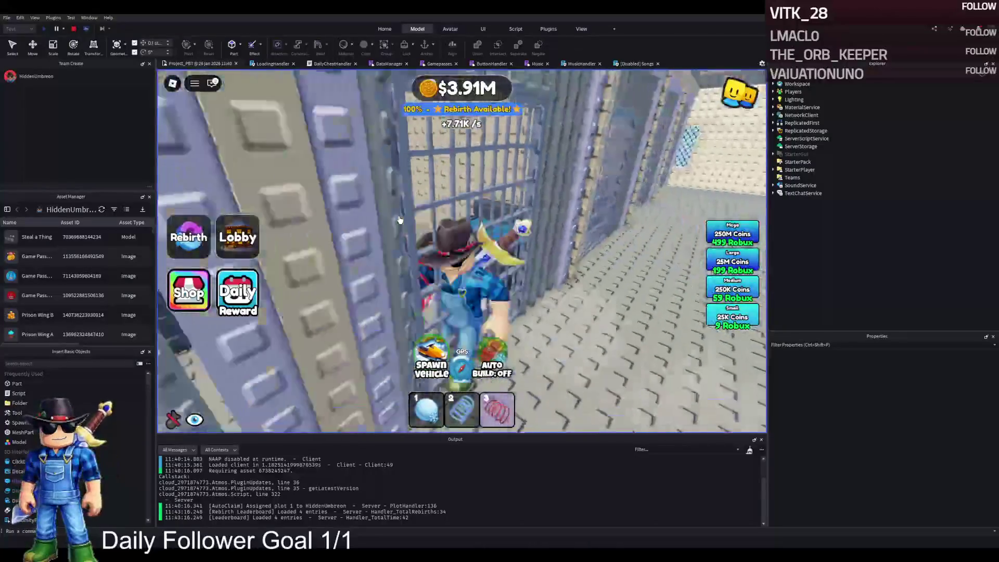
{"action": "key", "text": "w"}
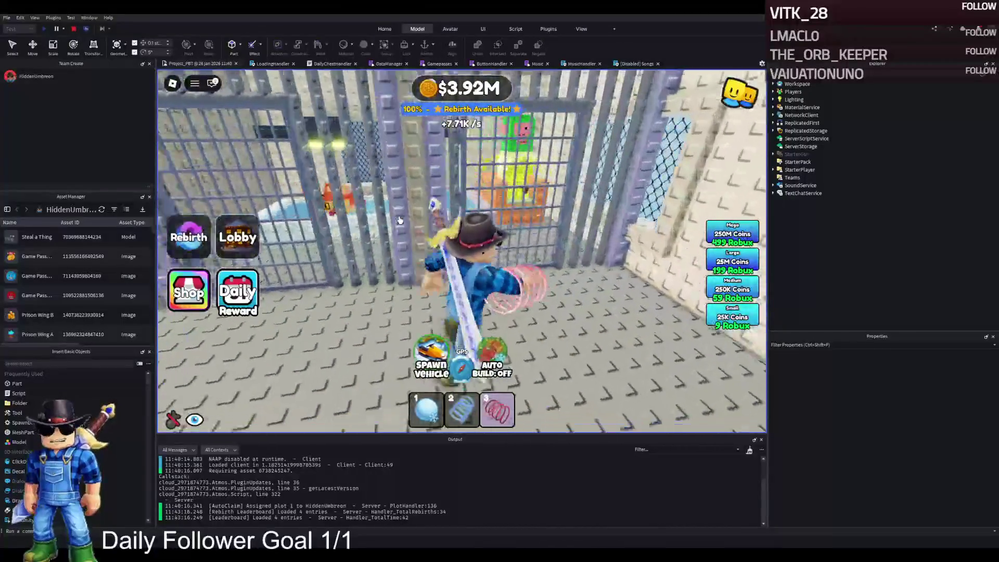
{"action": "key", "text": "w"}
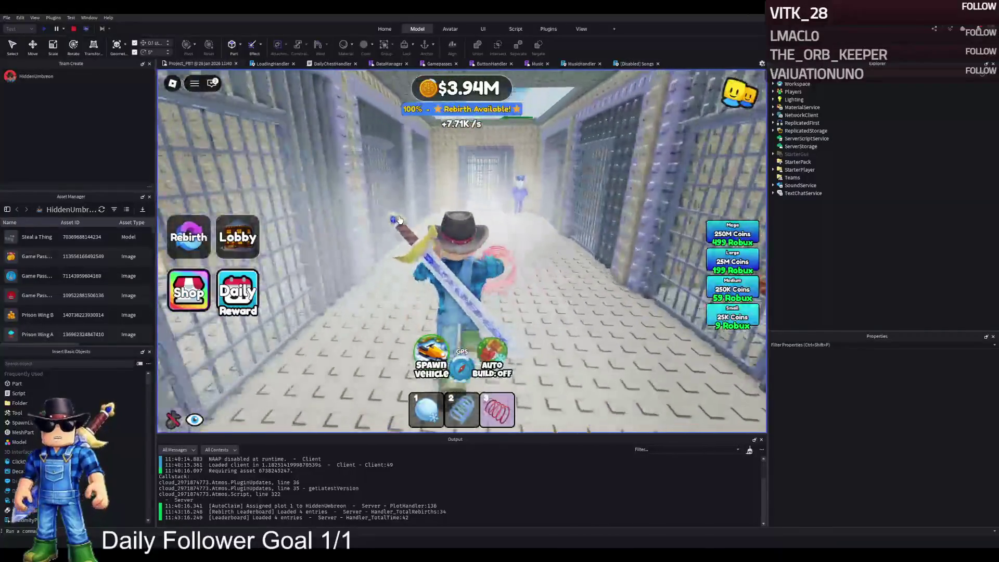
{"action": "key", "text": "w"}
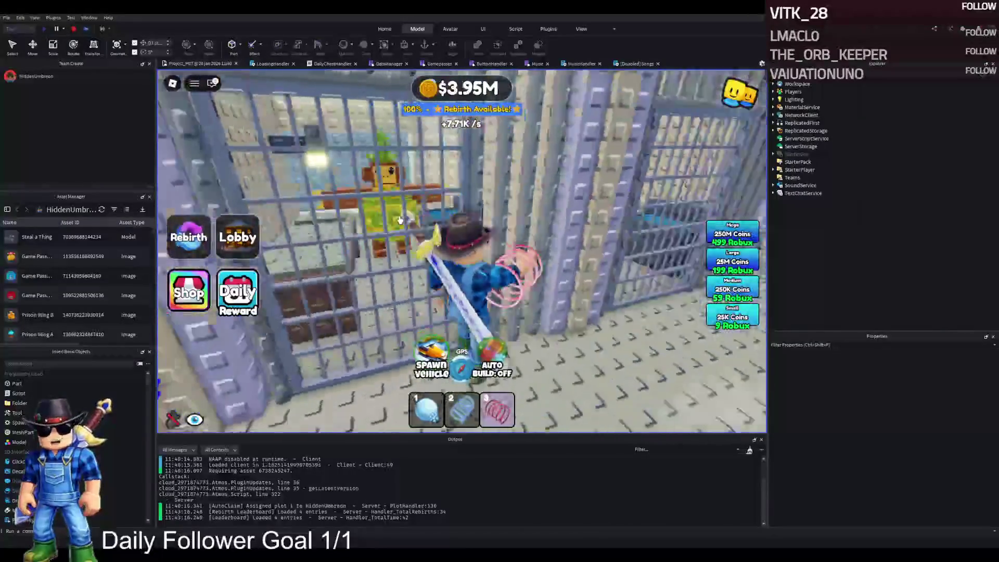
{"action": "key", "text": "w"}
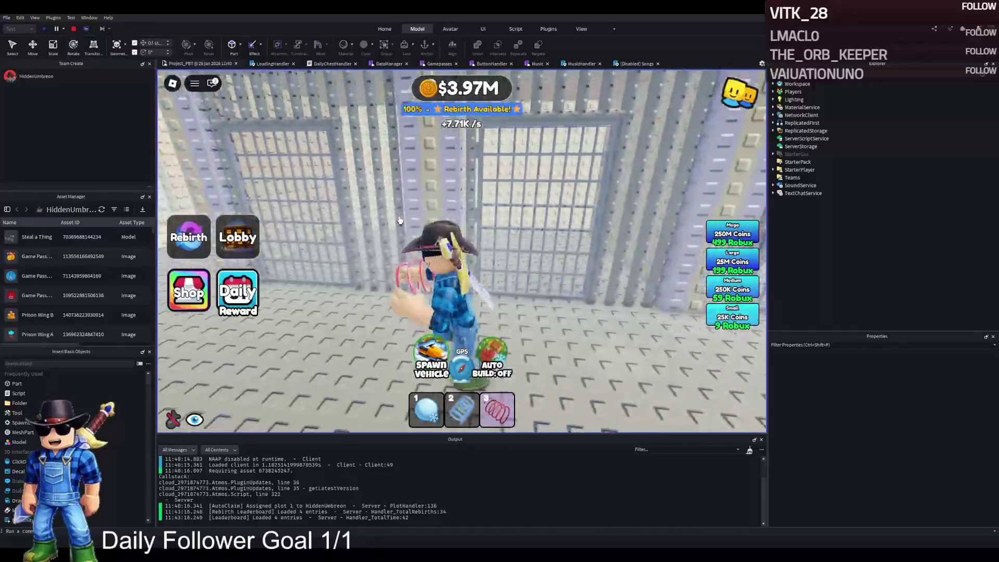
{"action": "key", "text": "w"}
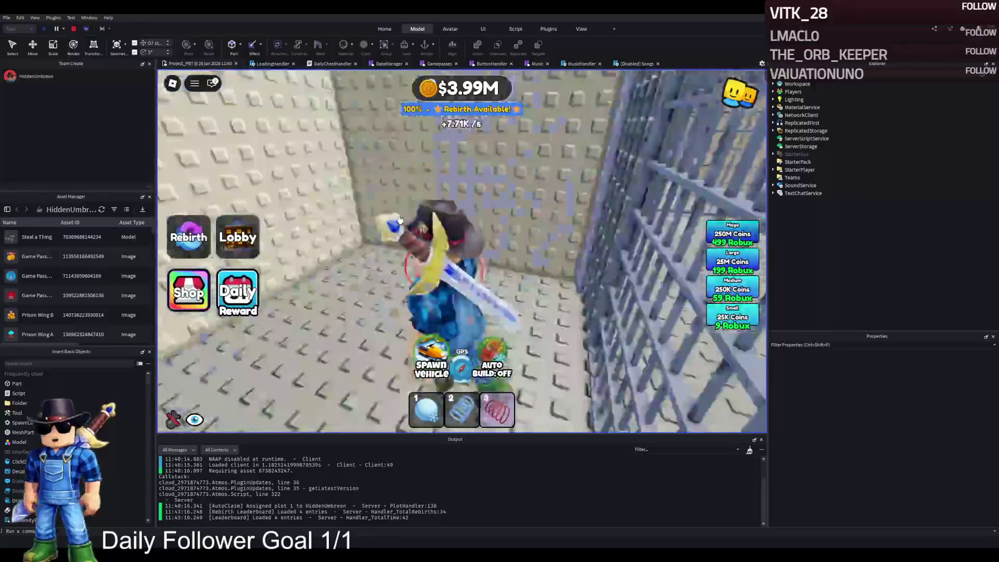
{"action": "key", "text": "w"}
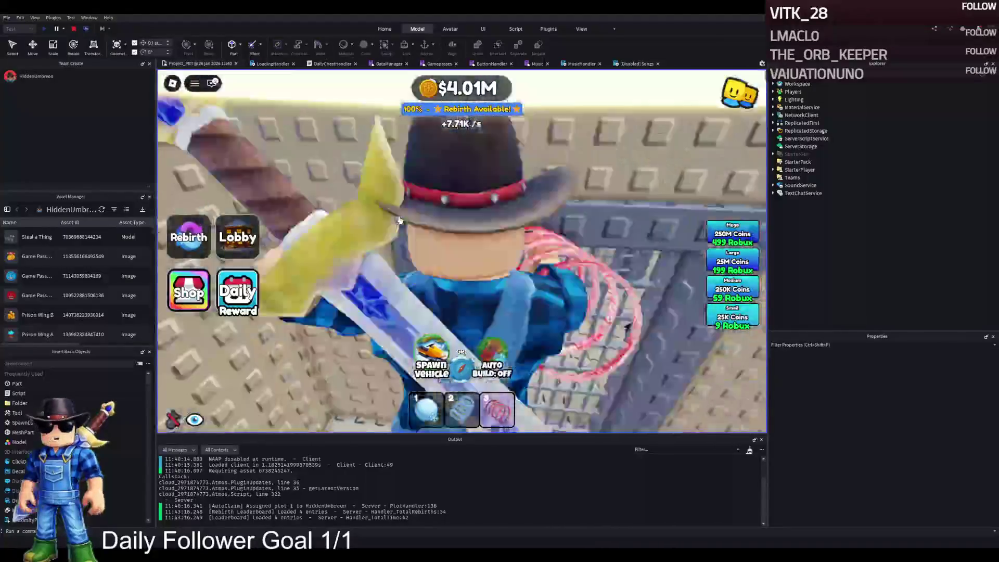
- Walk out onto the baseplate by the fence and across toward the cage structures
{"action": "key", "text": "w"}
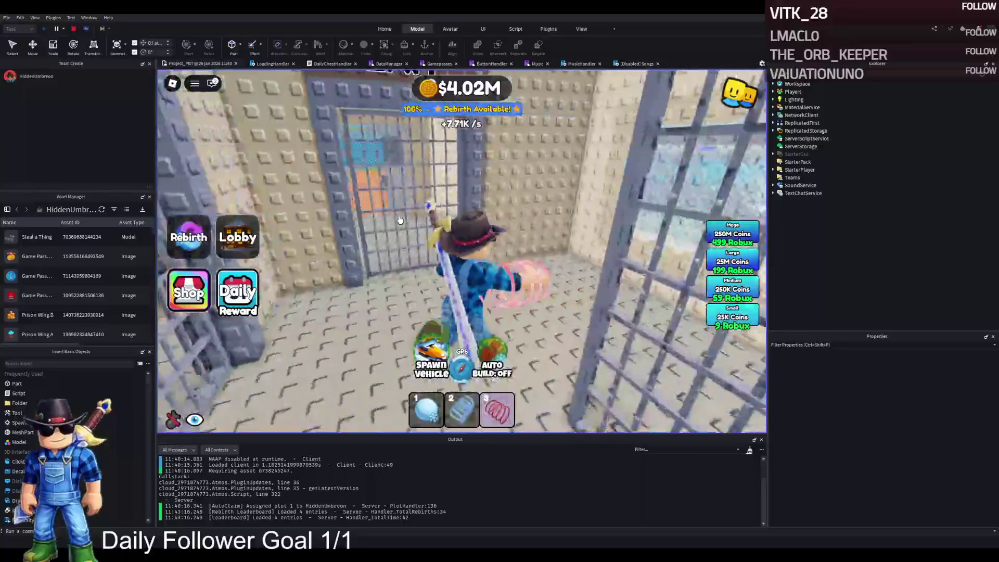
{"action": "key", "text": "w"}
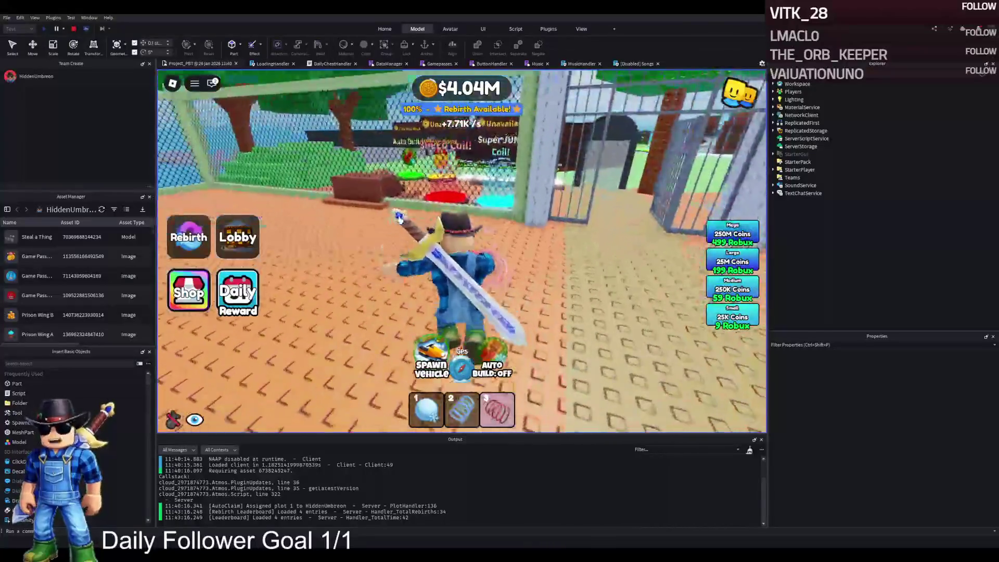
{"action": "key", "text": "s"}
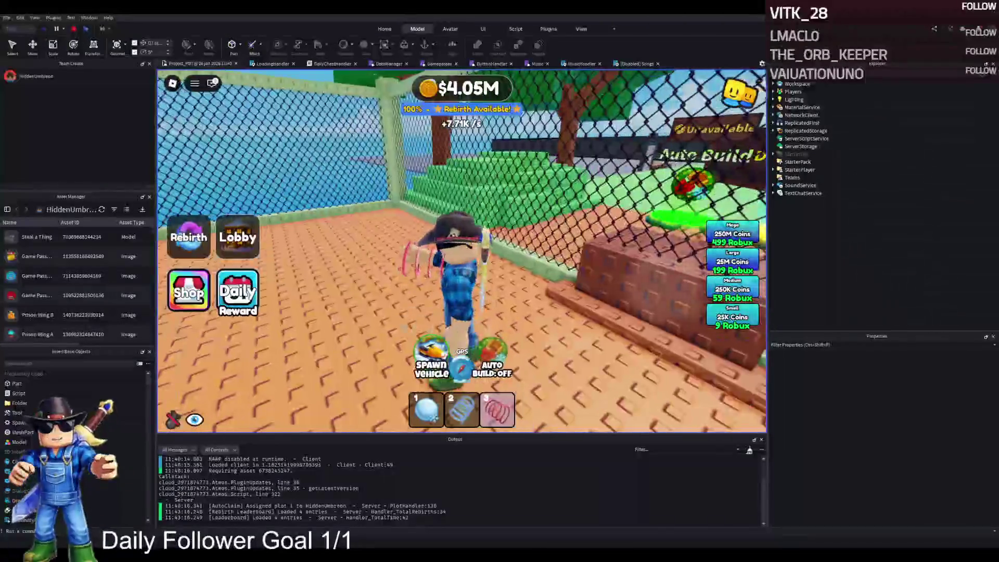
{"action": "key", "text": "w"}
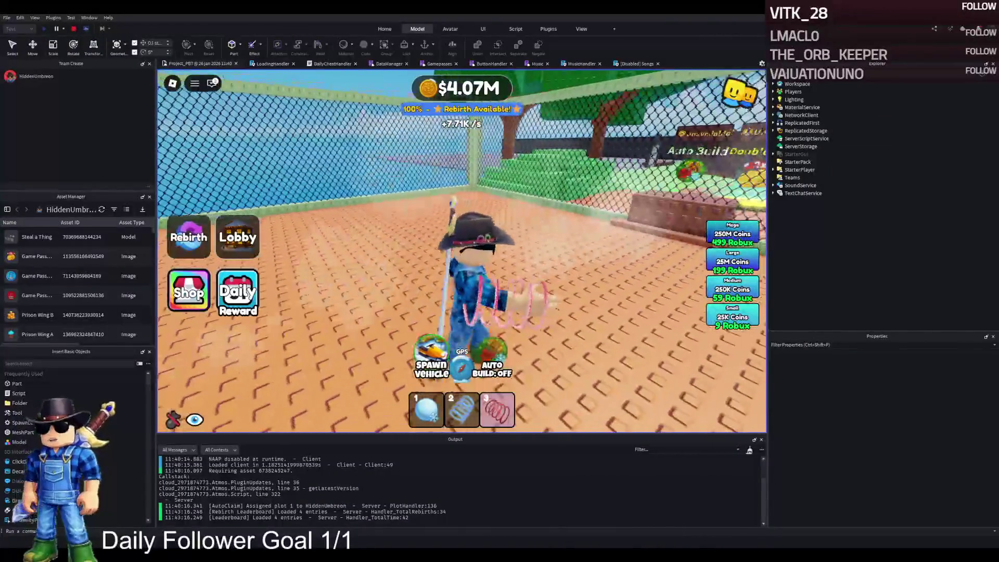
{"action": "key", "text": "a"}
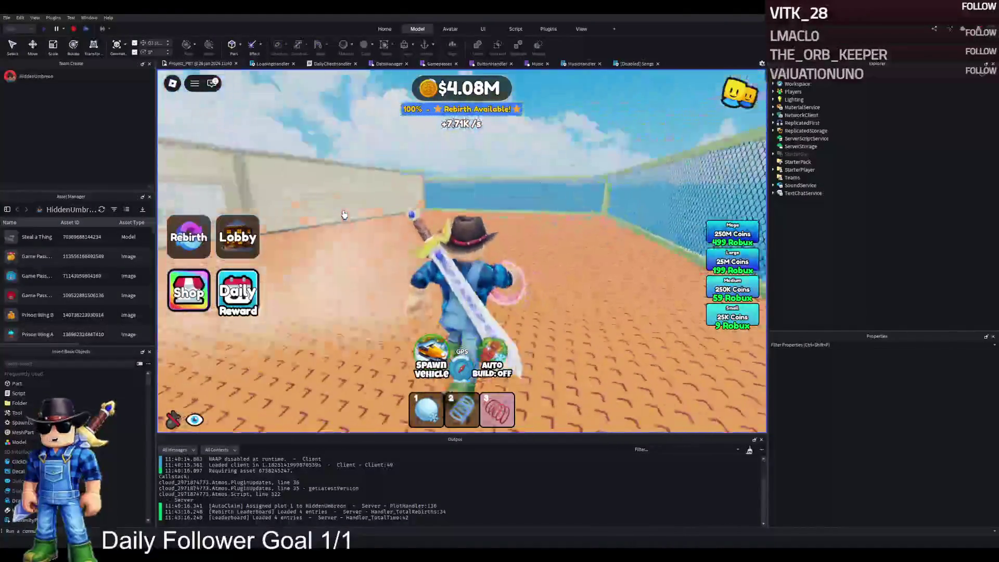
{"action": "key", "text": "d"}
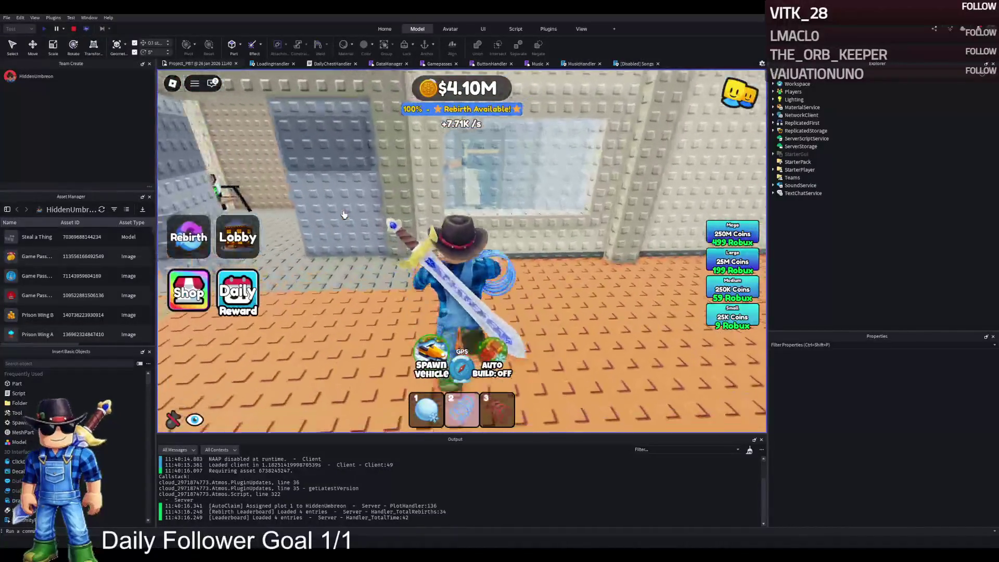
{"action": "key", "text": "w"}
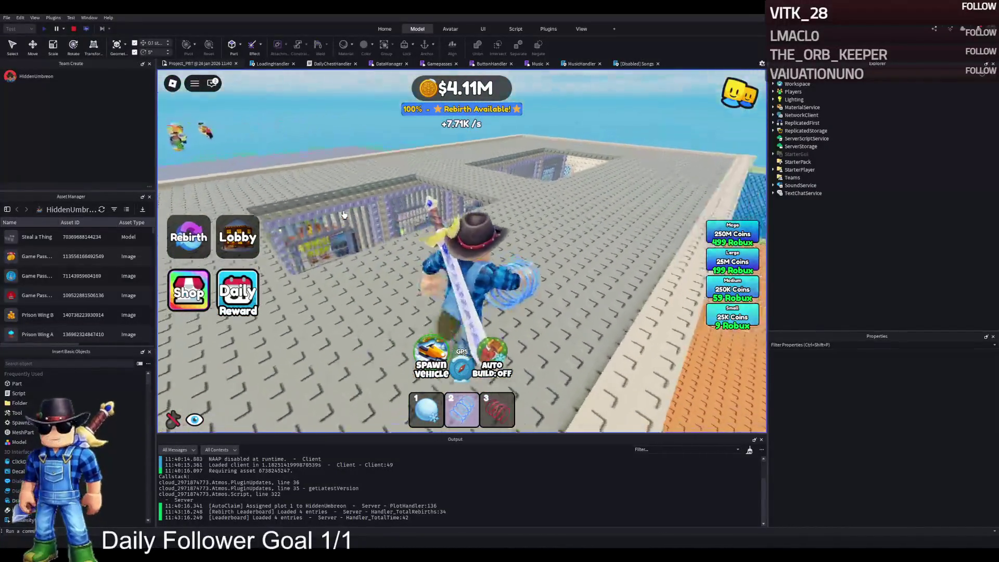
{"action": "key", "text": "w"}
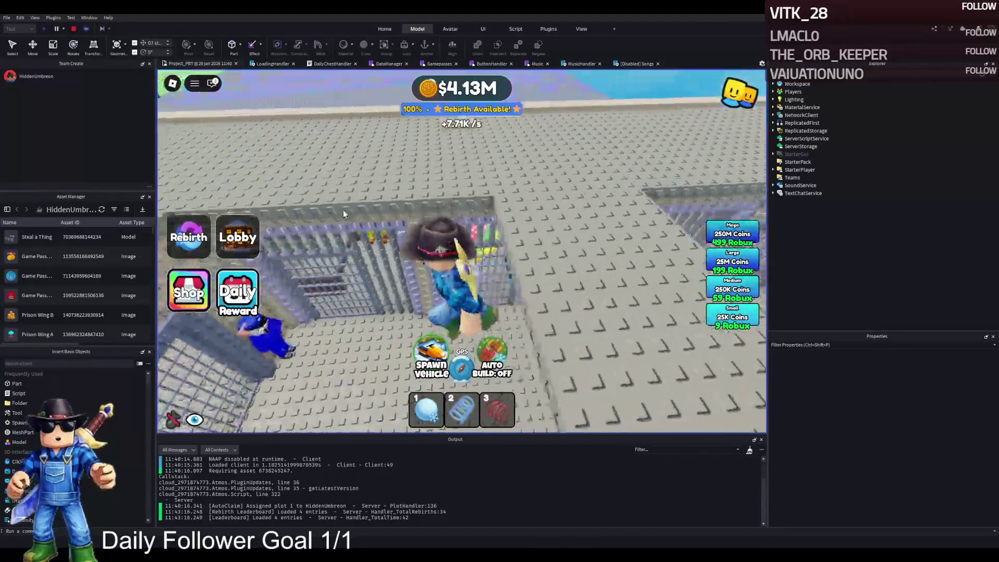
- Run down the cage corridor past the guard and across the yard to the entrance gate
{"action": "key", "text": "w"}
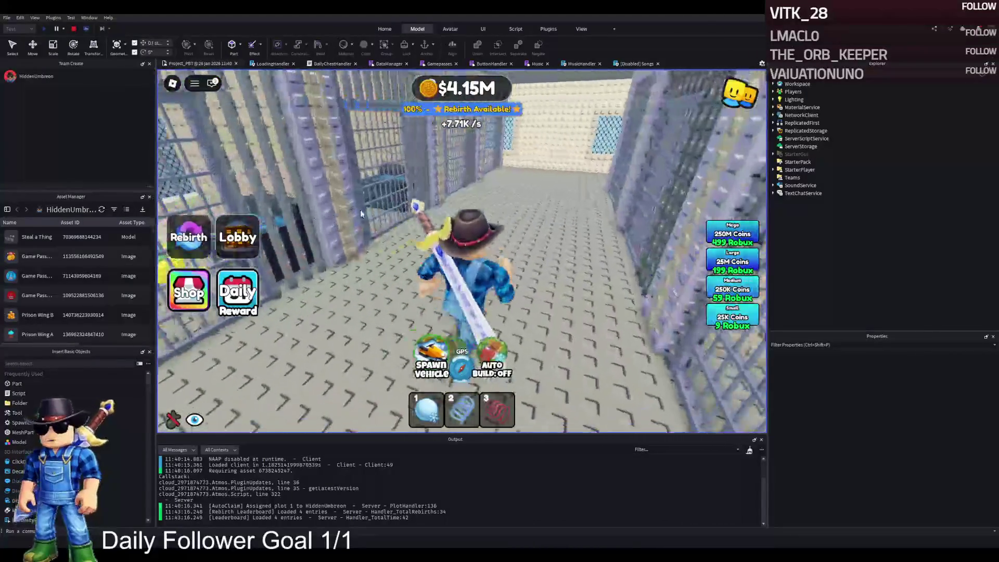
{"action": "key", "text": "w"}
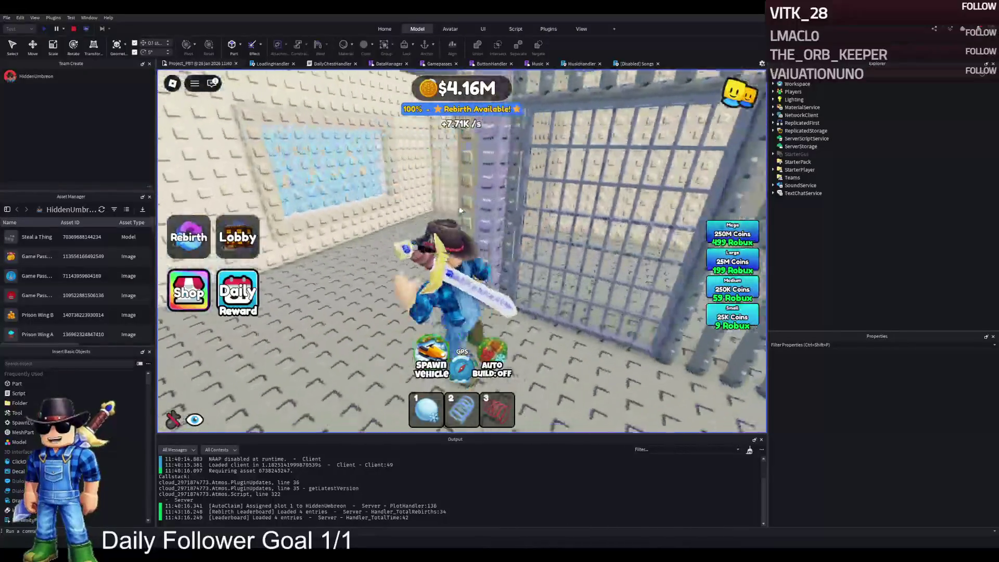
{"action": "key", "text": "w"}
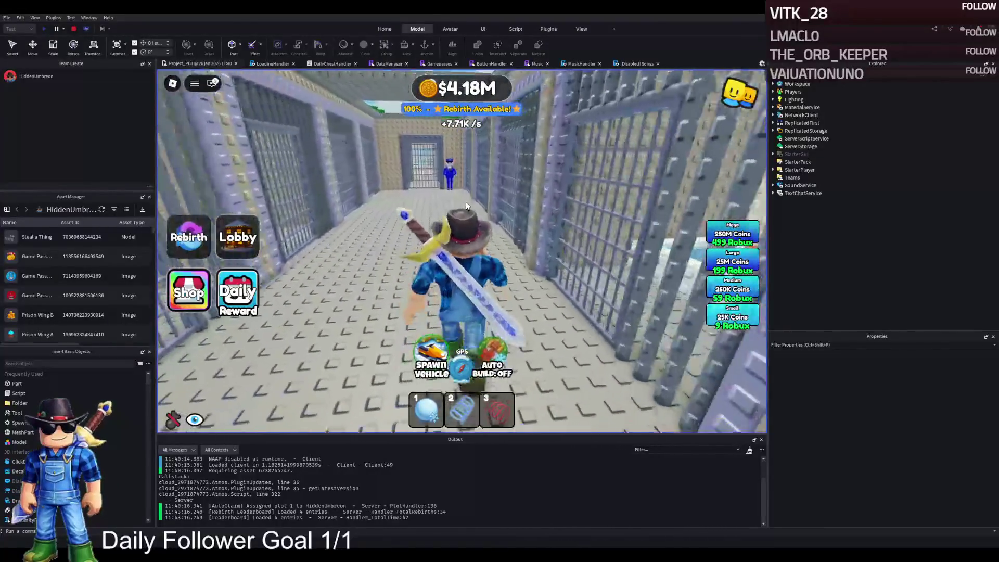
{"action": "key", "text": "w"}
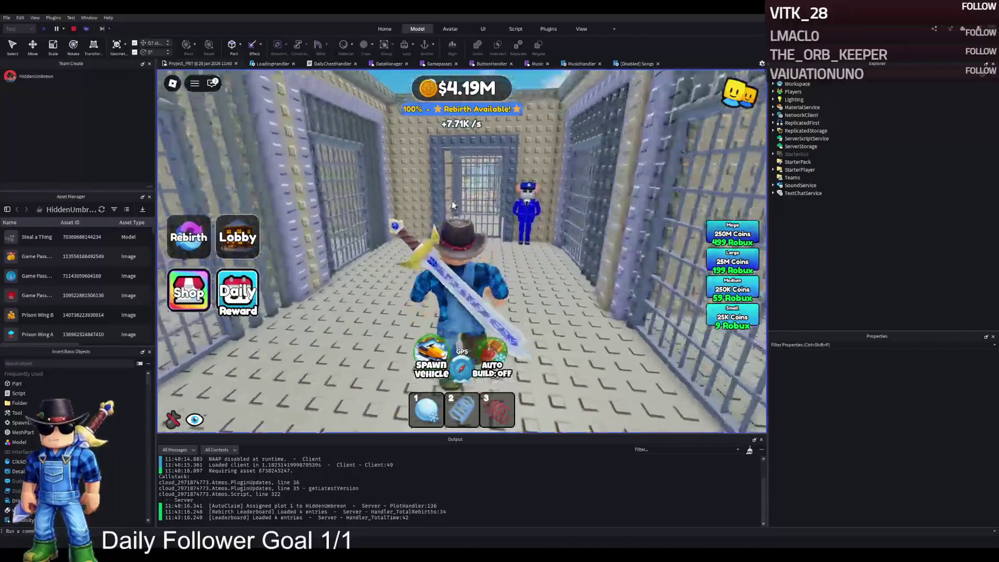
{"action": "key", "text": "w"}
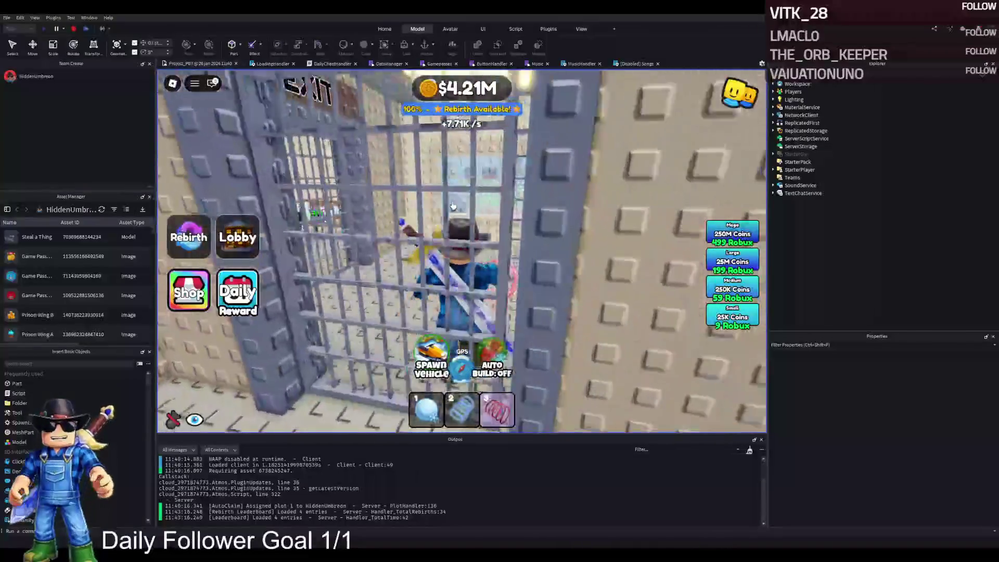
{"action": "key", "text": "w"}
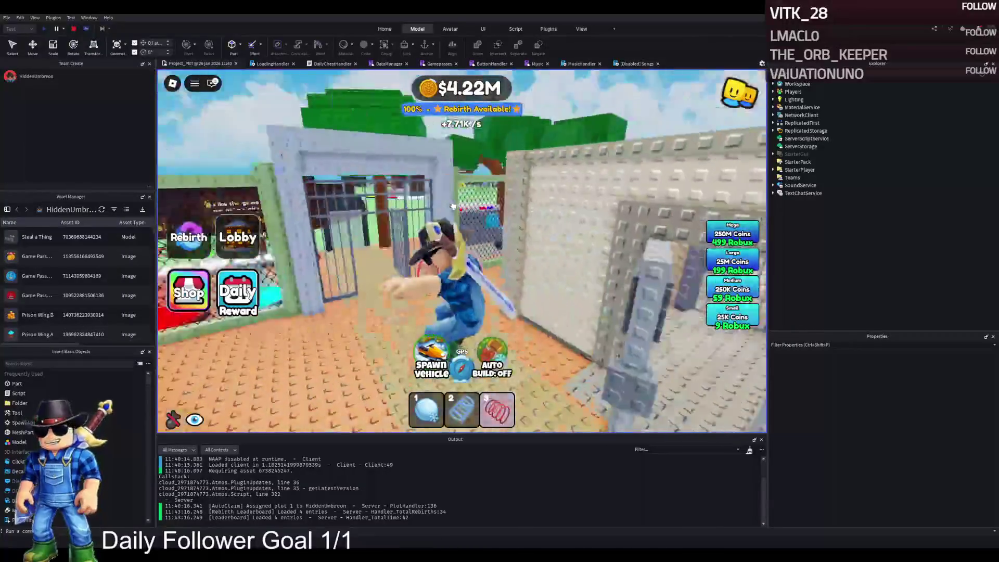
{"action": "key", "text": "w"}
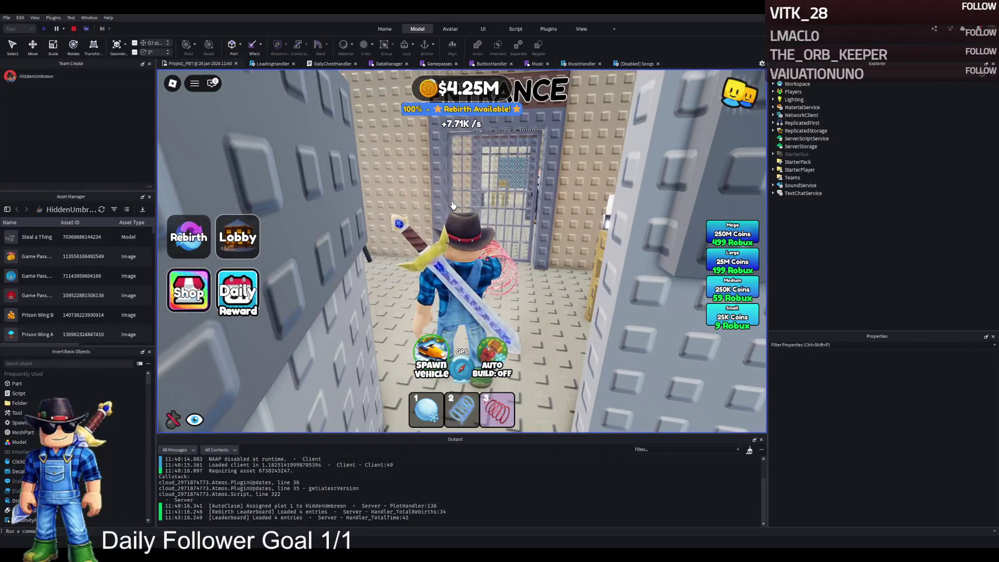
{"action": "key", "text": "Page_Up"}
{"action": "key", "text": "w"}
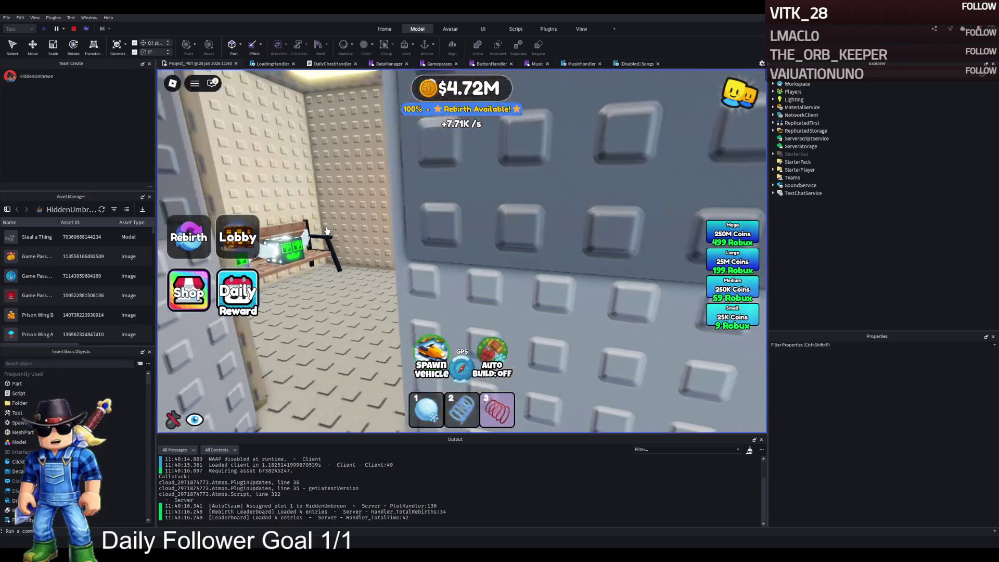
- Walk the character from the cell gate down the prison corridor to face the guard
{"action": "key", "text": "w"}
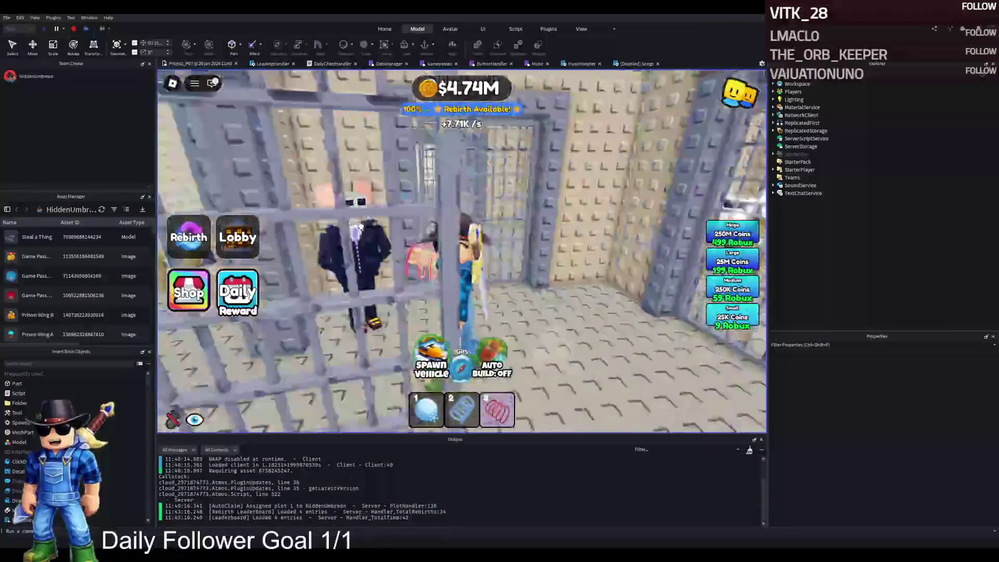
{"action": "key", "text": "w"}
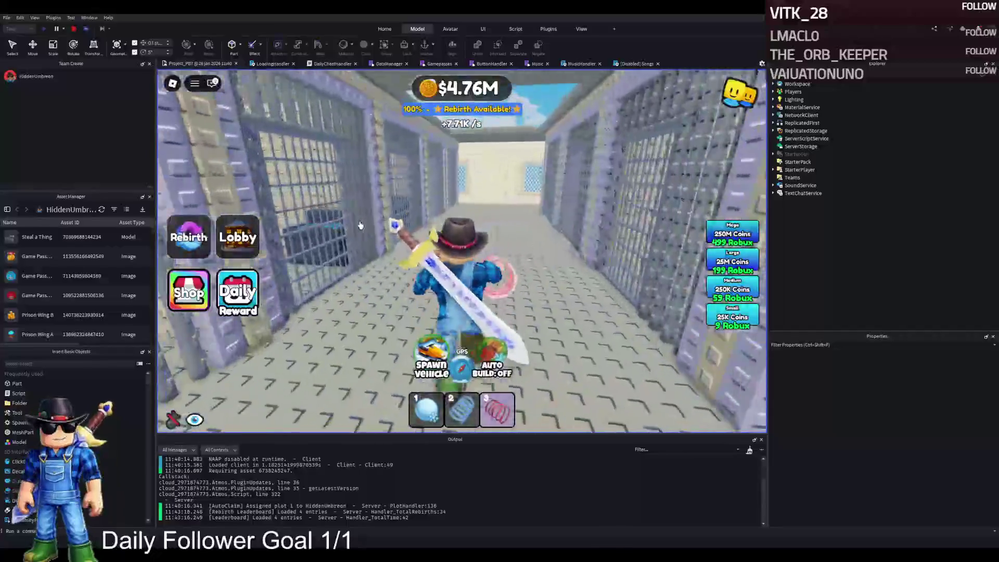
{"action": "key", "text": "w"}
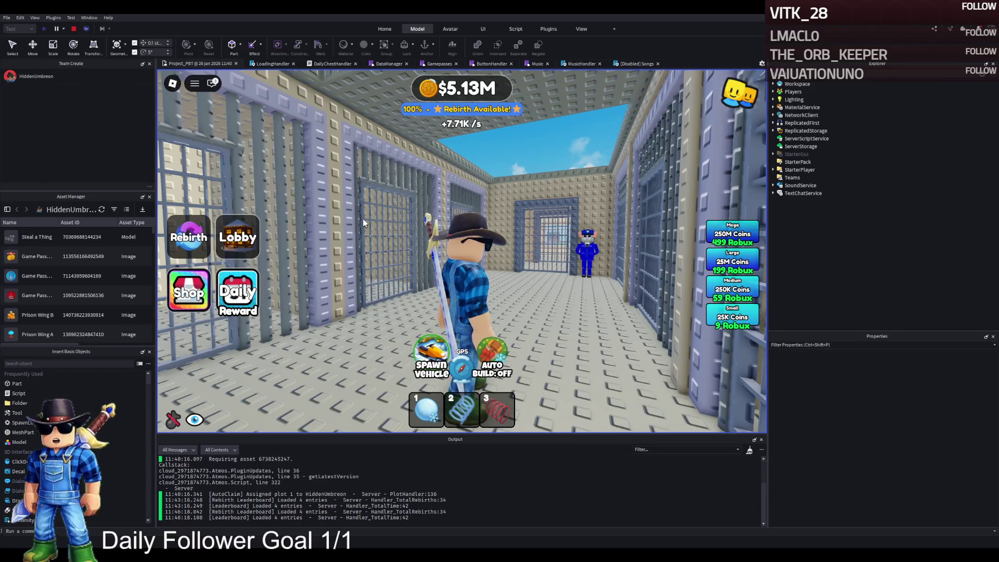
{"action": "key", "text": "w"}
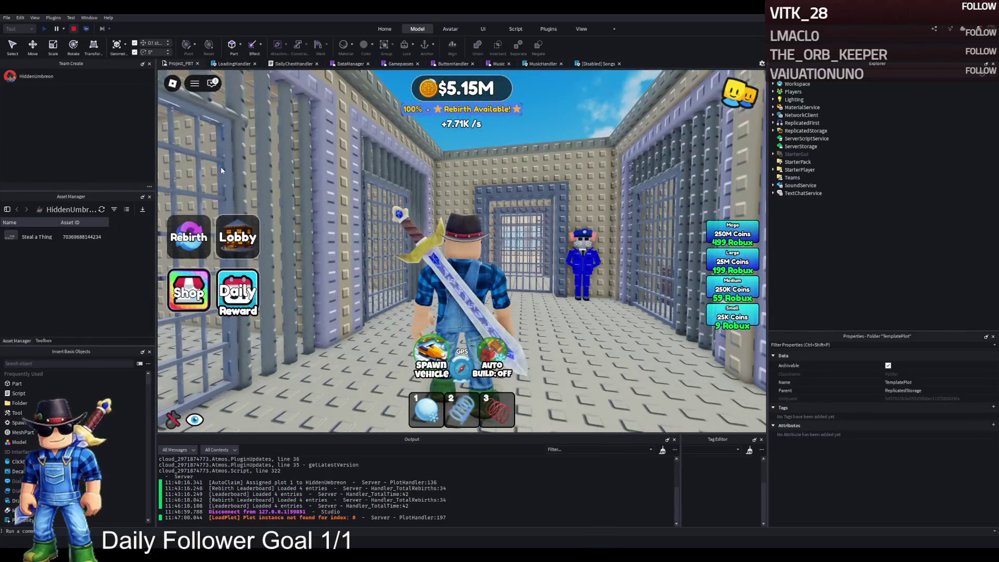
- Stop the playtest with Shift+F5 and return to Edit mode
{"action": "key", "text": "shift+F5"}
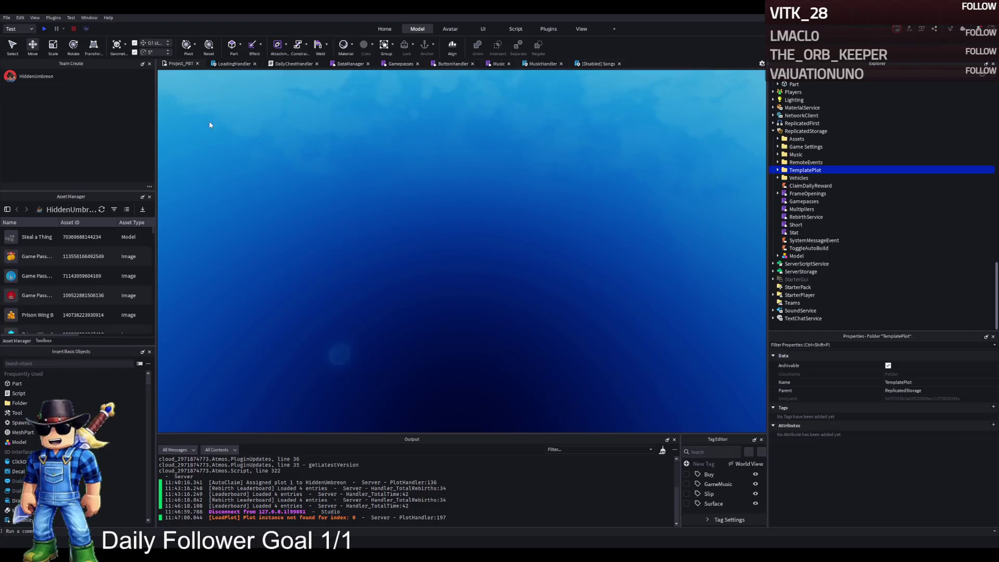
{"action": "key", "text": "alt"}
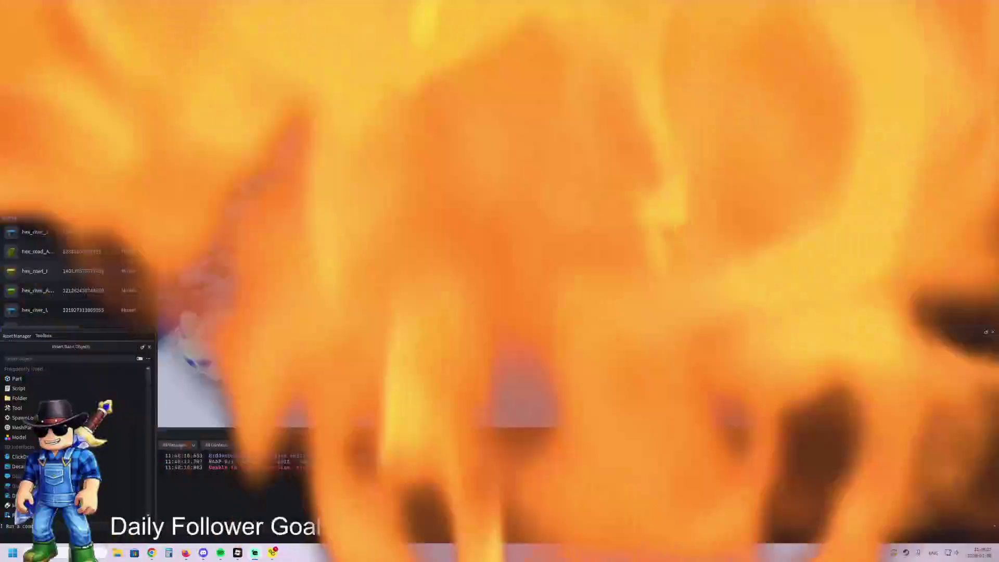
{"action": "key", "text": "s"}
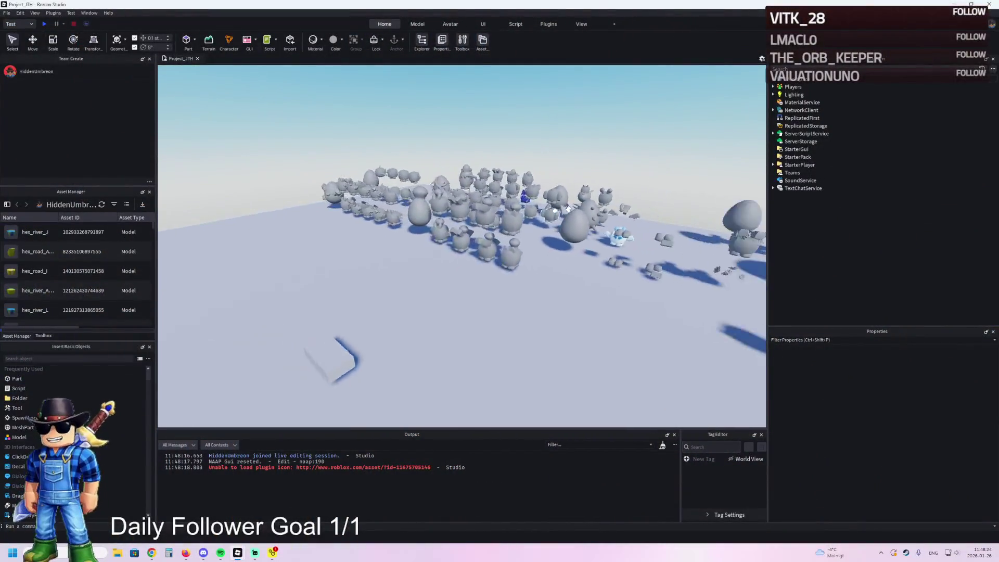
{"action": "key", "text": "w"}
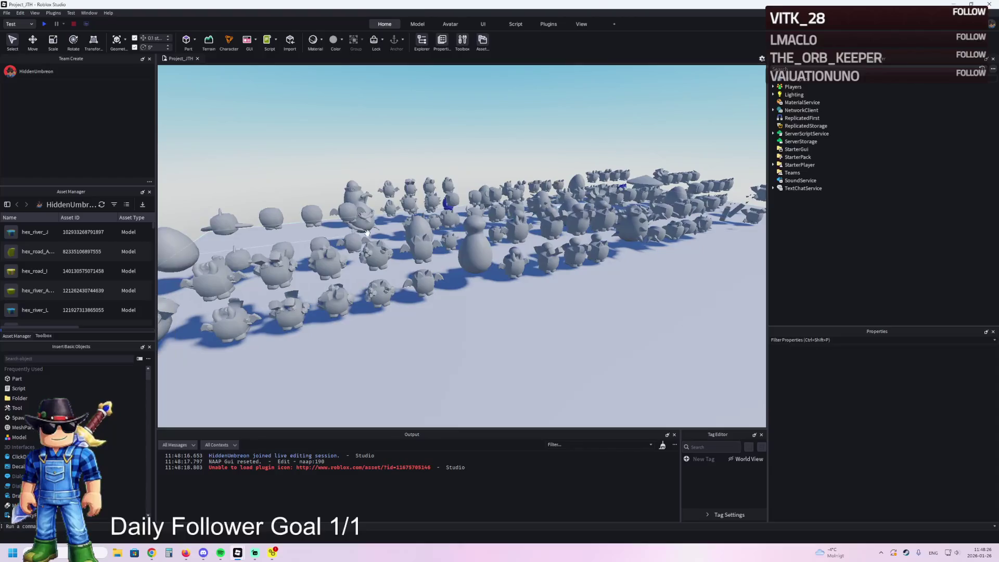
{"action": "scroll", "coordinate": [469, 229], "scroll_direction": "up", "scroll_amount": 2}
{"action": "key", "text": "w"}
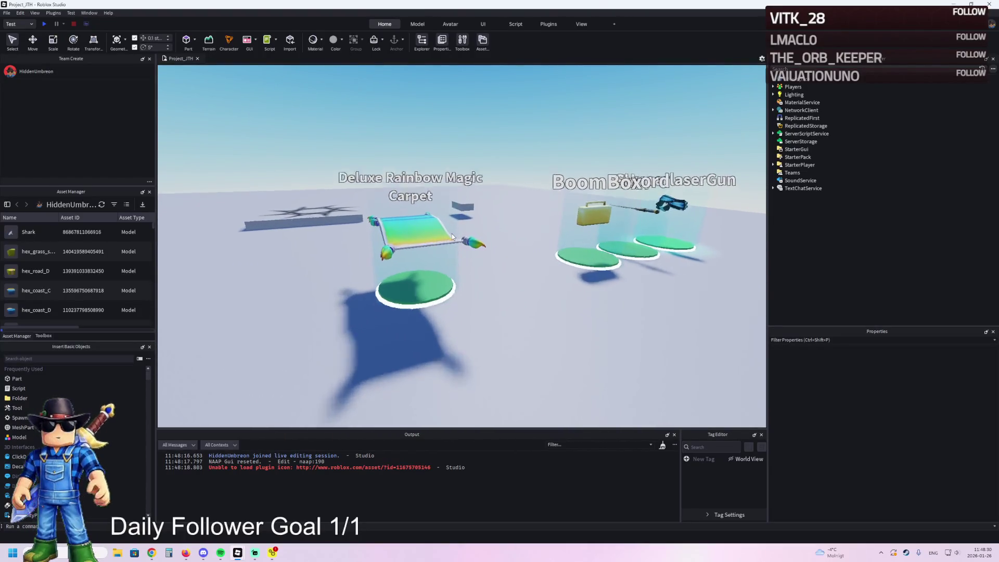
{"action": "key", "text": "d"}
{"action": "key", "text": "w"}
{"action": "key", "text": "s"}
{"action": "key", "text": "a"}
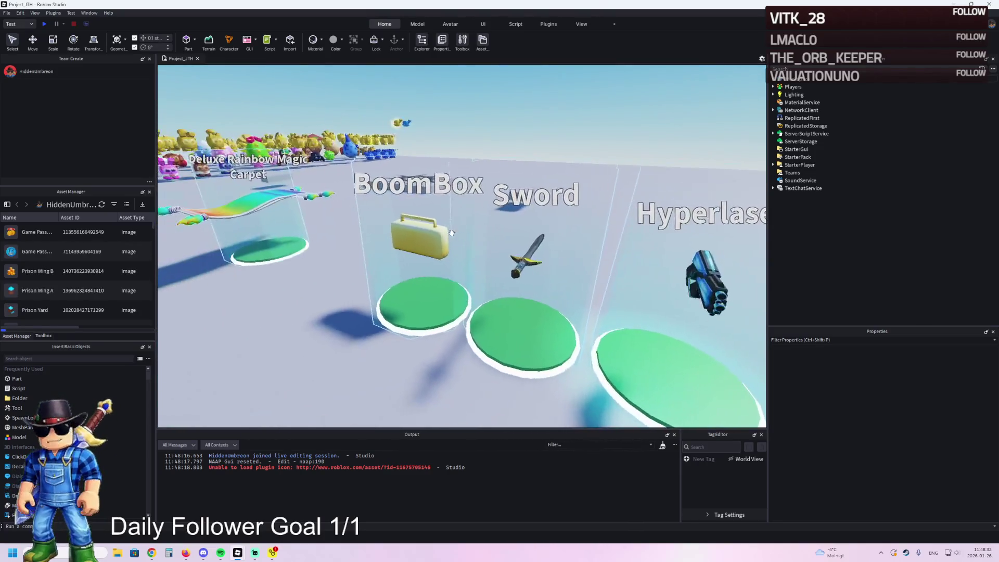
{"action": "key", "text": "w"}
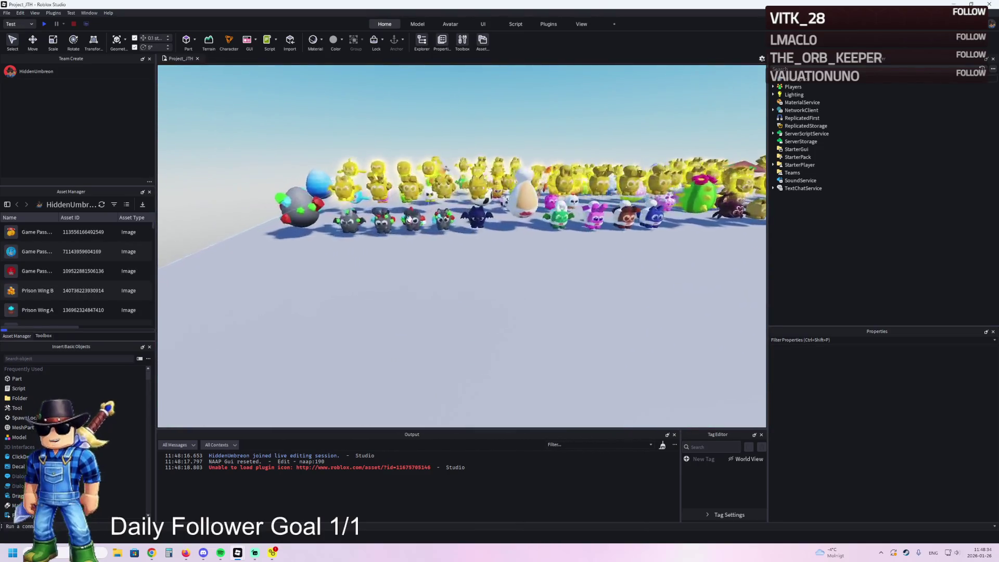
{"action": "key", "text": "w"}
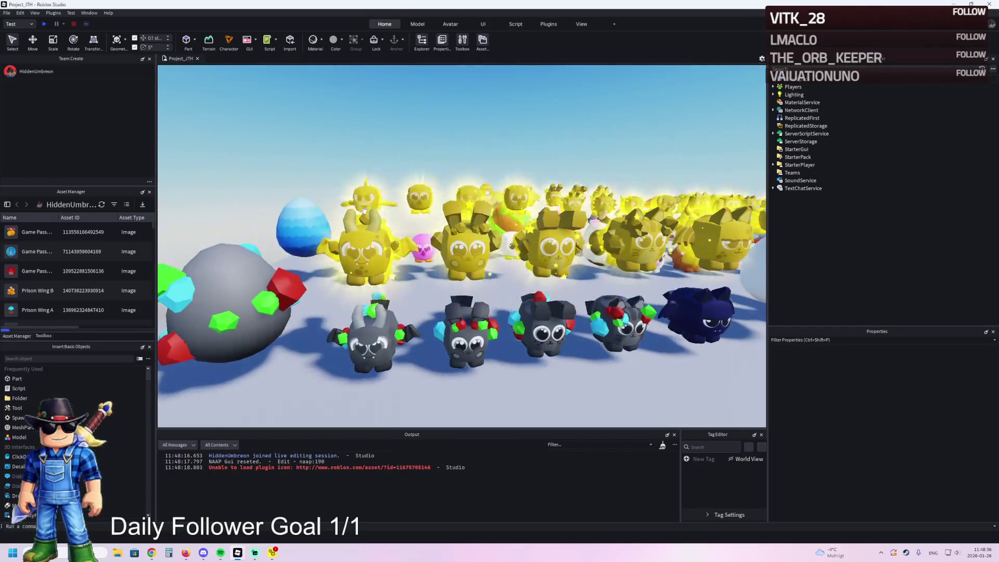
{"action": "key", "text": "d"}
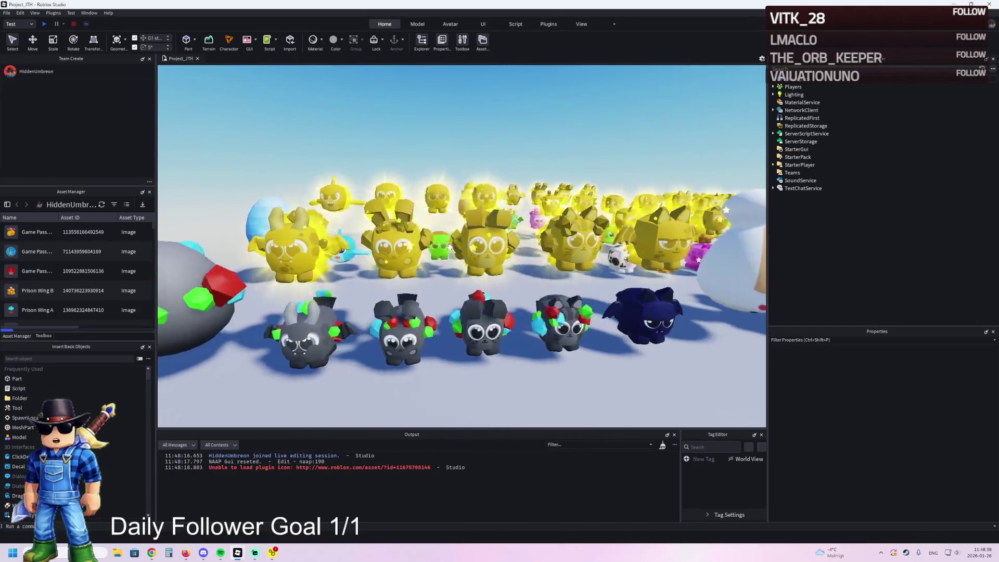
{"action": "scroll", "coordinate": [449, 247], "scroll_direction": "down", "scroll_amount": 5}
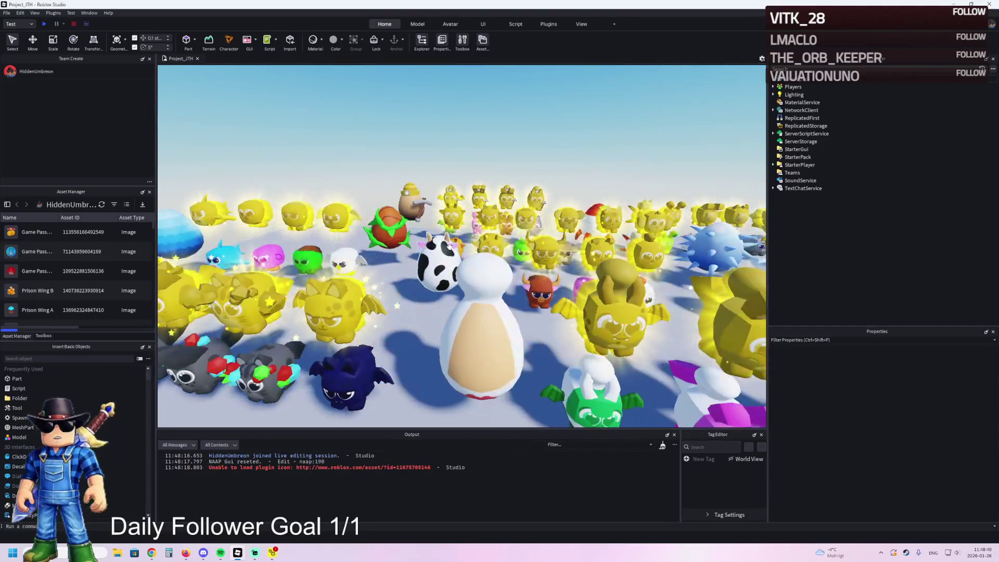
{"action": "key", "text": "d"}
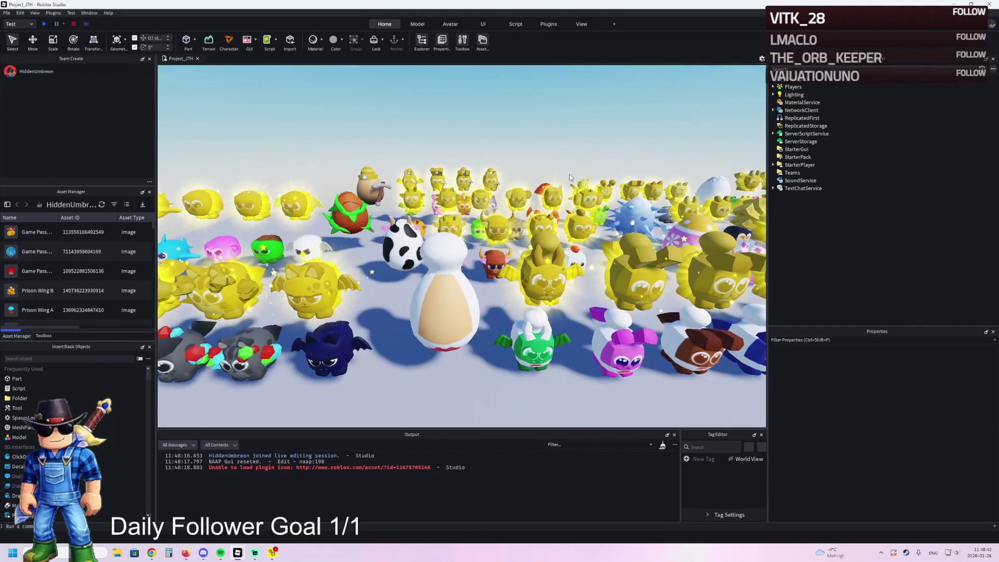
{"action": "key", "text": "d"}
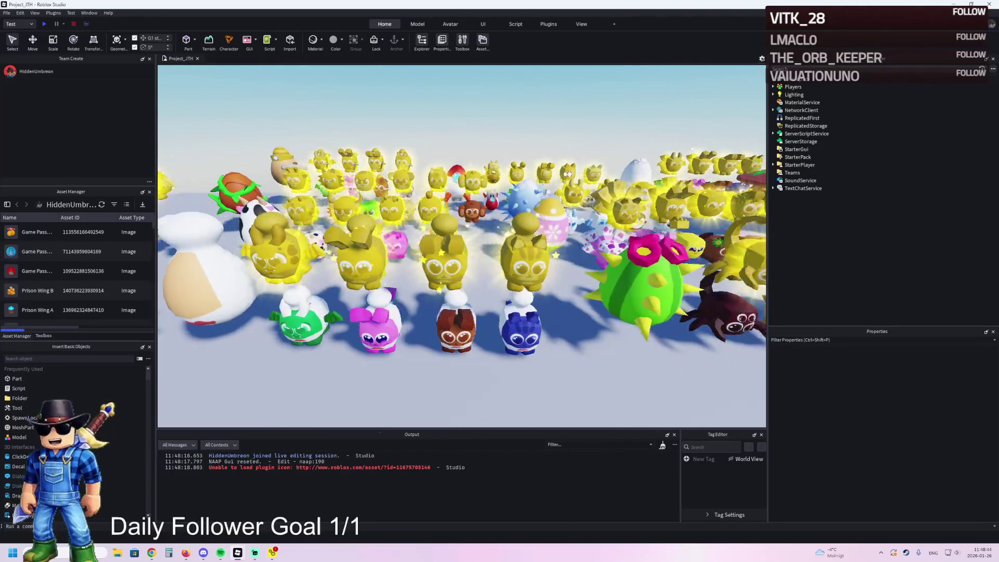
{"action": "key", "text": "d"}
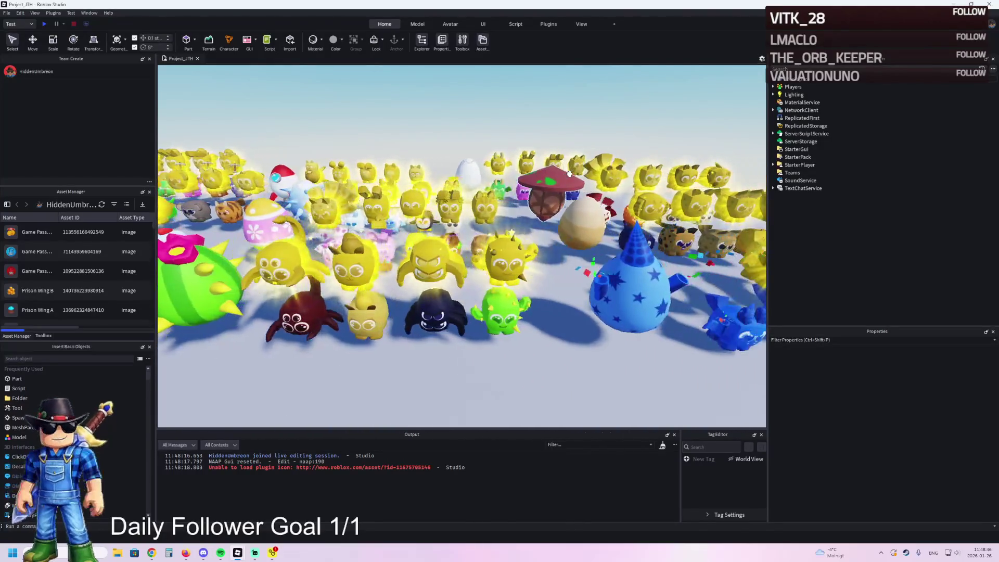
{"action": "key", "text": "w"}
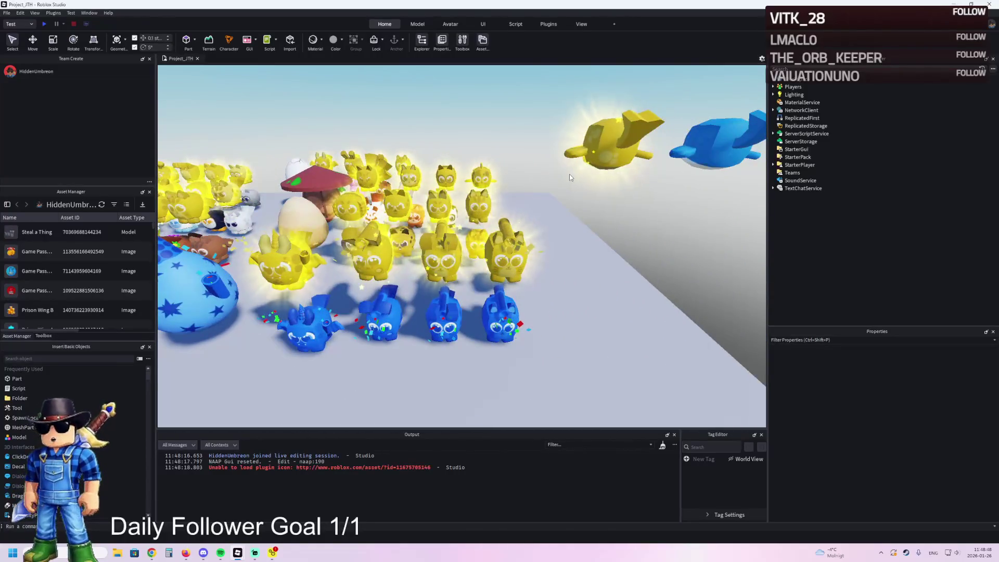
{"action": "key", "text": "w"}
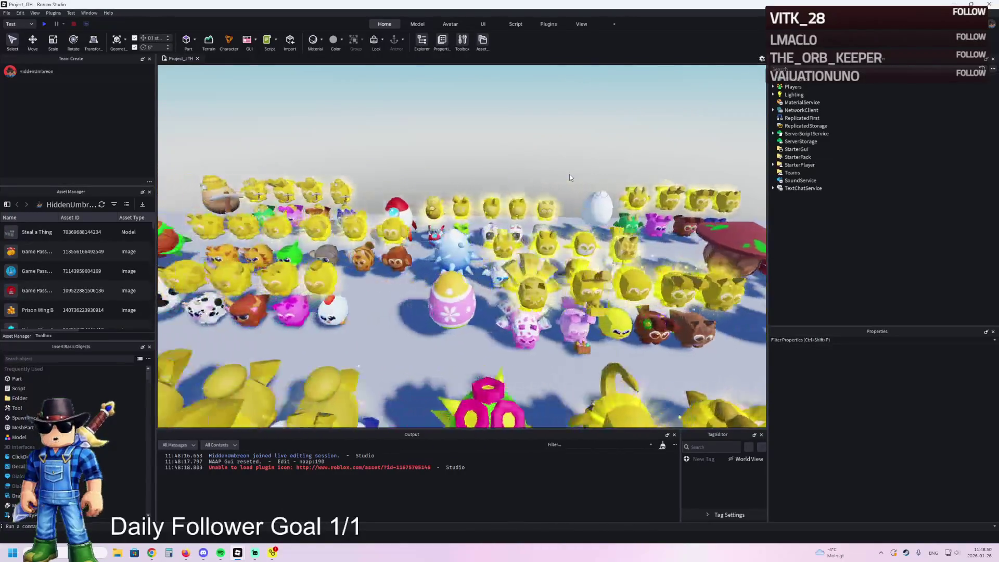
{"action": "key", "text": "s"}
{"action": "key", "text": "a"}
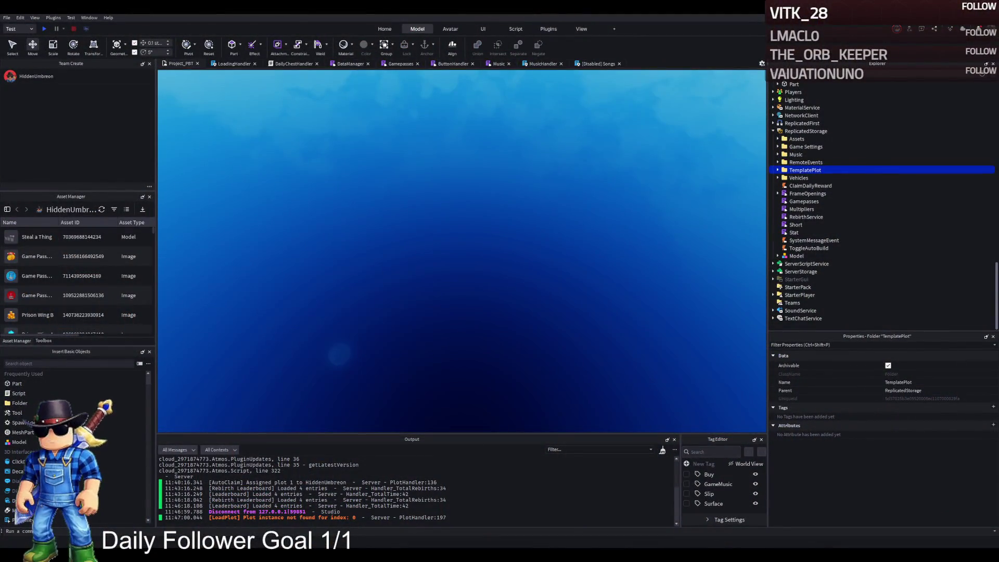
- Drag the TemplatePlot folder from ReplicatedStorage into Workspace in Explorer
{"action": "scroll", "coordinate": [801, 102], "scroll_direction": "up", "scroll_amount": 15}
{"action": "left_click_drag", "start_coordinate": [804, 103], "coordinate": [797, 84]}
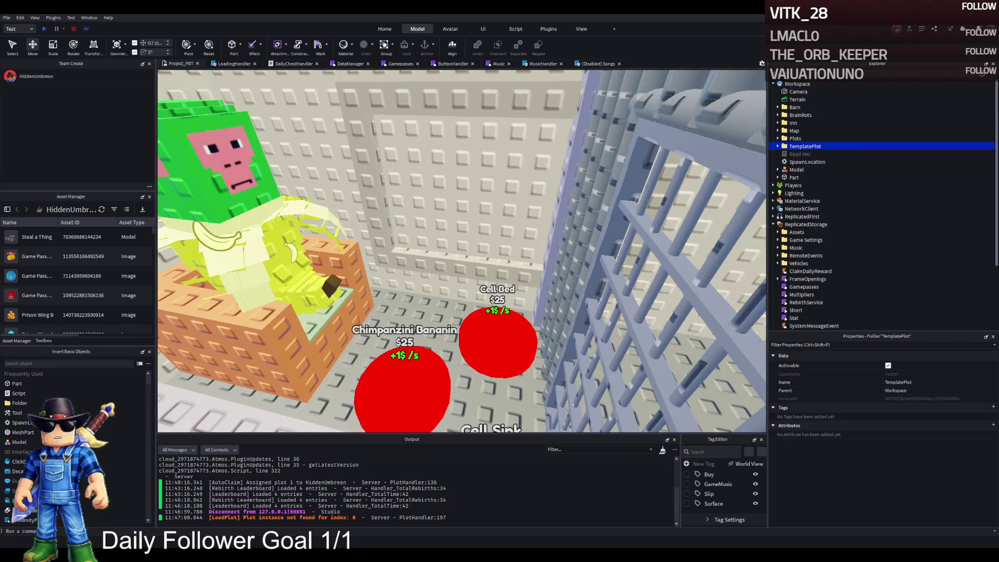
{"action": "key", "text": "f"}
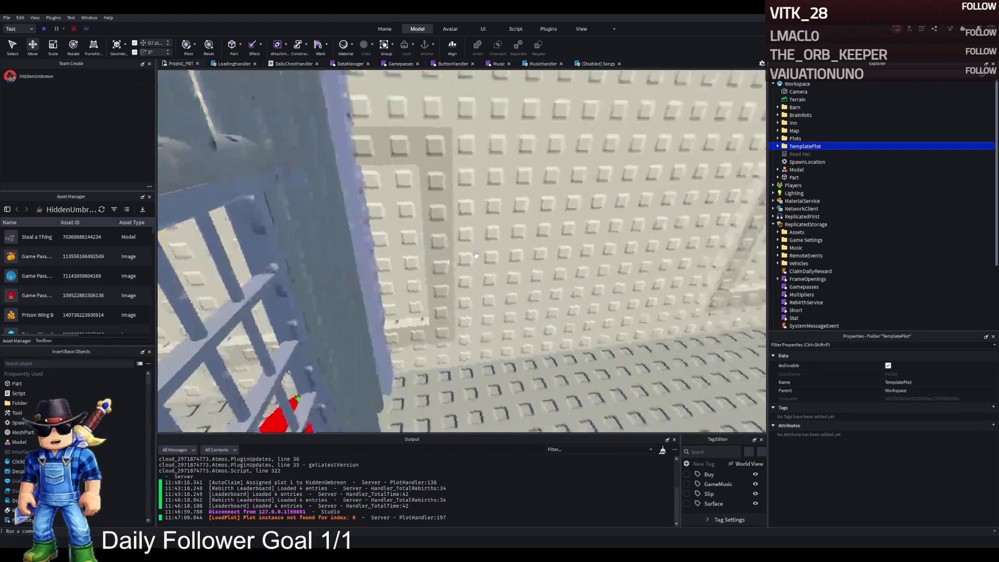
{"action": "key", "text": "w"}
{"action": "key", "text": "w"}
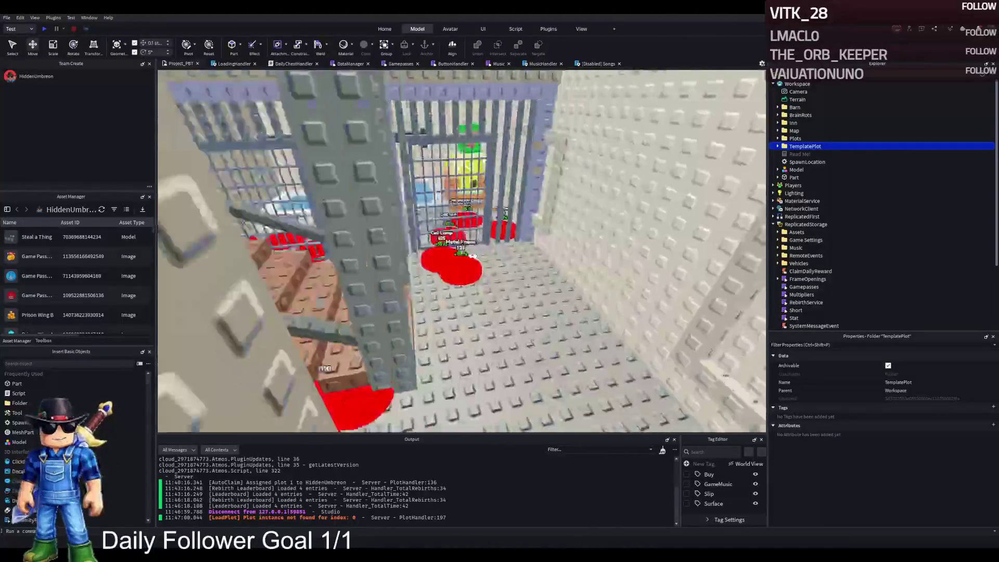
{"action": "key", "text": "w"}
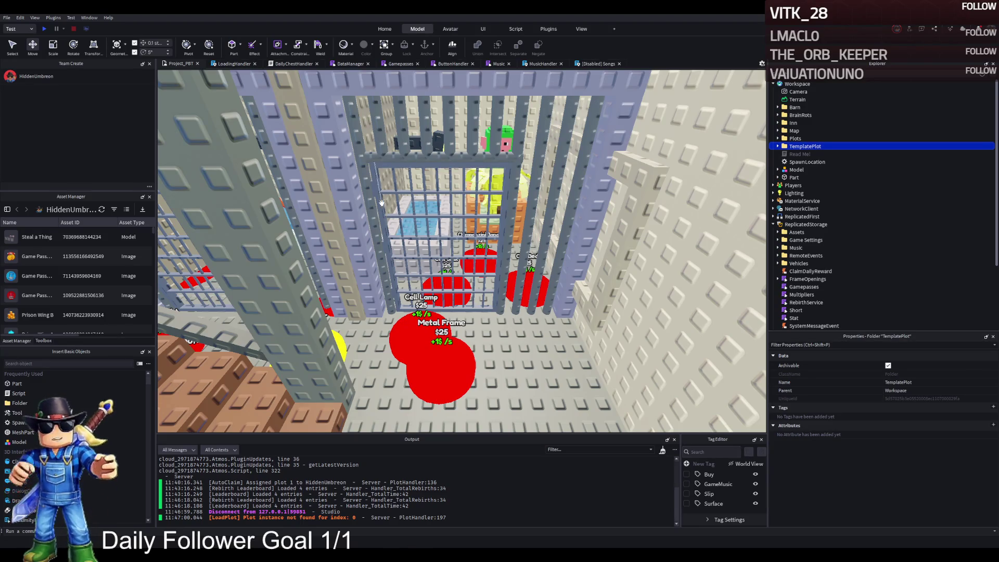
{"action": "key", "text": "w"}
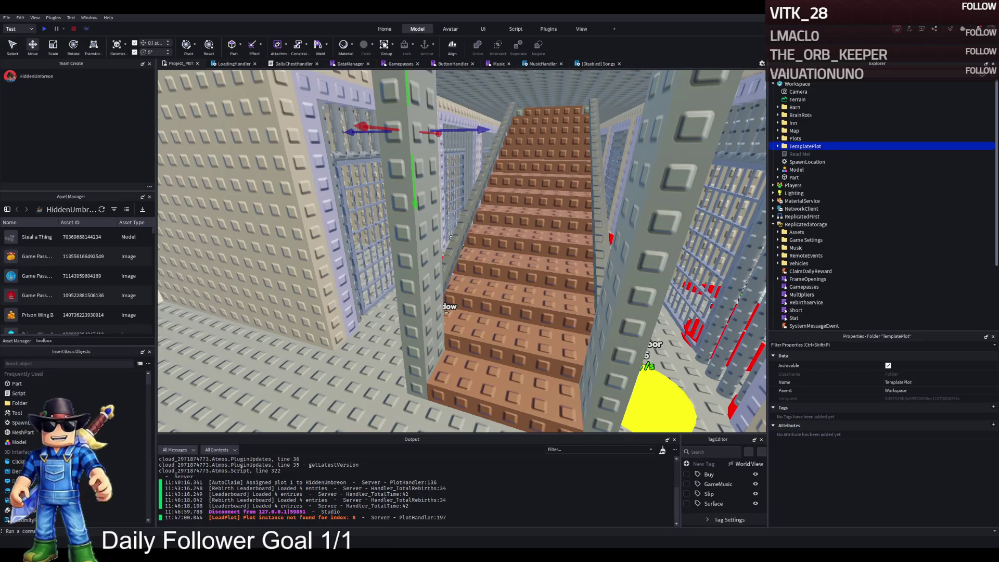
{"action": "key", "text": "w"}
{"action": "key", "text": "w"}
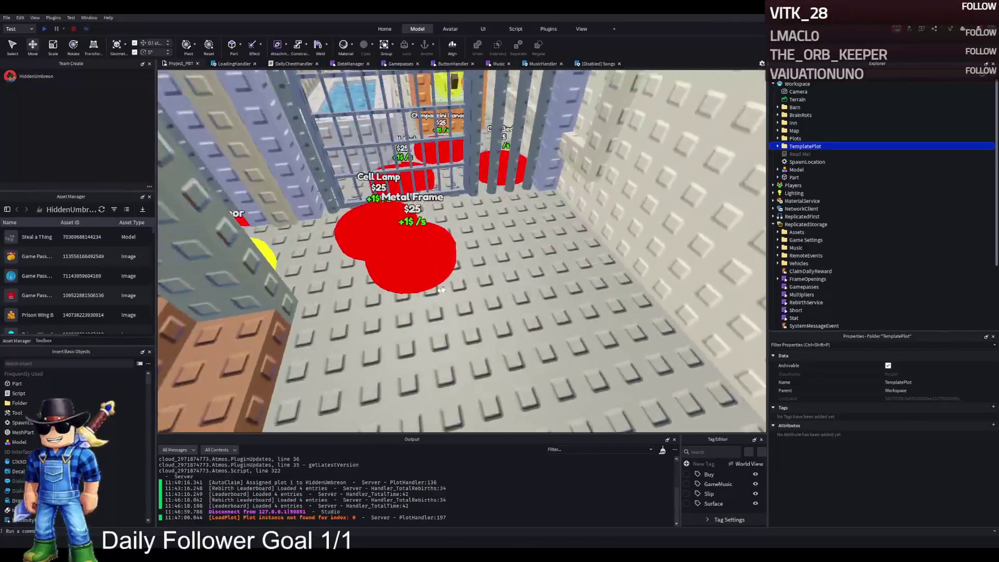
{"action": "key", "text": "w"}
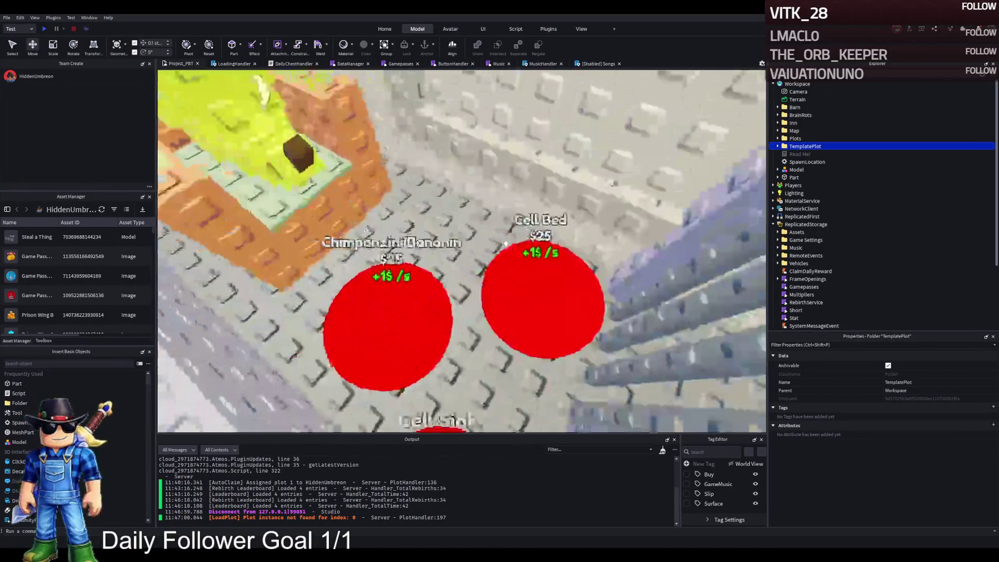
- Select button parts 126 and 128, expand 128 and inspect its UnlockedByButton folder
{"action": "left_click", "coordinate": [541, 292]}
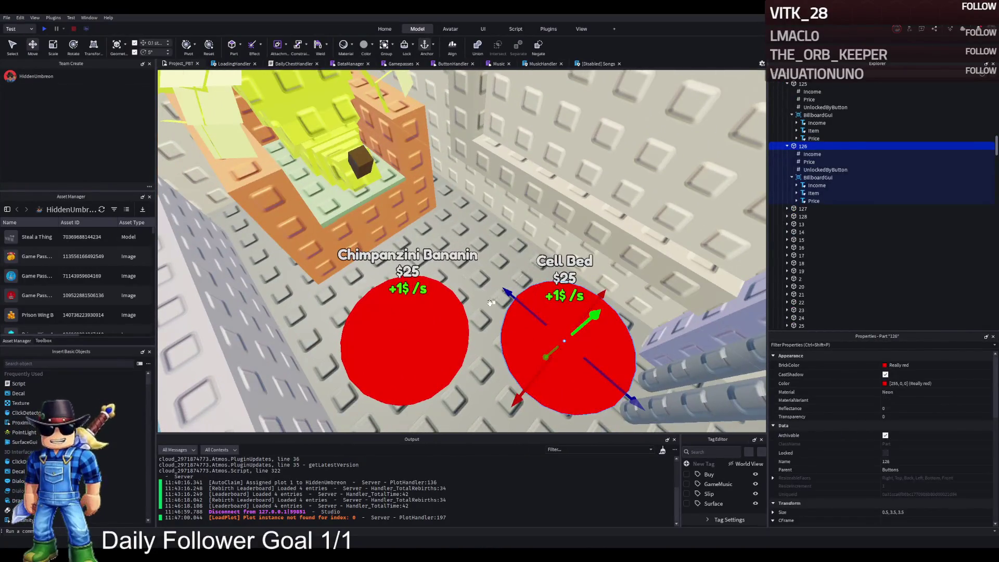
{"action": "left_click", "coordinate": [442, 317]}
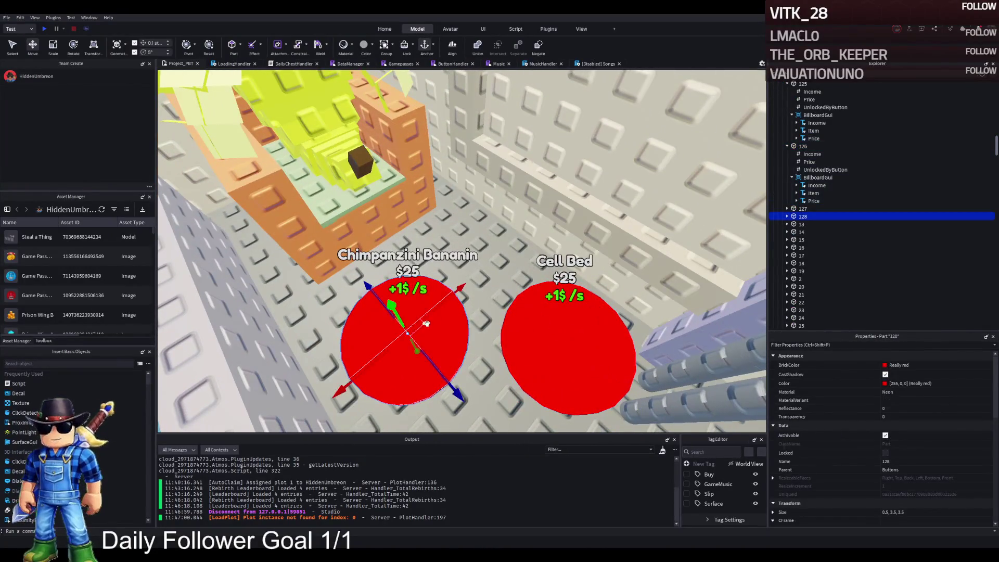
{"action": "left_click", "coordinate": [787, 216]}
{"action": "key", "text": "f"}
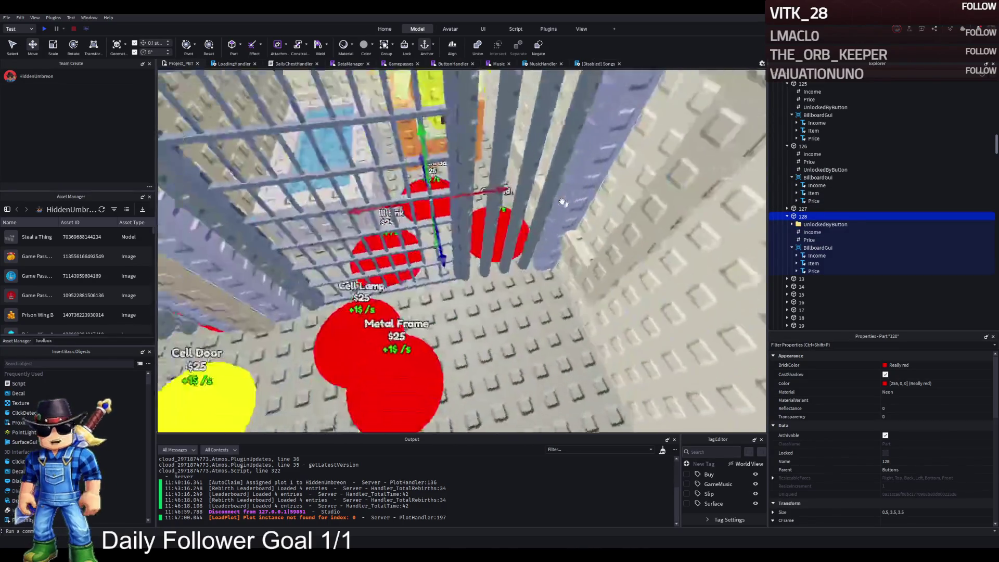
{"action": "scroll", "coordinate": [563, 202], "scroll_direction": "down", "scroll_amount": 5}
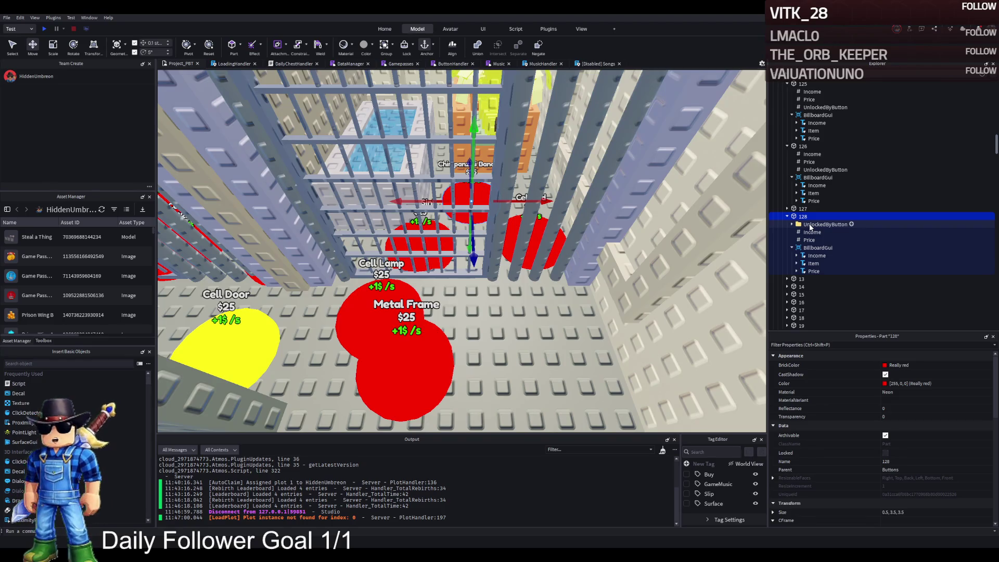
{"action": "left_click", "coordinate": [813, 225]}
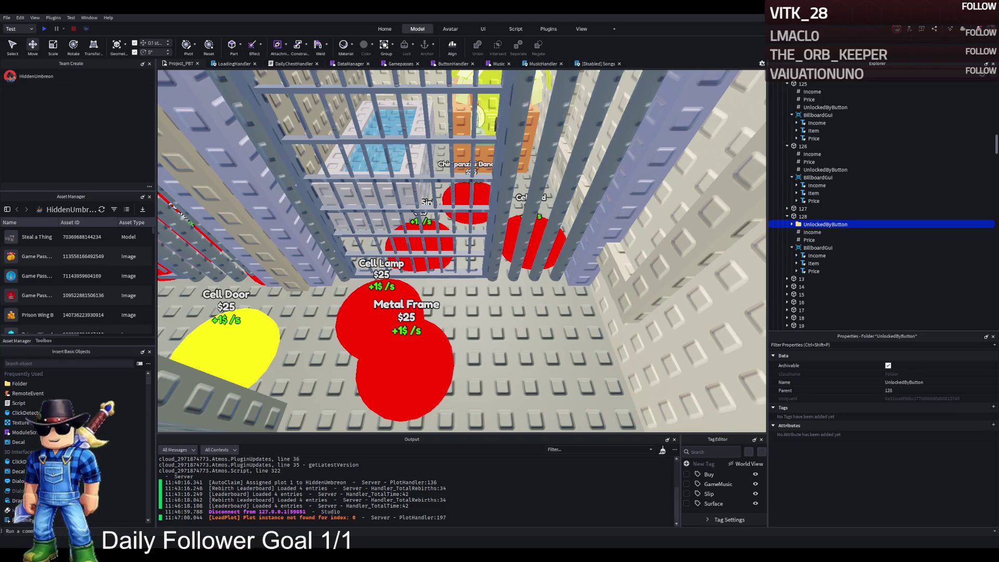
- Select and focus button parts 126 and 128 in the viewport
{"action": "scroll", "coordinate": [297, 289], "scroll_direction": "up", "scroll_amount": 10}
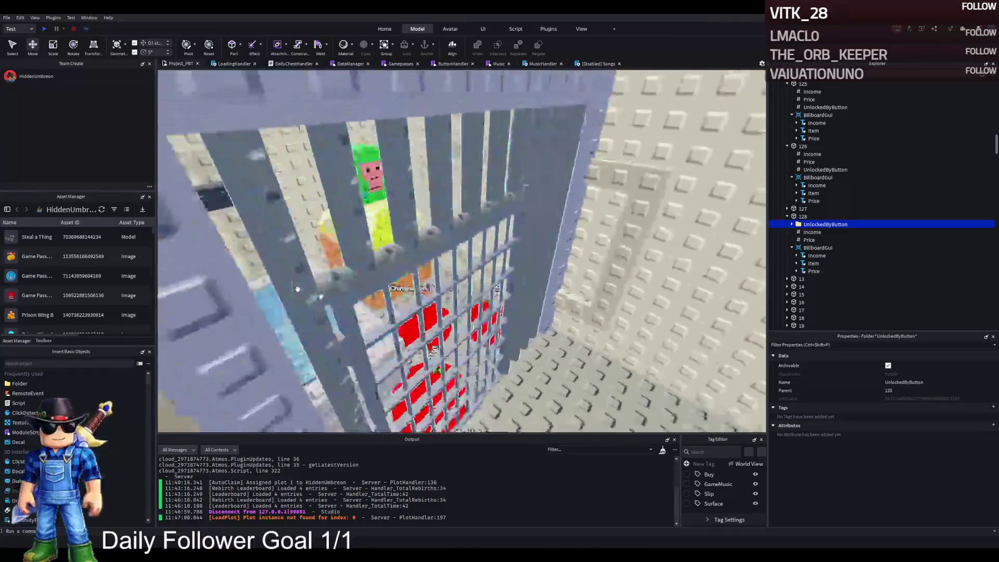
{"action": "scroll", "coordinate": [297, 289], "scroll_direction": "up", "scroll_amount": 10}
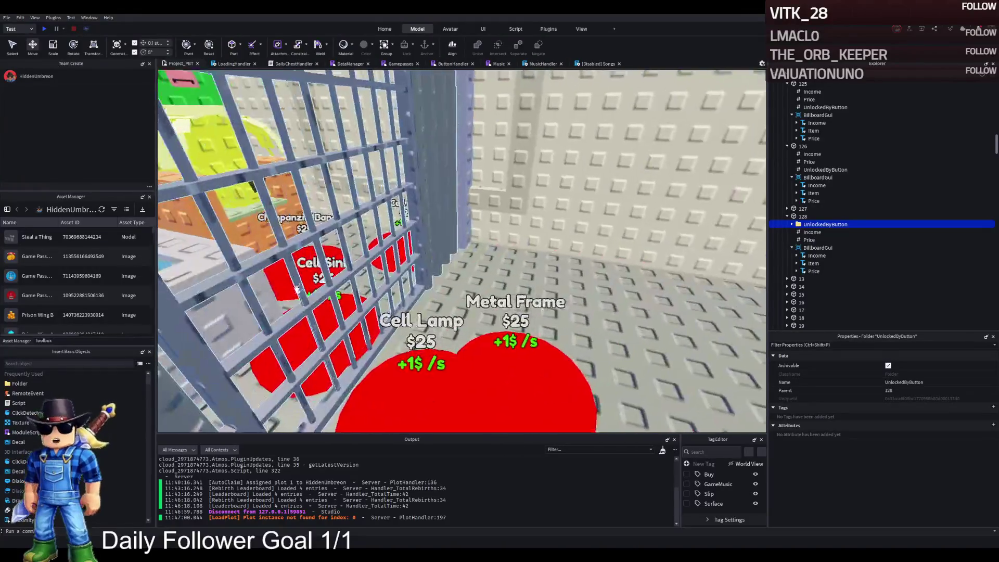
{"action": "scroll", "coordinate": [297, 288], "scroll_direction": "down", "scroll_amount": 10}
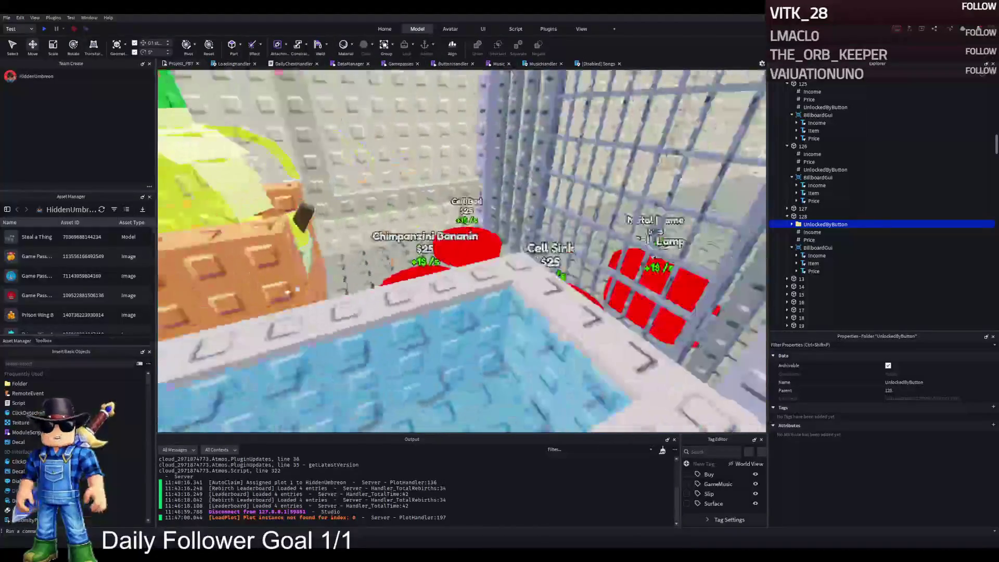
{"action": "left_click", "coordinate": [463, 333]}
{"action": "key", "text": "f"}
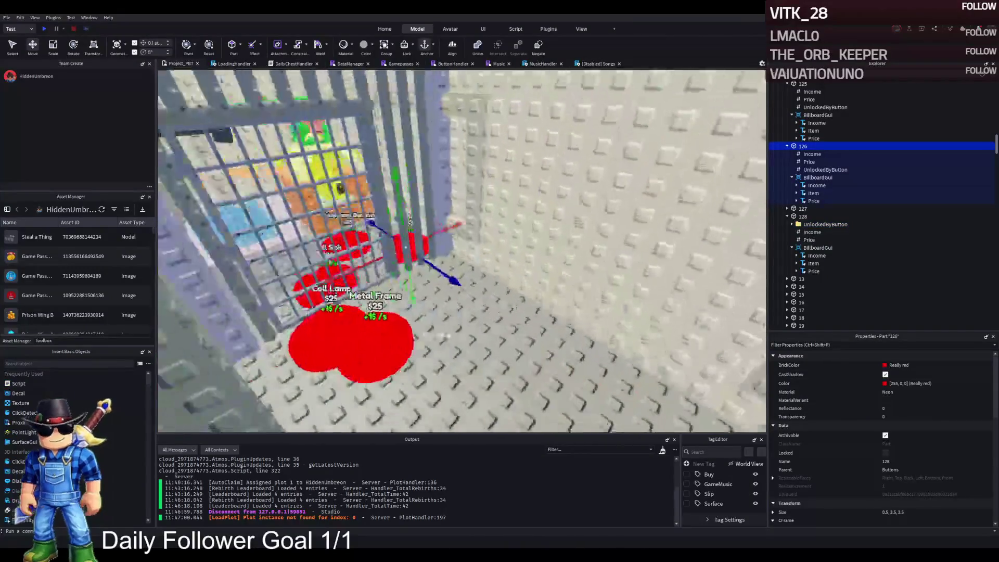
{"action": "left_click", "coordinate": [803, 216]}
{"action": "key", "text": "f"}
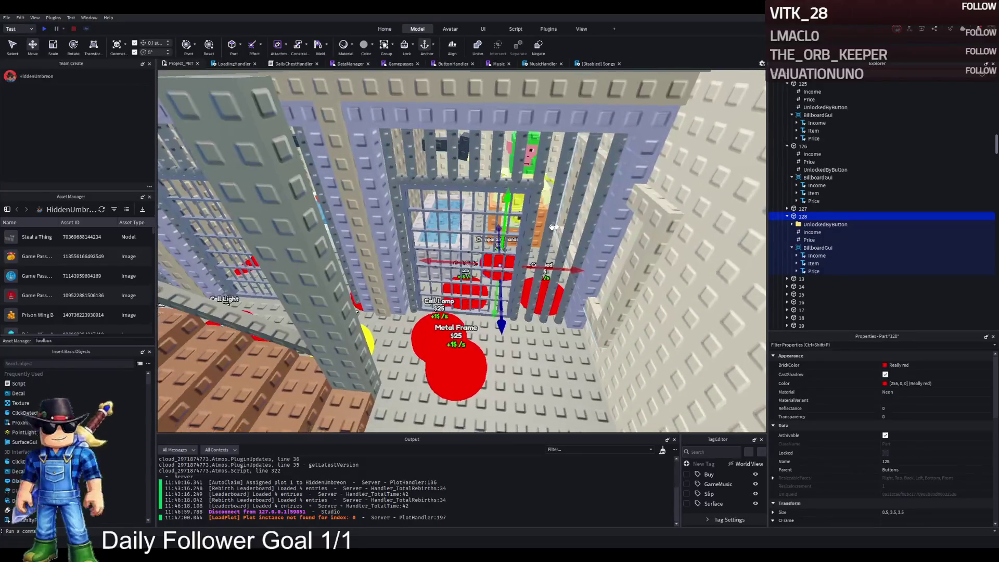
- Duplicate button part 128 and rename the copy 129
{"action": "key", "text": "ctrl+d"}
{"action": "key", "text": "F2"}
{"action": "type", "text": "1298"}
{"action": "key", "text": "Return"}
{"action": "key", "text": "F2"}
{"action": "type", "text": "129"}
{"action": "key", "text": "Return"}
- Replace 129's UnlockedByButton folder with 126's copied IntValue set to 128, then drag 129 toward the next cell
{"action": "left_click", "coordinate": [787, 279]}
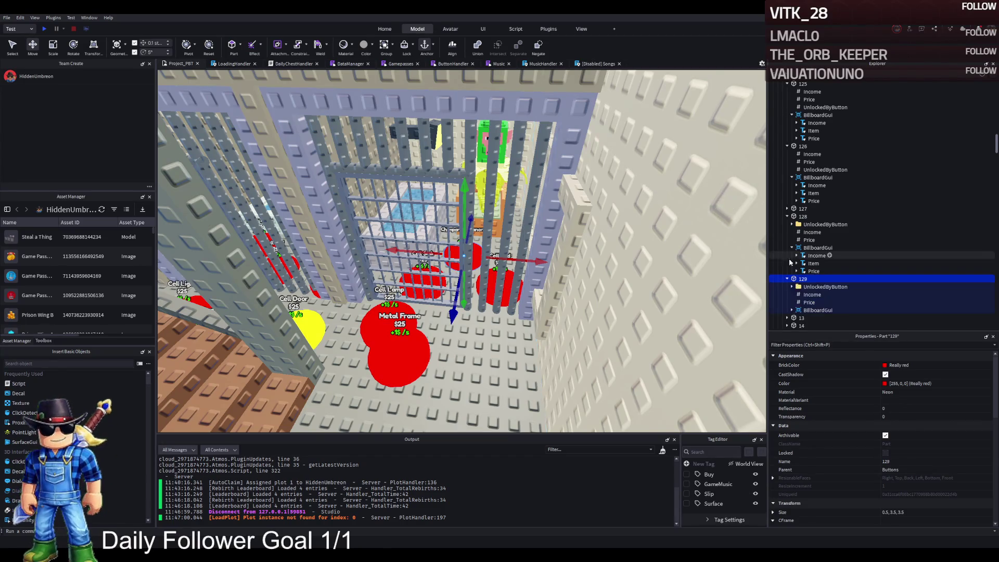
{"action": "left_click", "coordinate": [825, 287]}
{"action": "key", "text": "Delete"}
{"action": "left_click", "coordinate": [806, 171]}
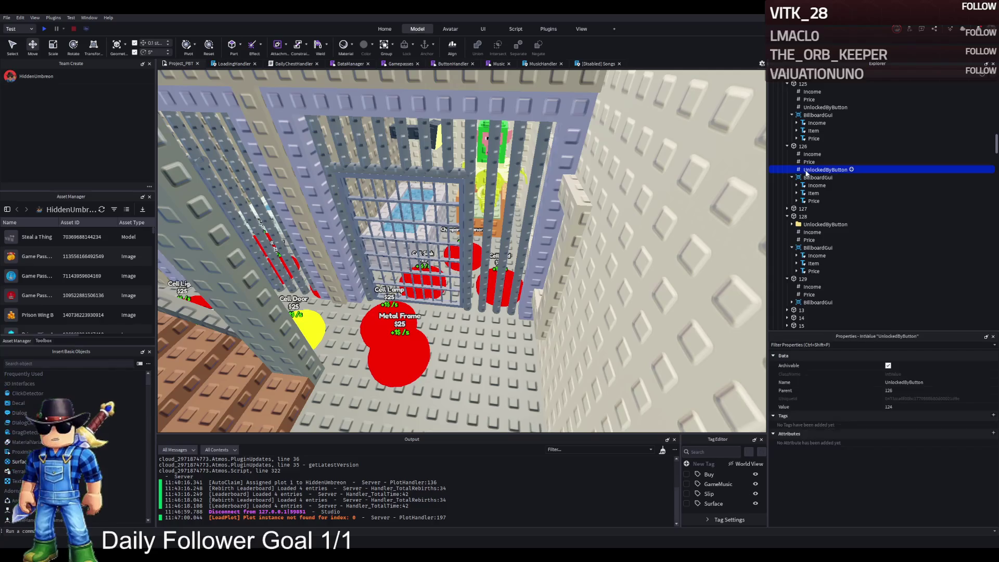
{"action": "key", "text": "ctrl+c"}
{"action": "left_click", "coordinate": [824, 287]}
{"action": "key", "text": "ctrl+v"}
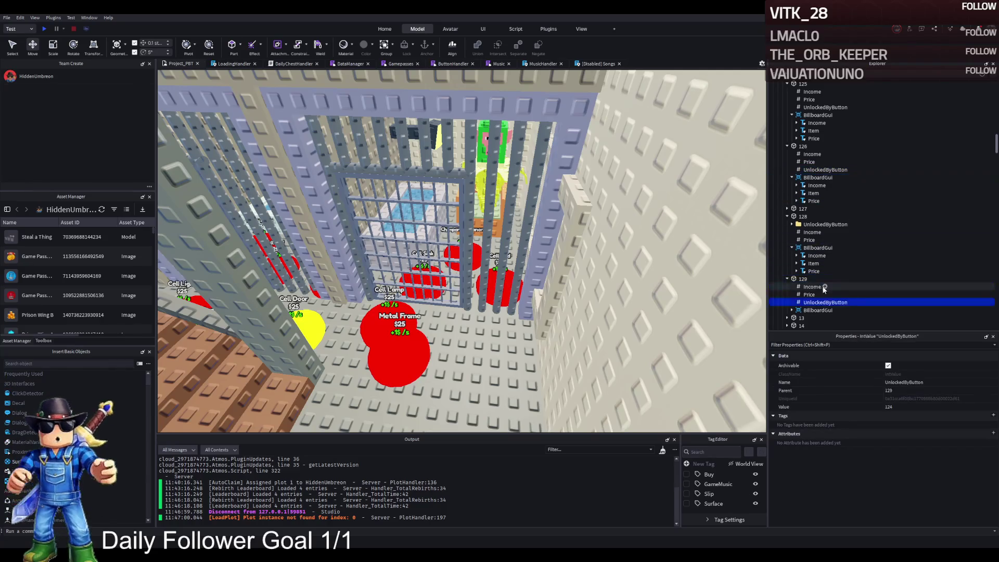
{"action": "left_click", "coordinate": [908, 406]}
{"action": "type", "text": "128"}
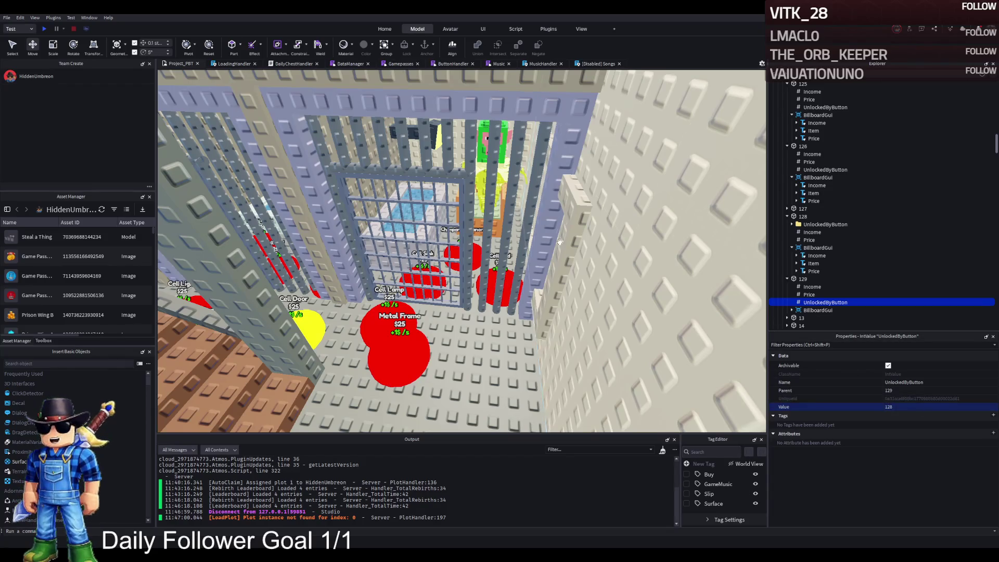
{"action": "left_click", "coordinate": [812, 279]}
{"action": "mouse_move", "coordinate": [494, 274]}
{"action": "left_mouse_down"}
{"action": "mouse_move", "coordinate": [481, 207]}
{"action": "mouse_move", "coordinate": [475, 265]}
{"action": "mouse_move", "coordinate": [442, 251]}
{"action": "mouse_move", "coordinate": [437, 245]}
{"action": "mouse_move", "coordinate": [453, 244]}
{"action": "mouse_move", "coordinate": [574, 286]}
{"action": "left_mouse_up"}
{"action": "key", "text": "d"}
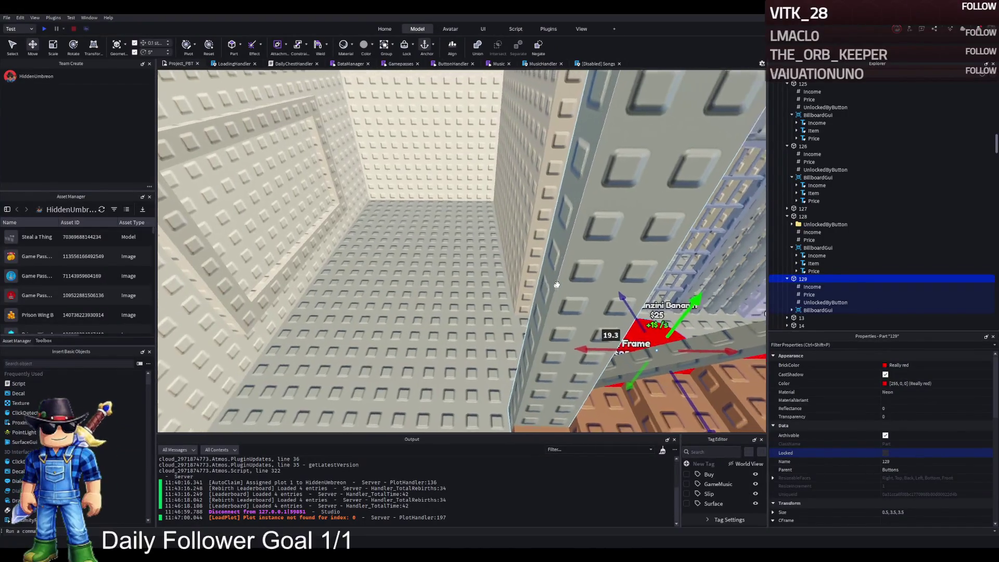
{"action": "key", "text": "d"}
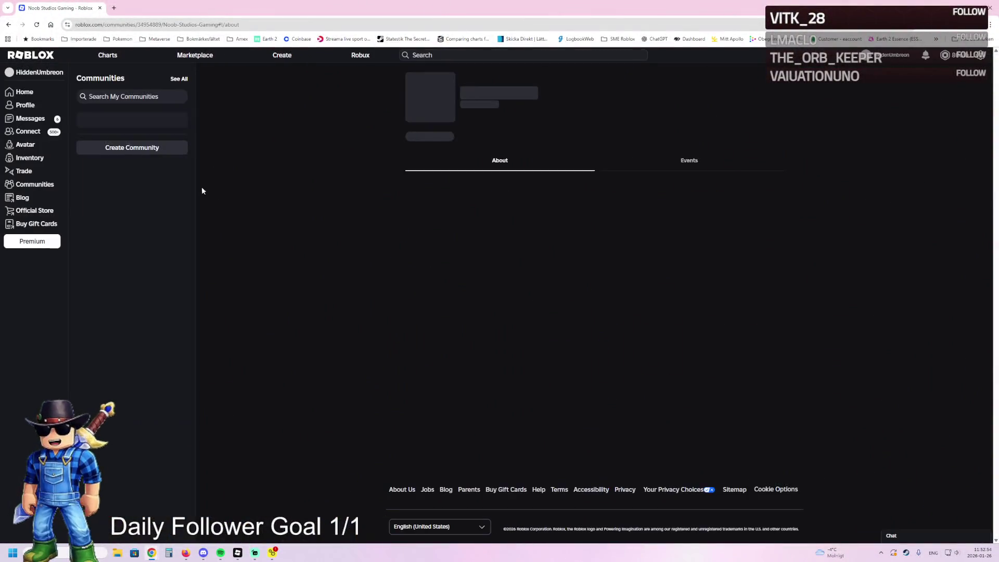
{"action": "scroll", "coordinate": [850, 256], "scroll_direction": "down", "scroll_amount": 5}
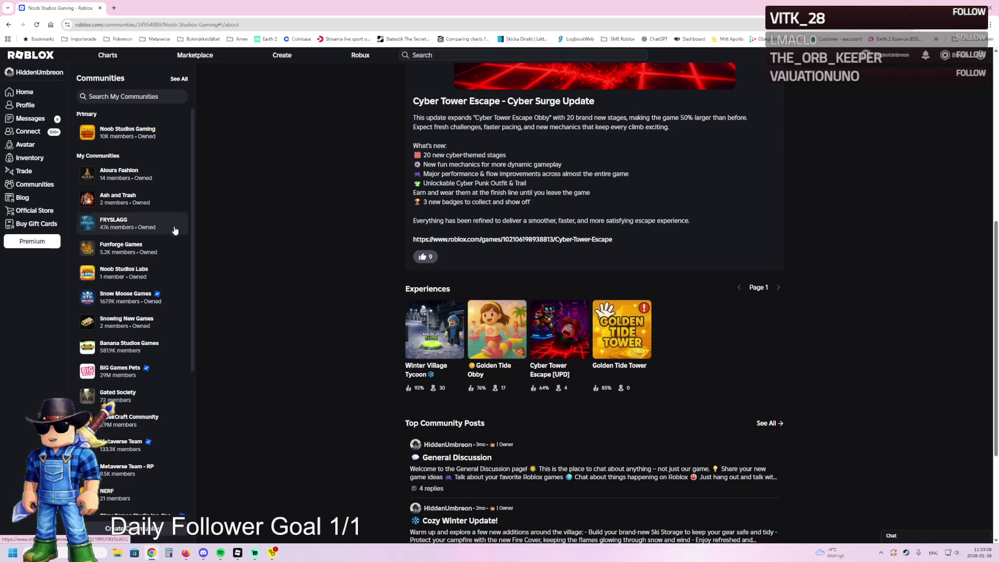
{"action": "left_click", "coordinate": [140, 224]}
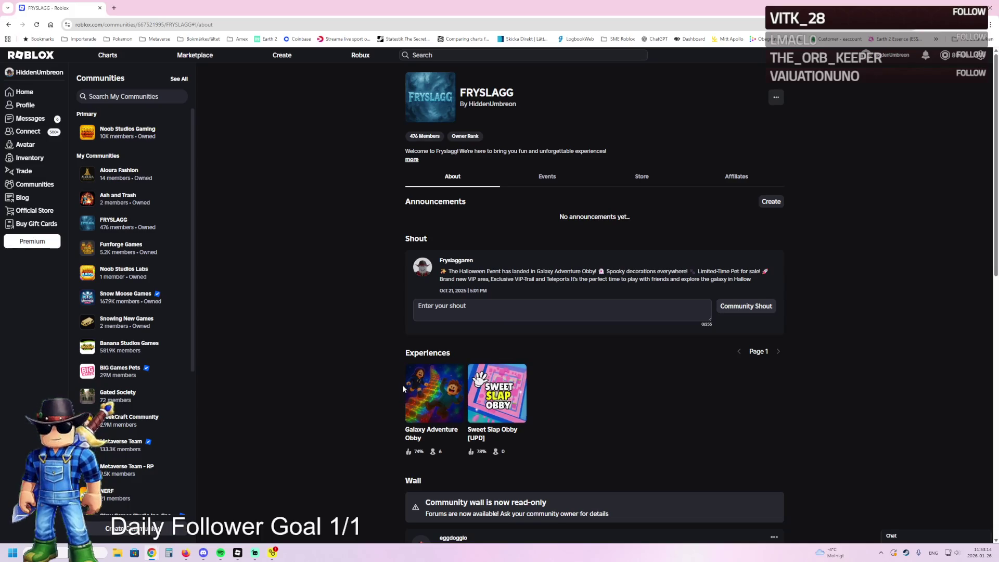
{"action": "left_click", "coordinate": [121, 296]}
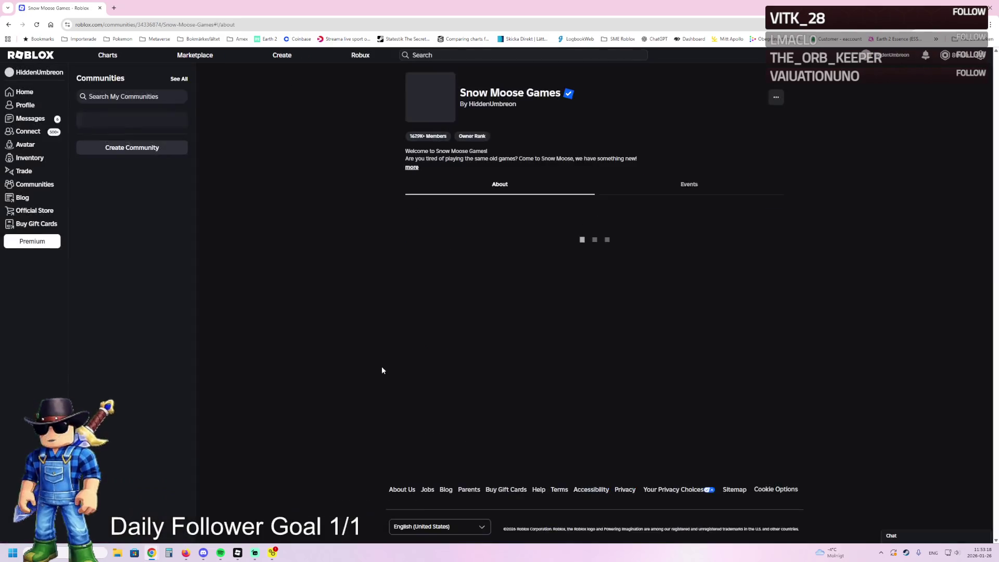
{"action": "scroll", "coordinate": [563, 306], "scroll_direction": "down", "scroll_amount": 2}
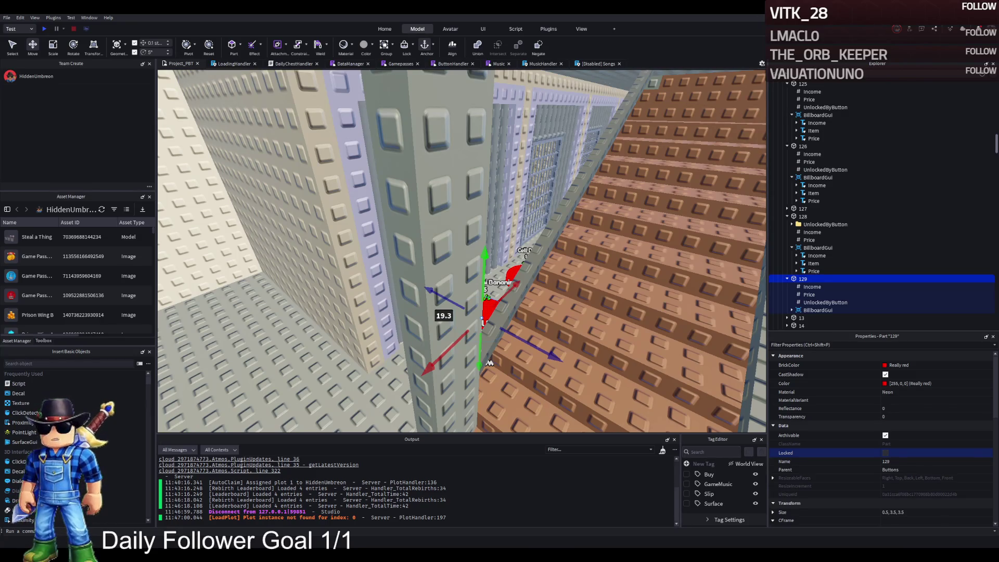
- Move button part 129 onto the next cell's floor beside the Metal Frame pad
{"action": "key", "text": "f"}
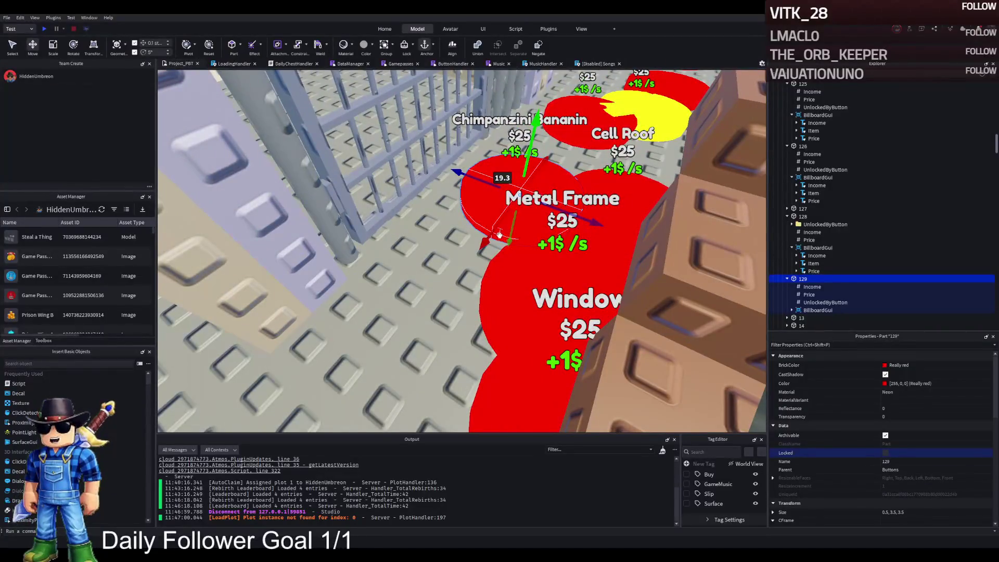
{"action": "left_click_drag", "start_coordinate": [485, 234], "coordinate": [424, 302]}
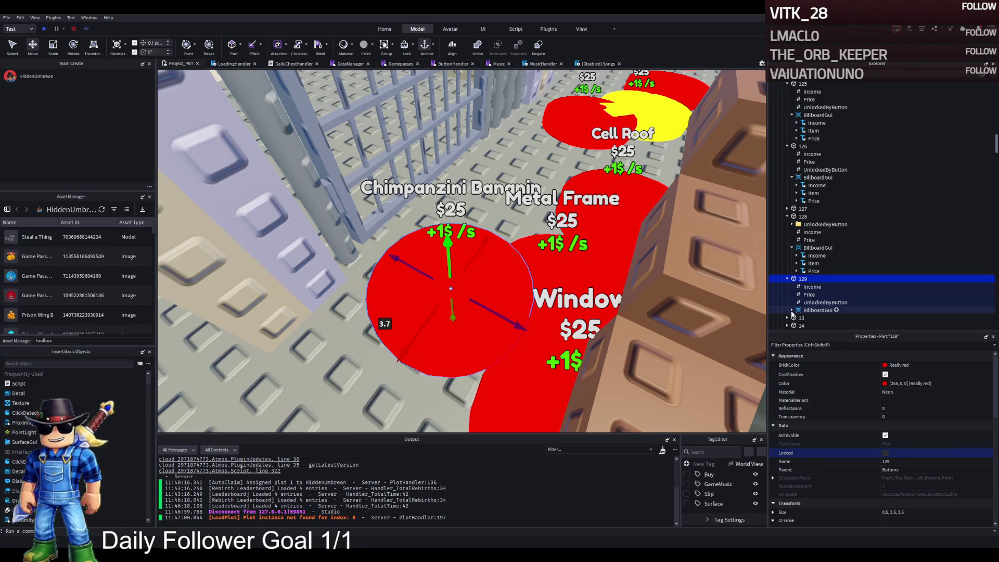
{"action": "right_click", "coordinate": [435, 245]}
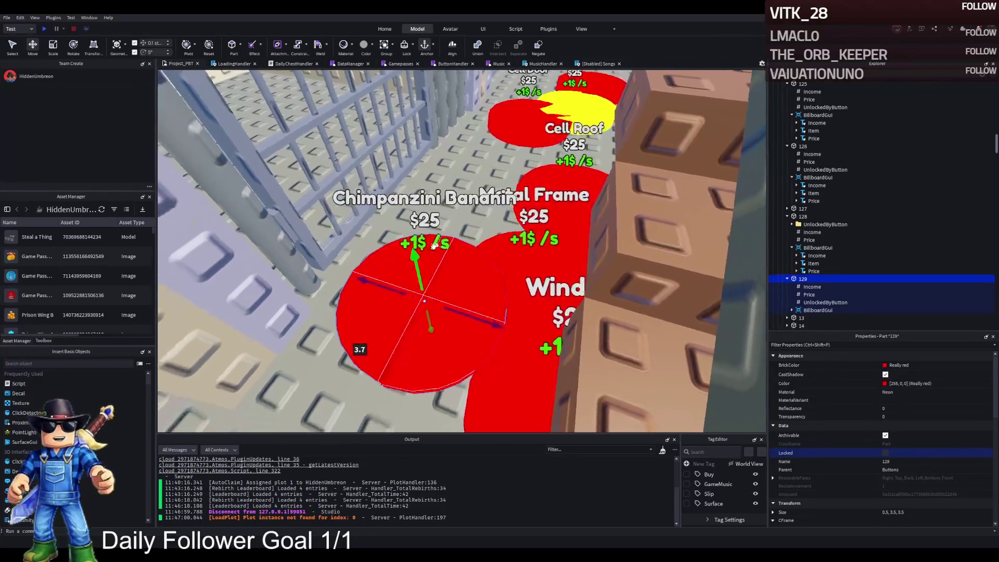
{"action": "right_click", "coordinate": [435, 245]}
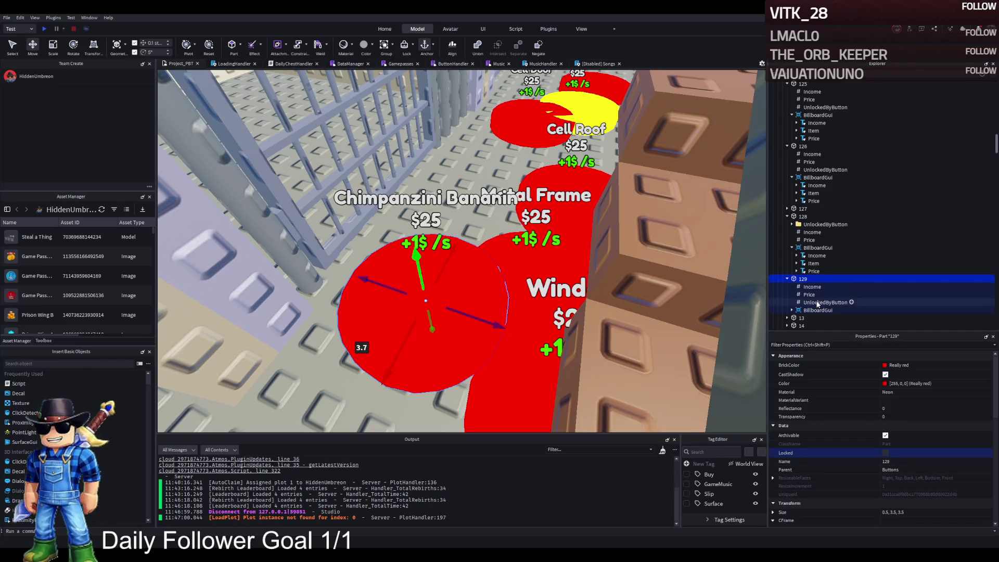
- Expand part 129's BillboardGui in Explorer to check its label contents
{"action": "left_click", "coordinate": [816, 310]}
{"action": "double_click", "coordinate": [805, 310]}
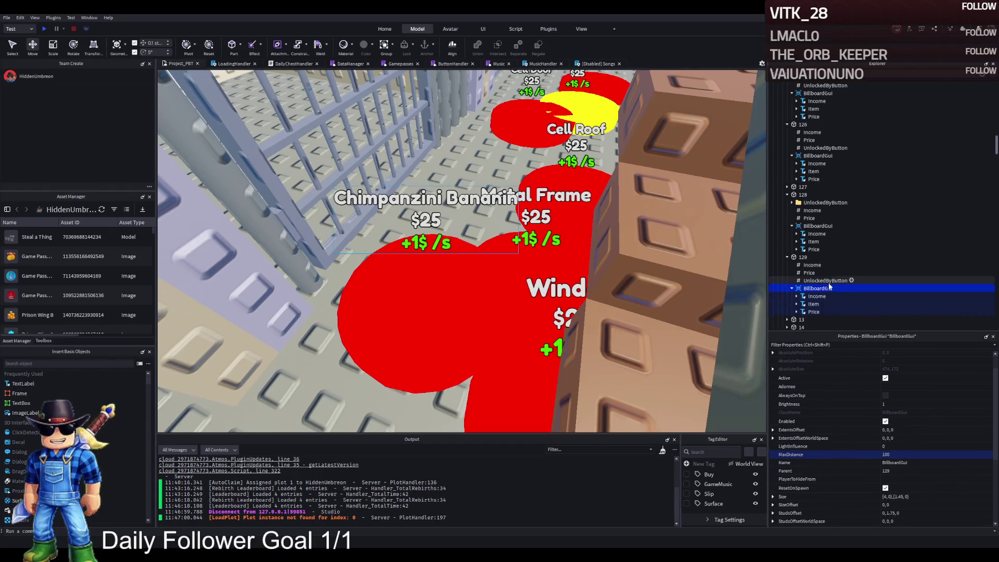
{"action": "left_click", "coordinate": [807, 258]}
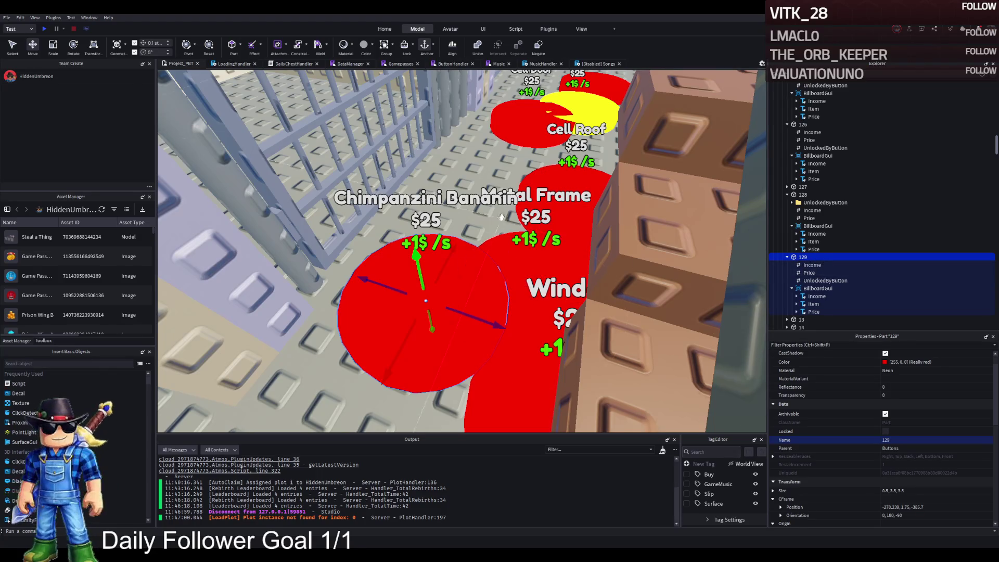
{"action": "scroll", "coordinate": [462, 250], "scroll_direction": "down", "scroll_amount": 5}
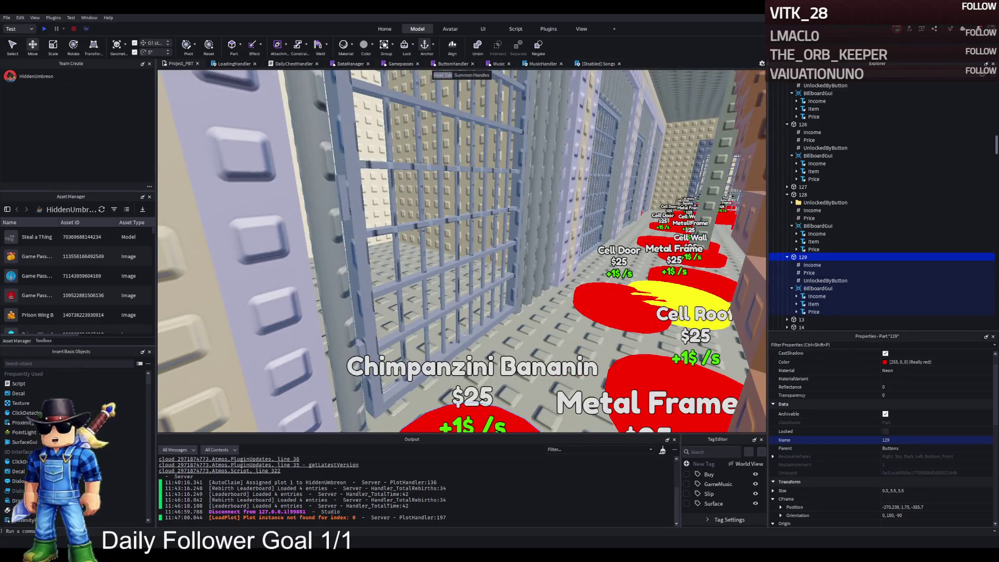